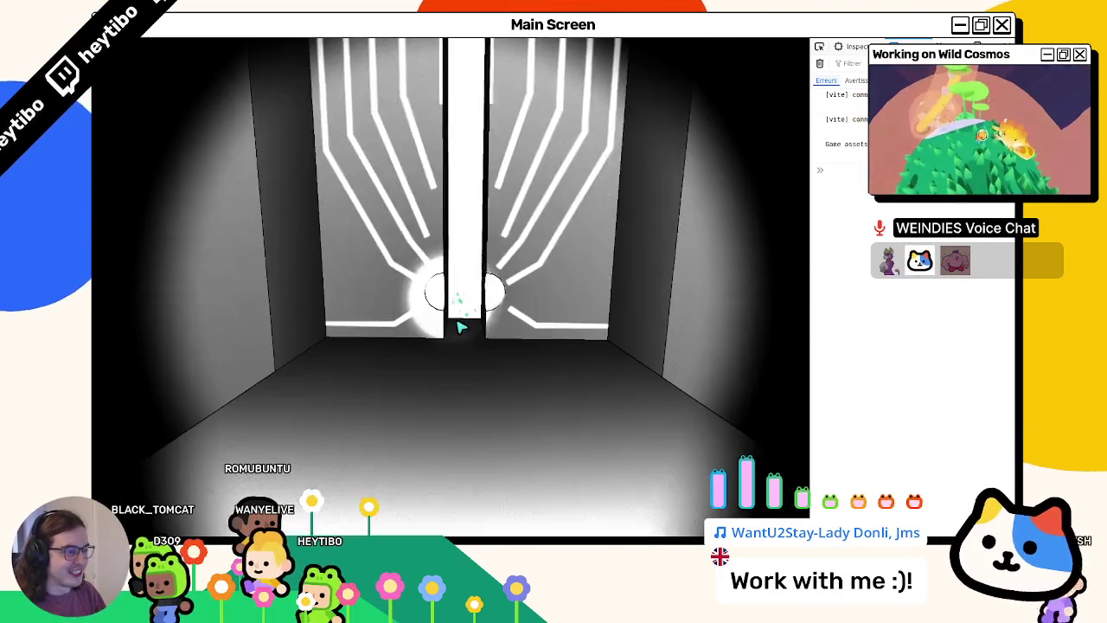
- Leave the fullscreen game and run git status in the VS Code terminal
key(F11)
key(alt+Tab)
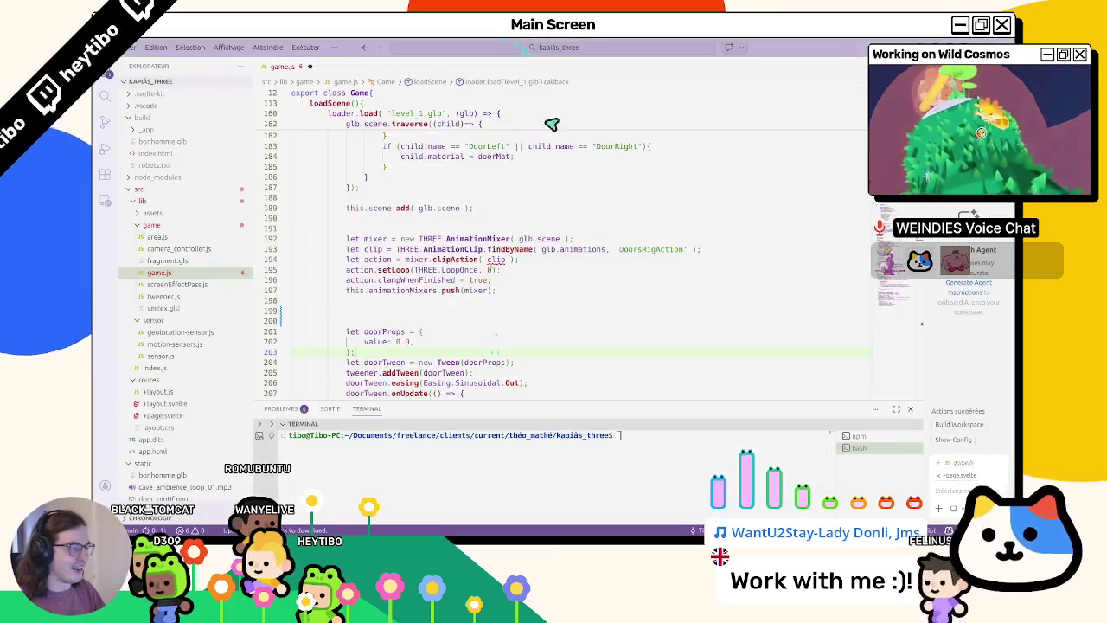
click(776, 460)
text(git stat)
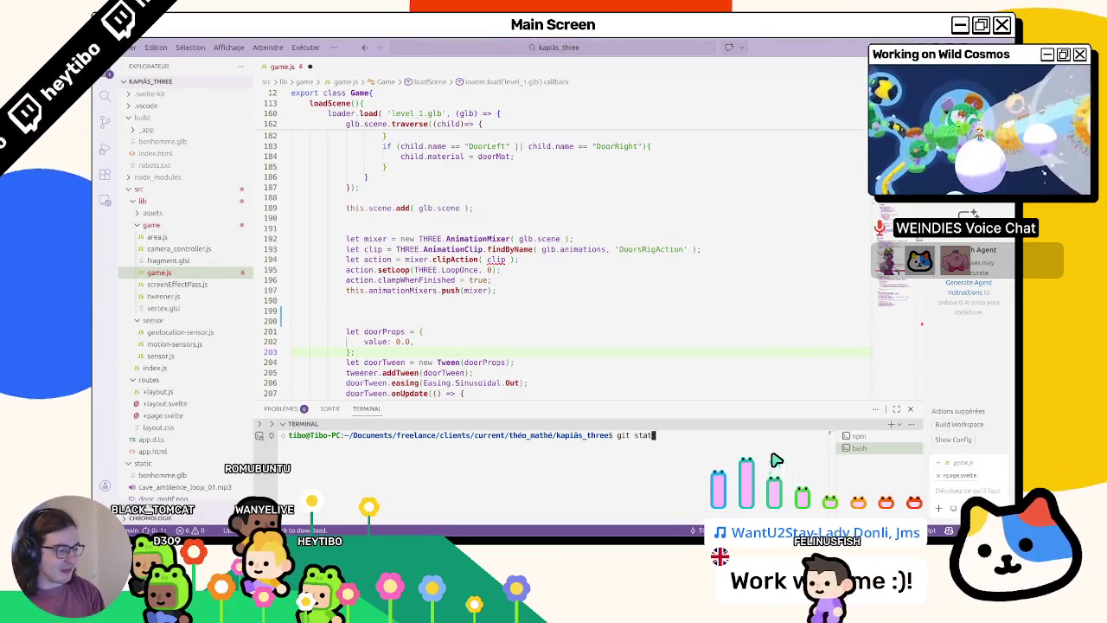
text(us)
key(Return)
- Stop the running dev server with Ctrl+C and rerun npm run dev
click(850, 437)
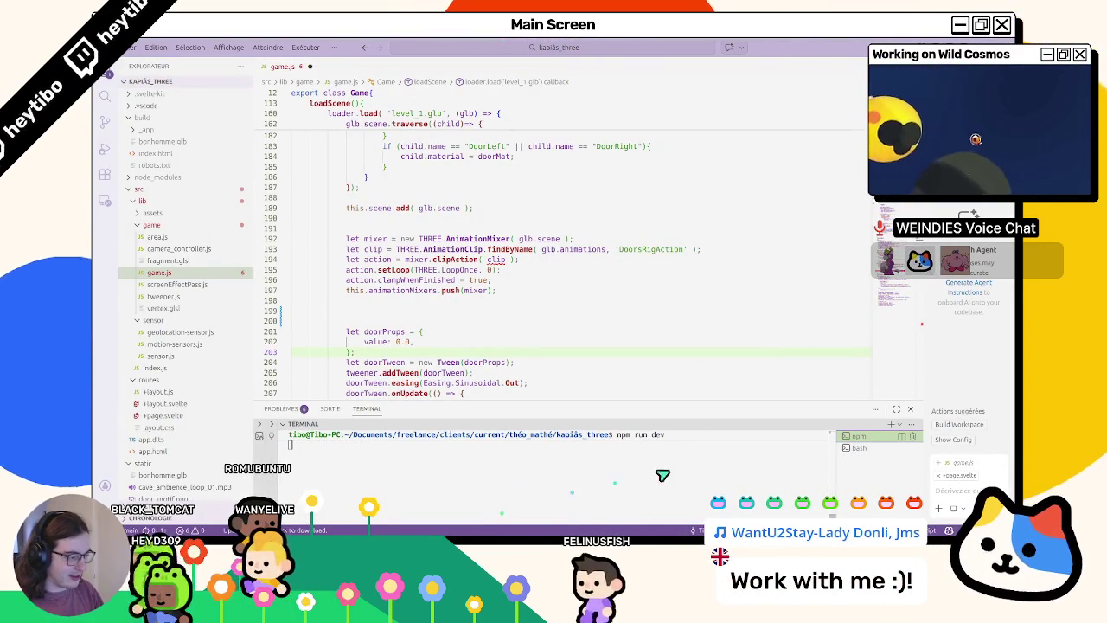
key(ctrl+c)
key(ctrl+c)
key(Up)
key(Return)
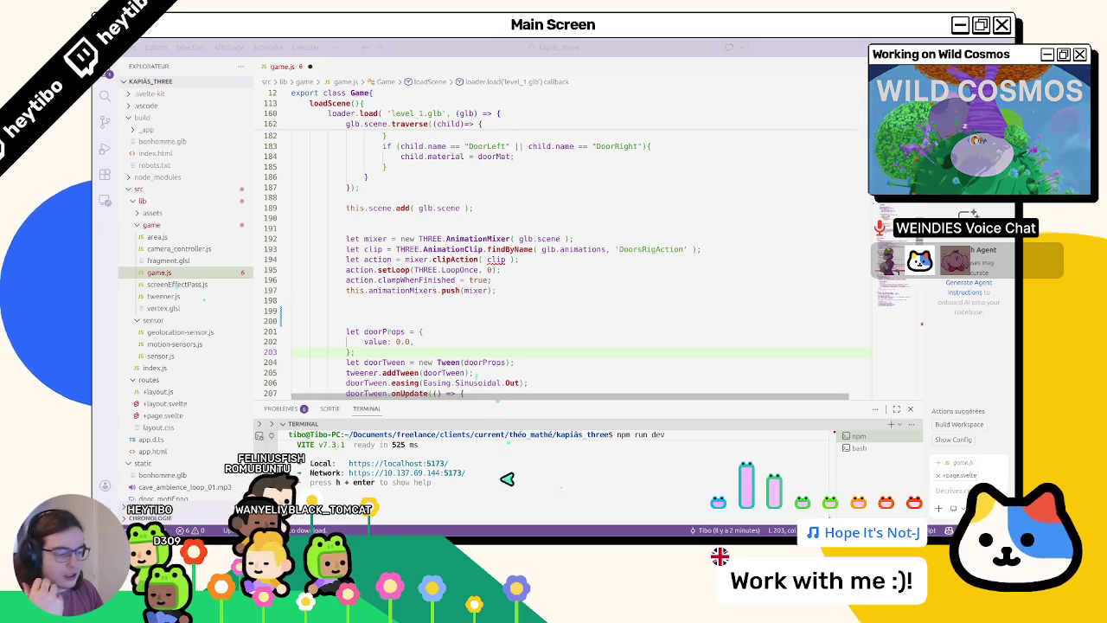
- Start the game in fullscreen and walk through the cave until the doors open
key(alt+Tab)
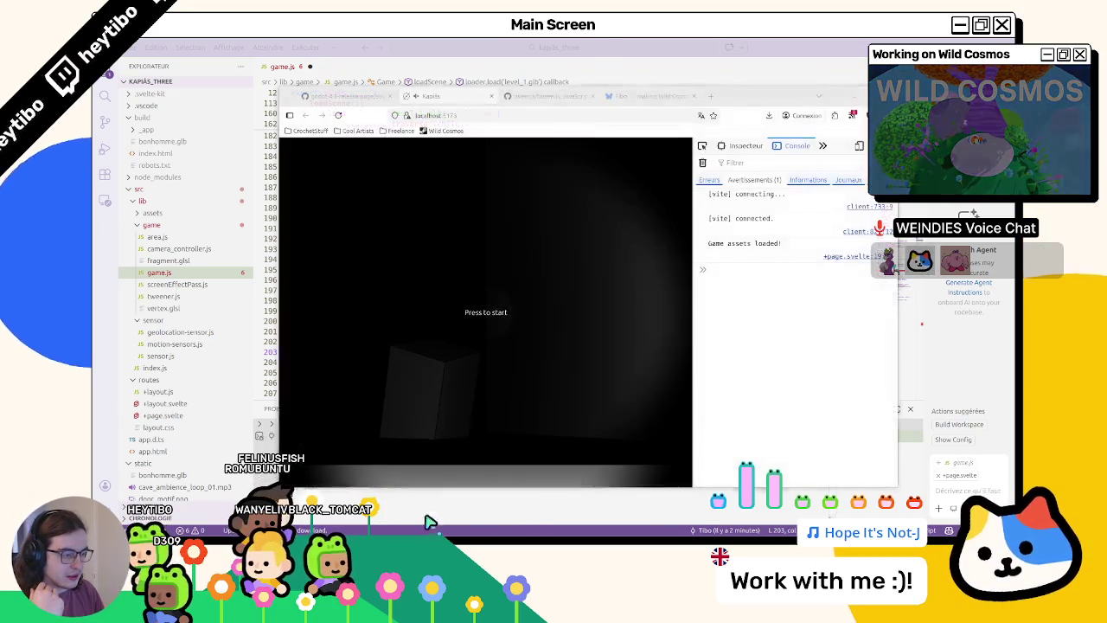
click(554, 321)
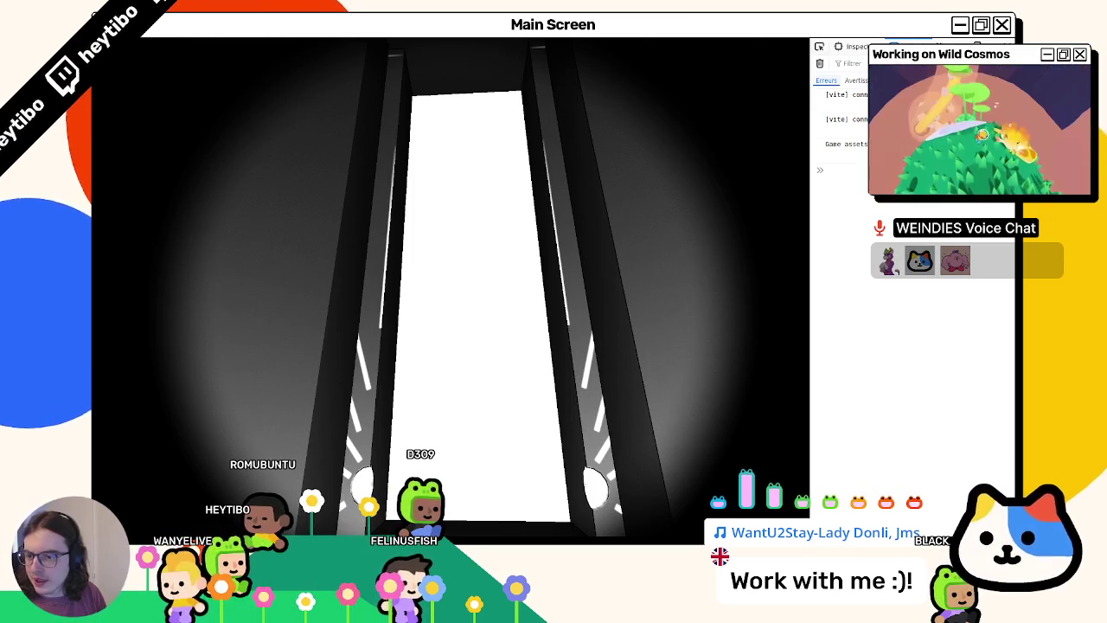
key(F11)
- Below animationMixers.push on line 199, add mixer.addEventListener("finished", function(){ });
click(439, 44)
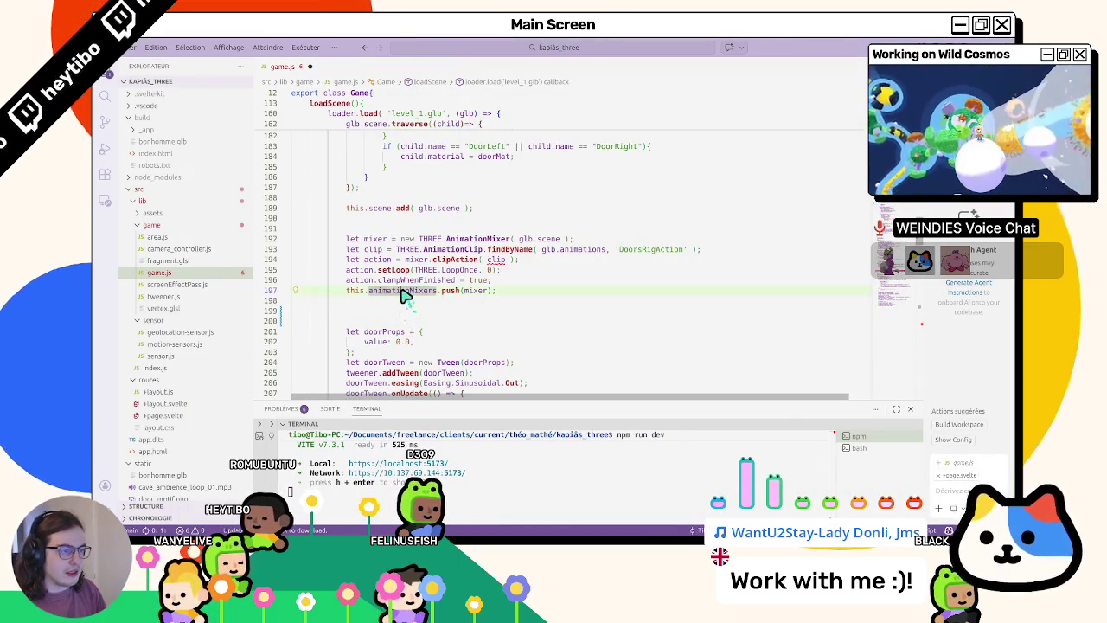
double_click(475, 290)
click(440, 310)
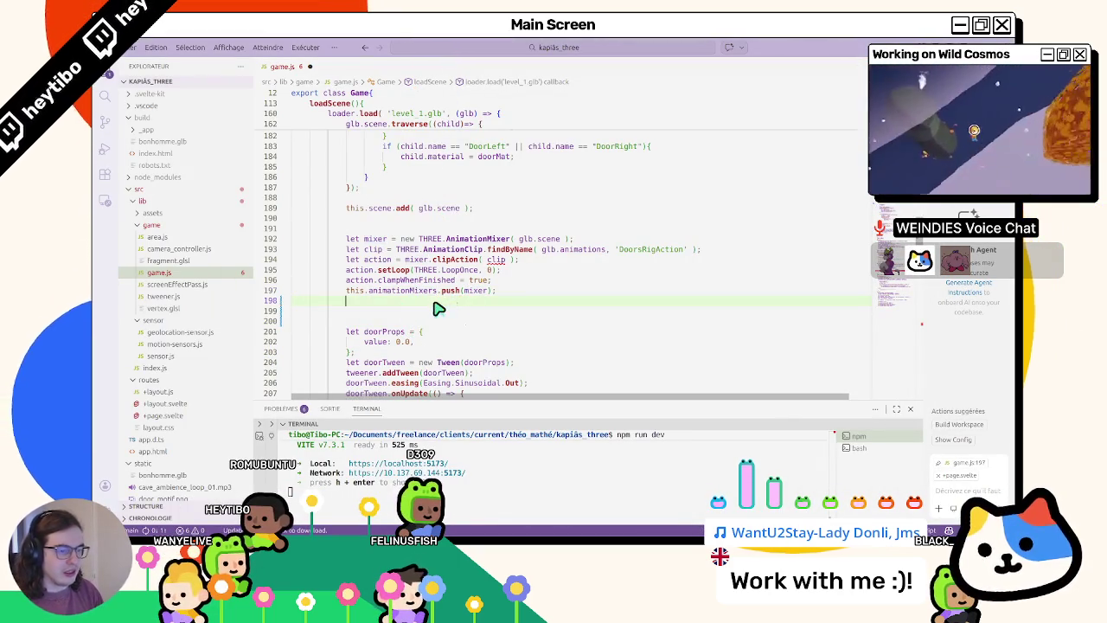
text(mixer.add)
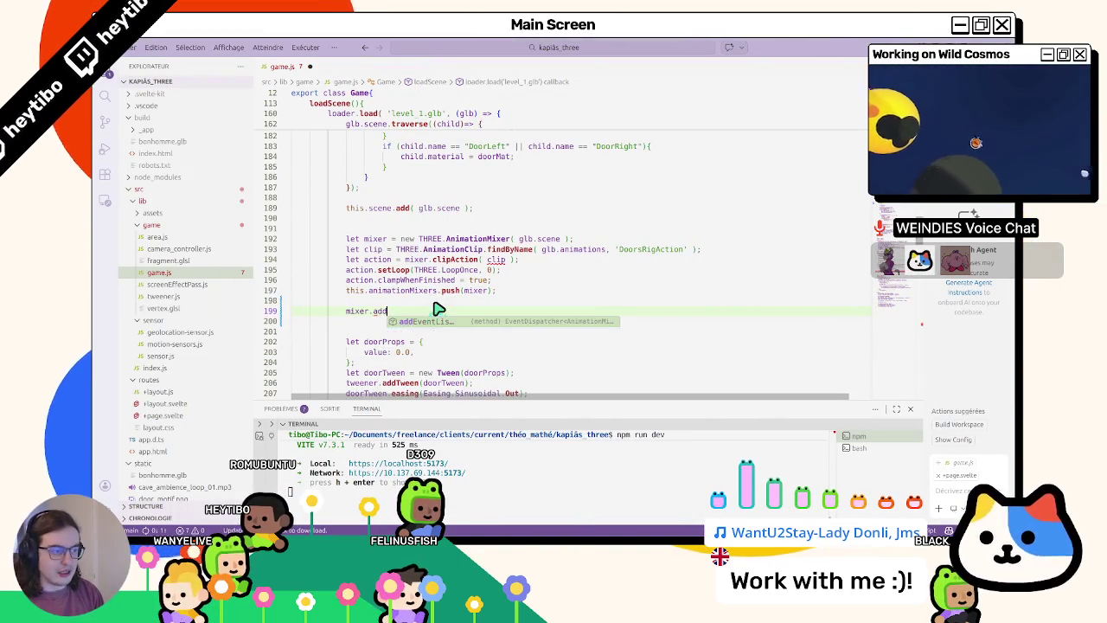
key(Tab)
text((')
key(Tab)
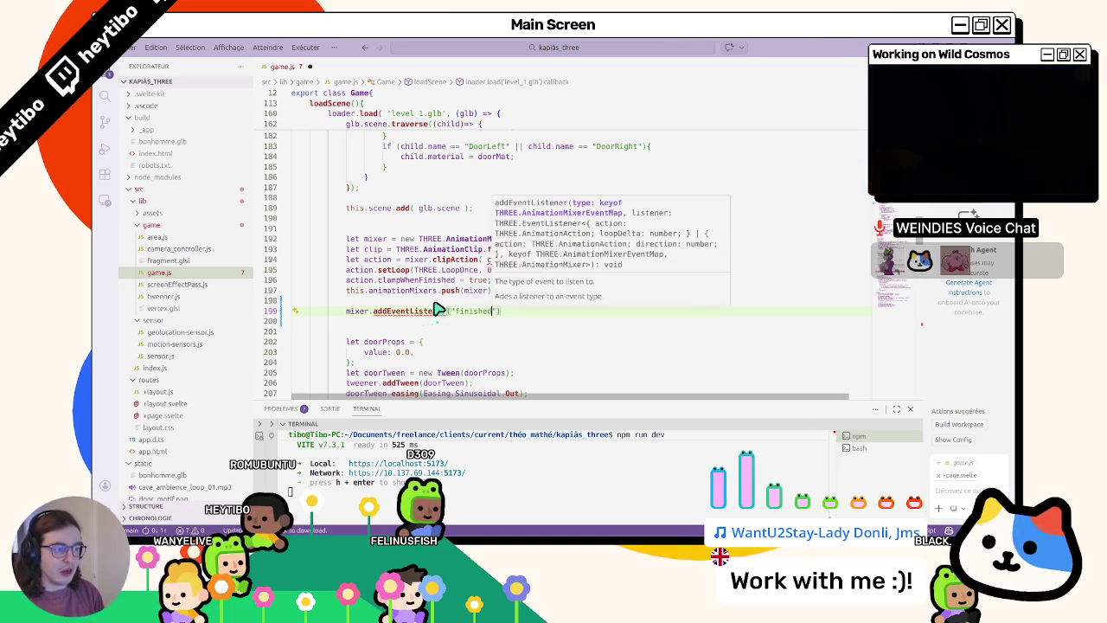
text(, )
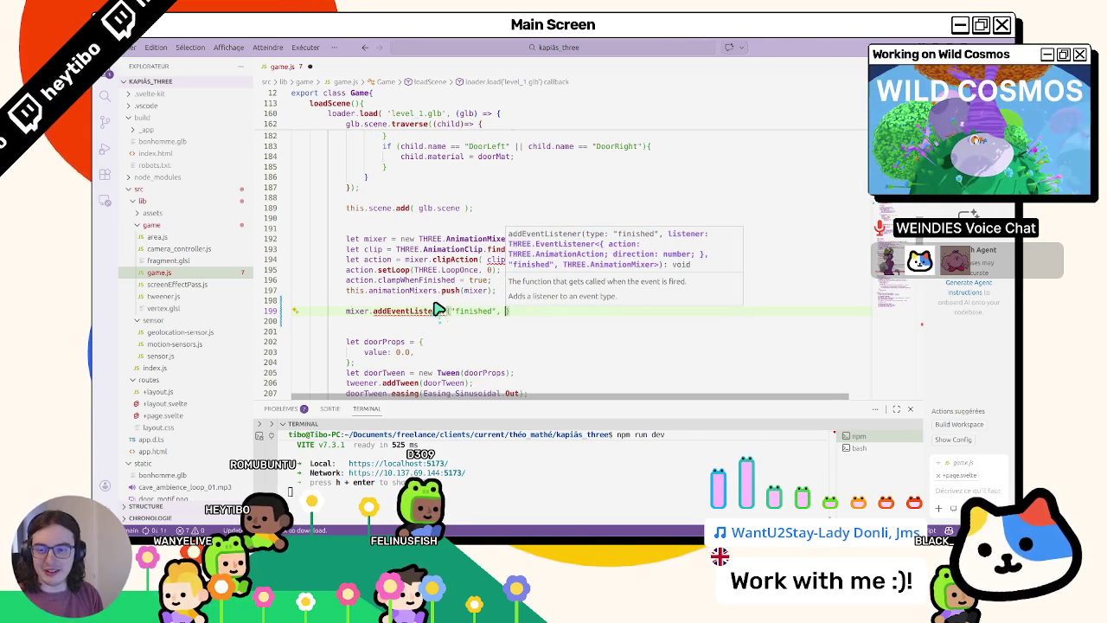
text(function)
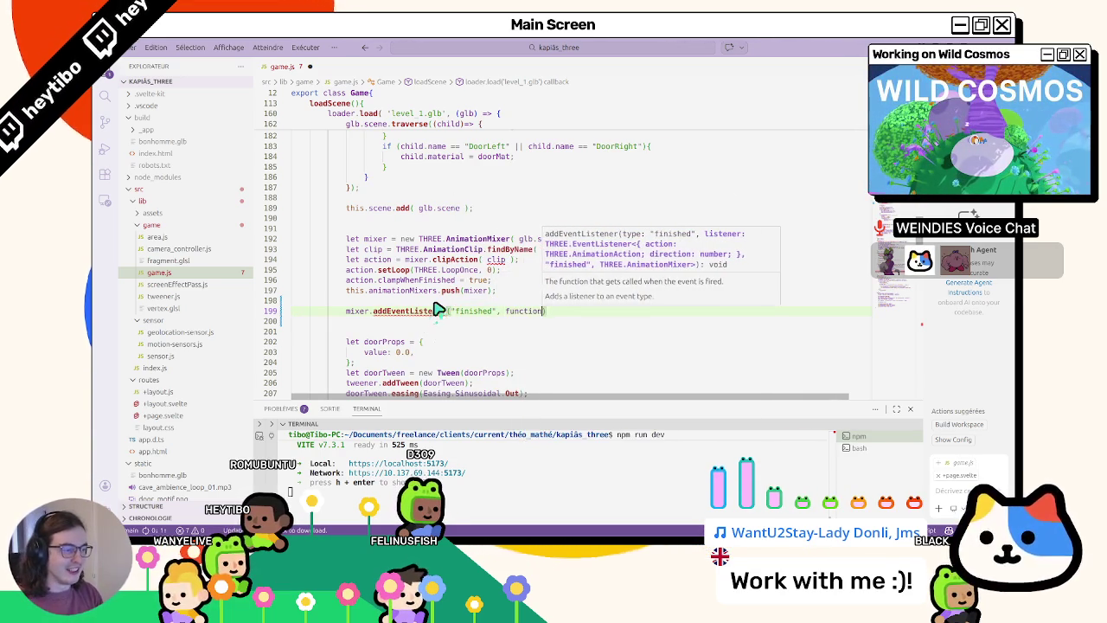
text(())
text({)
key(Return)
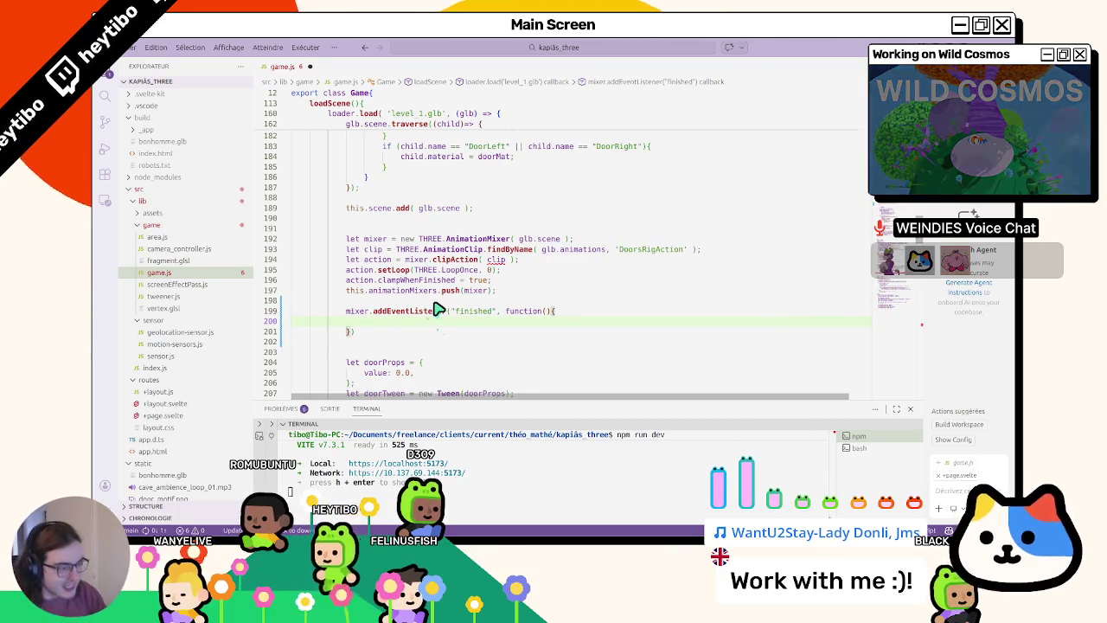
key(Down)
text(;)
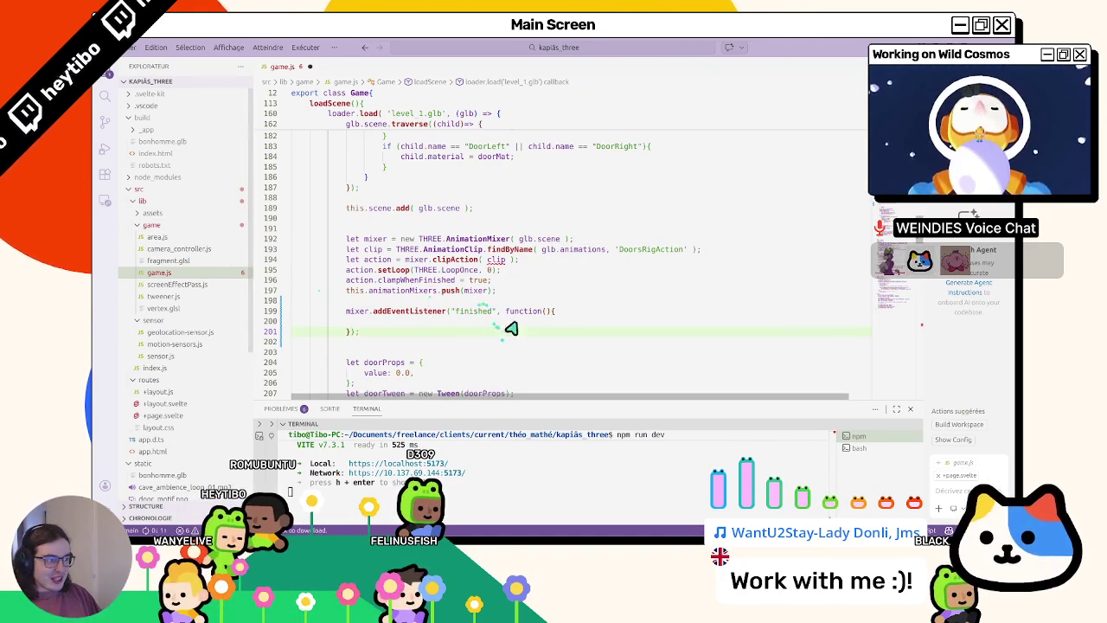
- Put a console.log( call inside the finished callback and save game.js
key(ctrl+space)
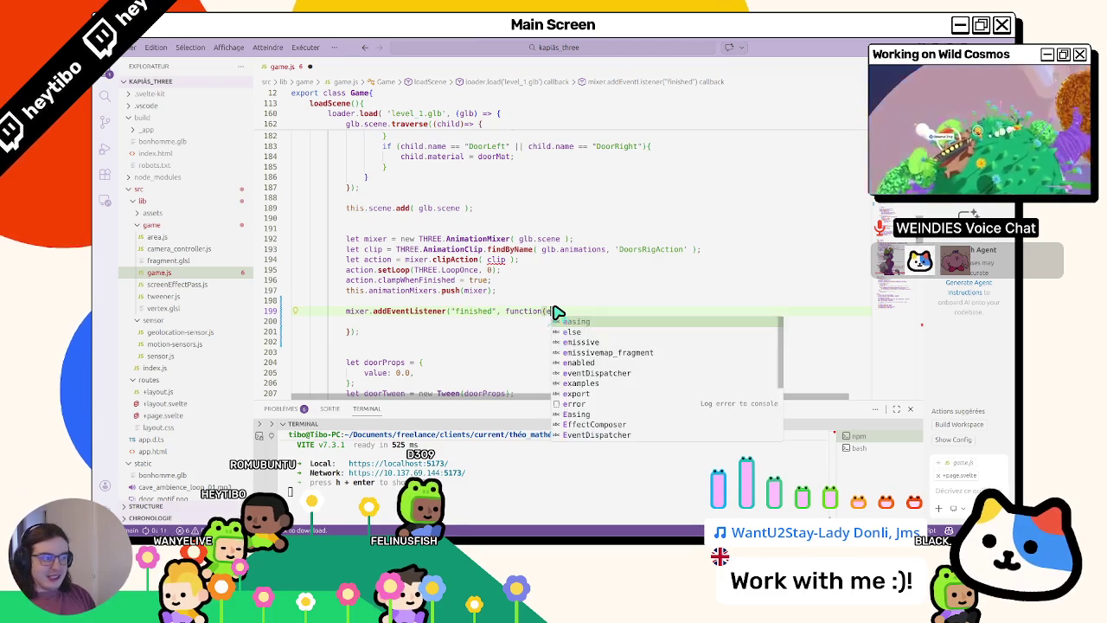
key(Escape)
key(Down)
text(log)
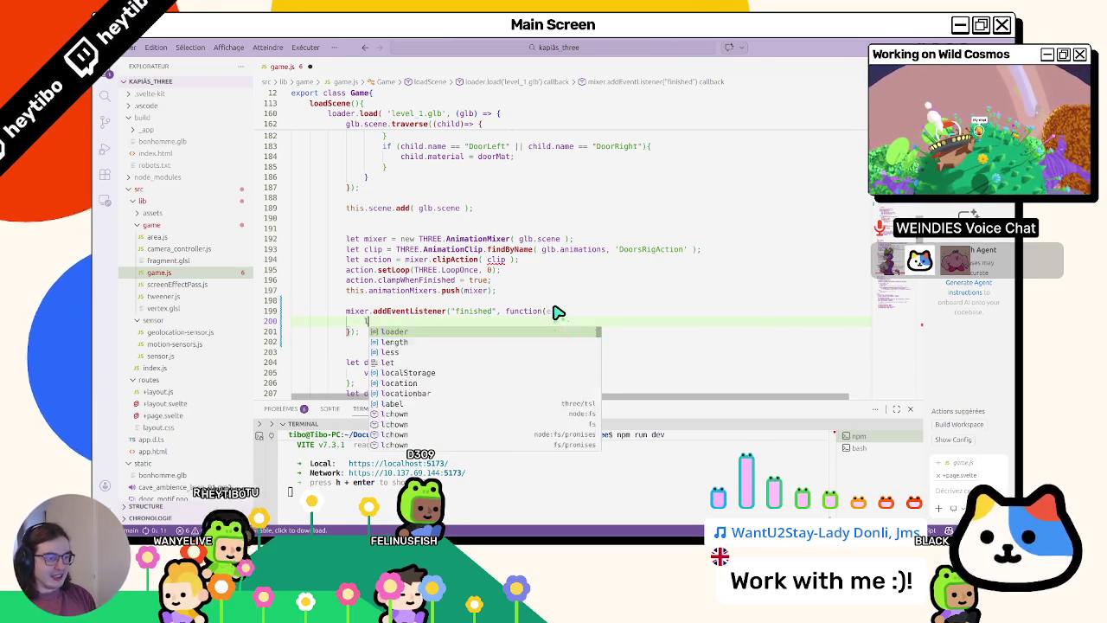
key(Return)
text((e);)
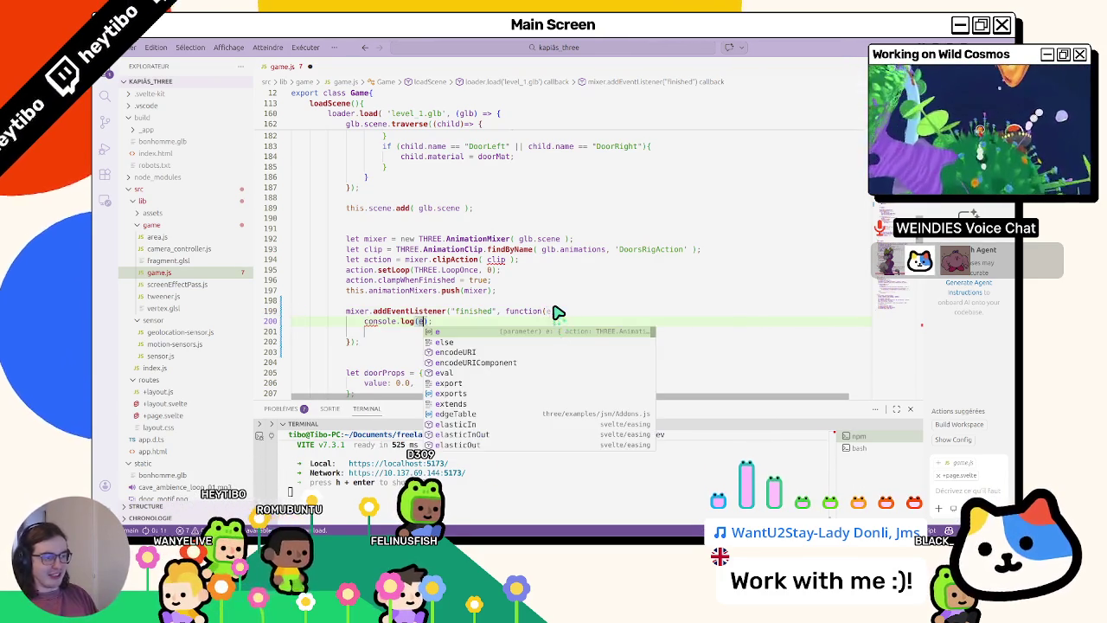
key(ctrl+s)
key(alt+Tab)
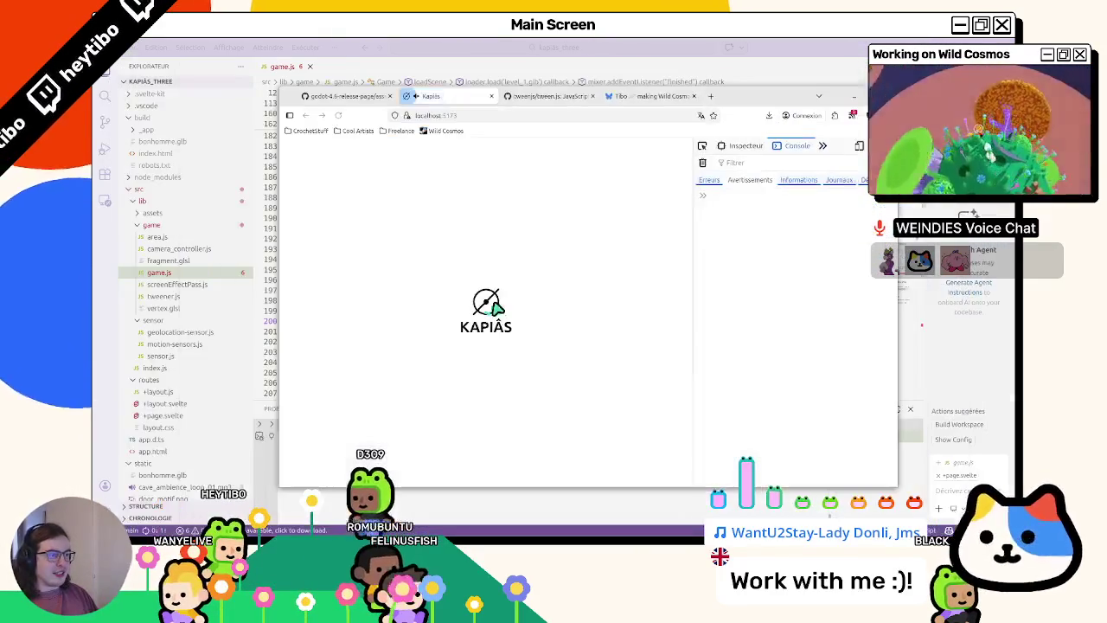
- Replay to the doors and expand the logged finished event object in the console
click(470, 295)
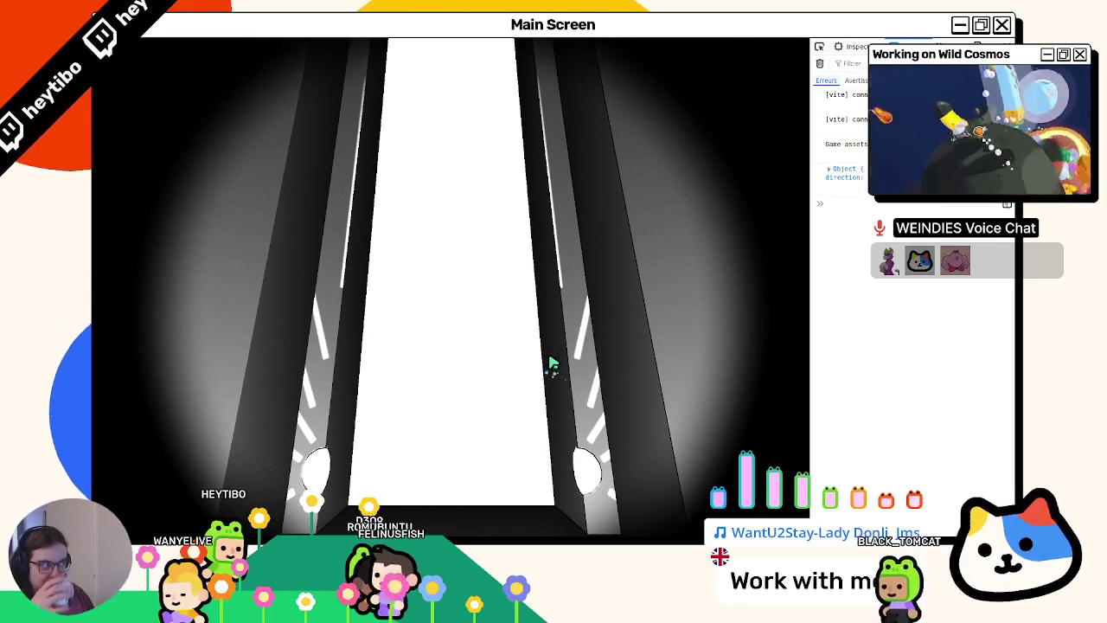
click(829, 168)
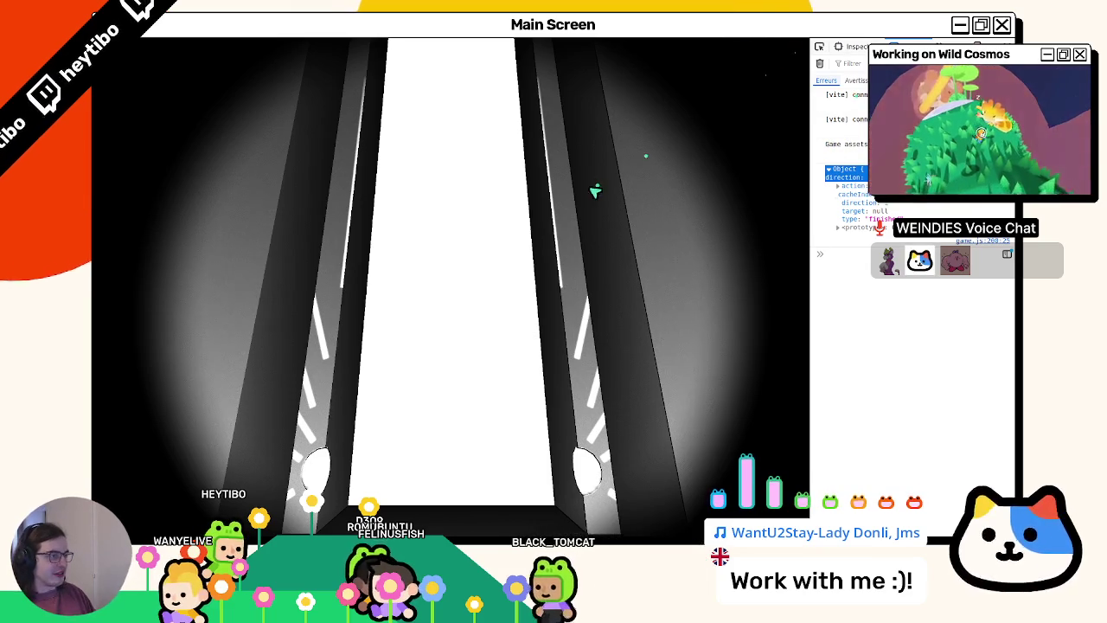
key(F11)
click(705, 43)
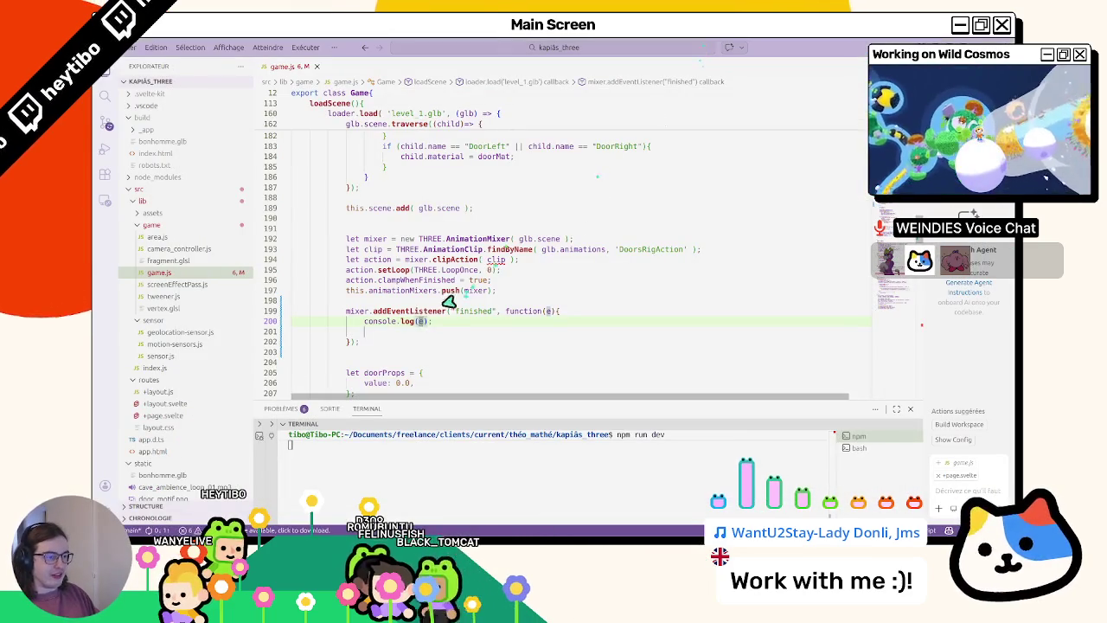
- Make the finished listener log its event as console.log(e)
text(e)
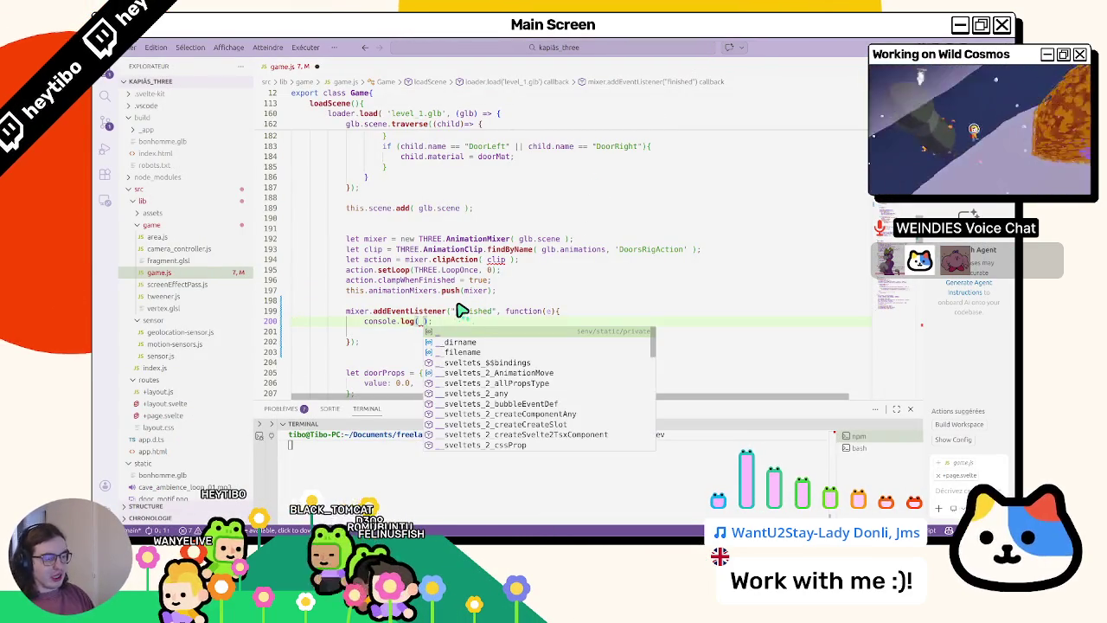
key(Escape)
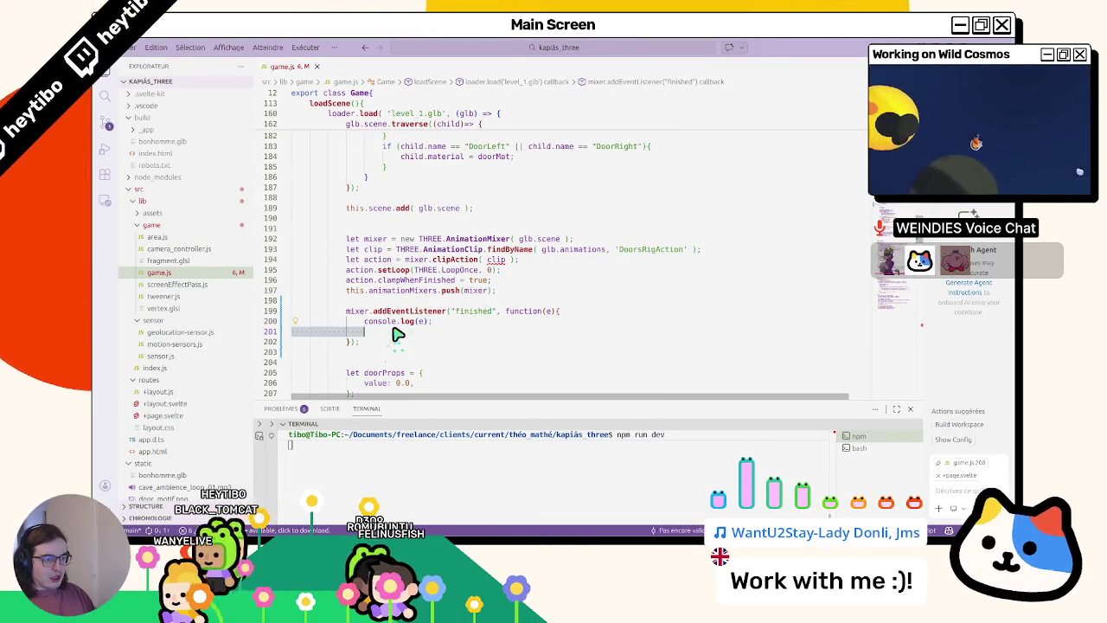
drag(364, 321, 392, 343)
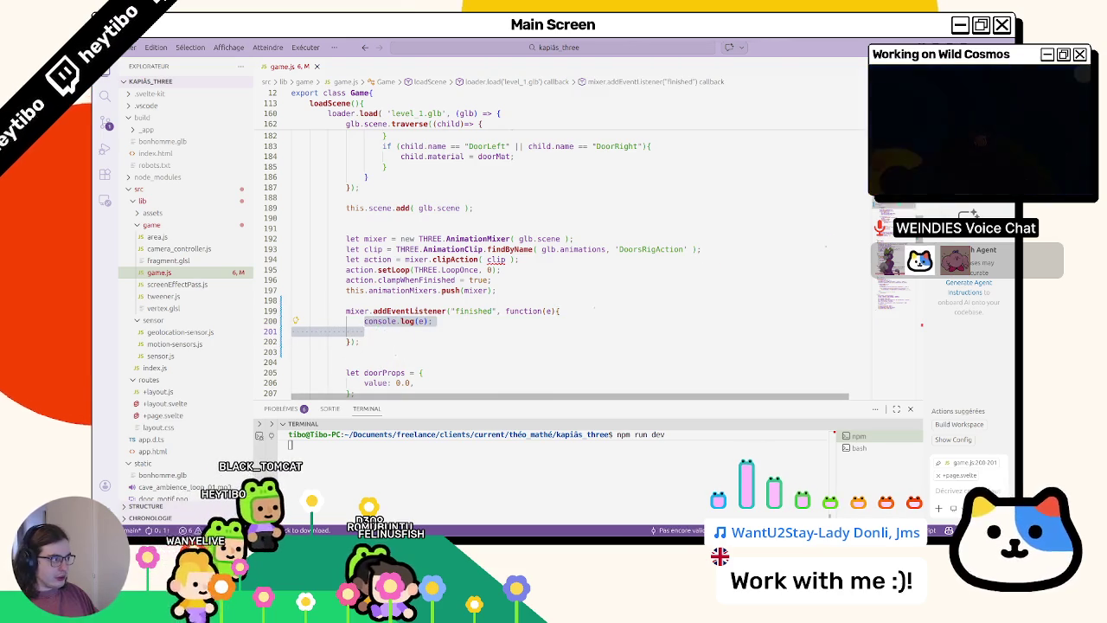
scroll(392, 343, down, 15)
scroll(392, 343, down, 15)
scroll(562, 251, up, 3)
scroll(563, 251, up, 3)
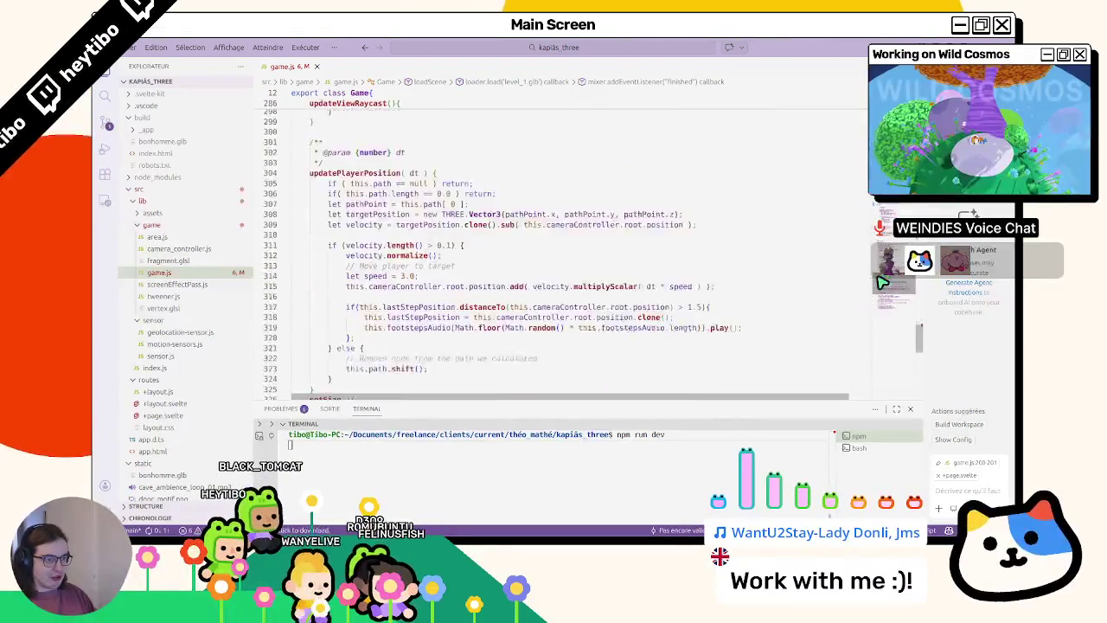
scroll(563, 251, up, 3)
scroll(562, 251, up, 3)
scroll(562, 250, up, 2)
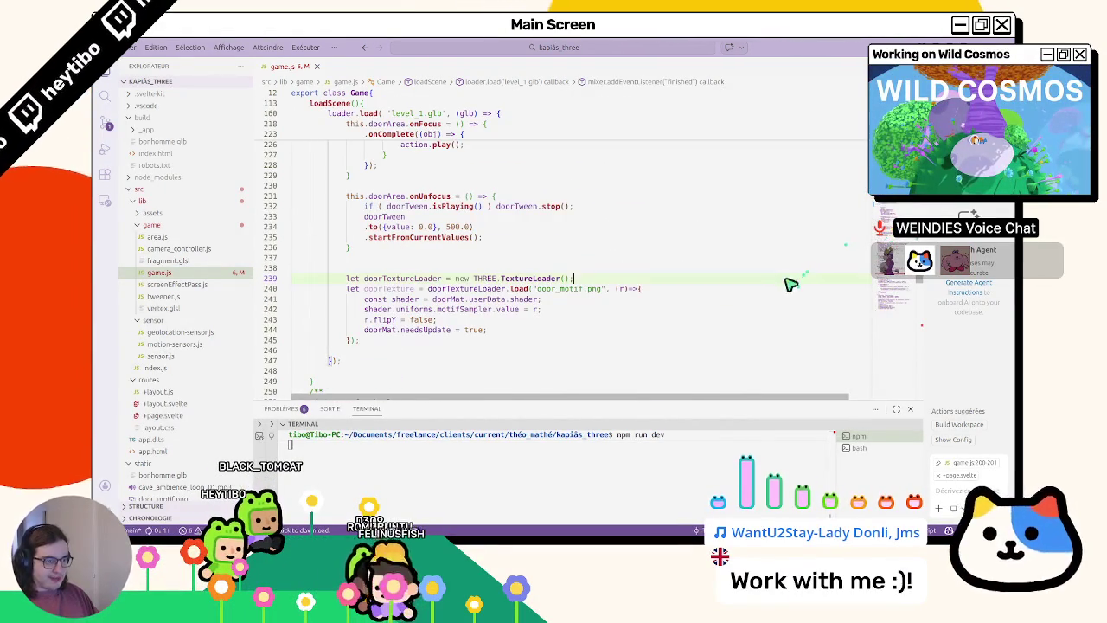
- Search game.js for the update matches
key(ctrl+f)
text(update)
key(Return)
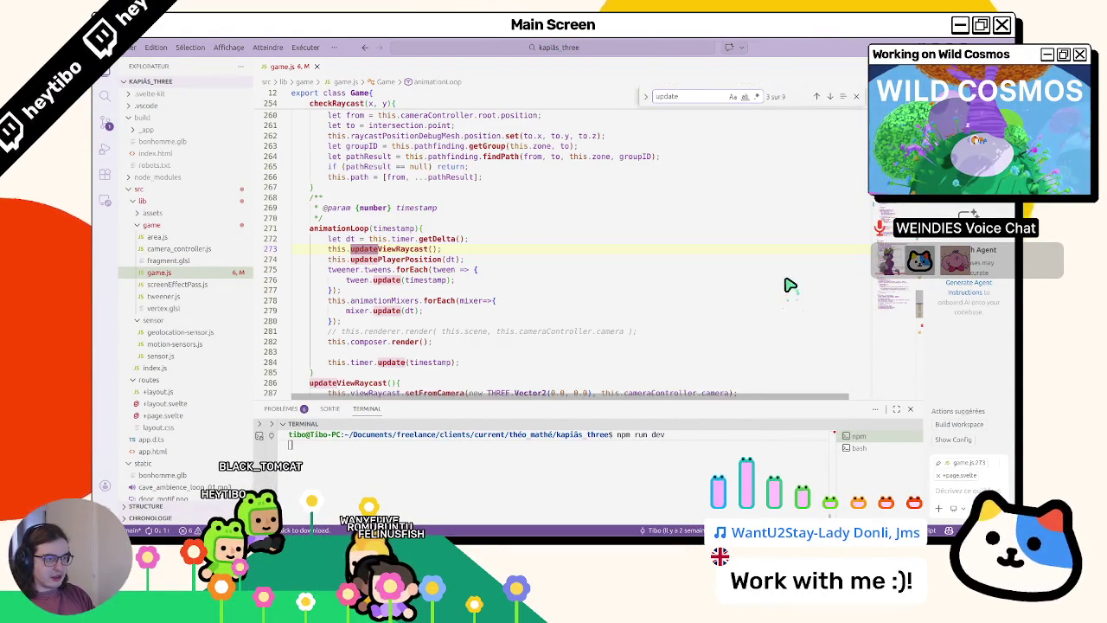
key(Return)
key(Escape)
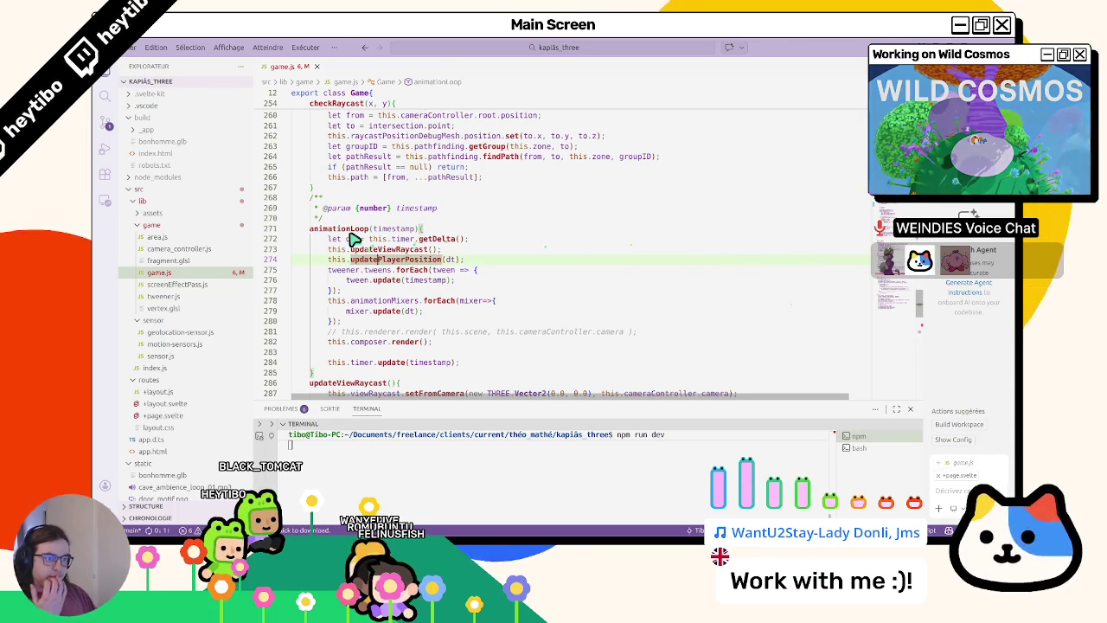
- Look up animationLoop and renderer on line 61, then return to the listener on line 200
double_click(351, 230)
key(ctrl+f)
key(Return)
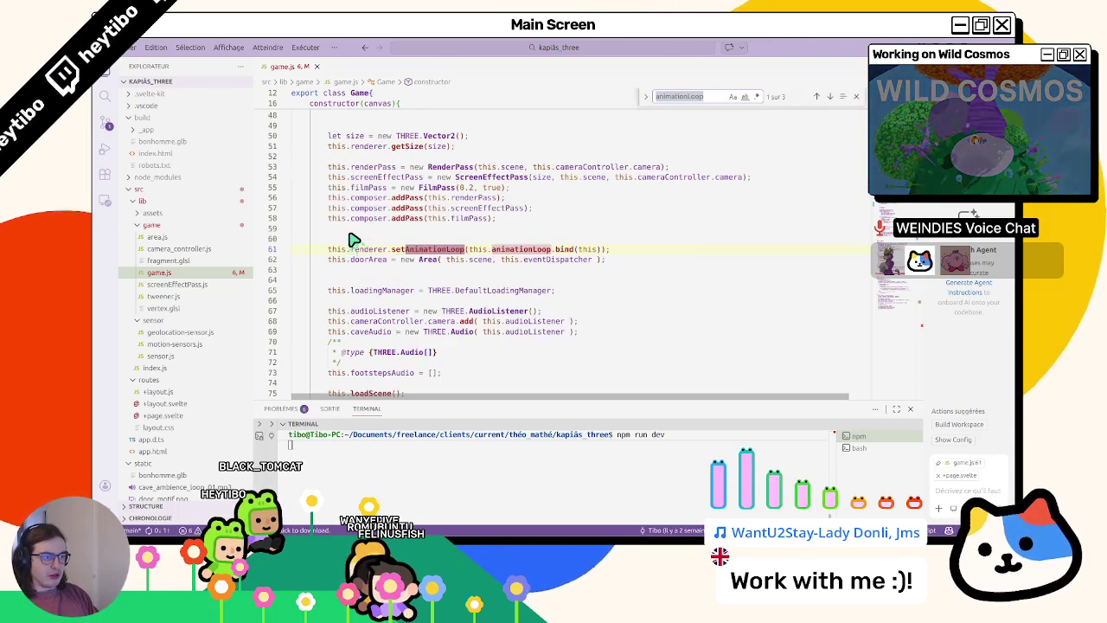
key(Return)
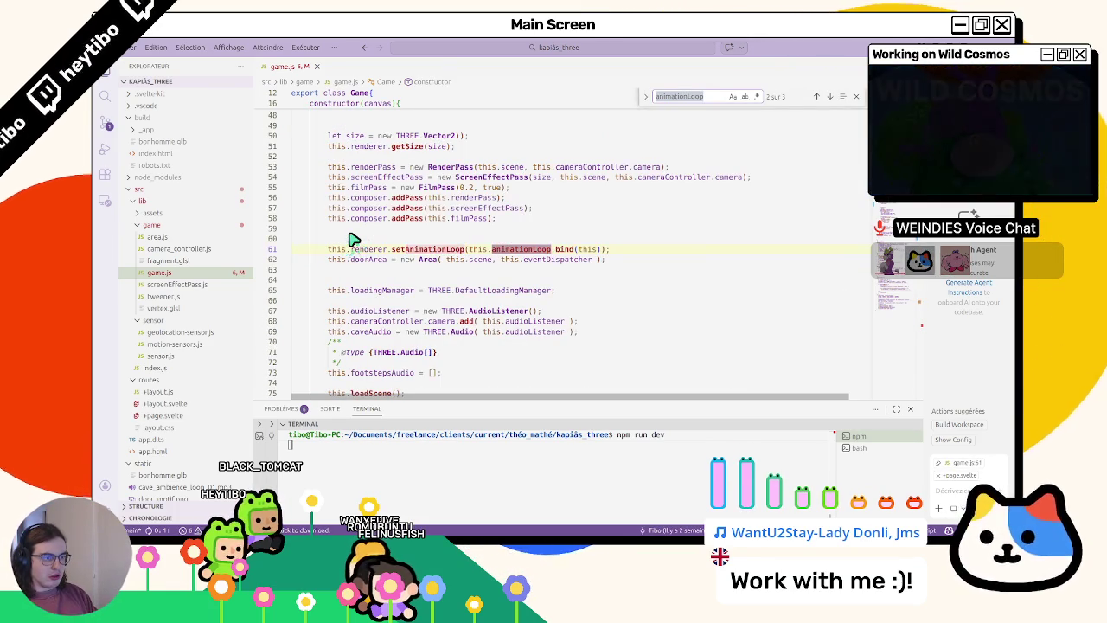
key(Escape)
double_click(369, 249)
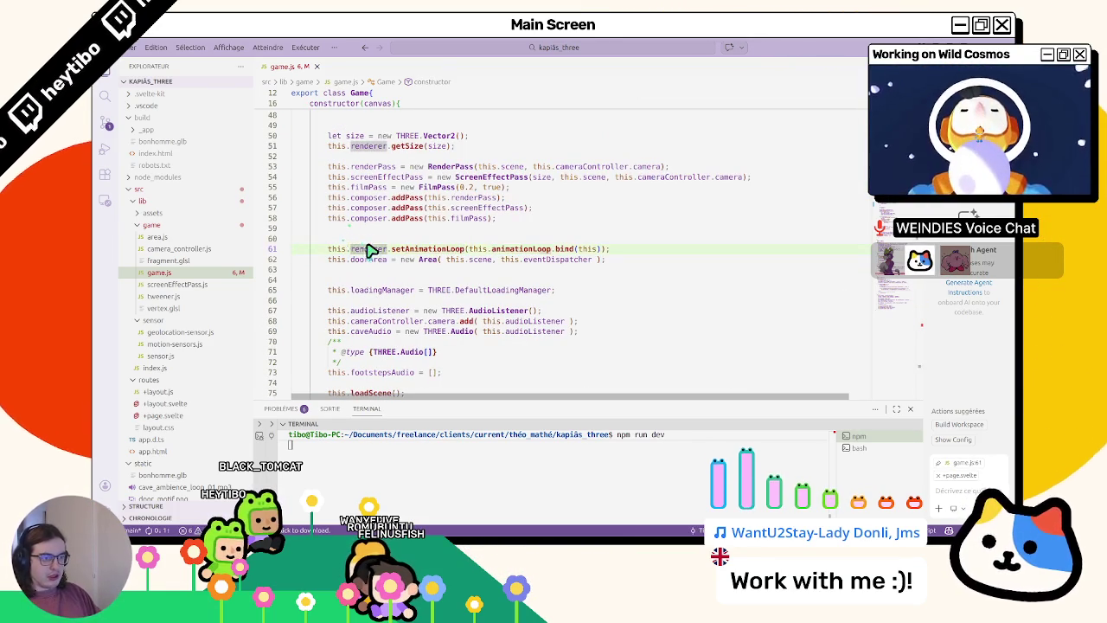
key(alt+Left)
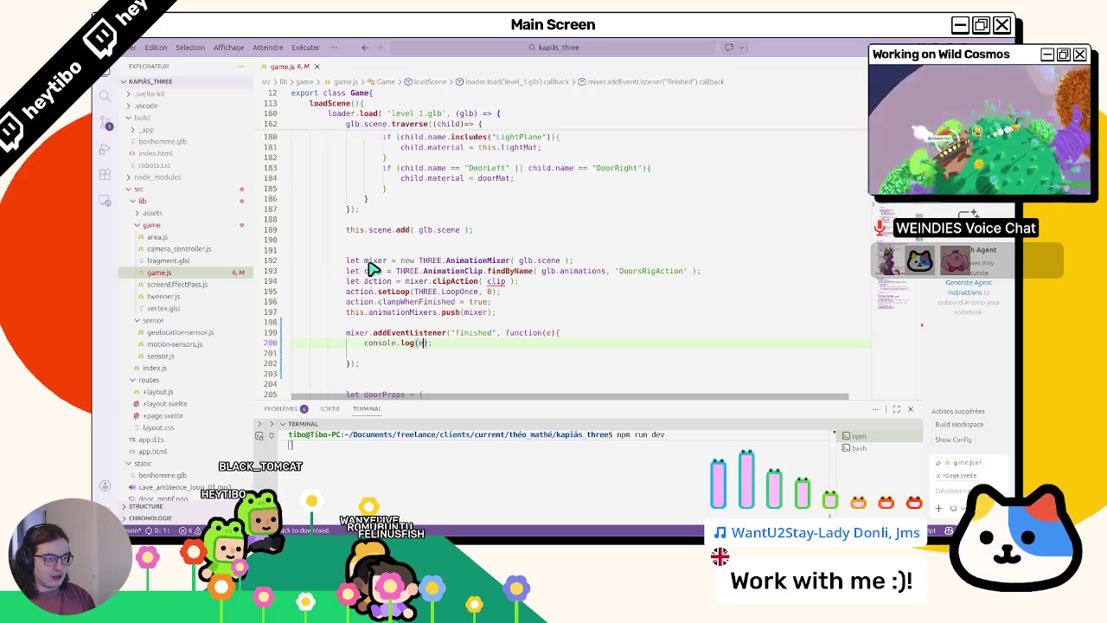
- Replace console.log(e) with this.renderer.setAnimationLoop using autocomplete
key(ctrl+BackSpace)
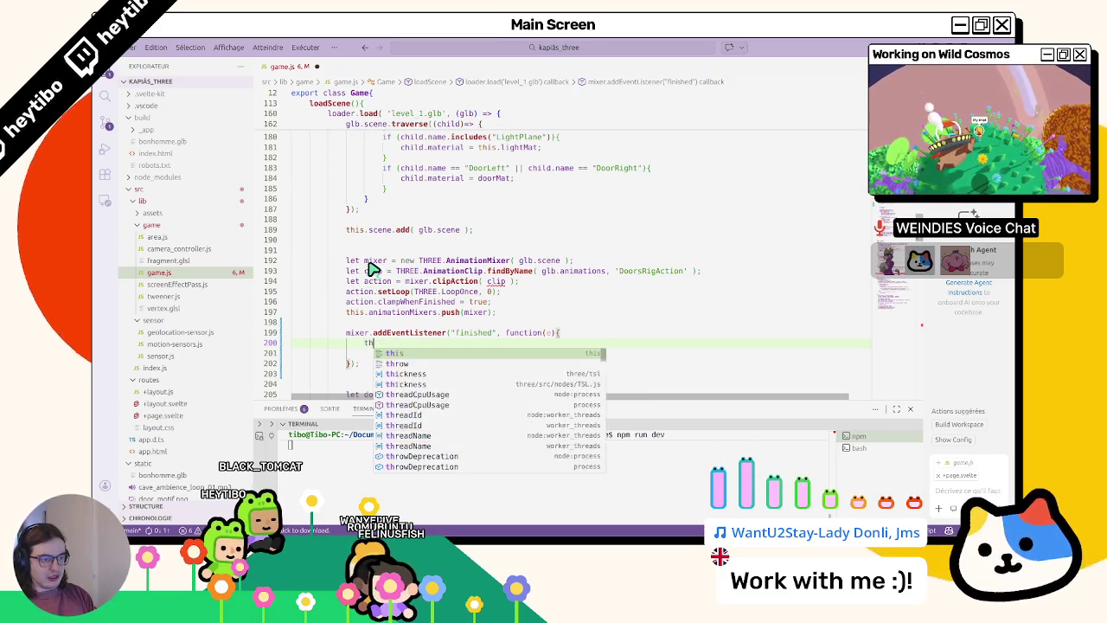
text(this.render)
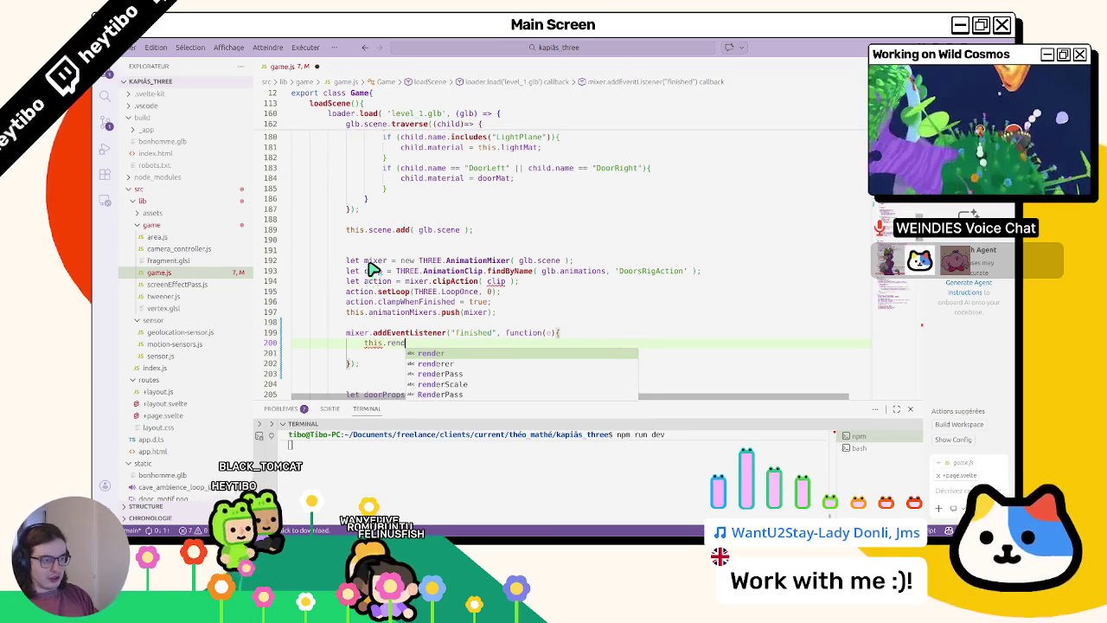
key(Down)
key(Down)
key(Down)
key(Up)
key(Up)
key(Tab)
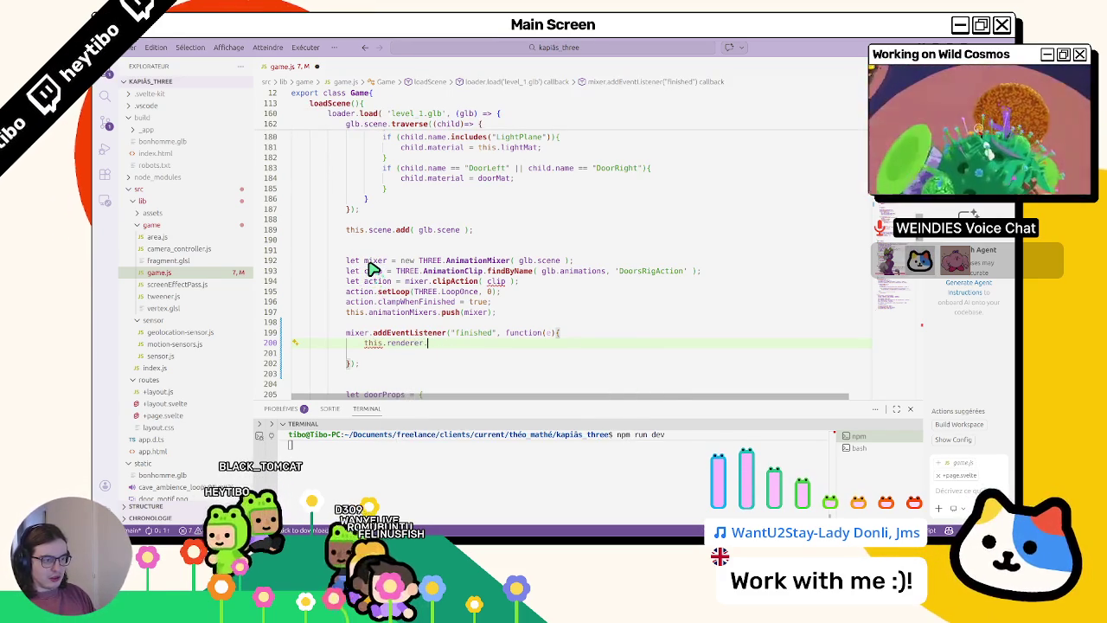
text(.sta)
key(BackSpace)
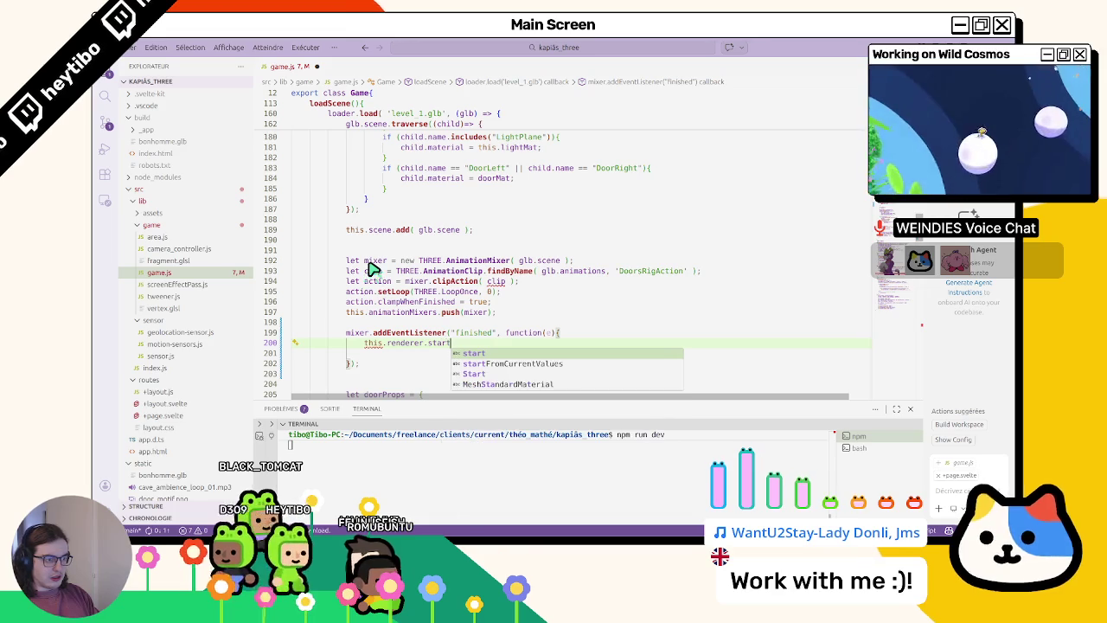
key(BackSpace)
key(BackSpace)
text(loop)
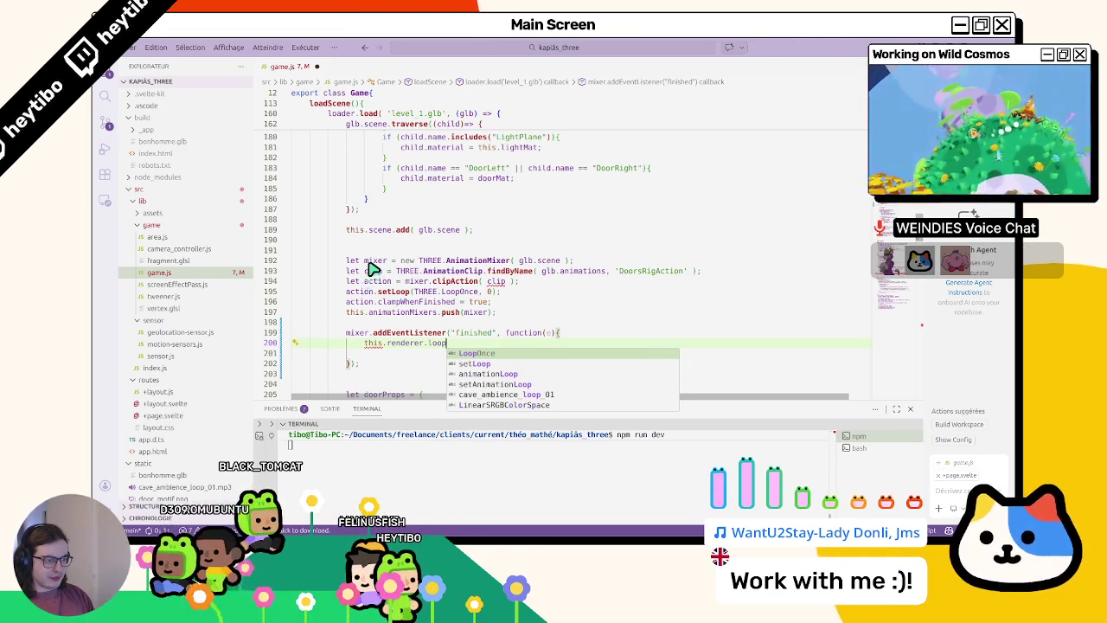
key(Down)
key(Down)
key(Down)
key(Tab)
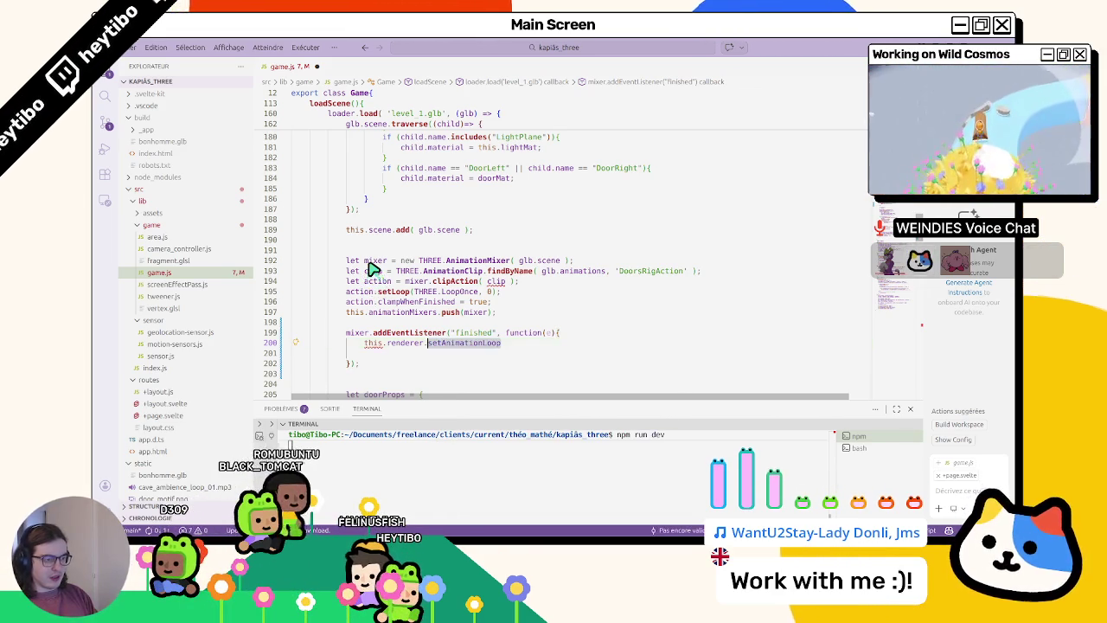
- Check the other setAnimationLoop call and the animationLoop definition, then return to line 200
key(ctrl+f)
key(Escape)
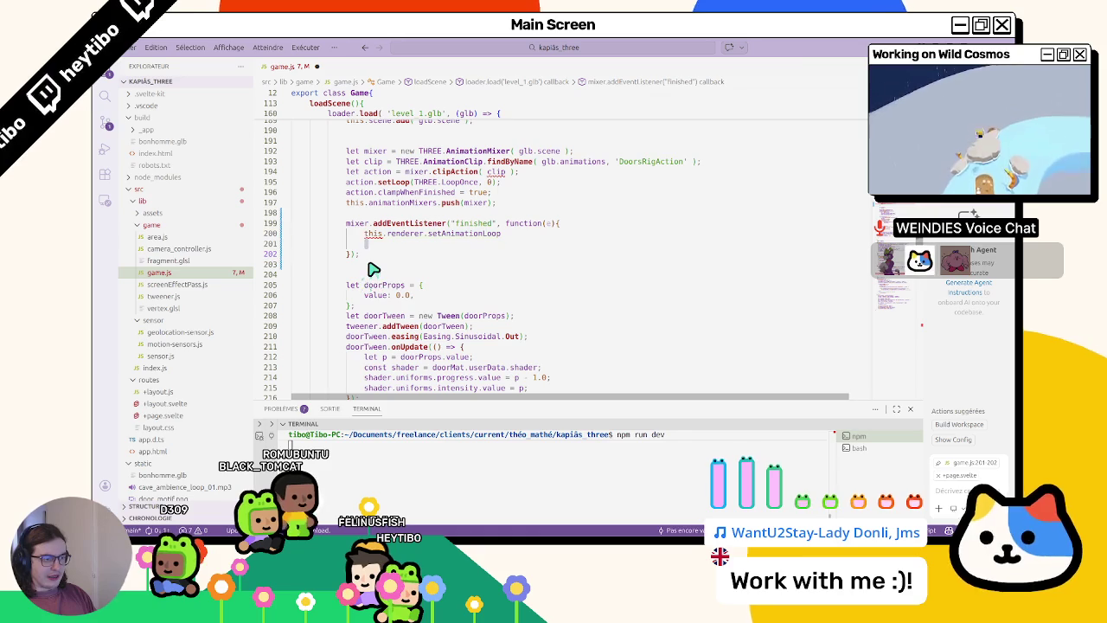
key(ctrl+shift+Left)
key(ctrl+f)
key(Return)
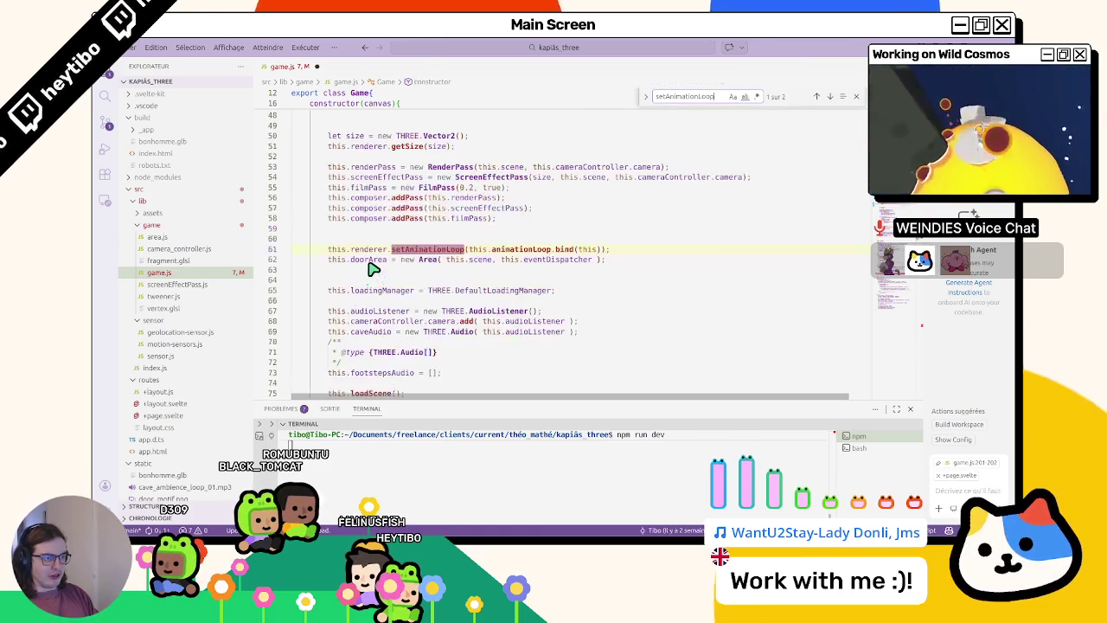
key(Return)
key(Return)
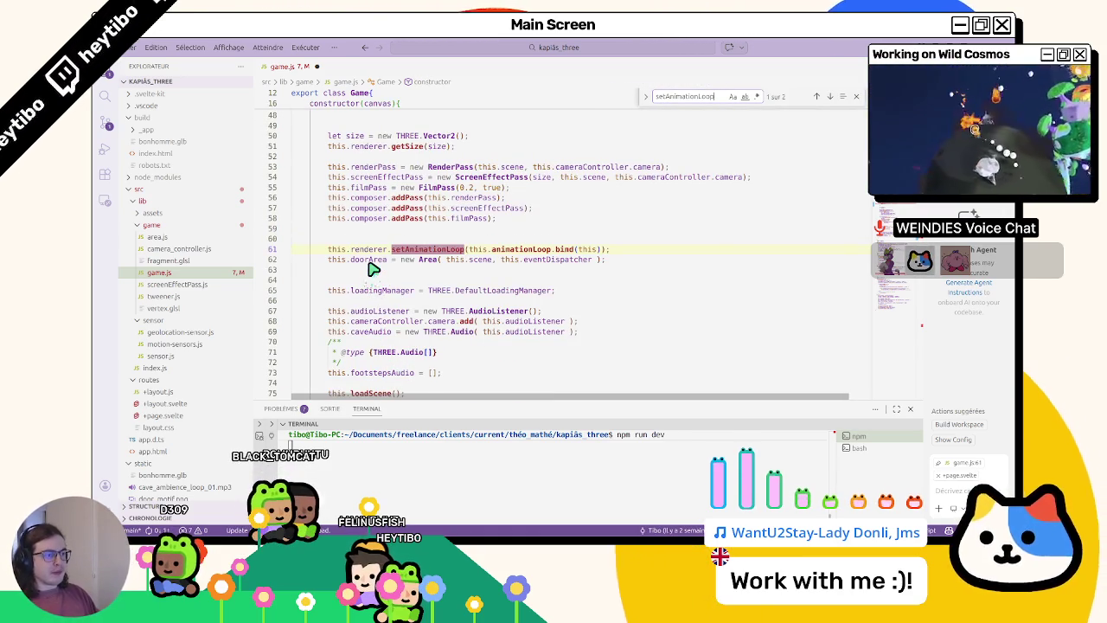
key(Escape)
ctrl+click(526, 251)
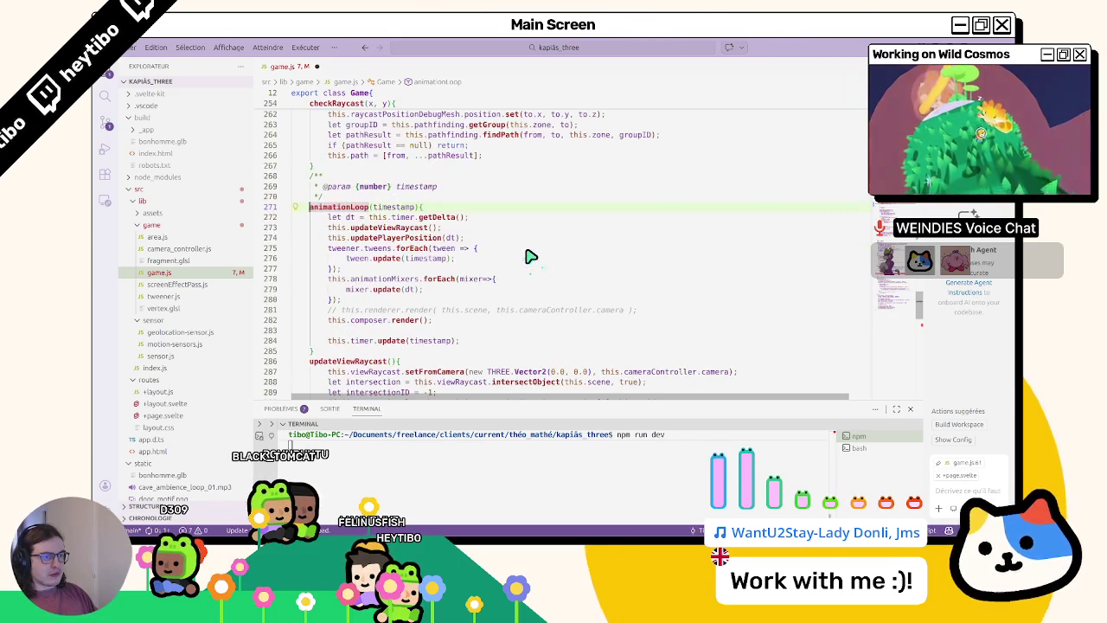
key(ctrl+alt+minus)
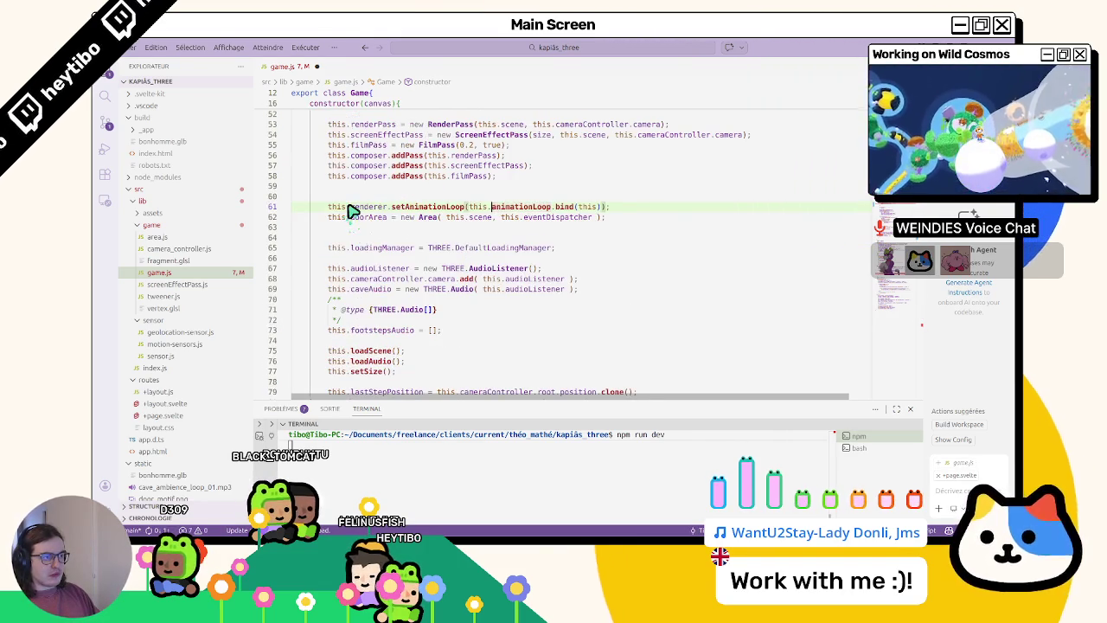
ctrl+click(519, 207)
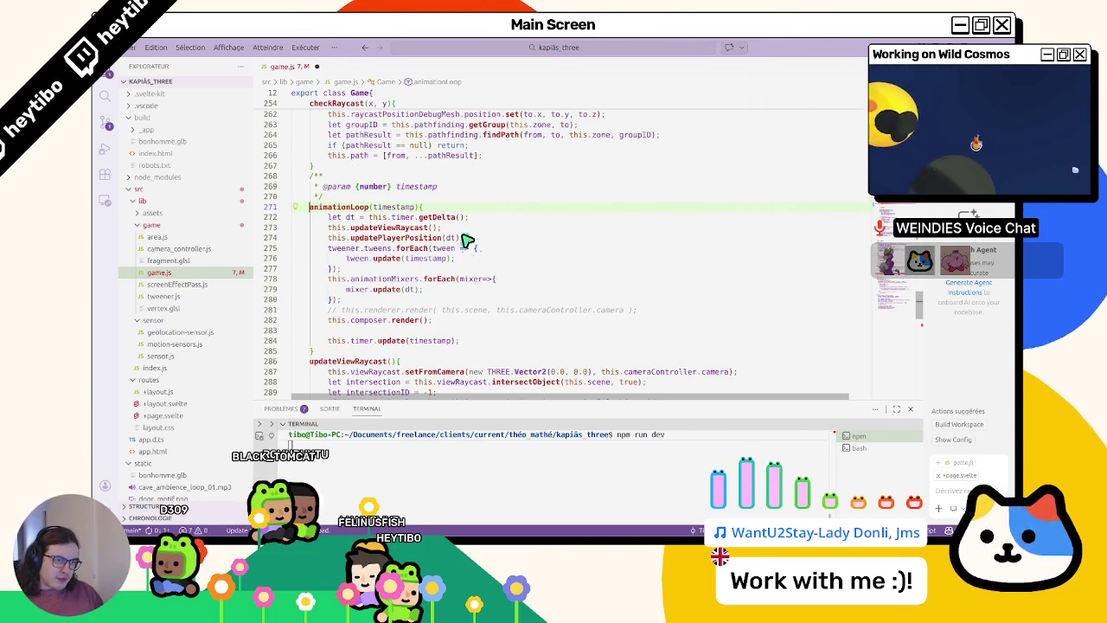
key(ctrl+alt+minus)
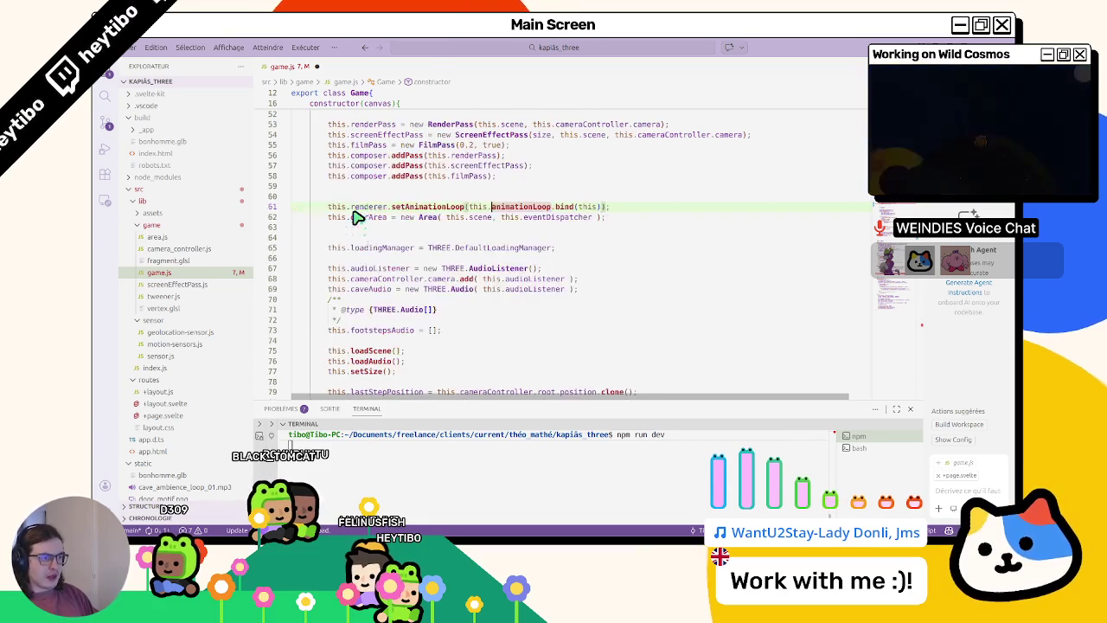
key(ctrl+alt+minus)
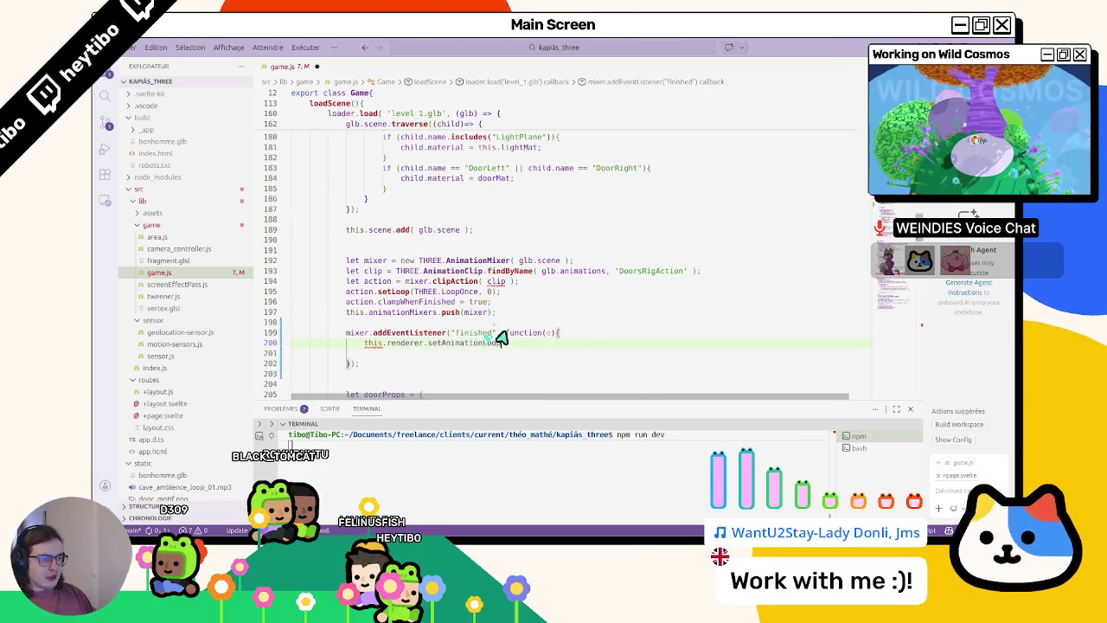
- Complete the call as setAnimationLoop(null); and remove the empty line after it
text(n)
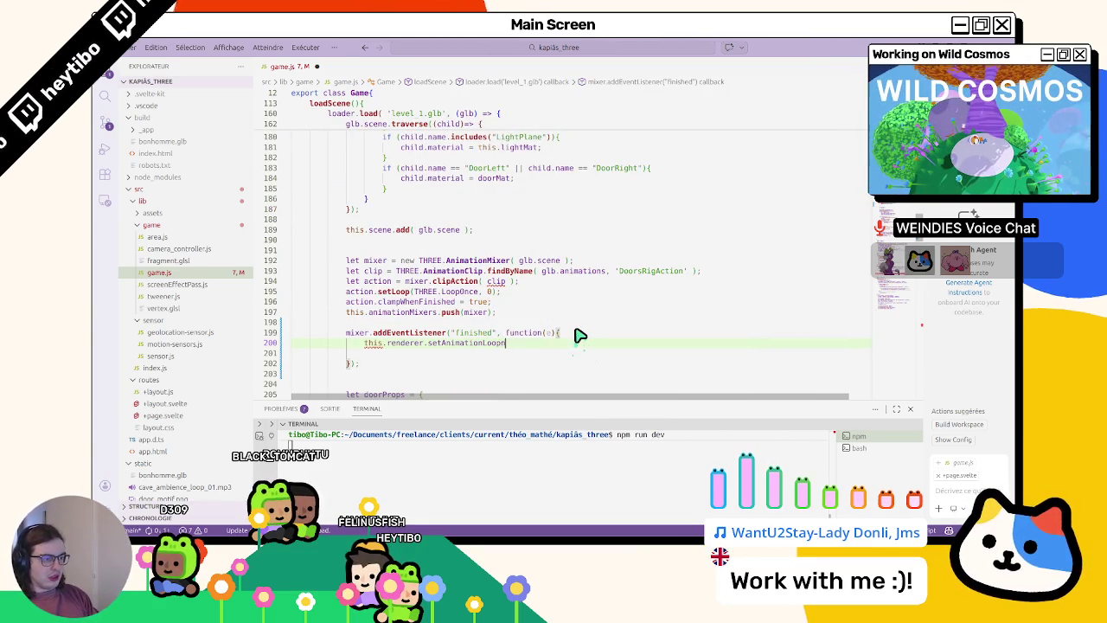
text(unull);)
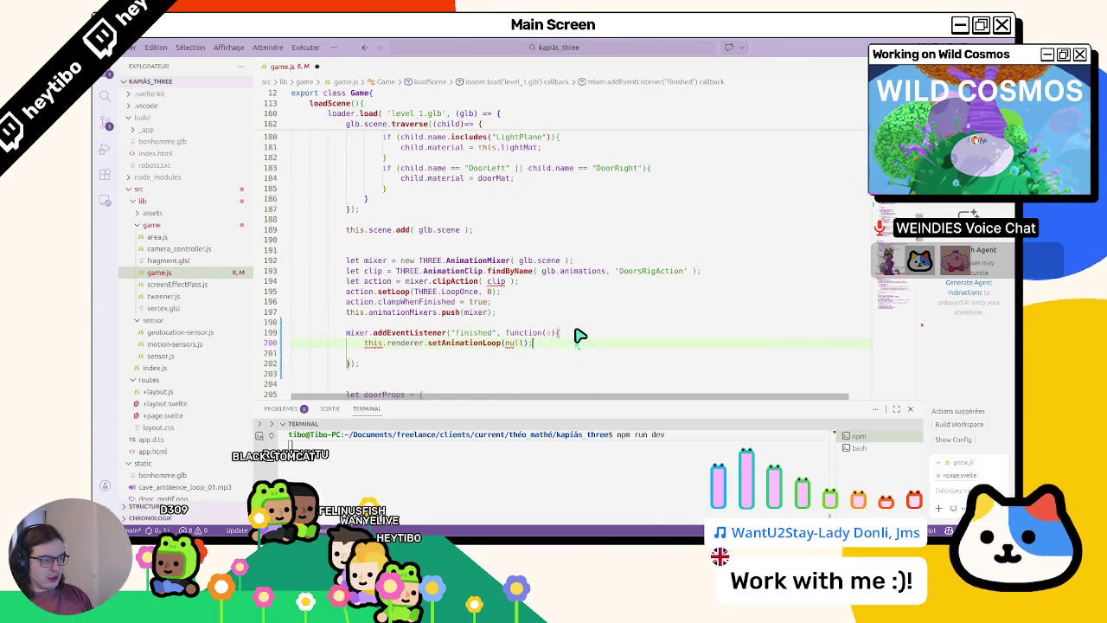
key(Delete)
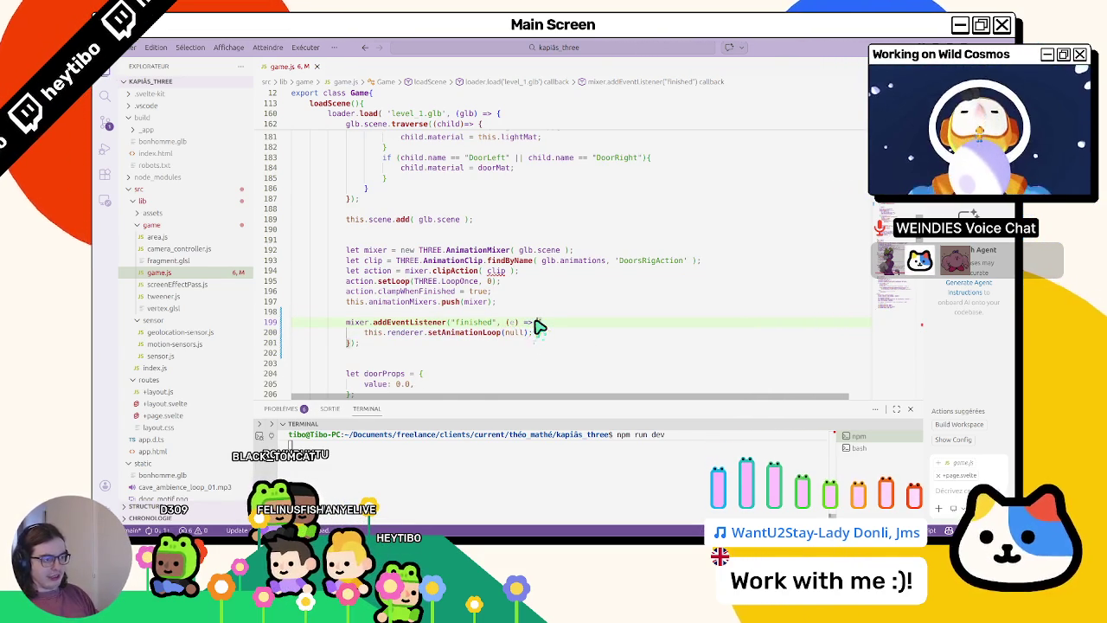
key(alt+Tab)
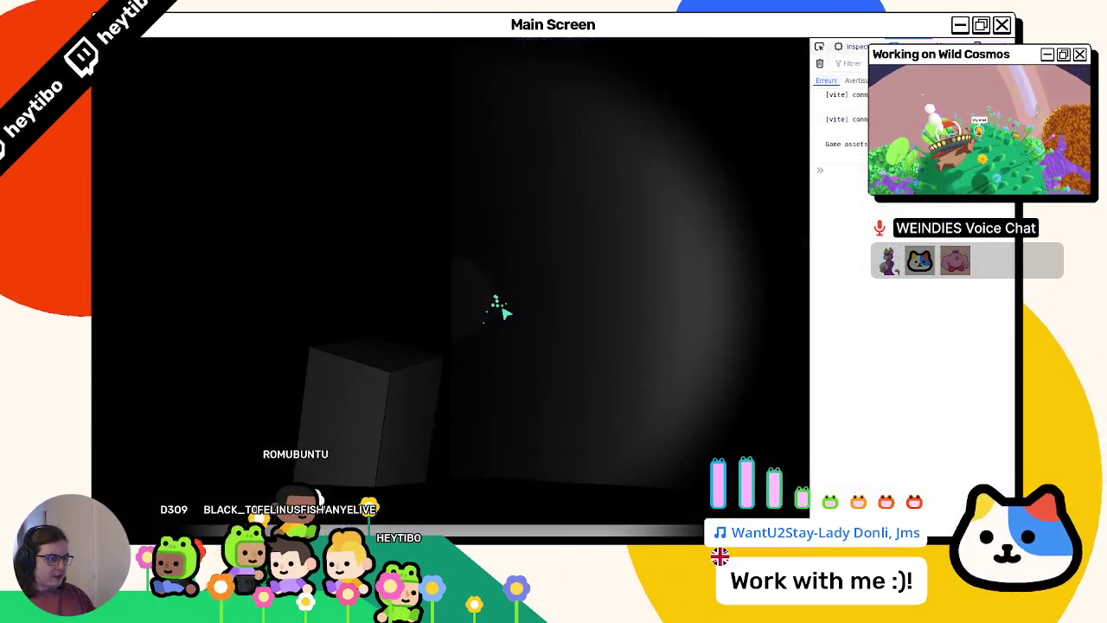
- Start the game, exit fullscreen, and widen the developer tools panel
click(545, 336)
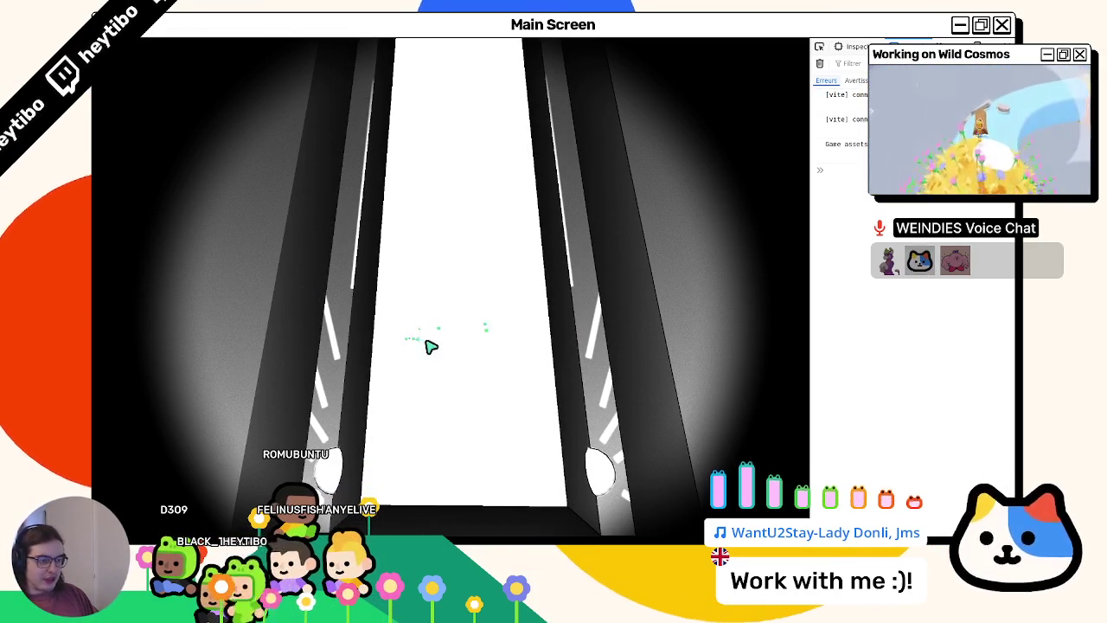
key(Escape)
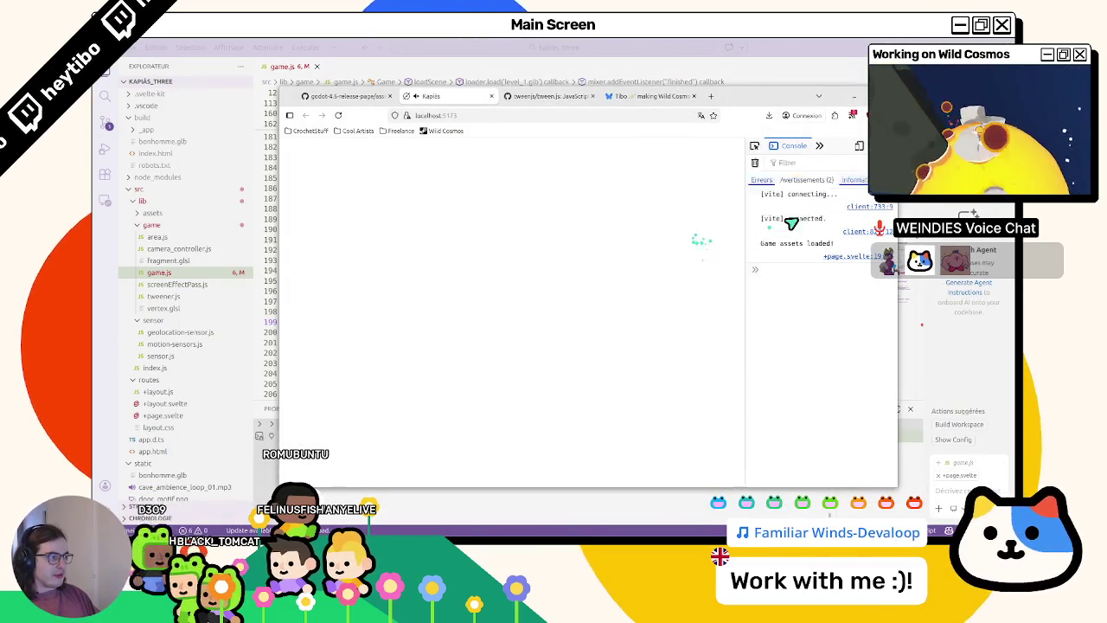
drag(699, 235, 660, 251)
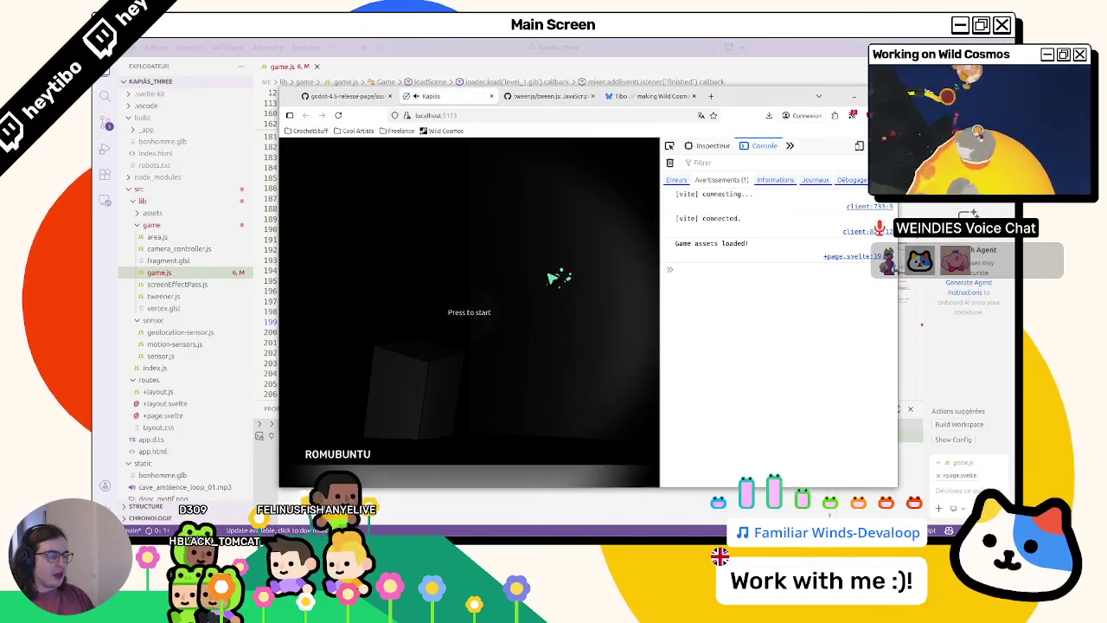
- Replay the game, then reload the page back to its start screen
click(559, 272)
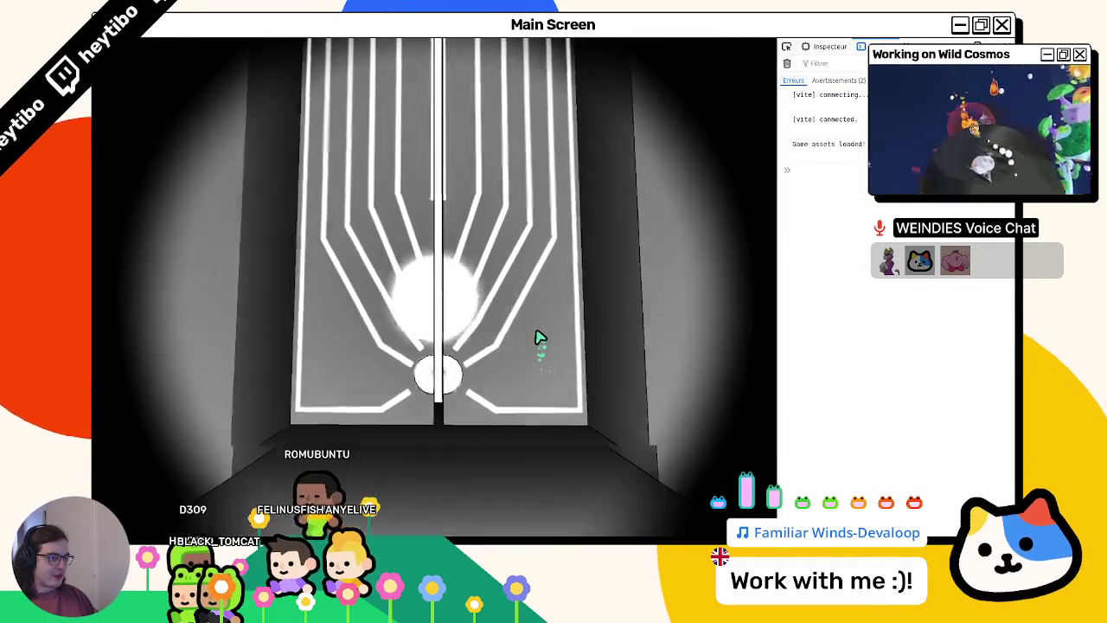
key(F5)
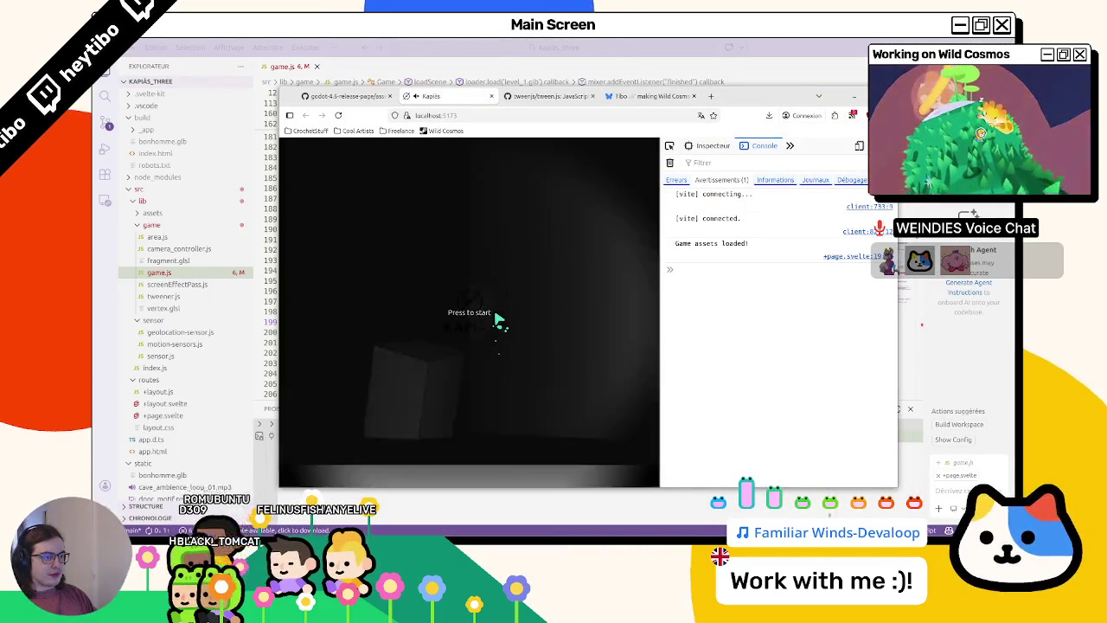
click(337, 116)
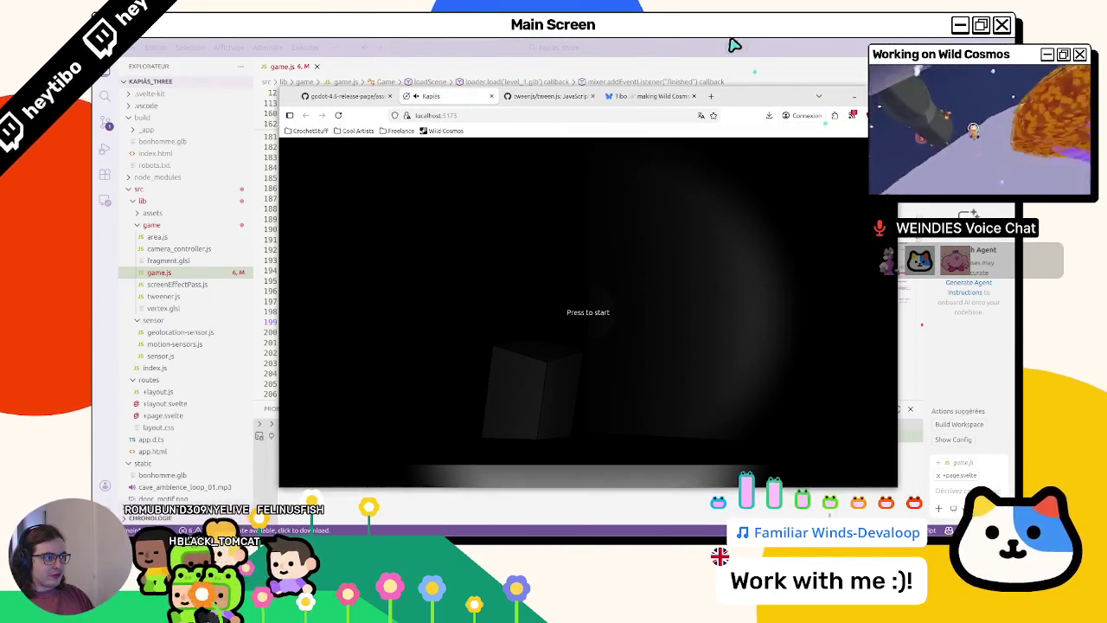
key(alt+Tab)
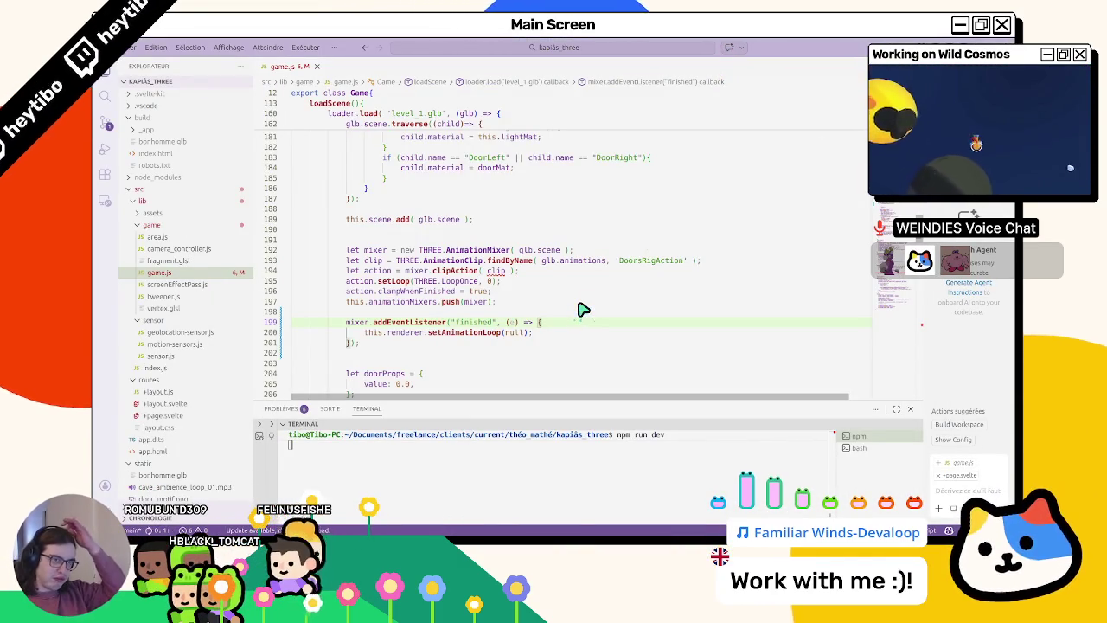
- Open +layout.svelte, then +page.svelte, and scroll through its splash and canvas markup
scroll(580, 303, up, 2)
scroll(554, 286, up, 5)
scroll(551, 289, up, 15)
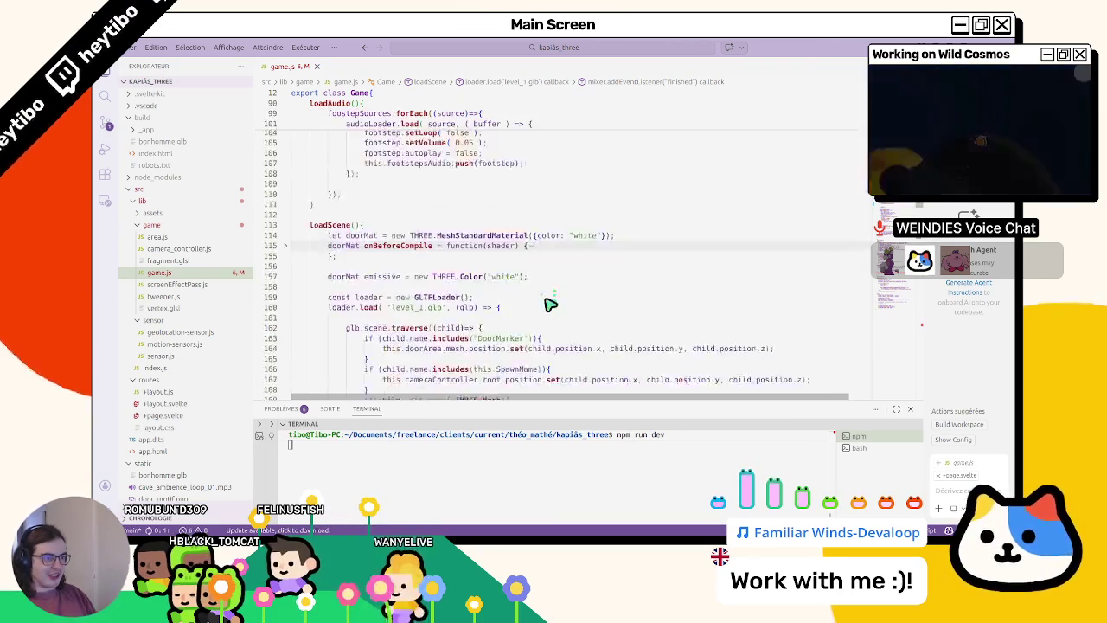
scroll(541, 312, up, 8)
scroll(538, 320, up, 3)
scroll(535, 323, up, 6)
scroll(536, 324, up, 6)
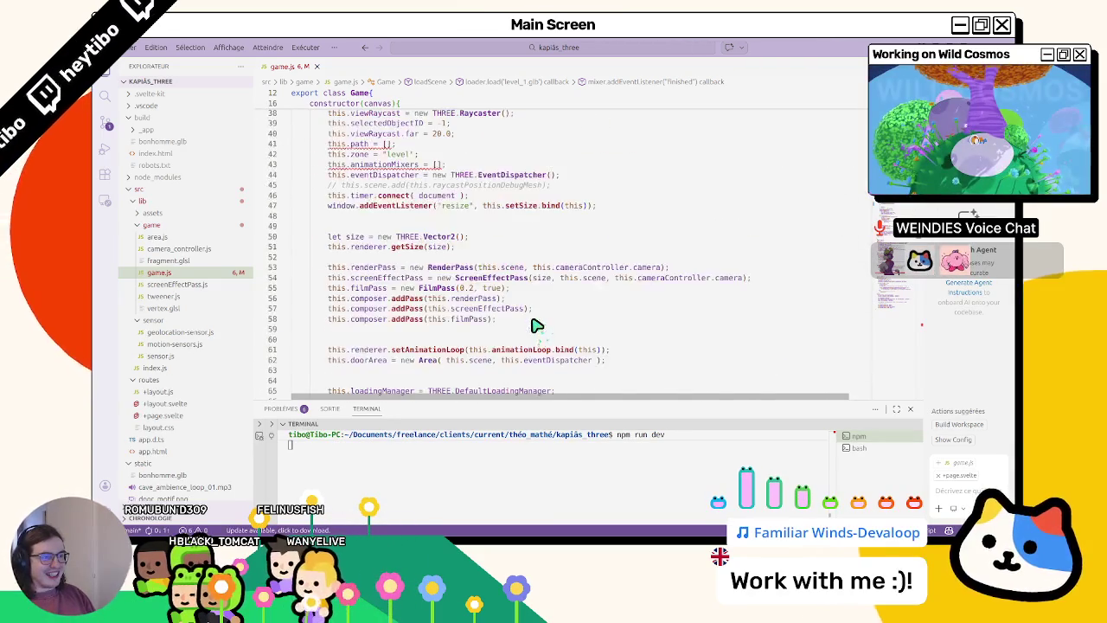
scroll(532, 328, up, 5)
scroll(532, 334, down, 13)
scroll(524, 334, down, 5)
scroll(433, 303, up, 4)
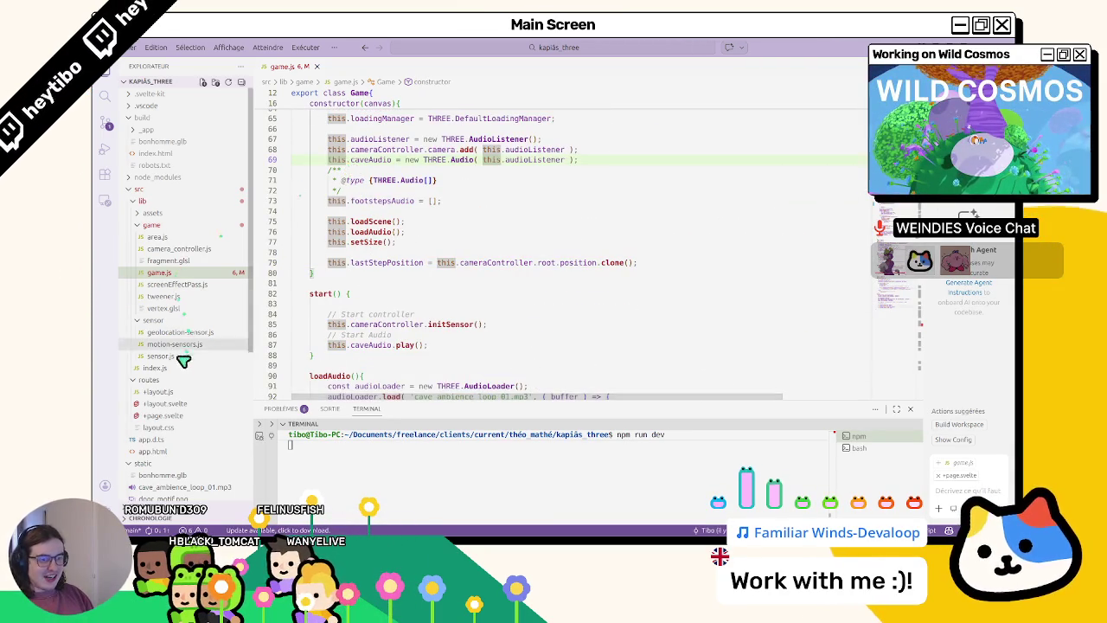
click(173, 416)
scroll(337, 353, down, 3)
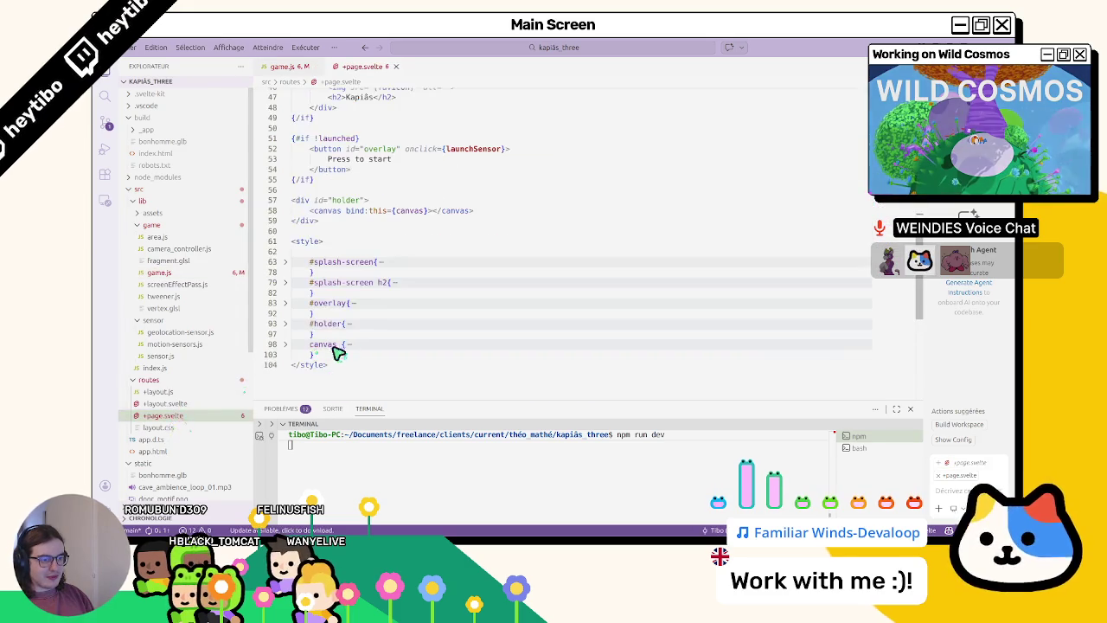
click(183, 404)
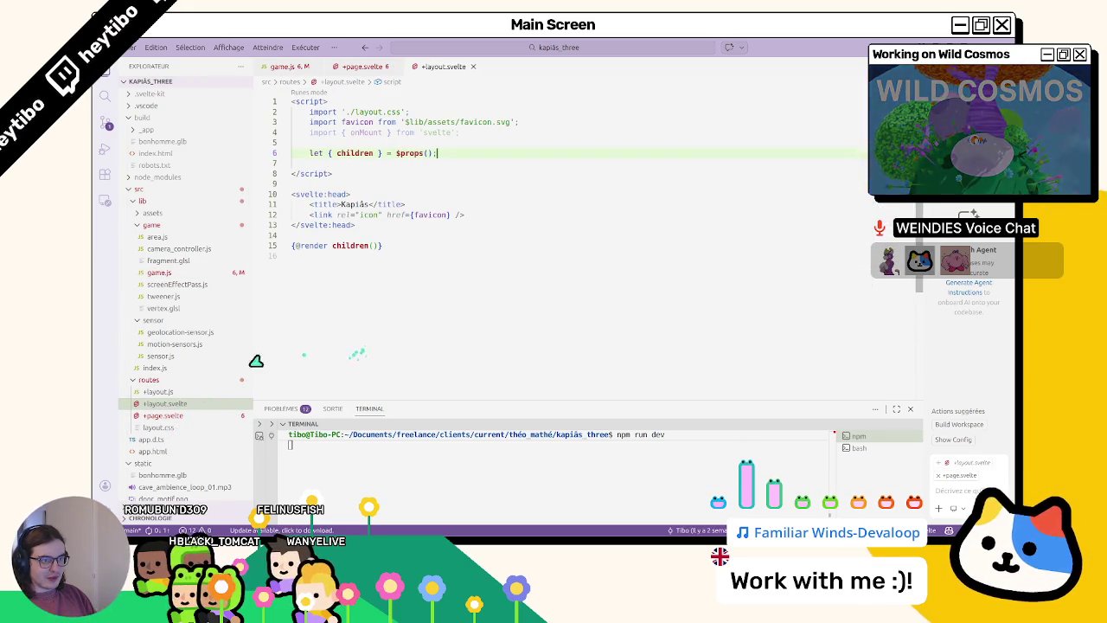
click(160, 416)
scroll(358, 344, up, 2)
scroll(358, 346, up, 3)
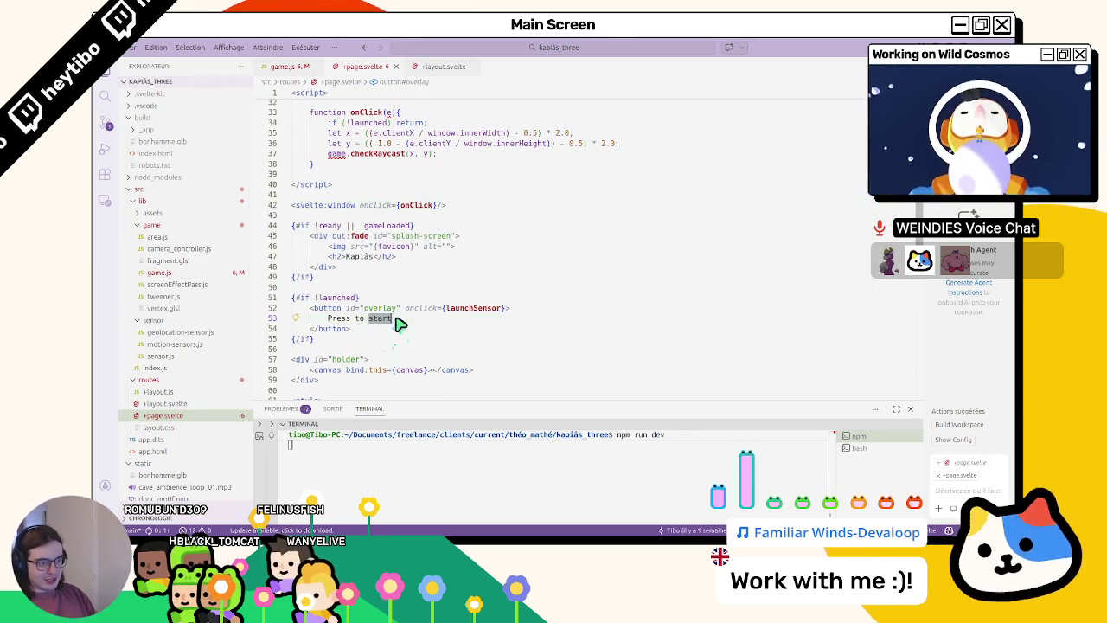
scroll(391, 352, down, 2)
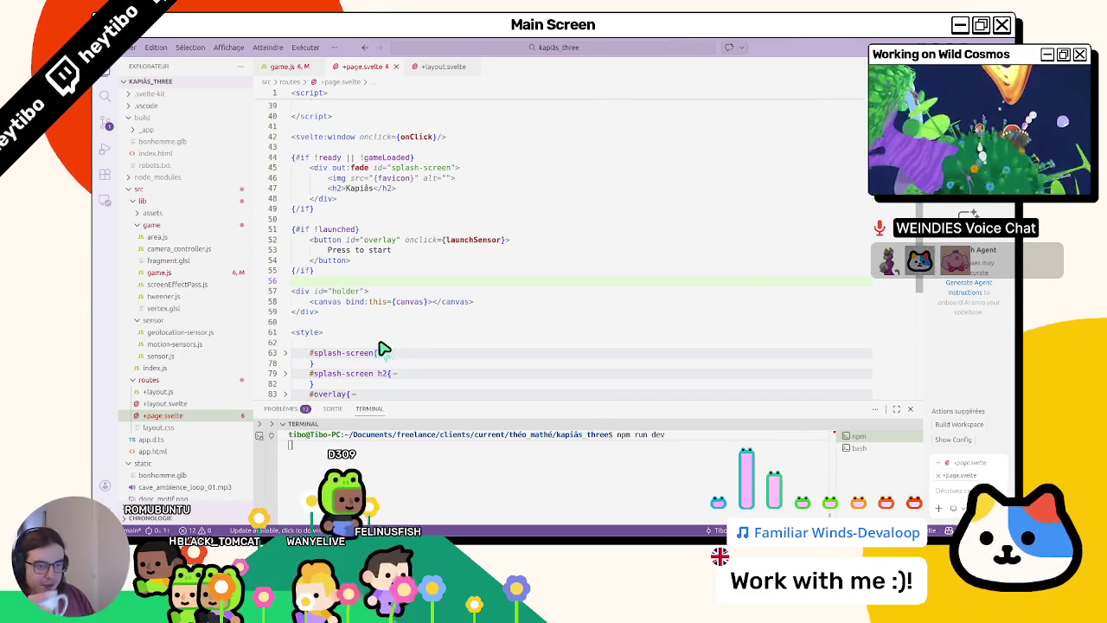
scroll(381, 350, down, 5)
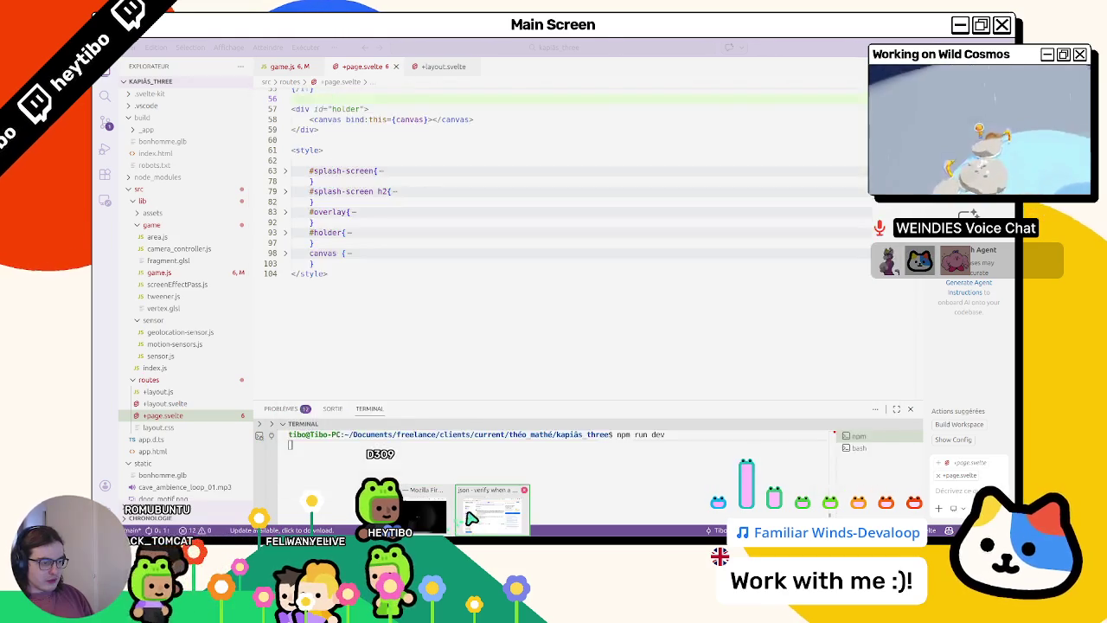
- Bring Firefox forward and close every tab except the localhost game tab
click(463, 509)
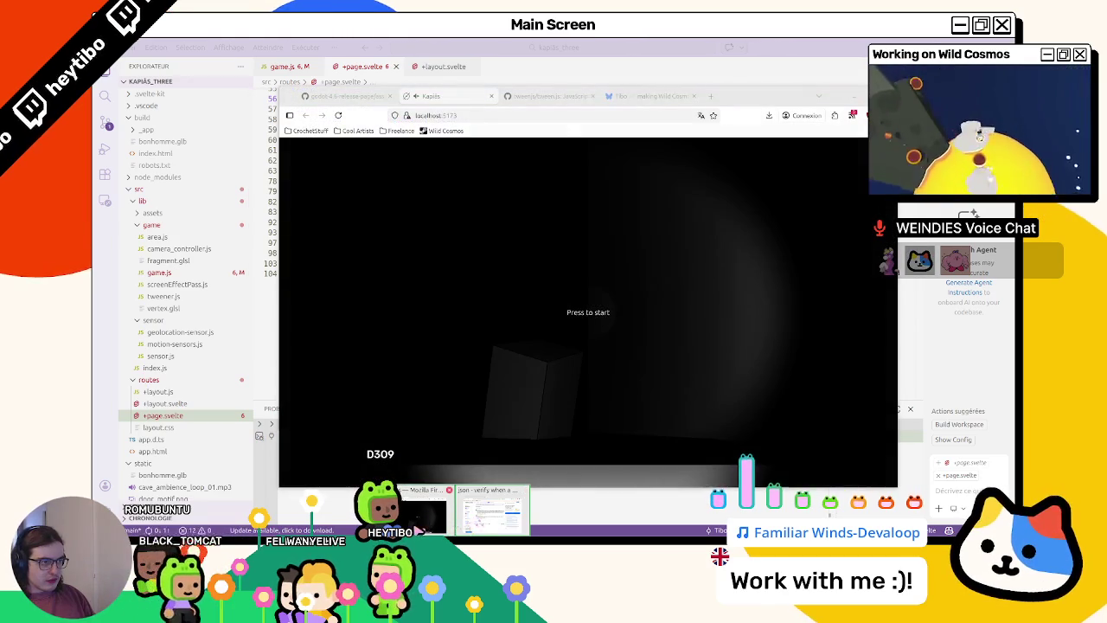
click(592, 96)
click(592, 96)
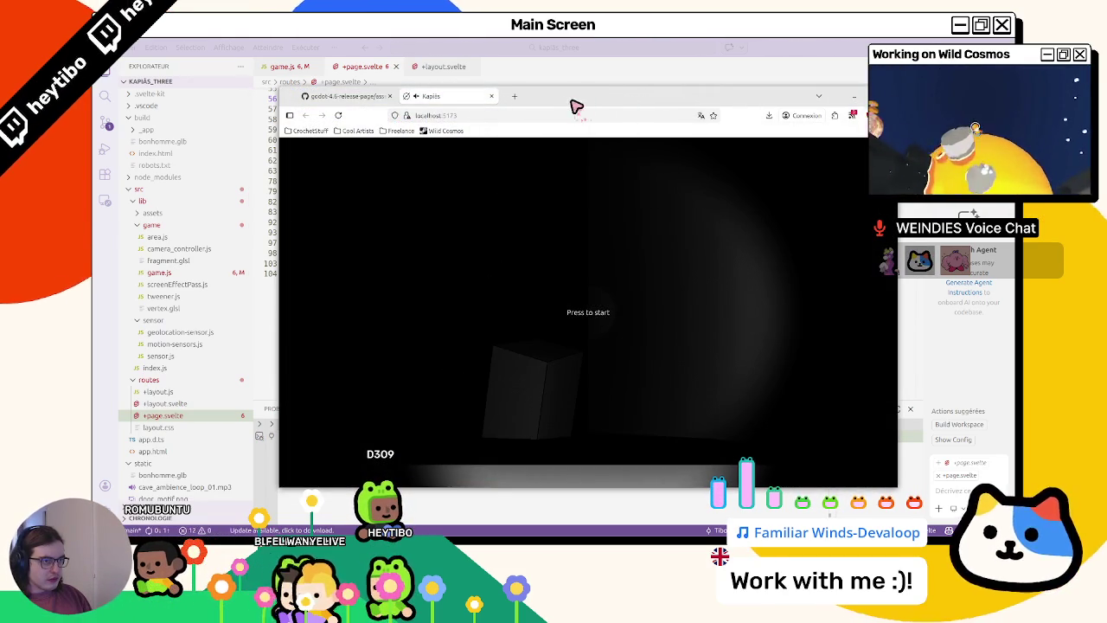
middle_click(367, 100)
right_click(524, 100)
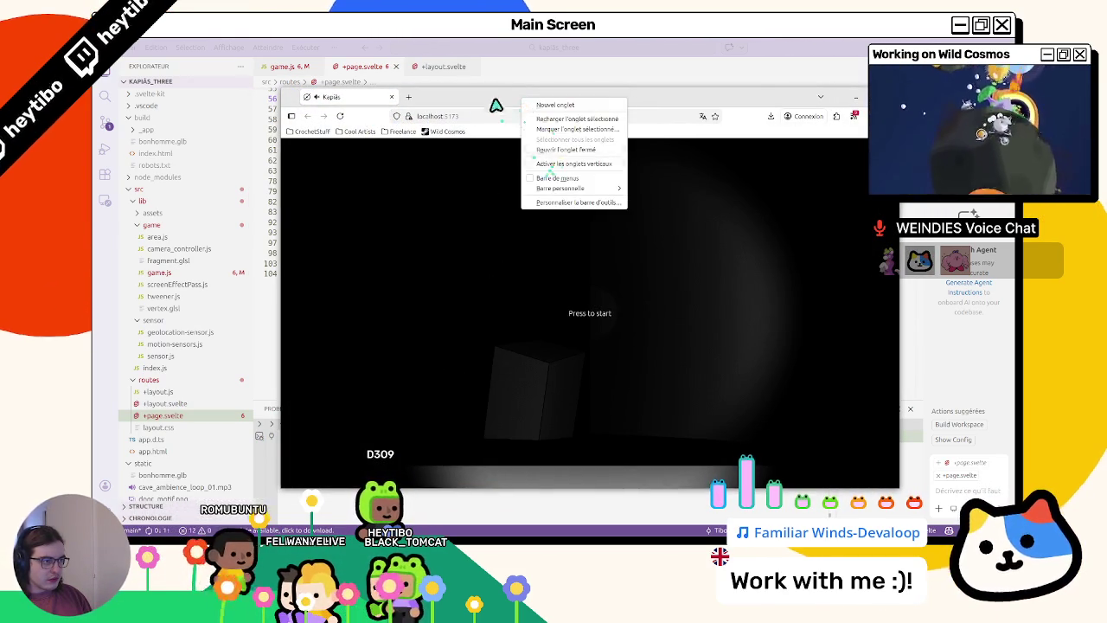
click(397, 96)
- Shrink Firefox to uncover the editor, then toggle the game fullscreen and back
drag(284, 95, 708, 121)
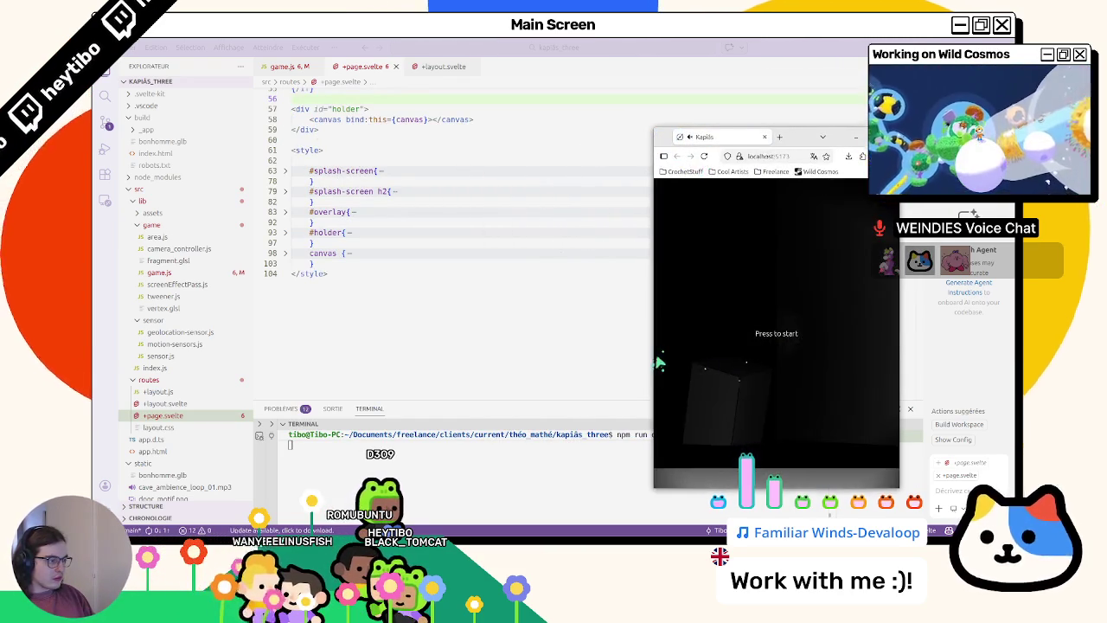
click(593, 374)
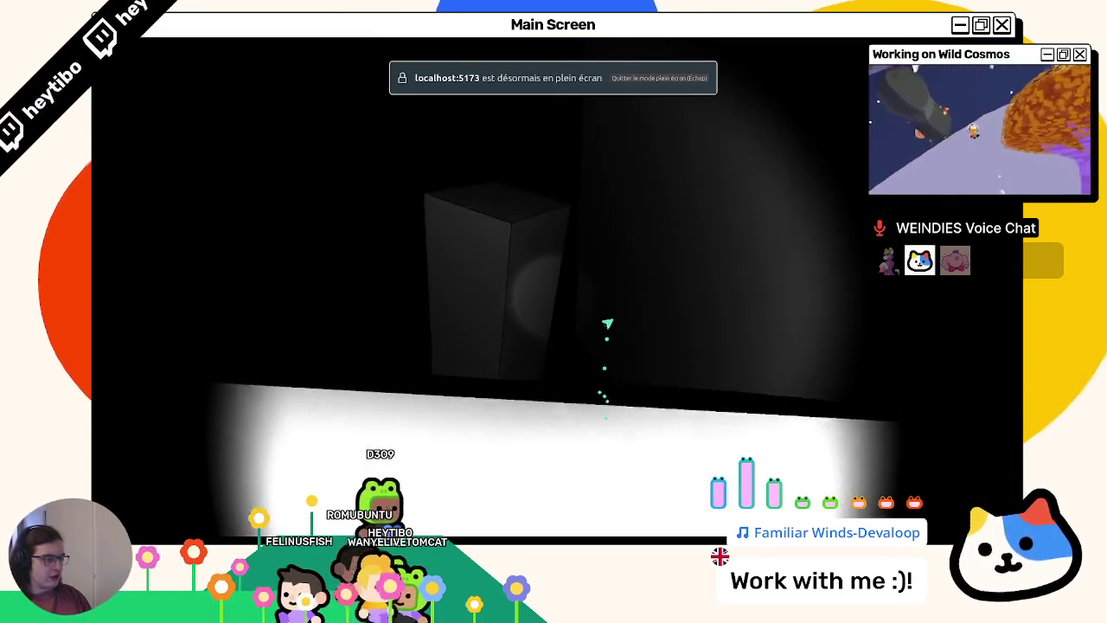
key(Escape)
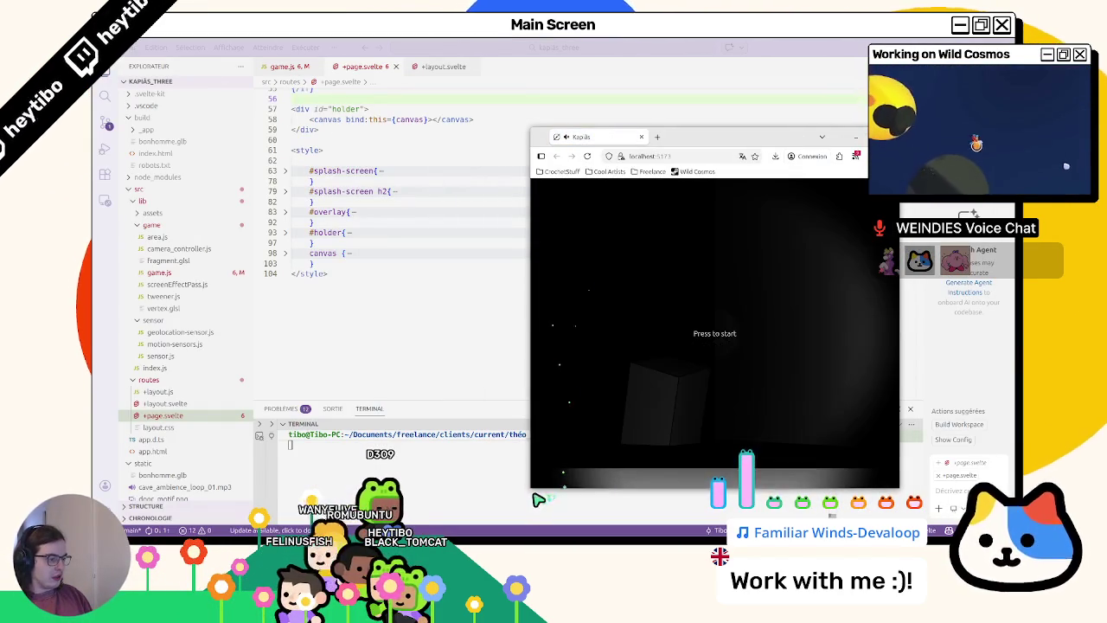
- Make the Firefox window narrower and move it higher on screen
drag(530, 487, 675, 477)
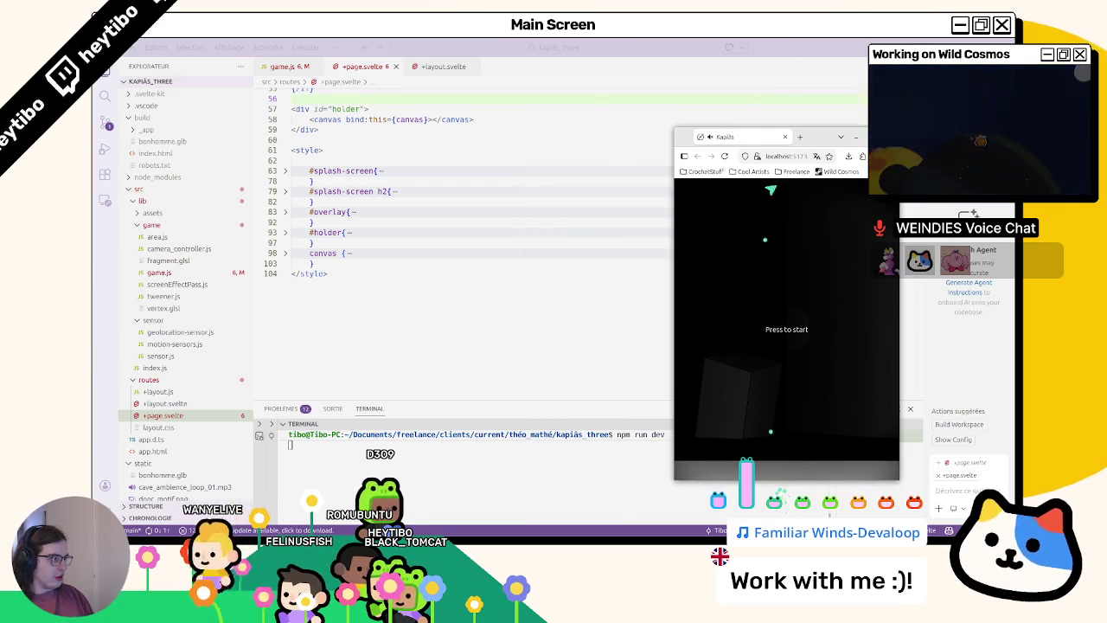
drag(813, 137, 810, 98)
right_click(675, 96)
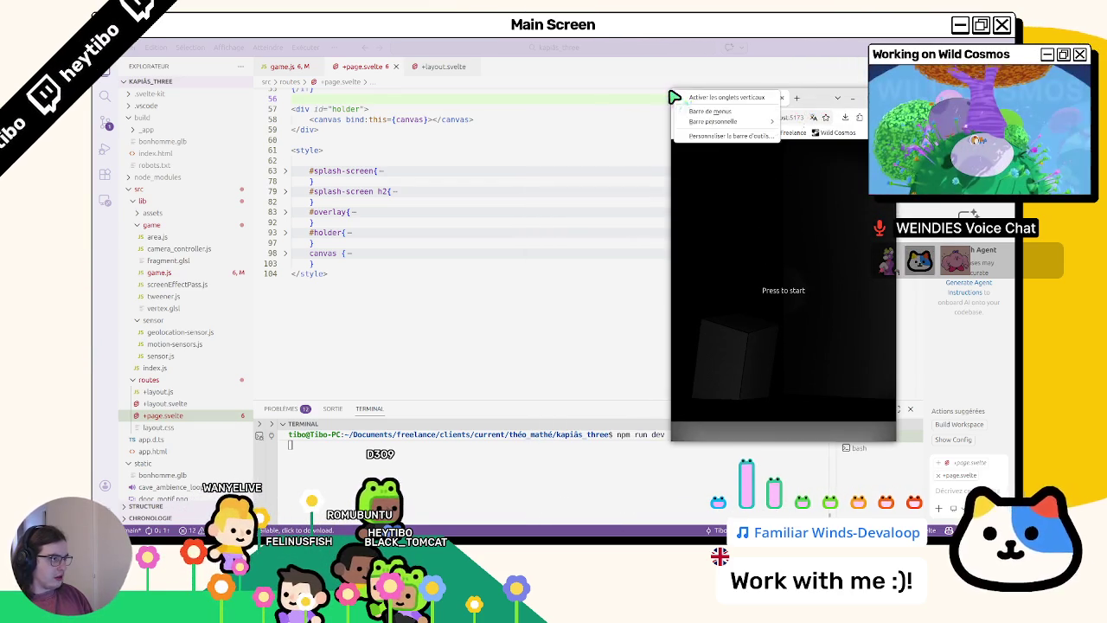
click(692, 94)
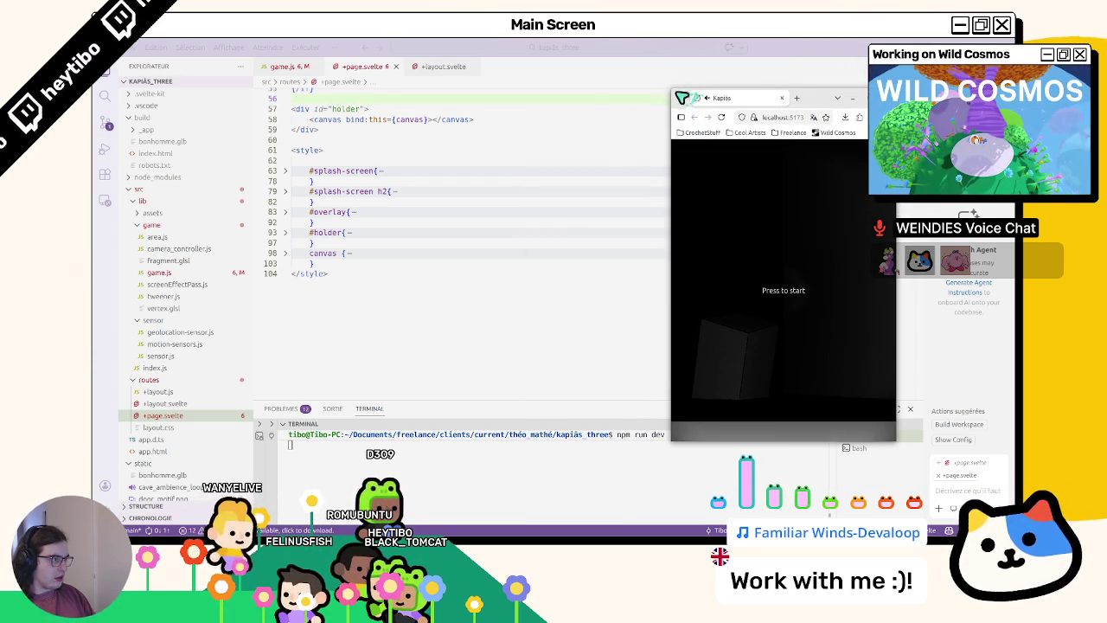
click(674, 102)
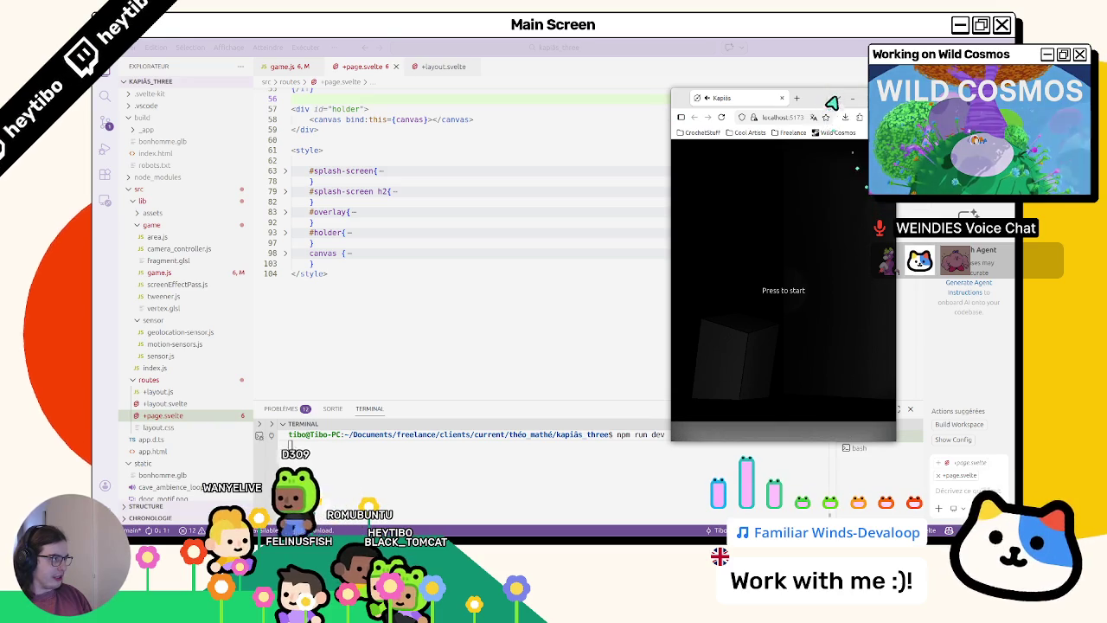
- Inspect the toolbar, game-tab and bookmarks-bar context menus without changing anything
right_click(842, 93)
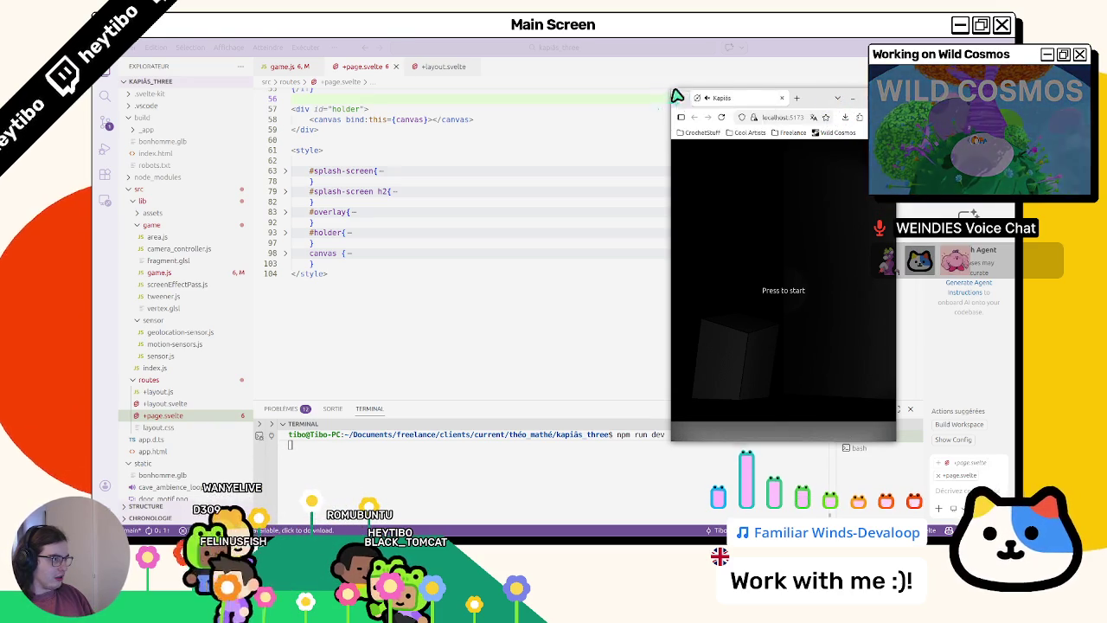
right_click(715, 98)
key(Escape)
right_click(673, 111)
key(Escape)
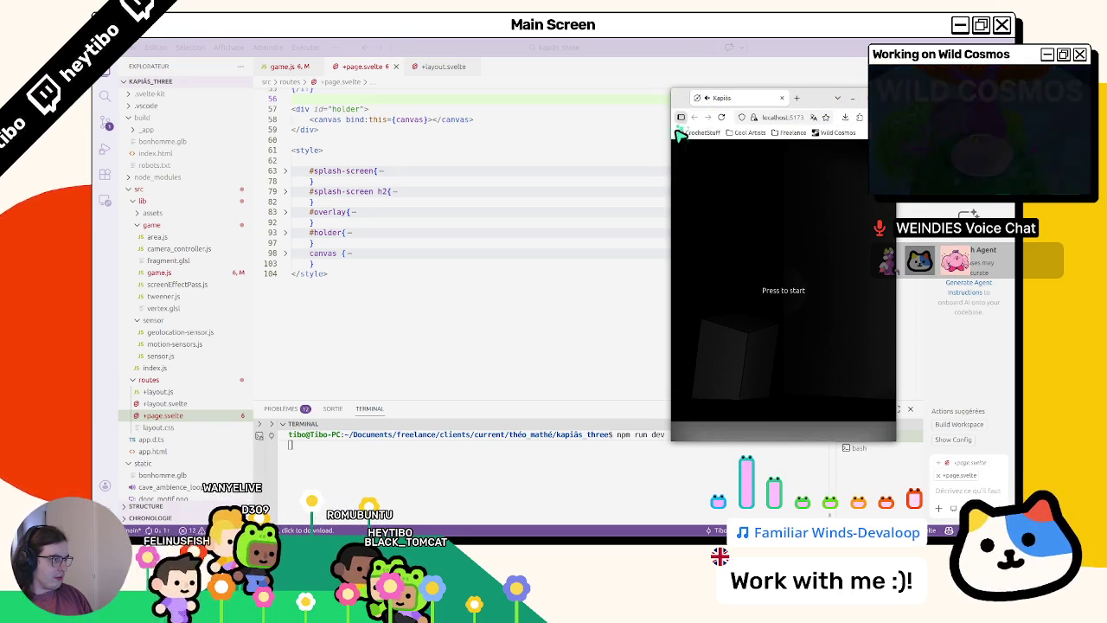
right_click(676, 137)
key(Escape)
- Widen the Firefox window and nudge its position, checking the window and tab menus
drag(676, 94, 534, 131)
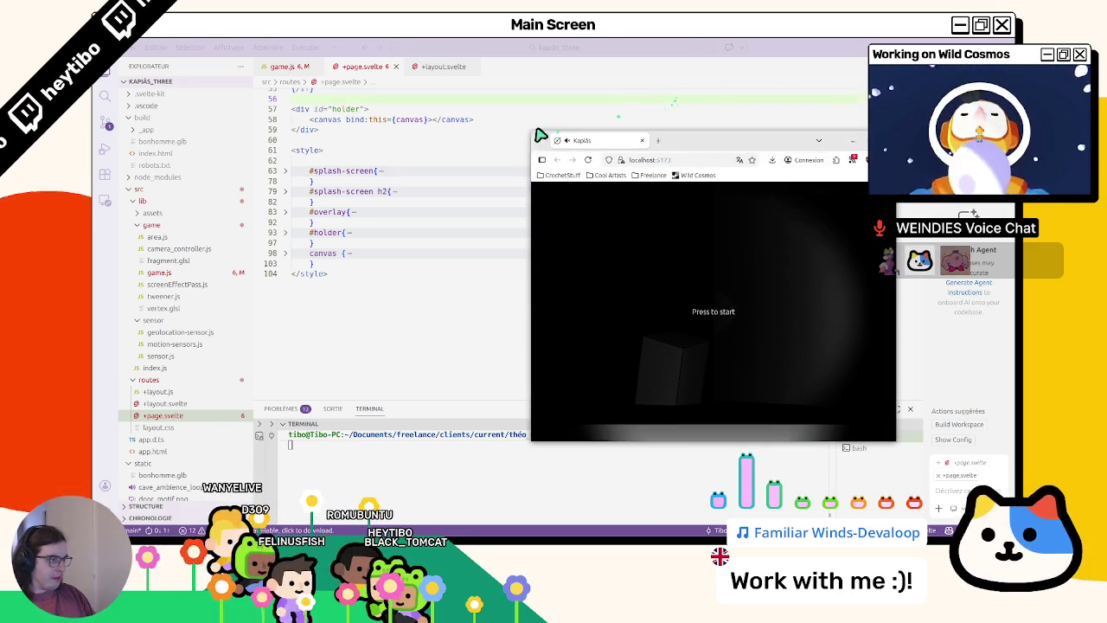
right_click(537, 131)
key(Escape)
right_click(741, 138)
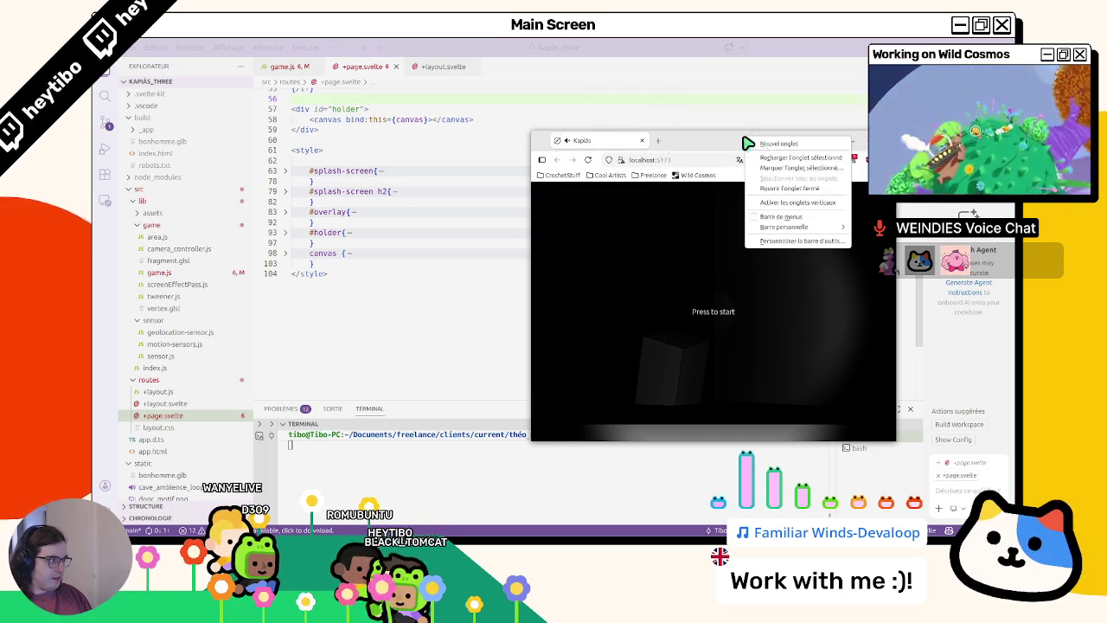
key(Escape)
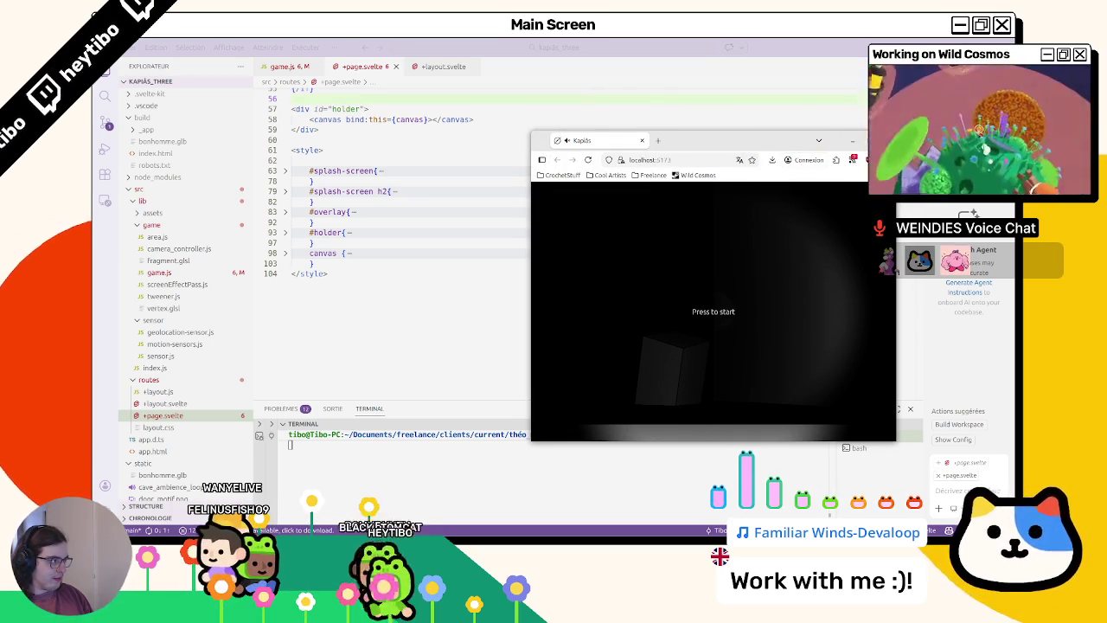
right_click(740, 149)
key(Escape)
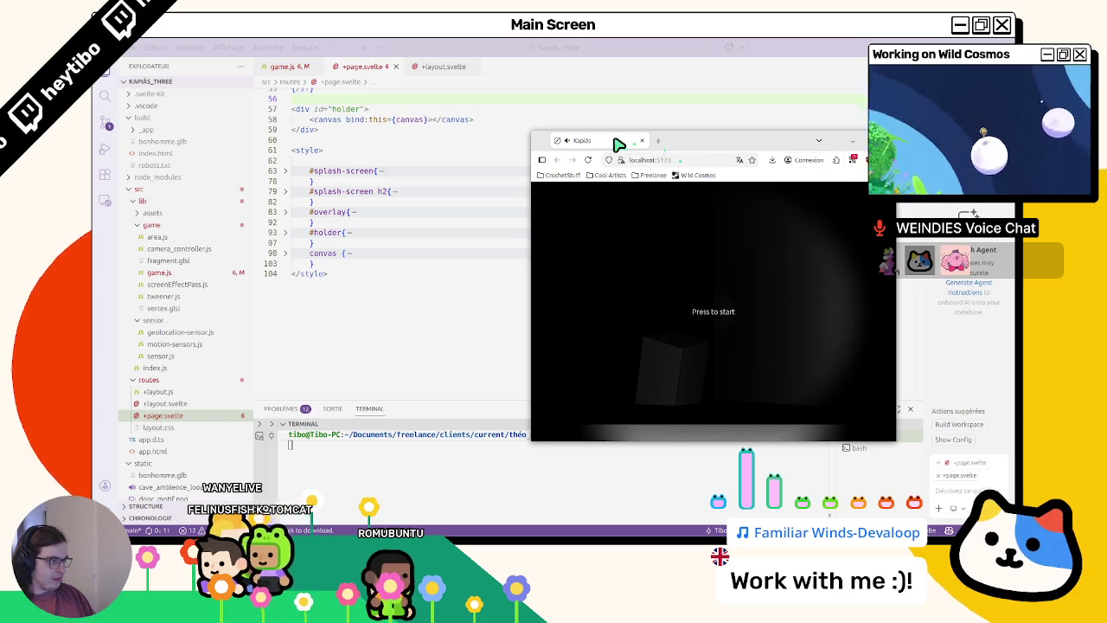
right_click(597, 149)
key(Escape)
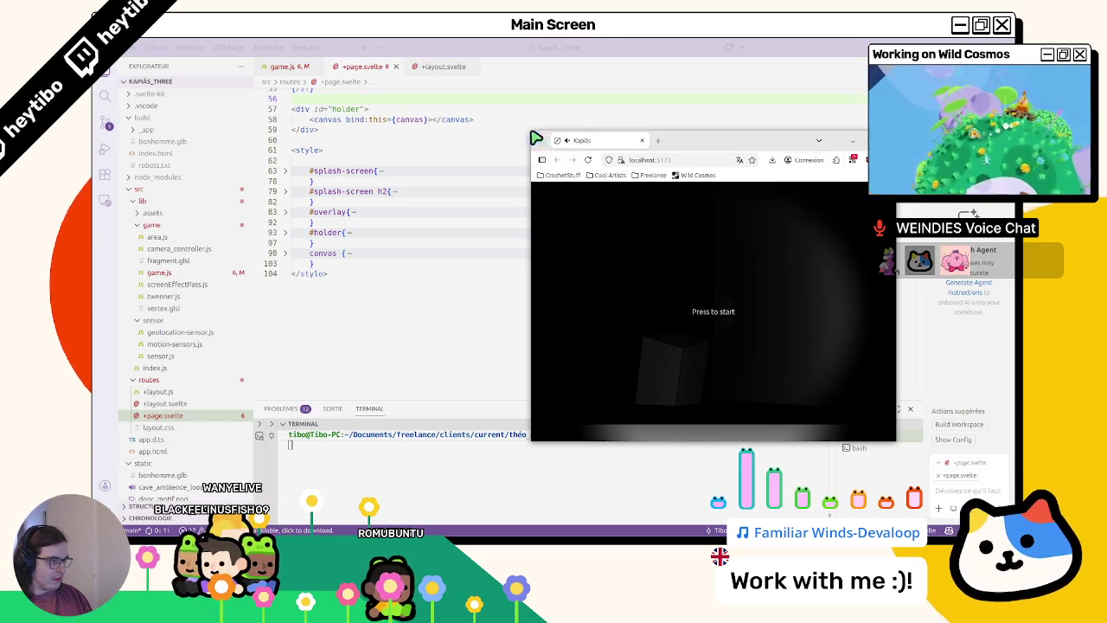
drag(536, 135, 536, 140)
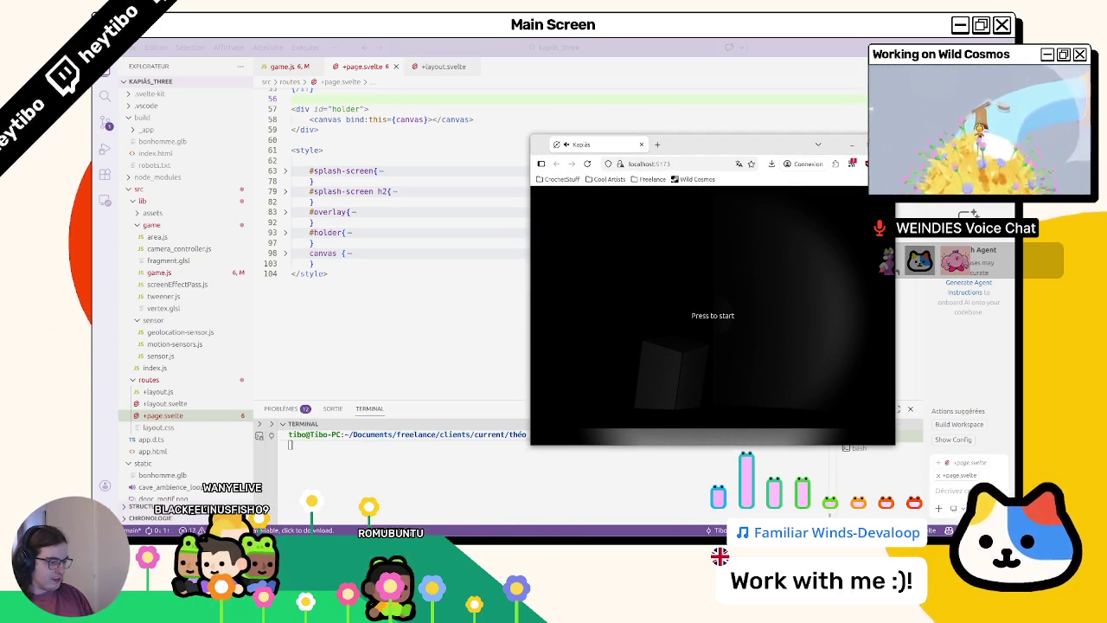
- Maximize Firefox, then restore it as a narrow window beside the editor showing Press to start
double_click(781, 142)
right_click(327, 45)
key(Escape)
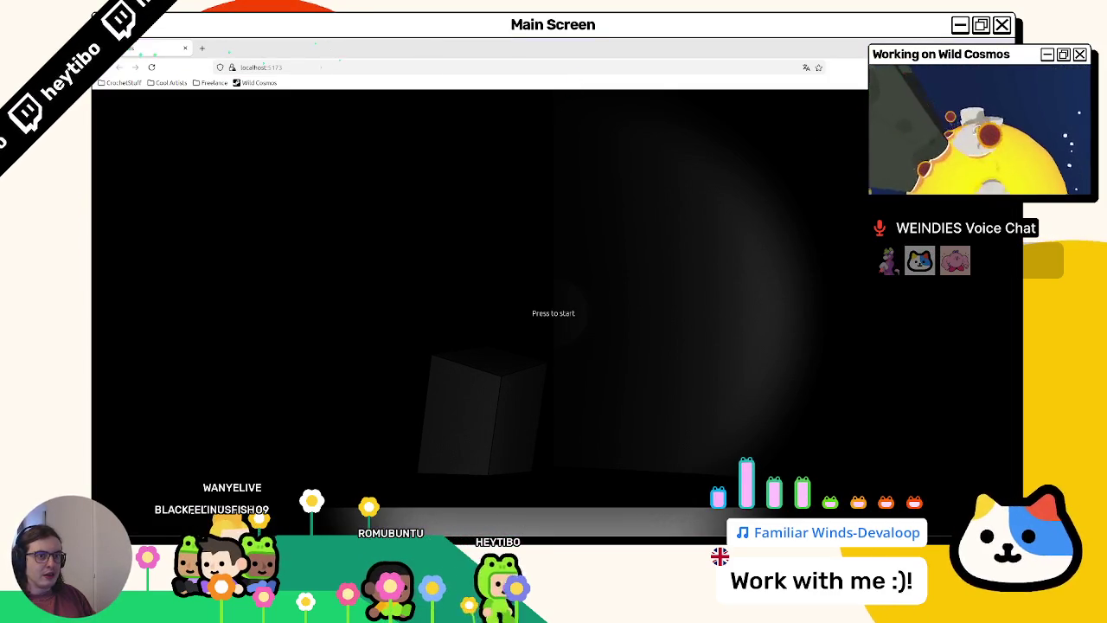
mouse_move(325, 43)
mouse_down()
mouse_move(852, 171)
mouse_move(608, 151)
mouse_move(795, 118)
mouse_up()
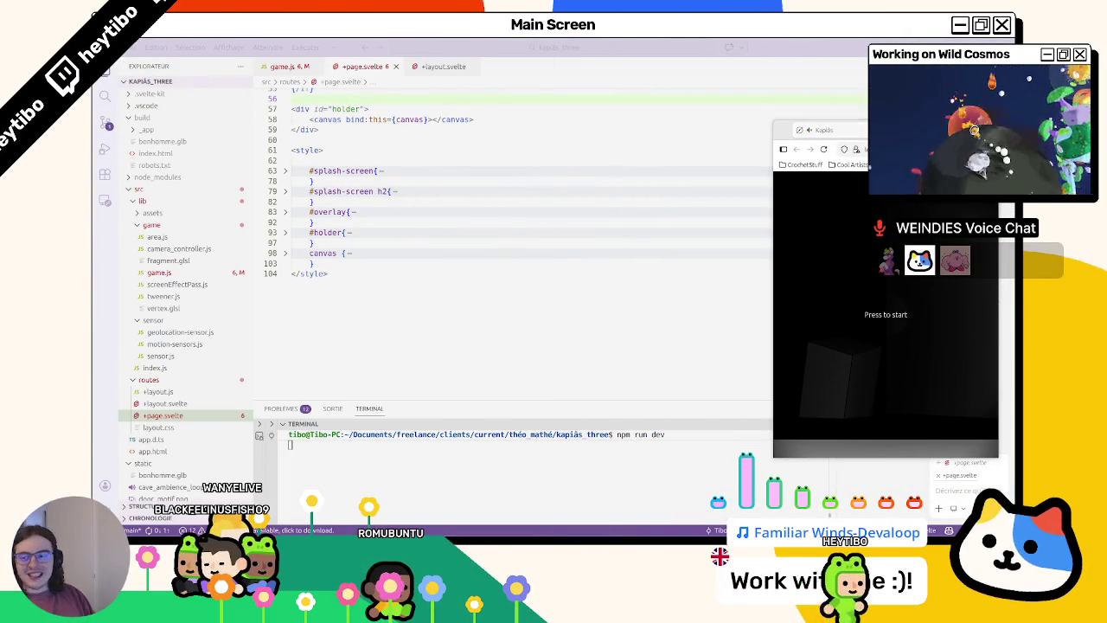
- Return to VS Code and place the caret in +page.svelte near the splash screen markup
key(alt+Tab)
scroll(327, 279, up, 2)
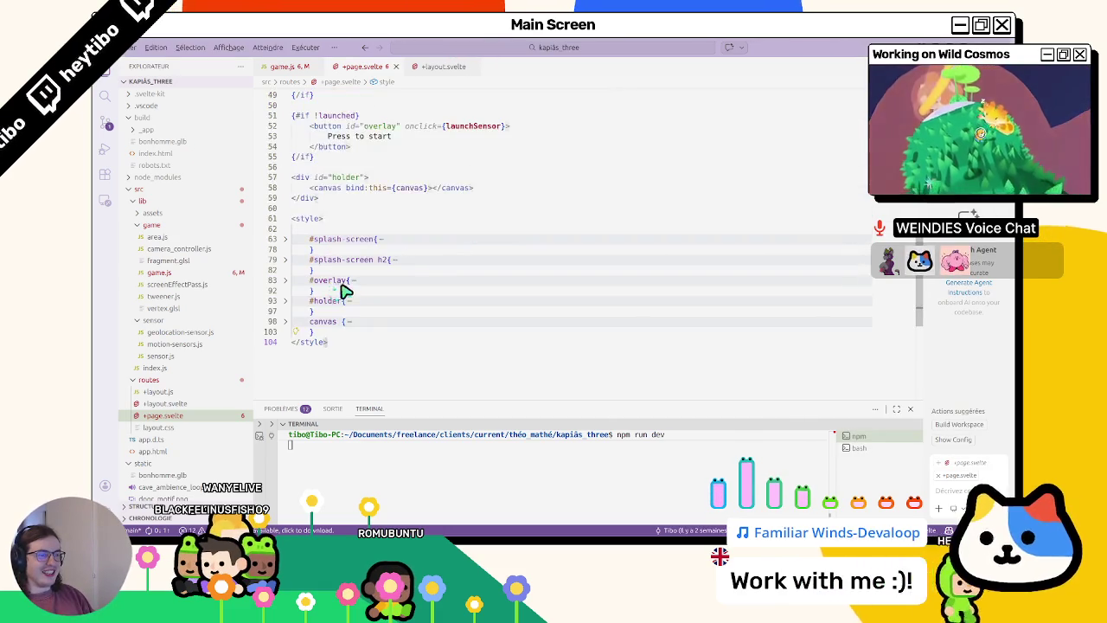
scroll(346, 289, up, 3)
click(393, 239)
scroll(385, 294, up, 4)
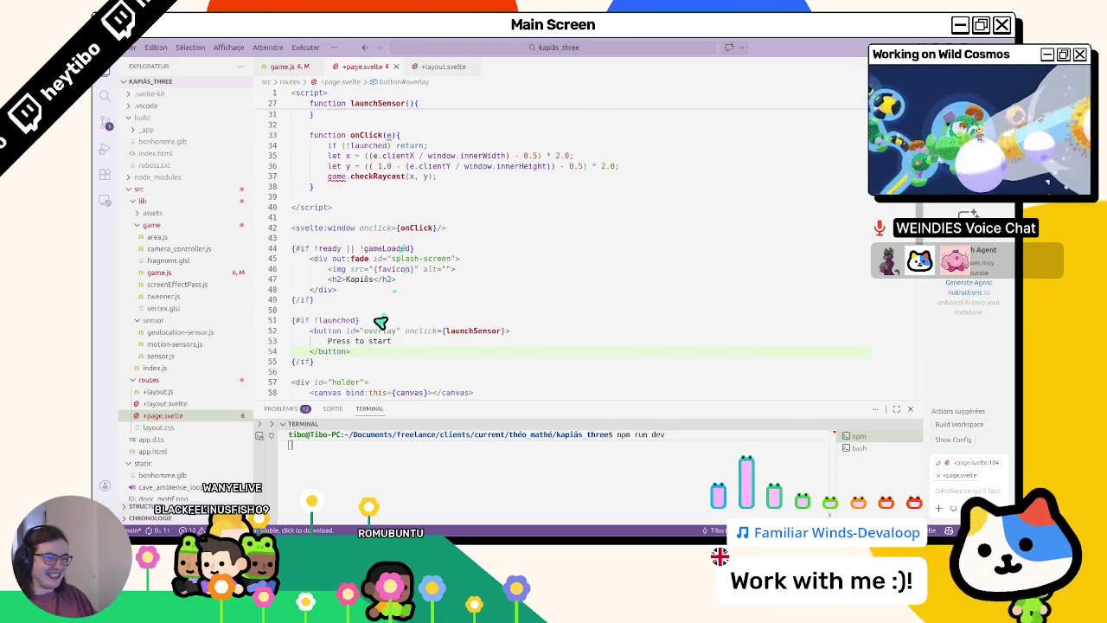
scroll(366, 328, down, 6)
scroll(346, 329, up, 1)
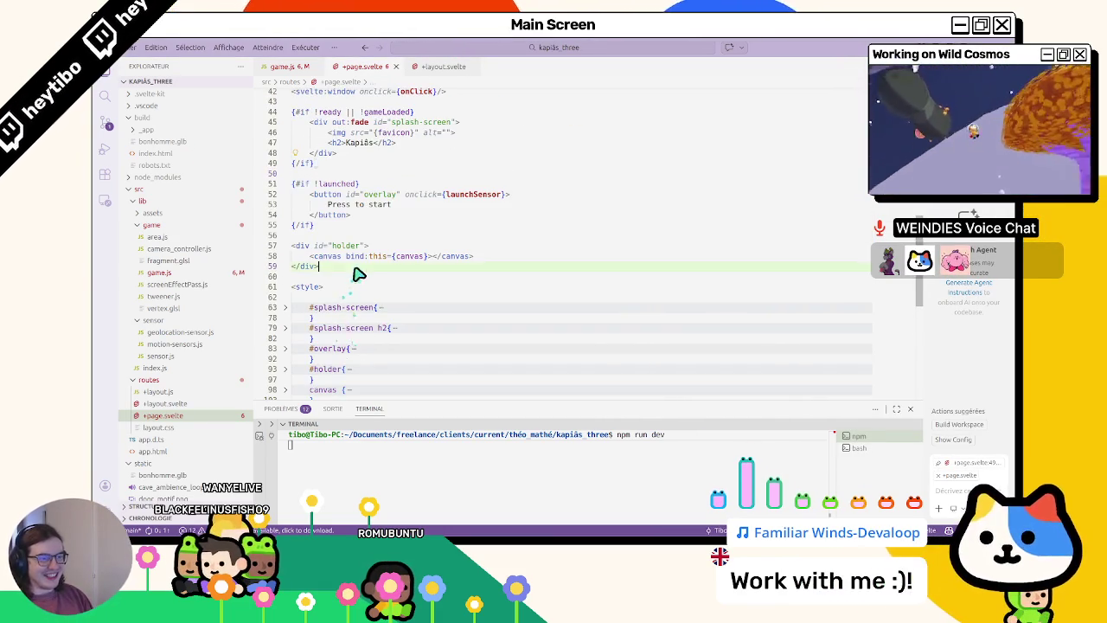
- Begin a div with a class attribute, then delete it and undo the stray blank lines
key(Return)
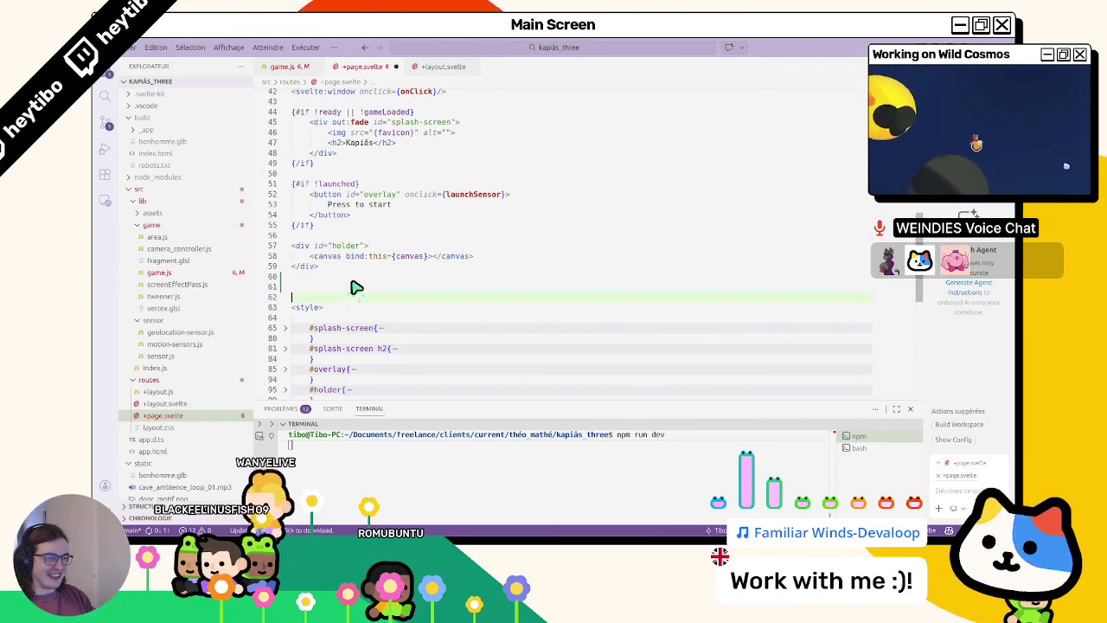
text(f)
key(BackSpace)
text(div)
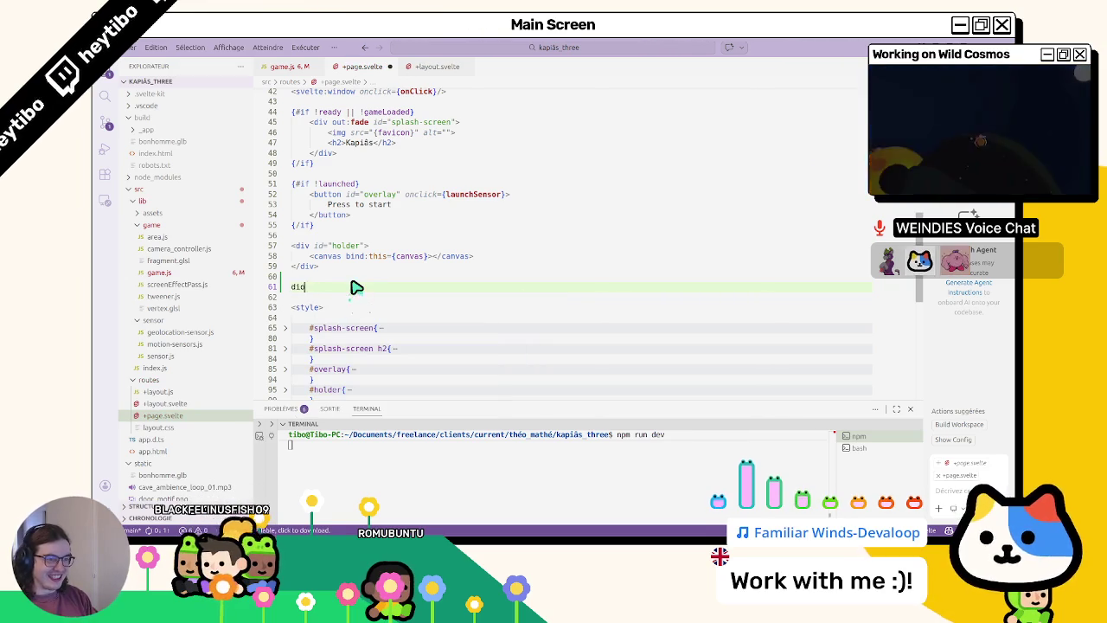
key(Tab)
key(Return)
text(class="absolute">)
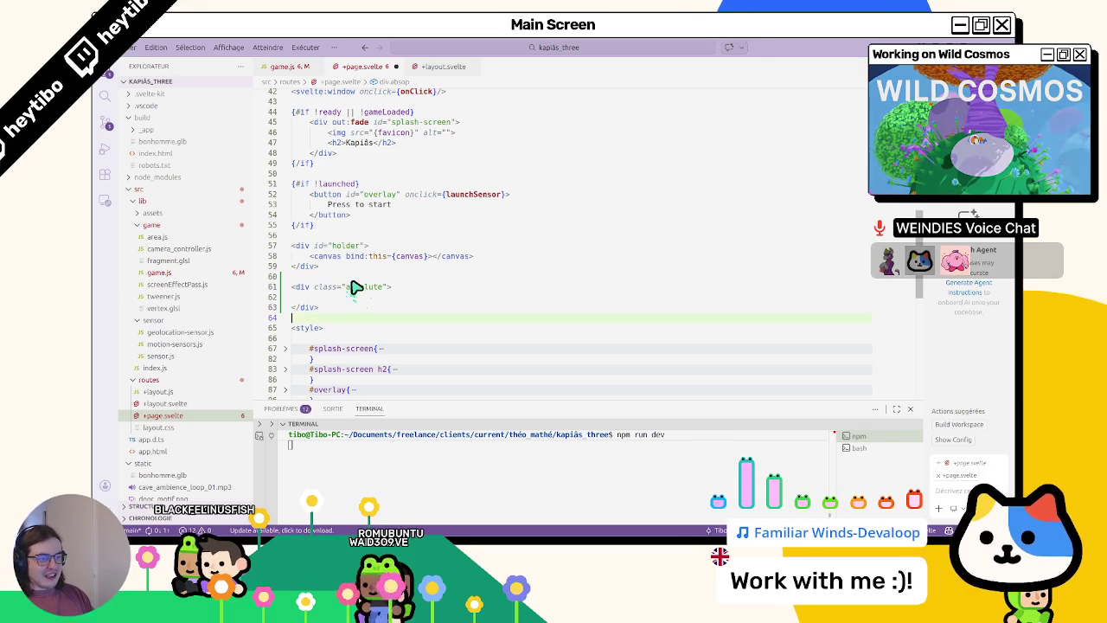
key(Delete)
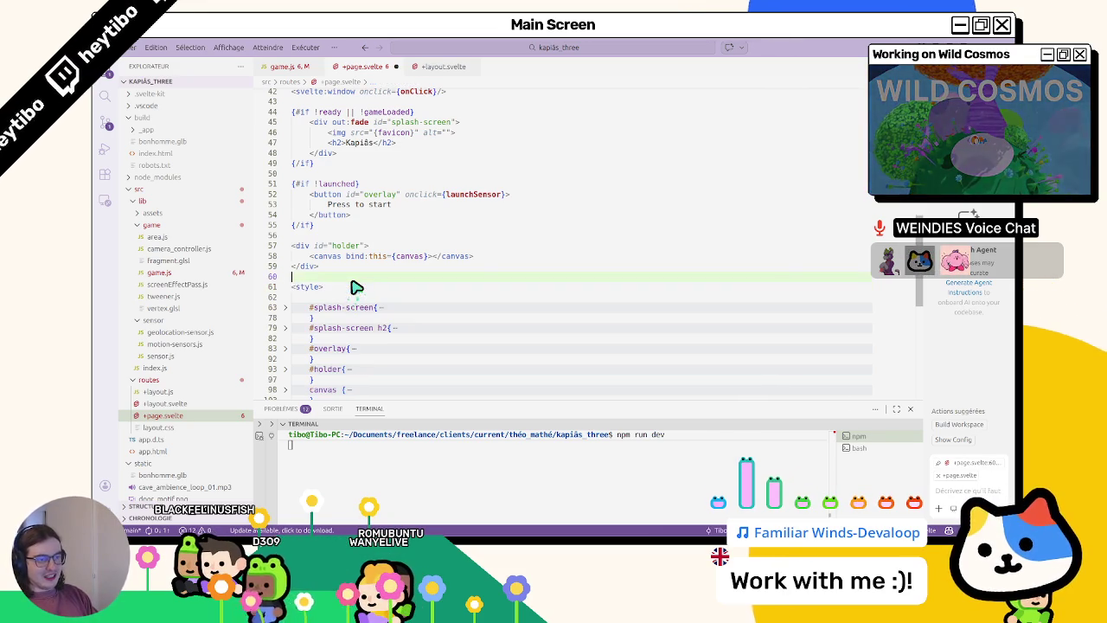
key(Up)
key(Up)
key(Up)
scroll(355, 287, up, 1)
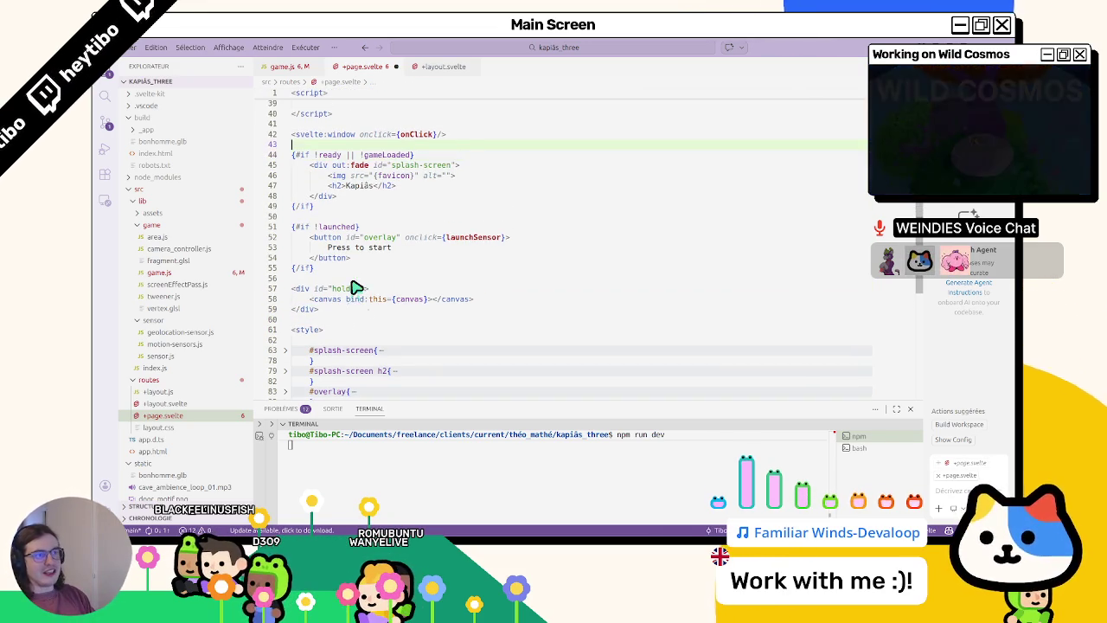
key(Return)
key(Return)
key(ctrl+z)
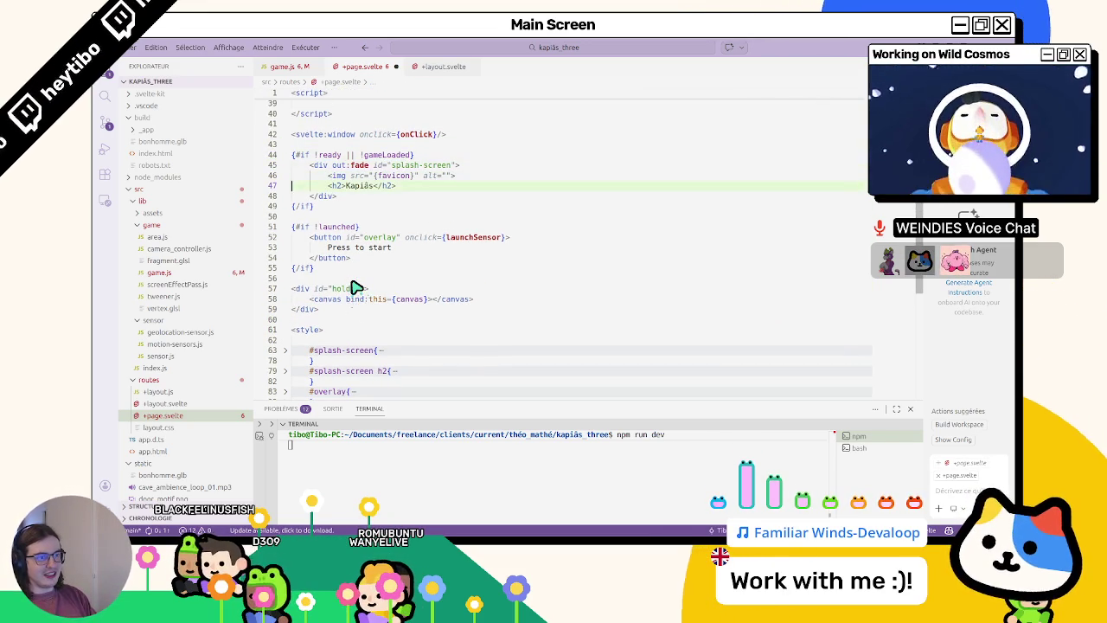
- Add <div class="absolute"><div>The end :)</div></div> after the splash {/if} and switch to the browser
key(End)
key(Return)
key(Return)
text(<div class="absolute">  </div>)
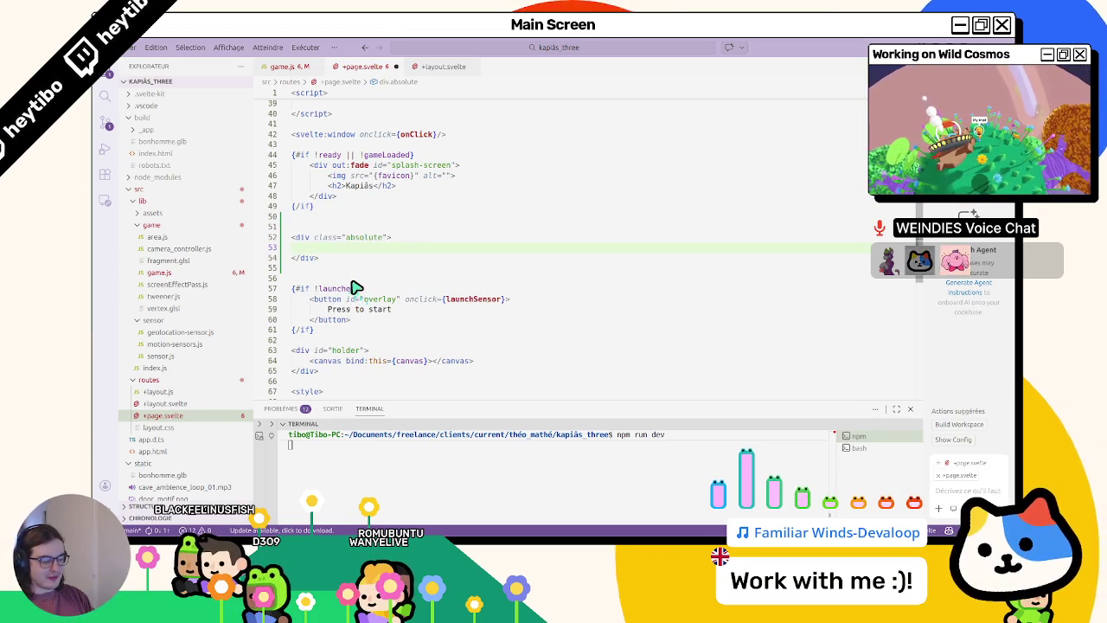
text(The end :))
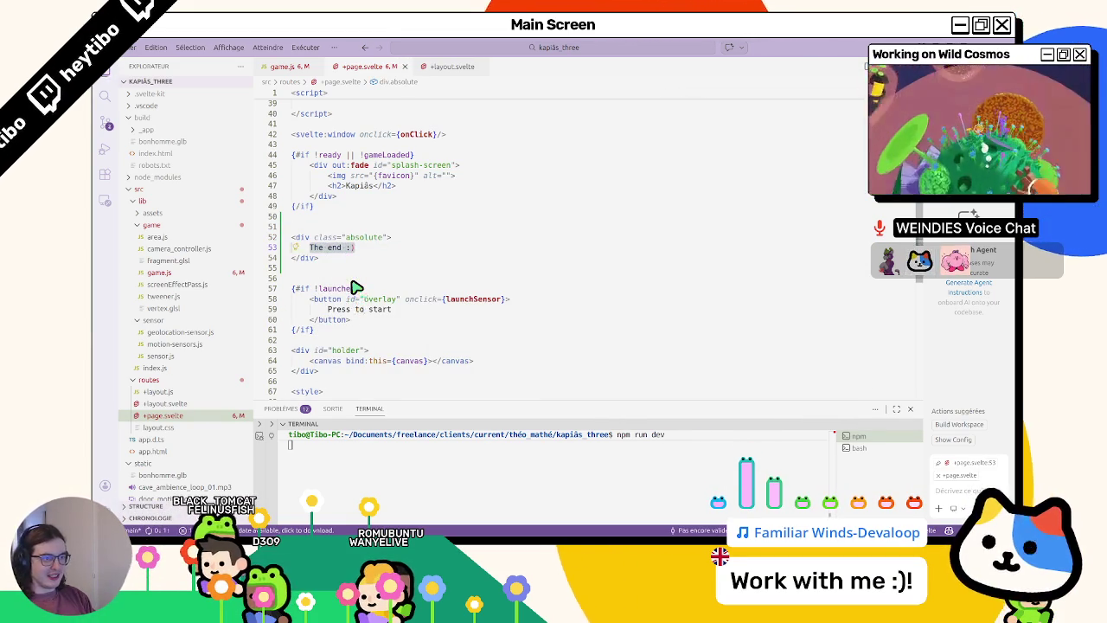
key(Return)
key(alt+Tab)
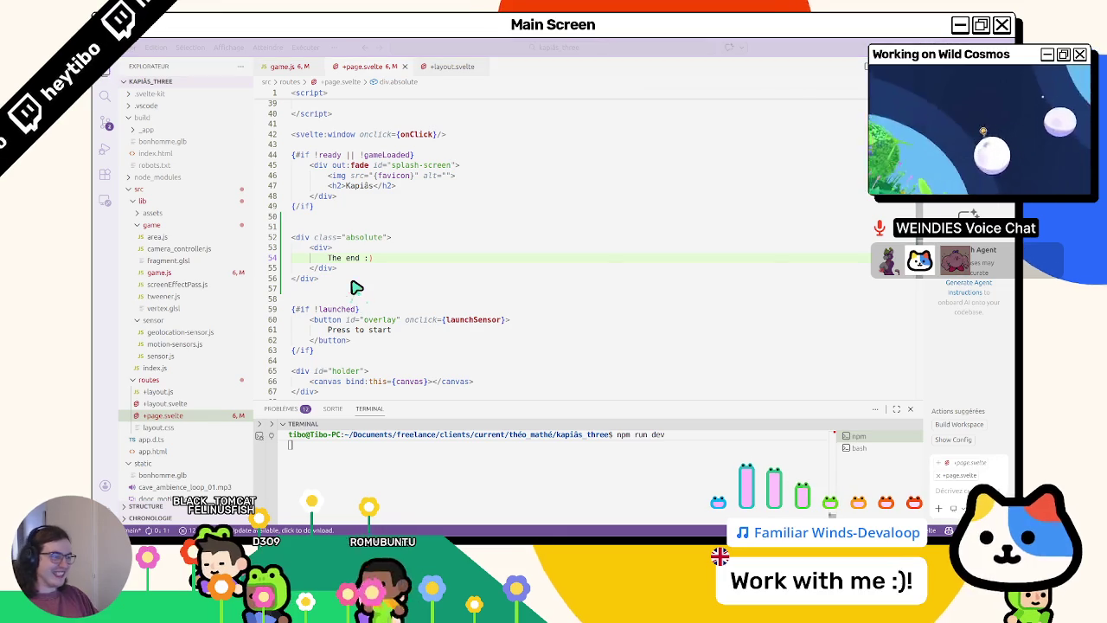
key(alt+Tab)
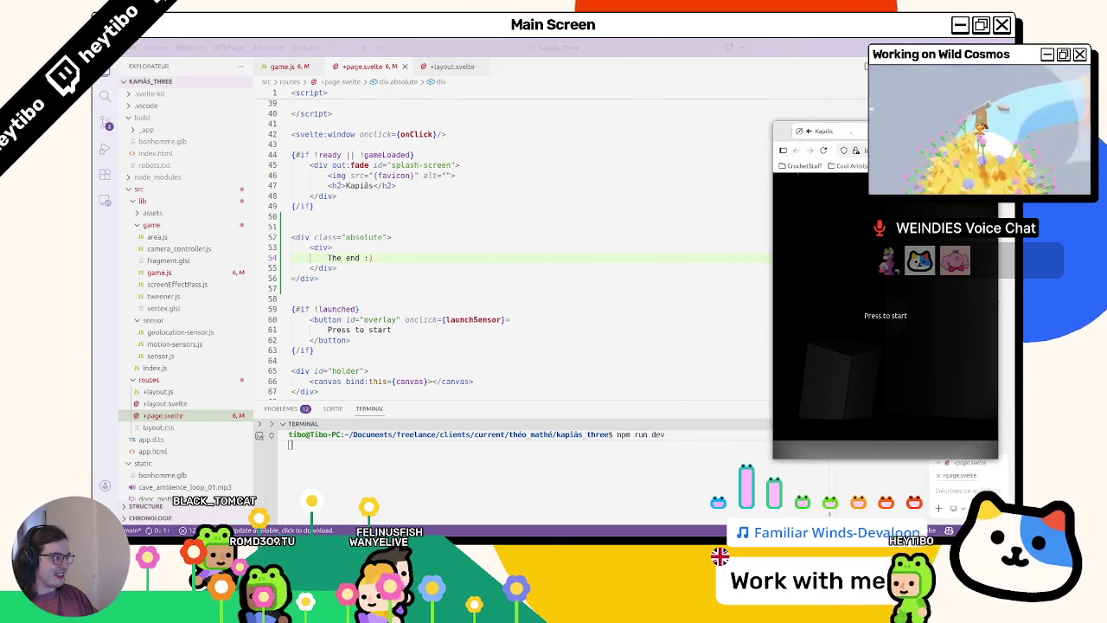
- Toggle the game fullscreen and back, then inspect the #splash-screen and #overlay CSS folds
click(856, 322)
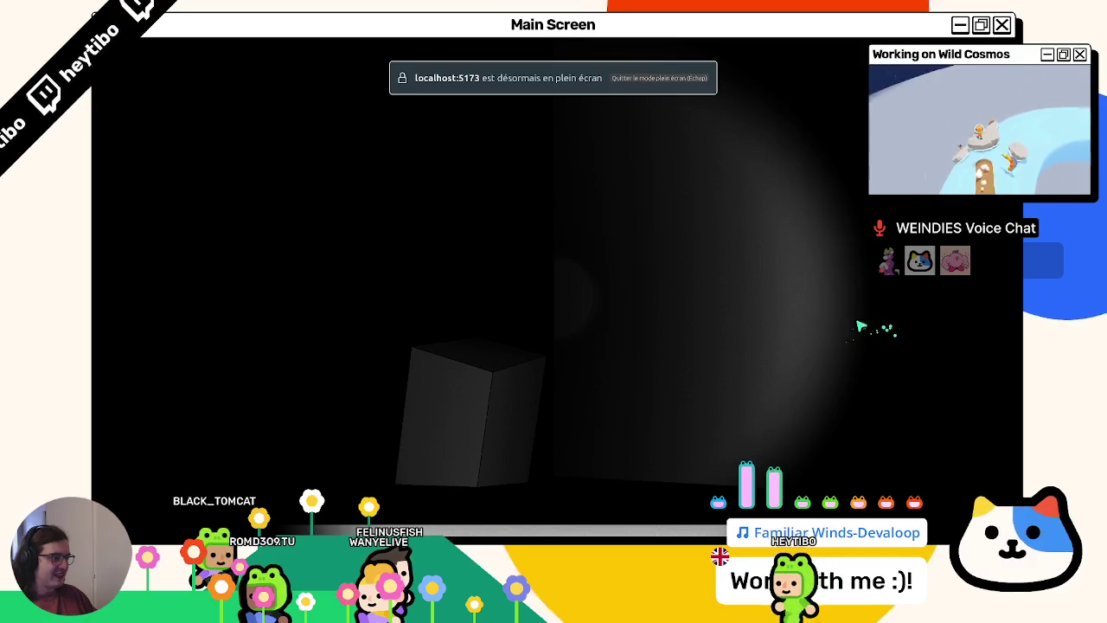
key(Escape)
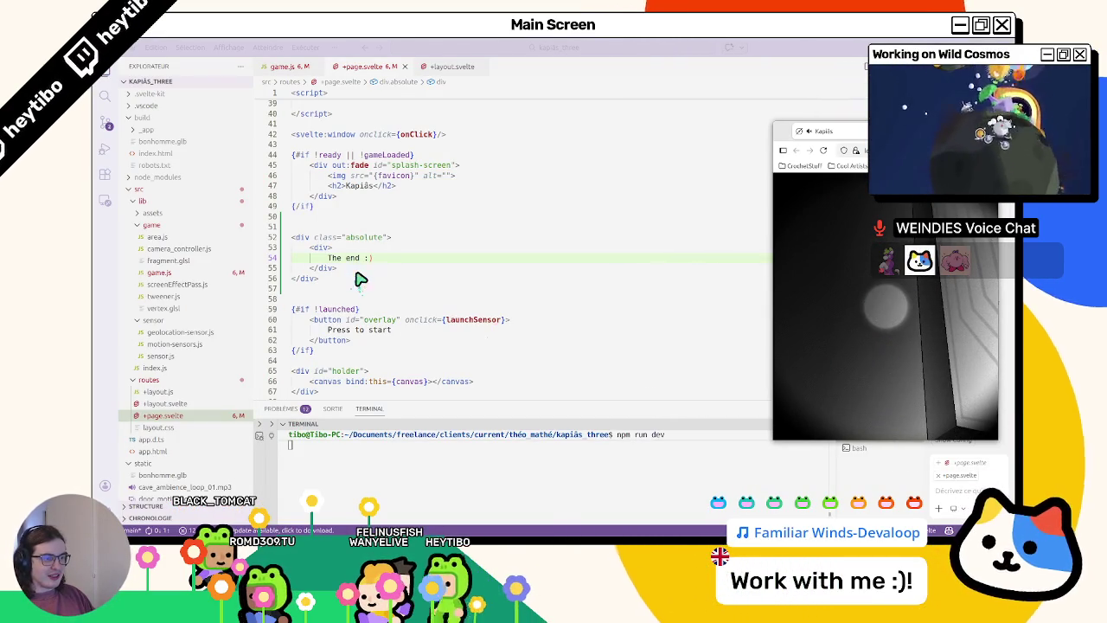
scroll(363, 285, down, 5)
click(286, 252)
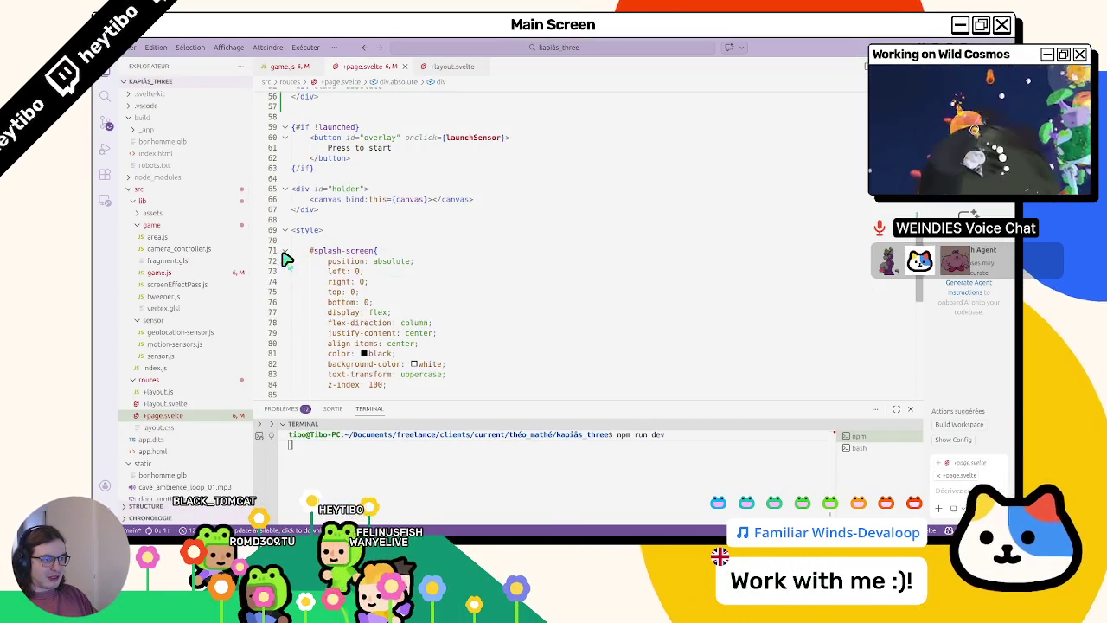
click(285, 253)
click(286, 293)
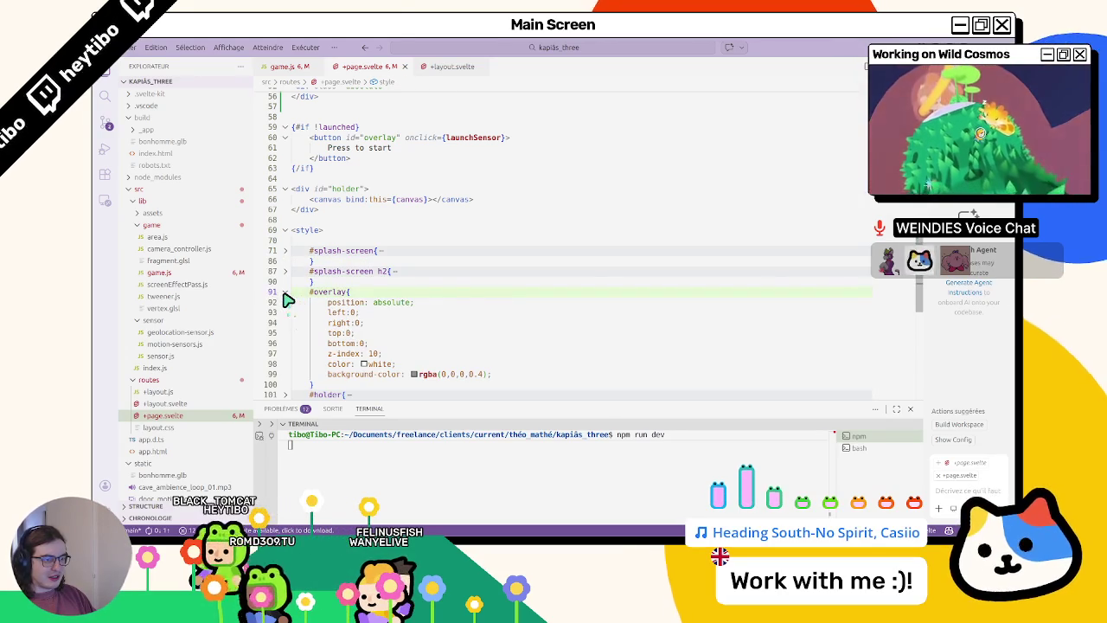
click(285, 292)
scroll(285, 297, up, 1)
scroll(361, 261, up, 3)
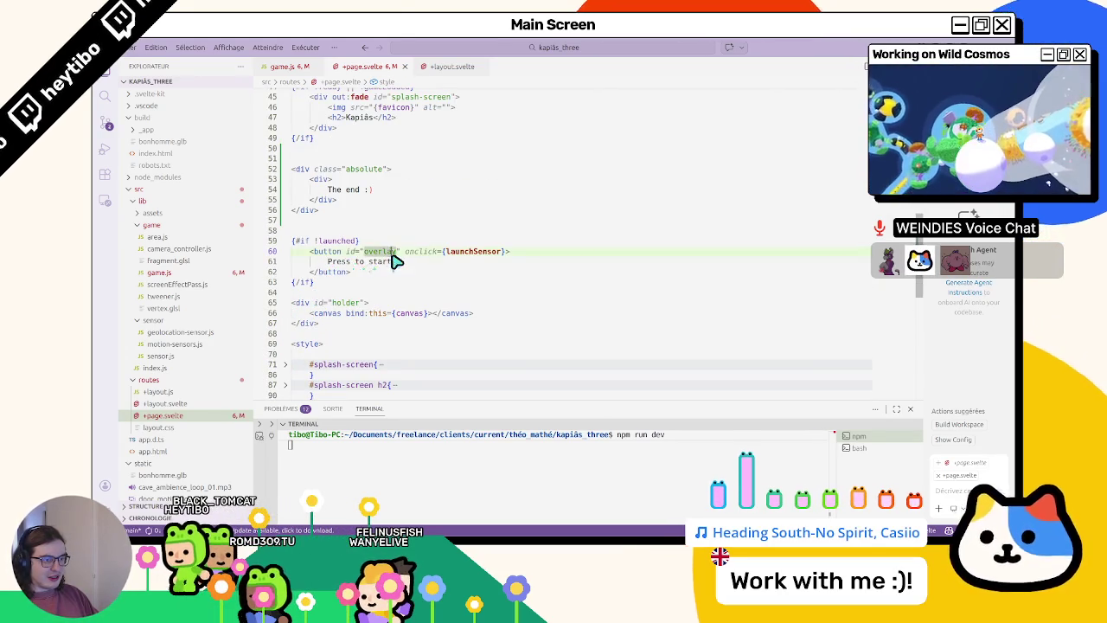
- Maximize and restore the Firefox game window, then close Firefox and launch Chromium
key(alt+Tab)
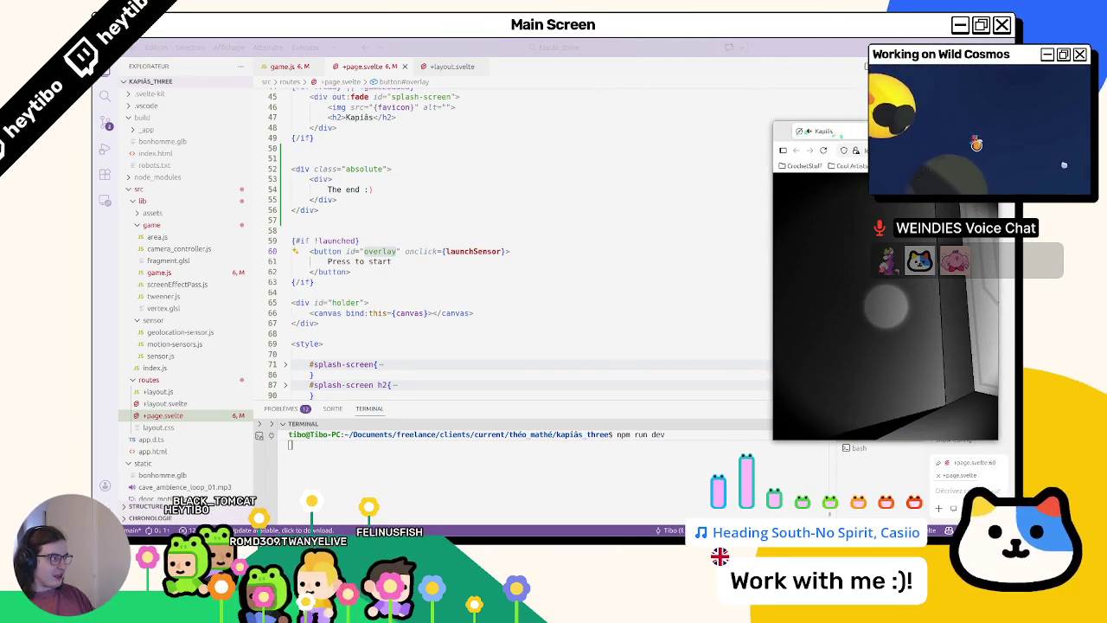
double_click(830, 130)
right_click(813, 43)
key(Escape)
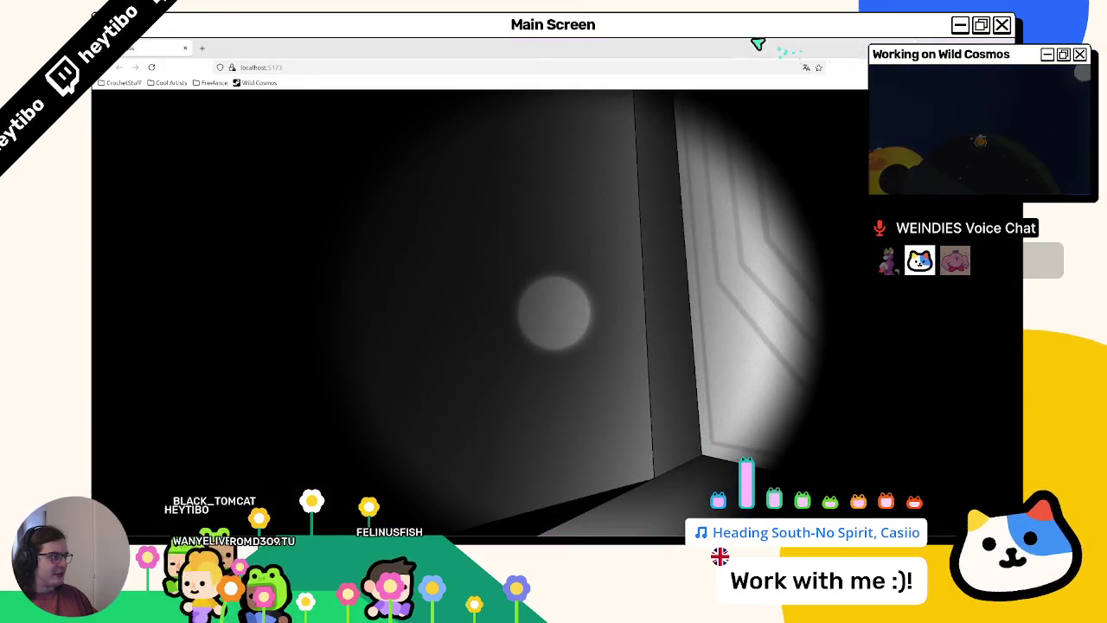
double_click(805, 45)
click(649, 166)
key(alt+Tab)
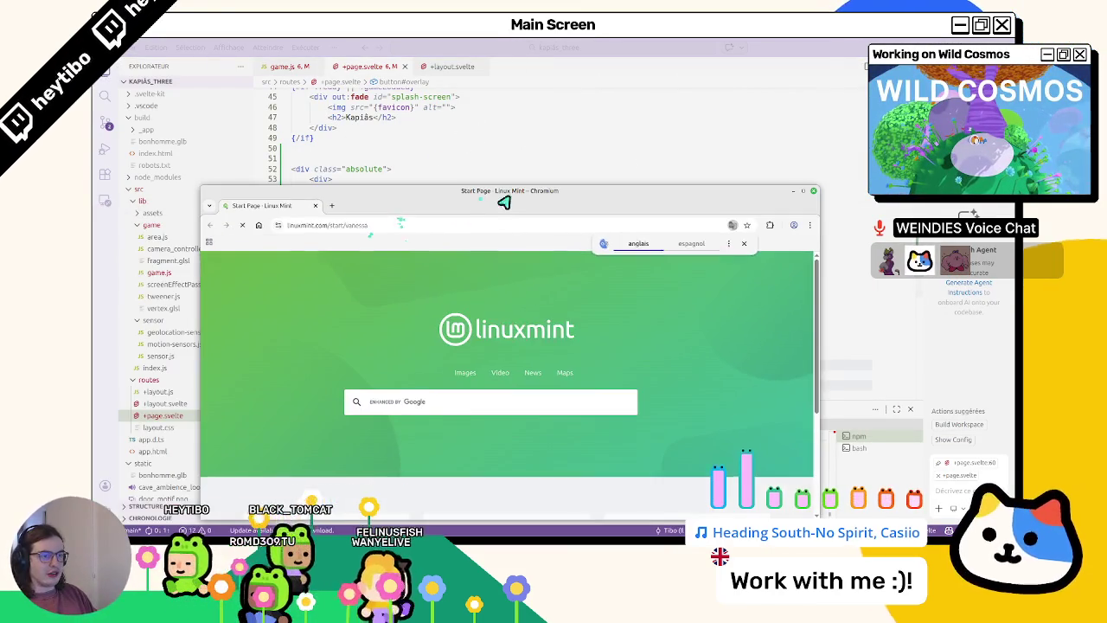
- Open localhost:5173 in Chromium and continue past the privacy warning via Paramètres avancés
click(484, 226)
text(localhost:5173/)
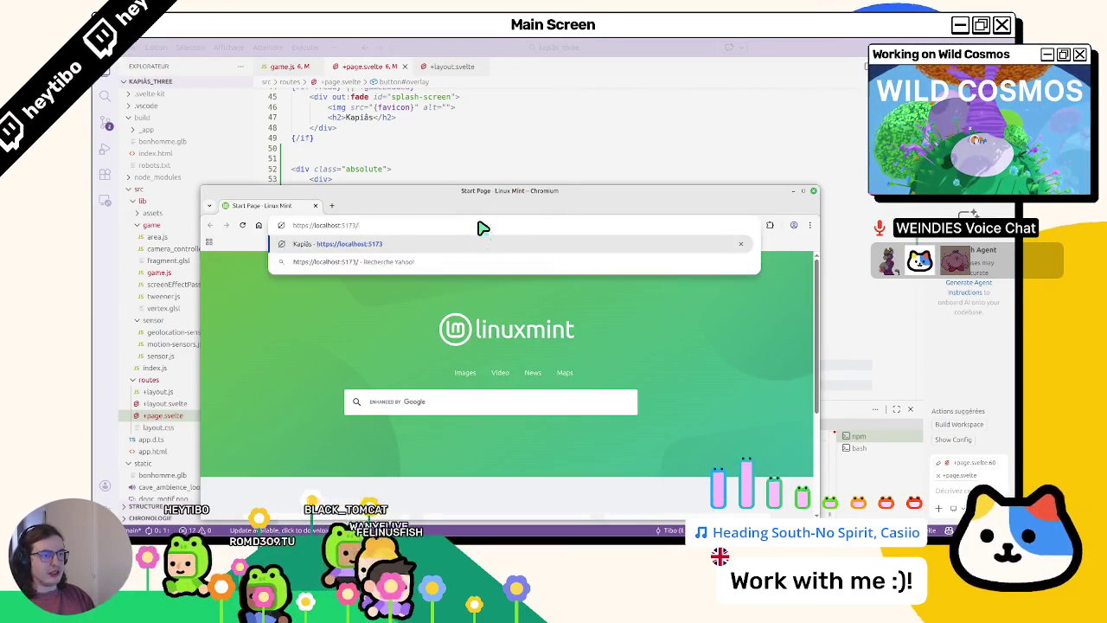
key(Return)
drag(464, 216, 558, 143)
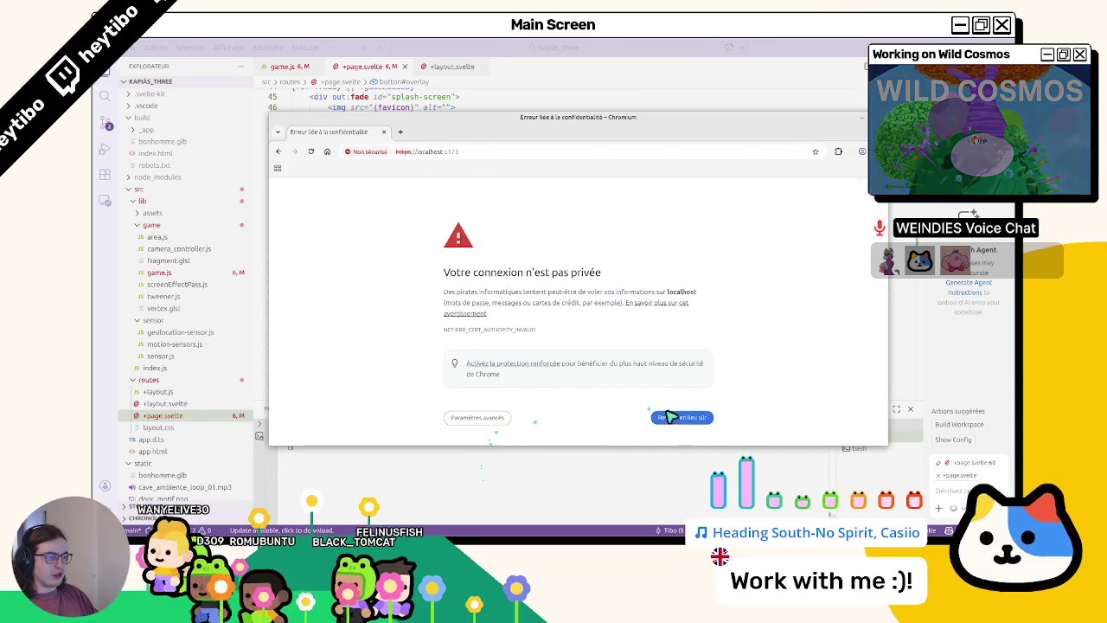
click(486, 418)
click(538, 420)
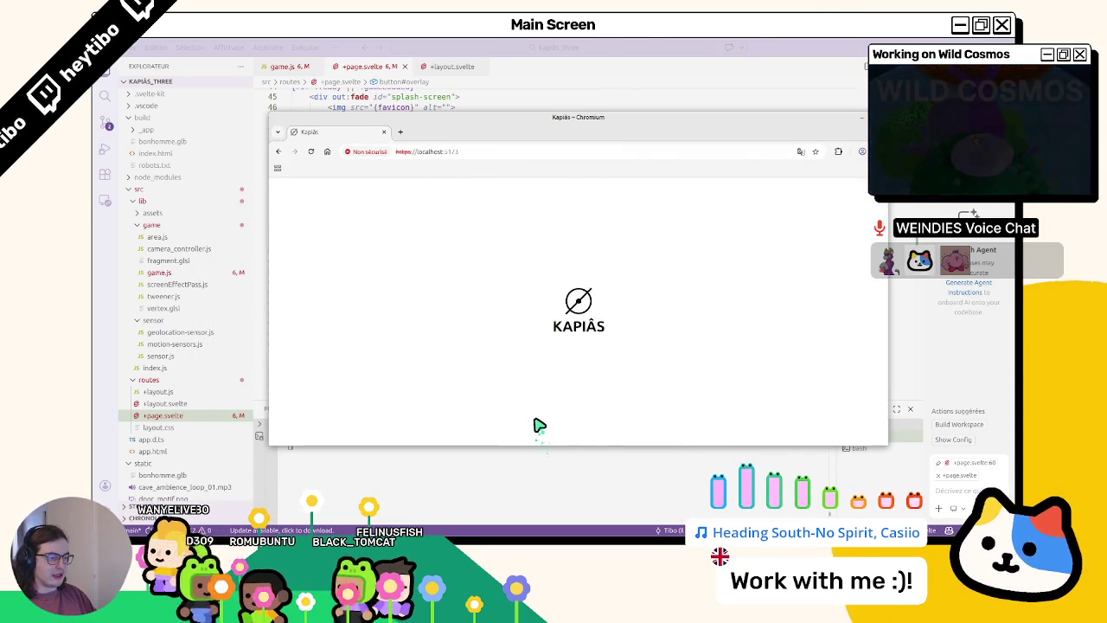
- Narrow and position the Chromium window beside VS Code, then reload the game page
drag(270, 234, 301, 234)
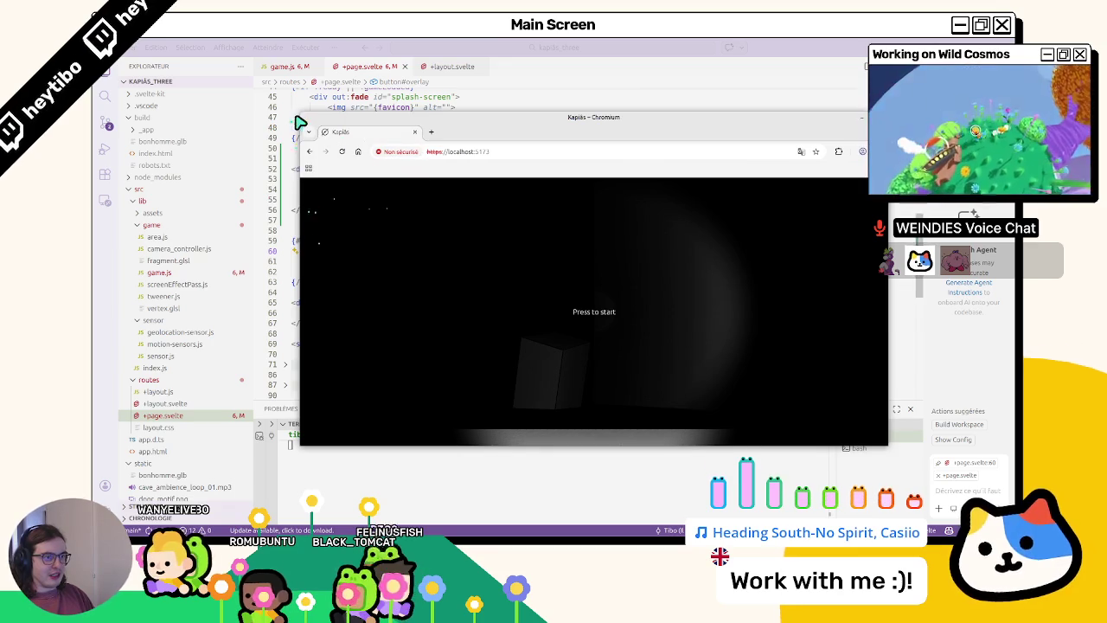
mouse_move(402, 132)
mouse_down()
mouse_move(765, 132)
mouse_move(797, 96)
mouse_up()
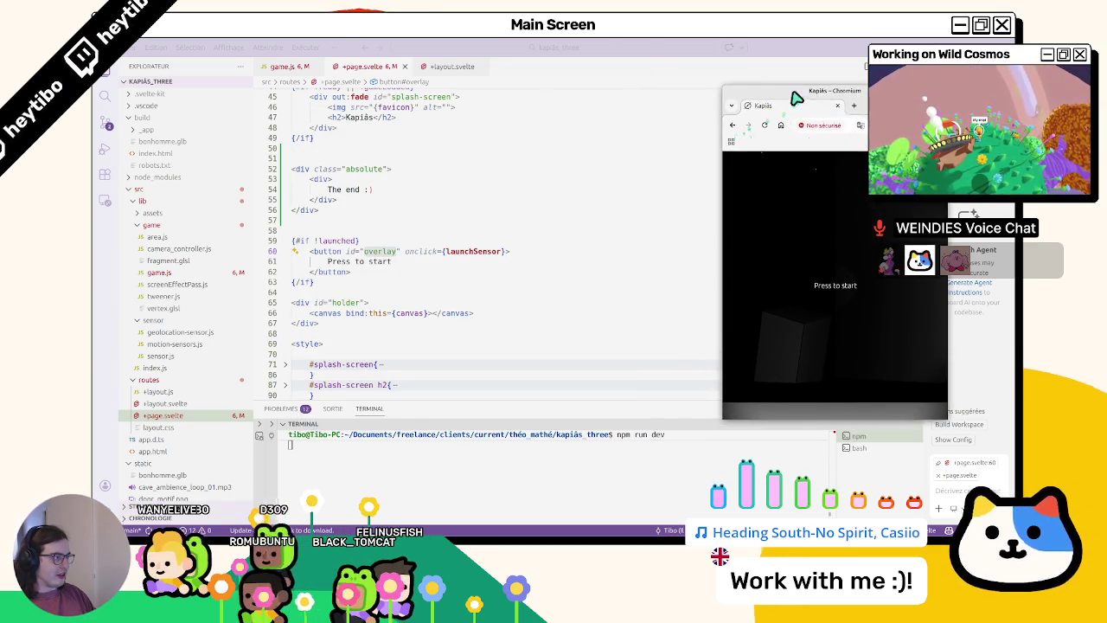
right_click(792, 93)
click(768, 126)
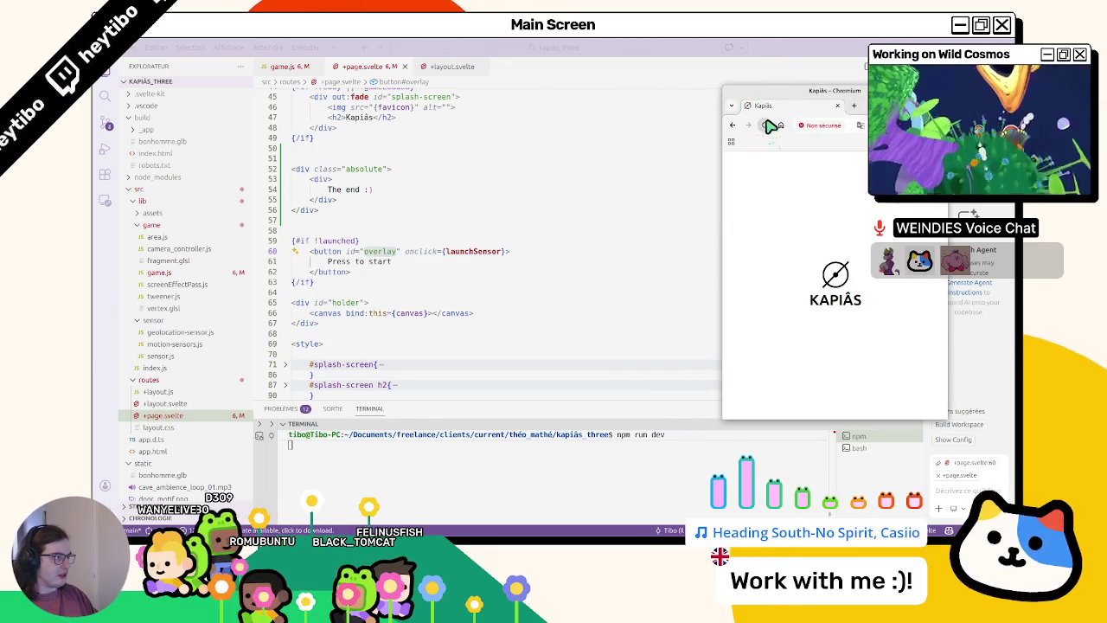
drag(779, 90, 735, 43)
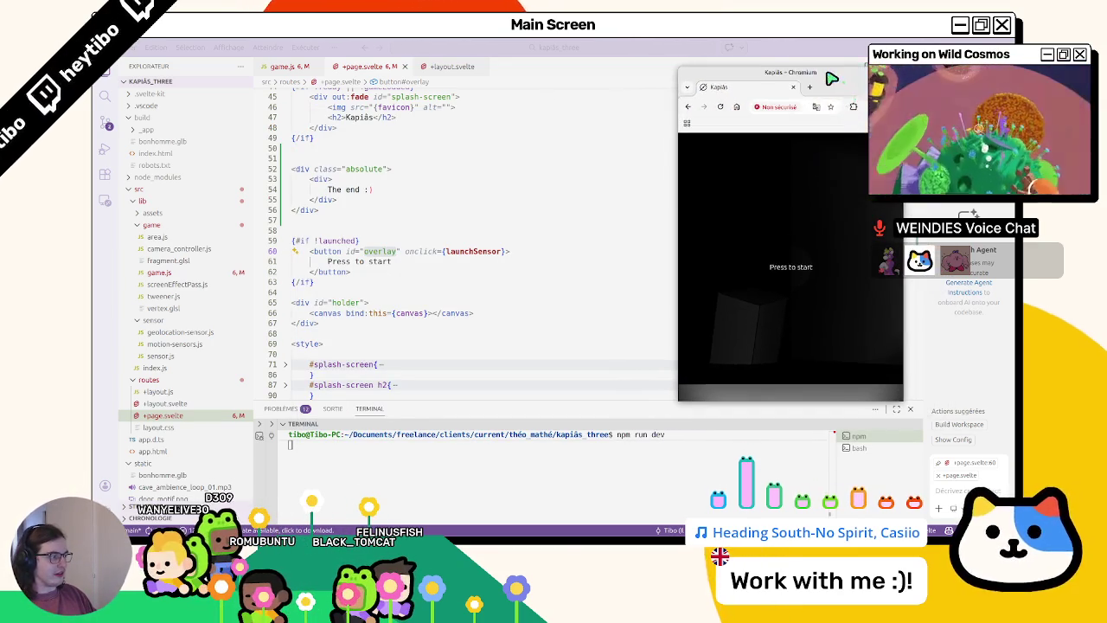
click(735, 43)
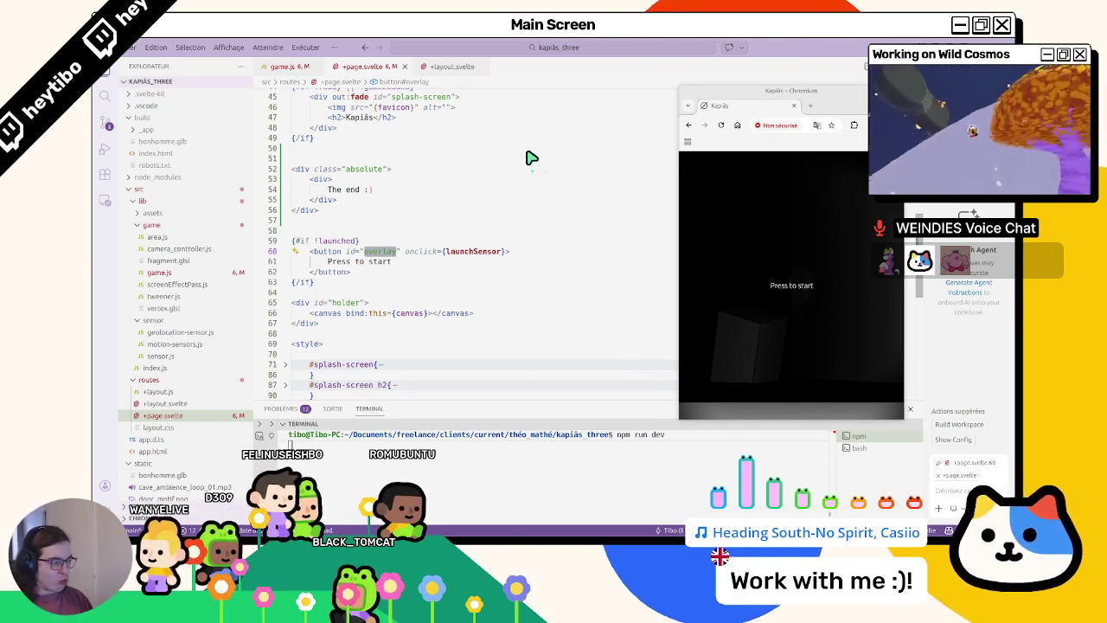
click(721, 126)
click(517, 241)
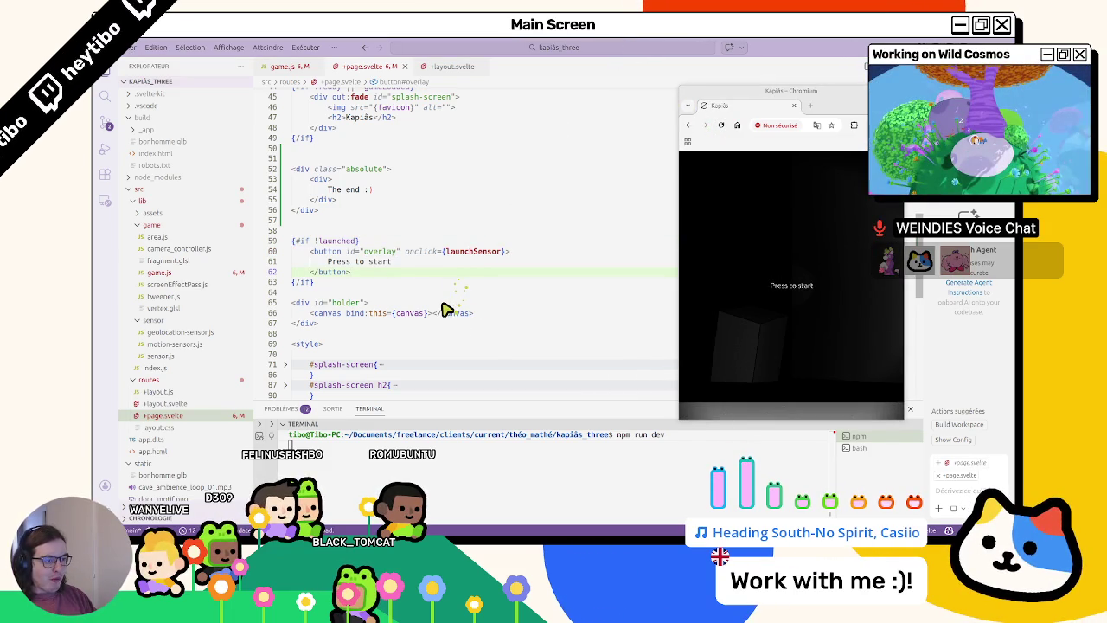
- Give the inner end-message div class="text-white" and the outer div z-10, then save
click(394, 188)
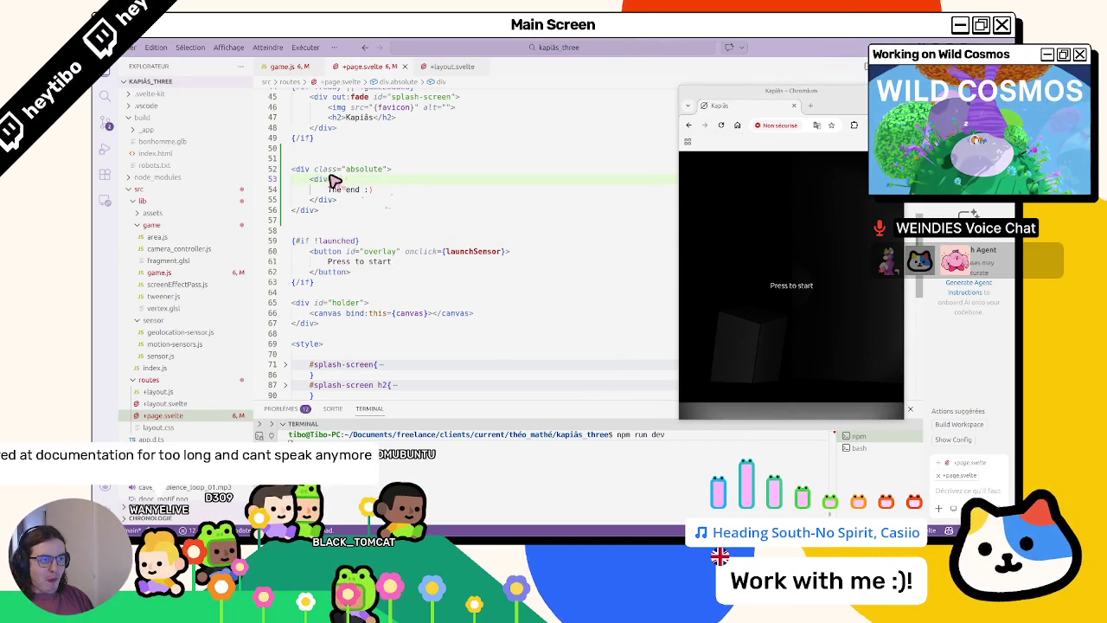
text(class="text-whit)
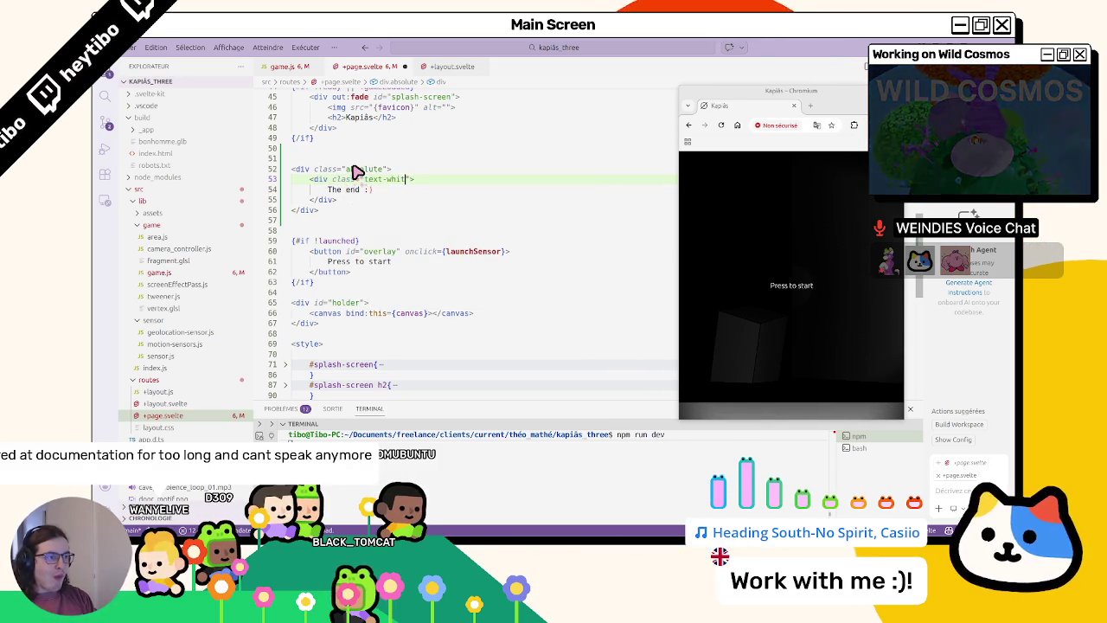
text(e)
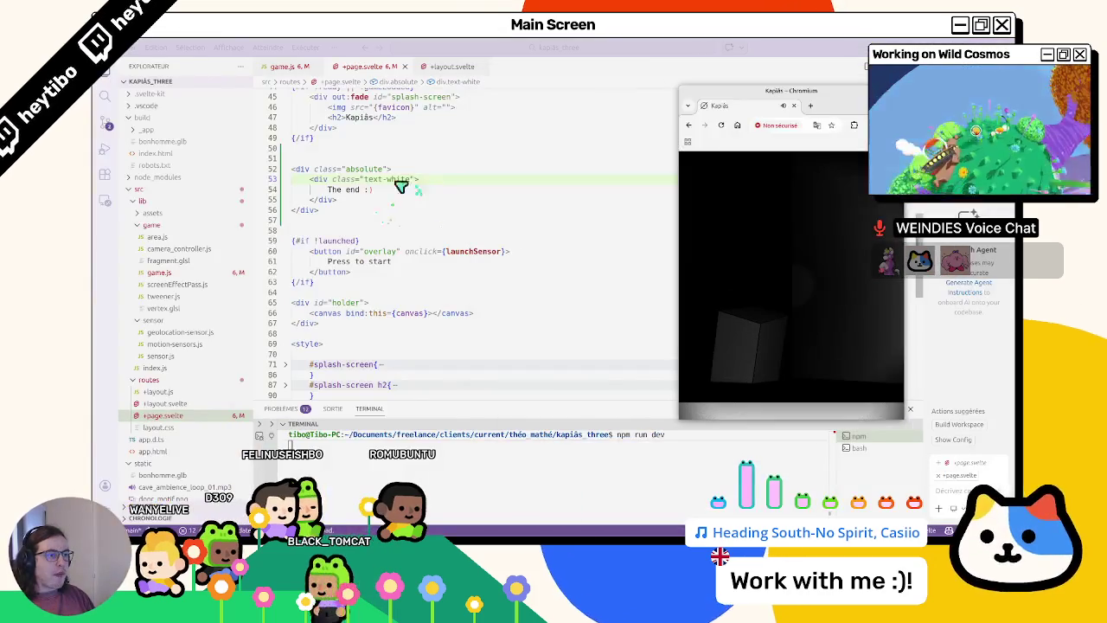
click(385, 171)
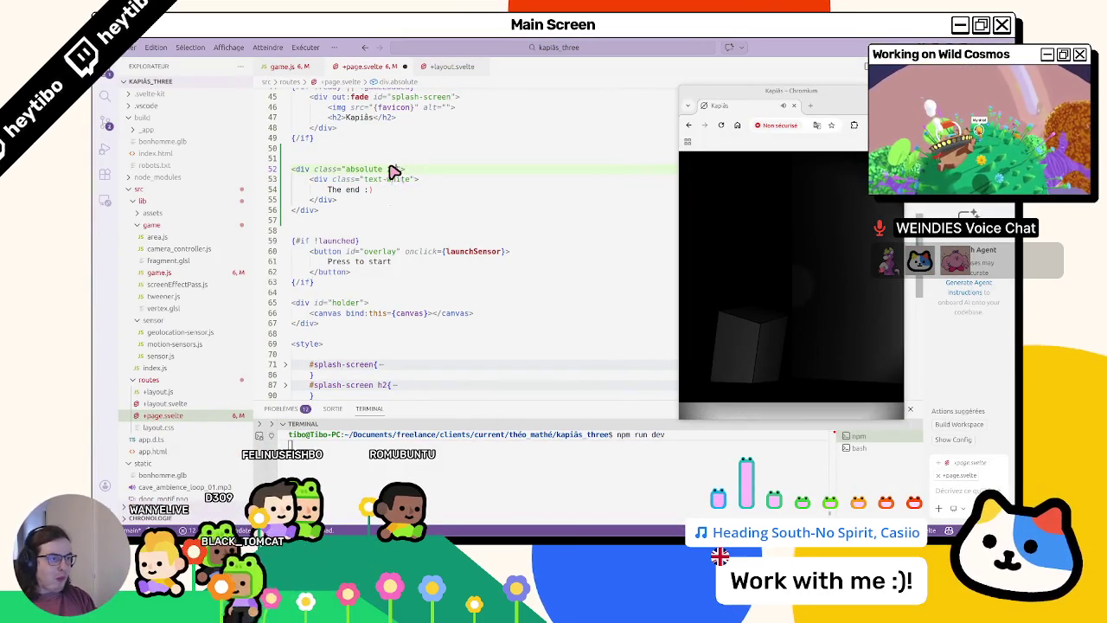
key(ctrl+s)
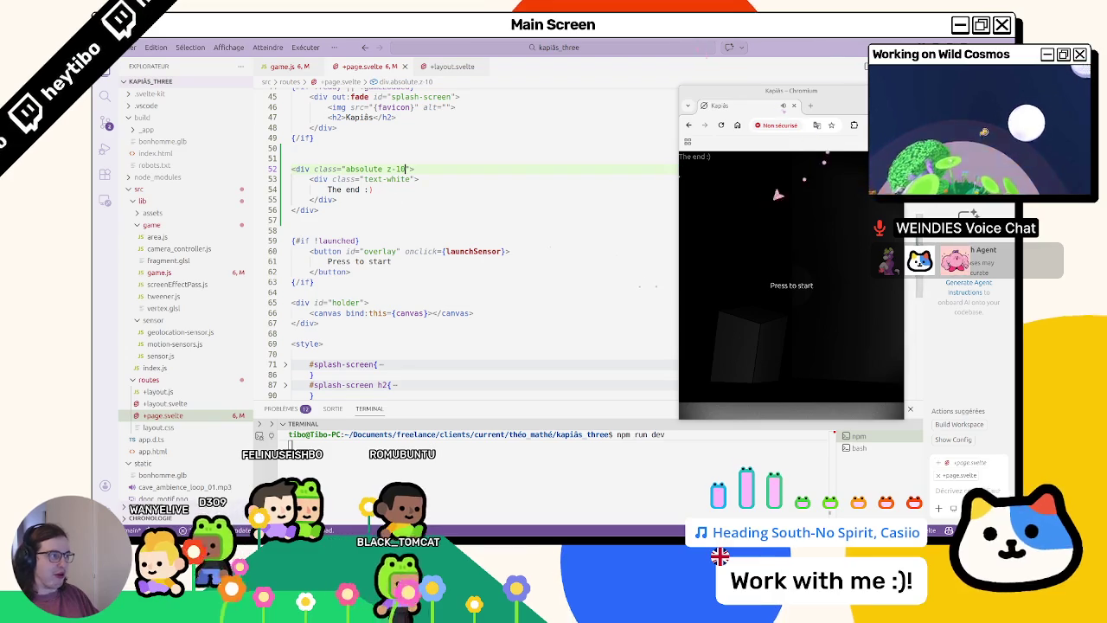
- Reload the game preview in Chromium to pick up the change
click(768, 188)
key(ctrl+r)
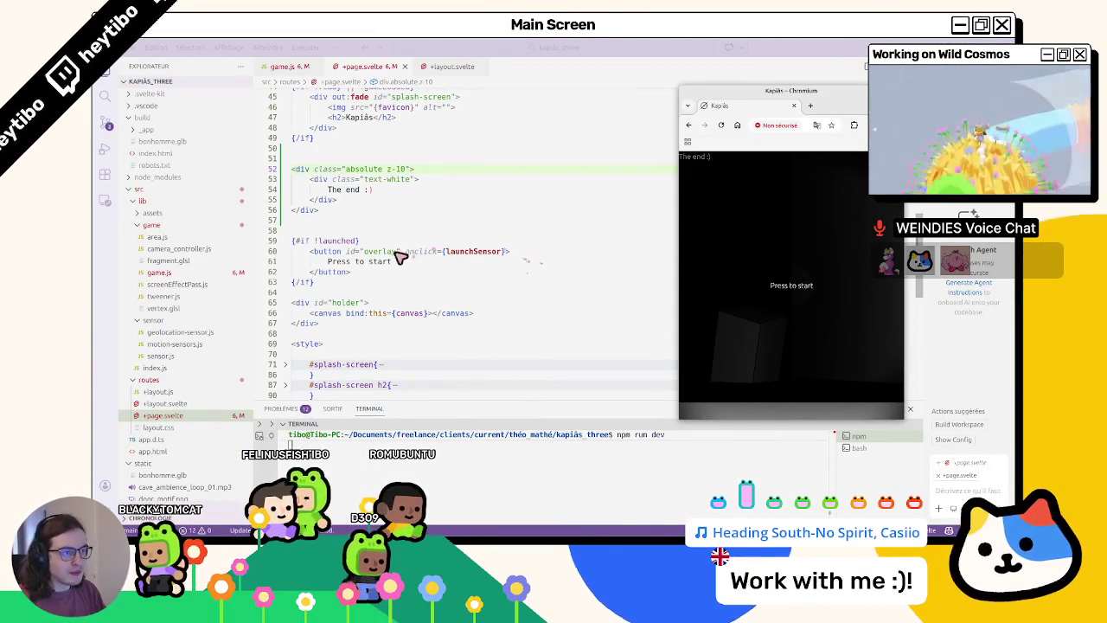
scroll(401, 252, up, 1)
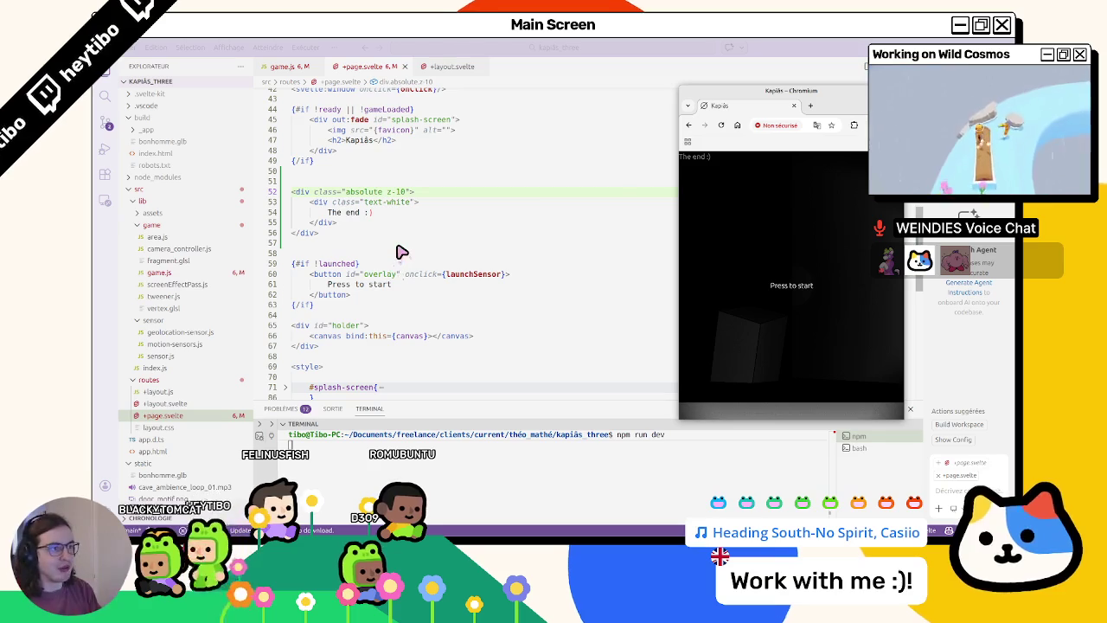
click(726, 125)
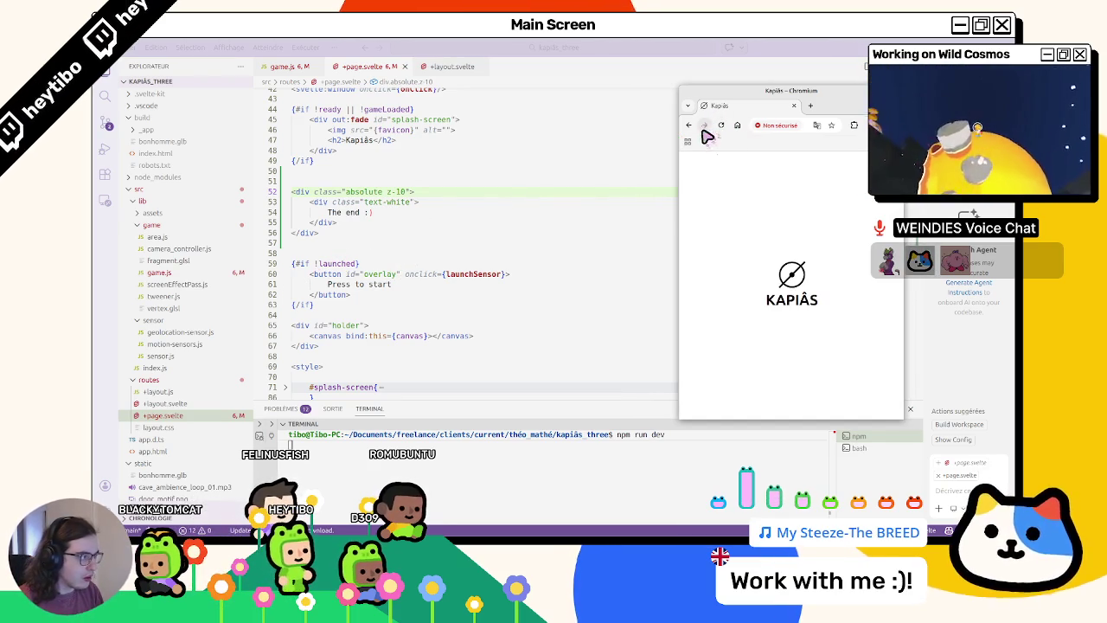
- Shift the Chromium window slightly left using its window menu and reload the preview
click(626, 250)
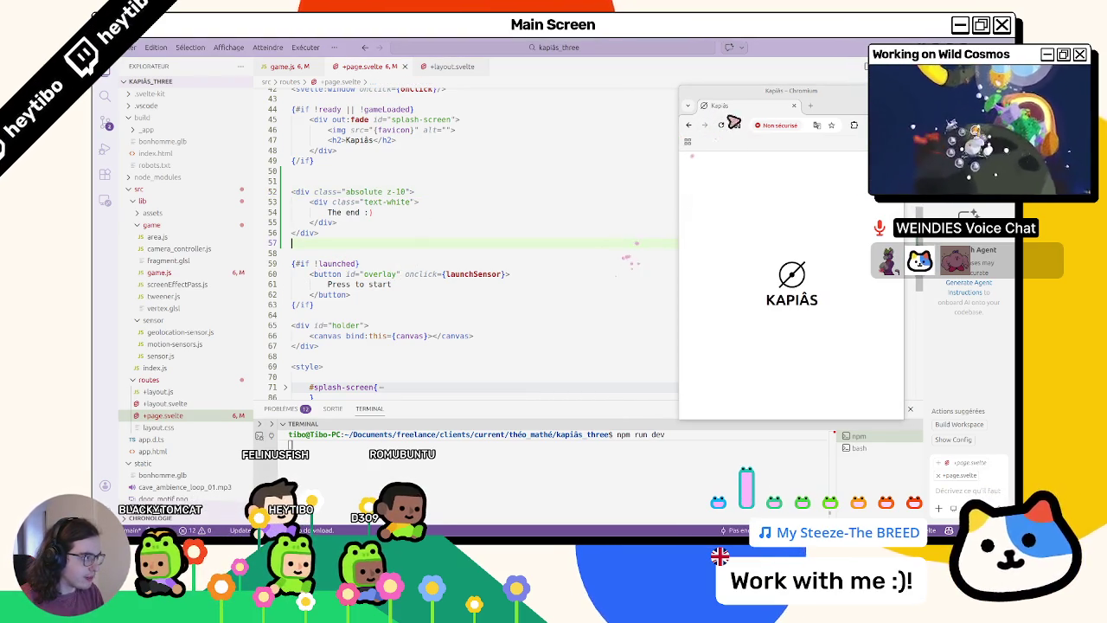
drag(746, 104, 704, 102)
right_click(699, 96)
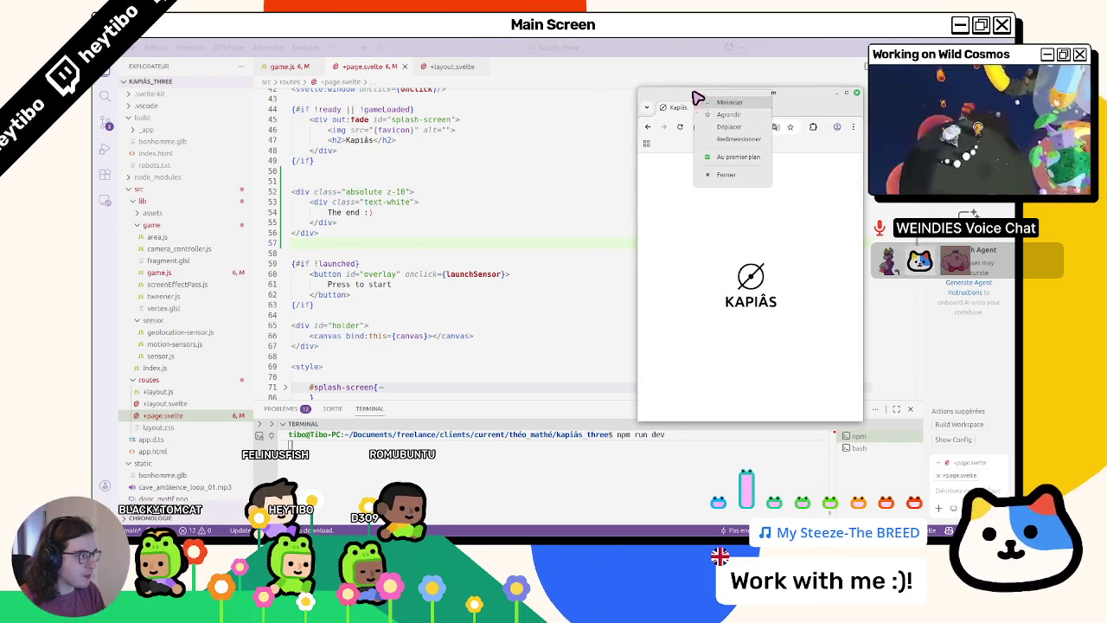
click(729, 126)
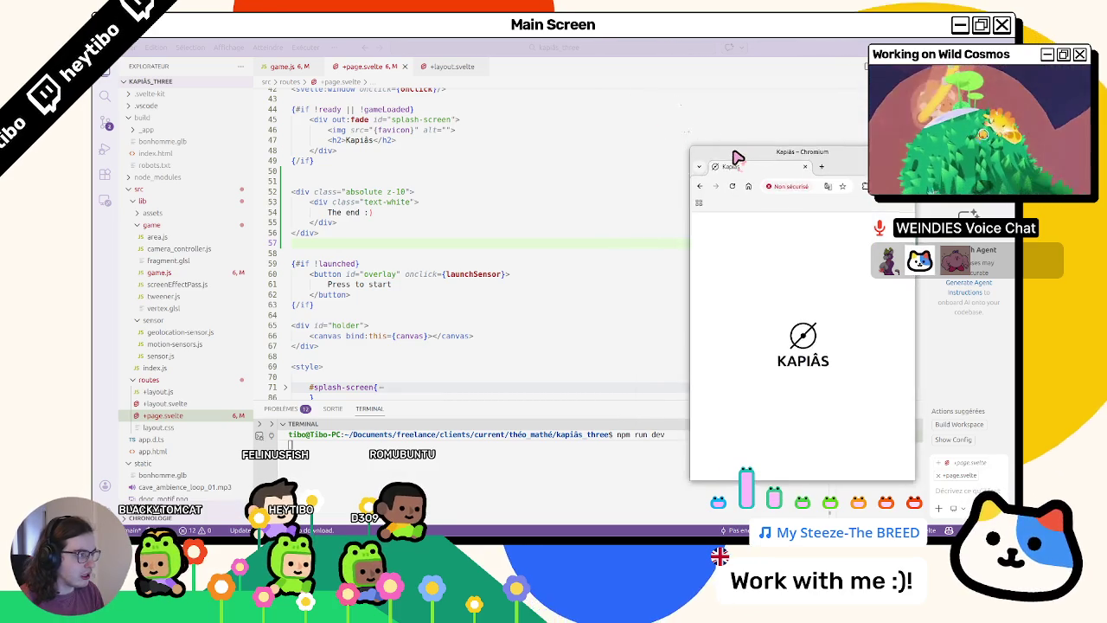
click(728, 112)
click(526, 291)
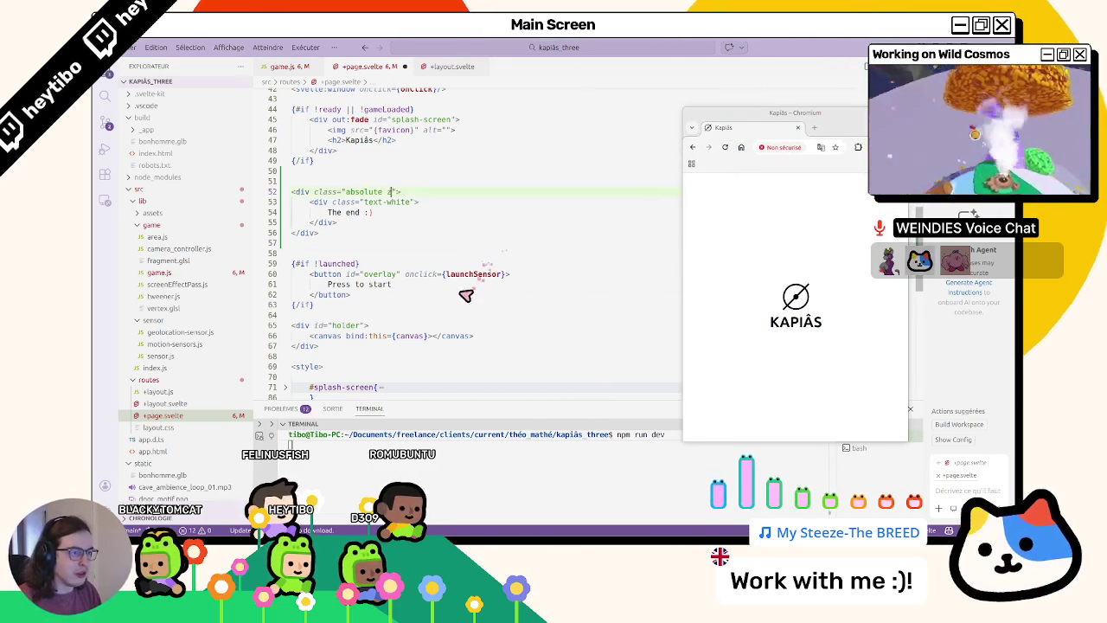
click(660, 266)
click(722, 215)
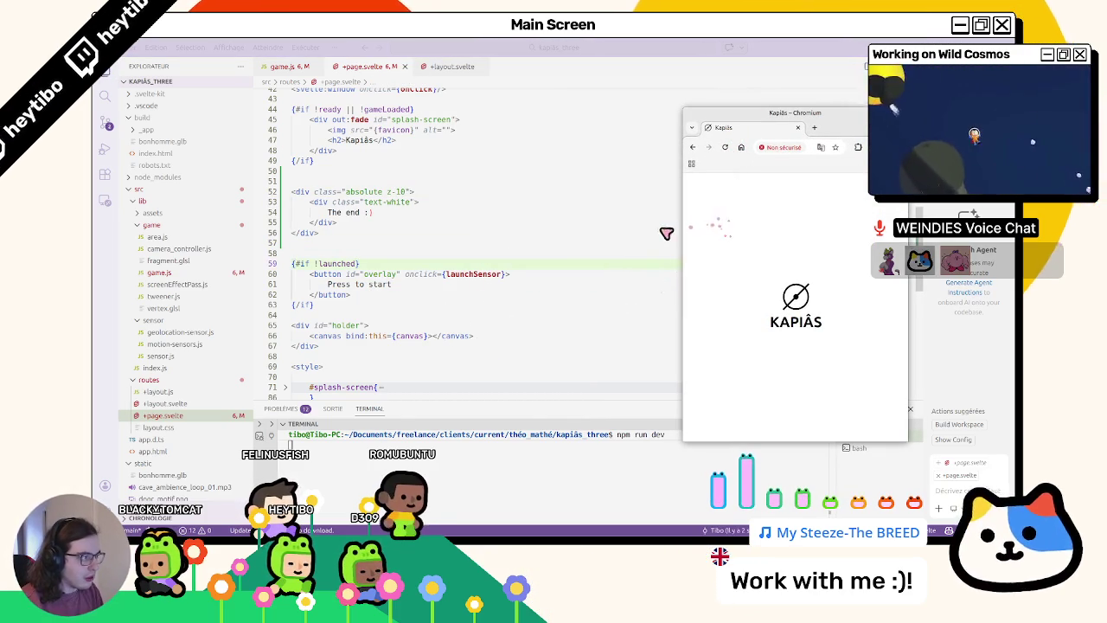
click(590, 227)
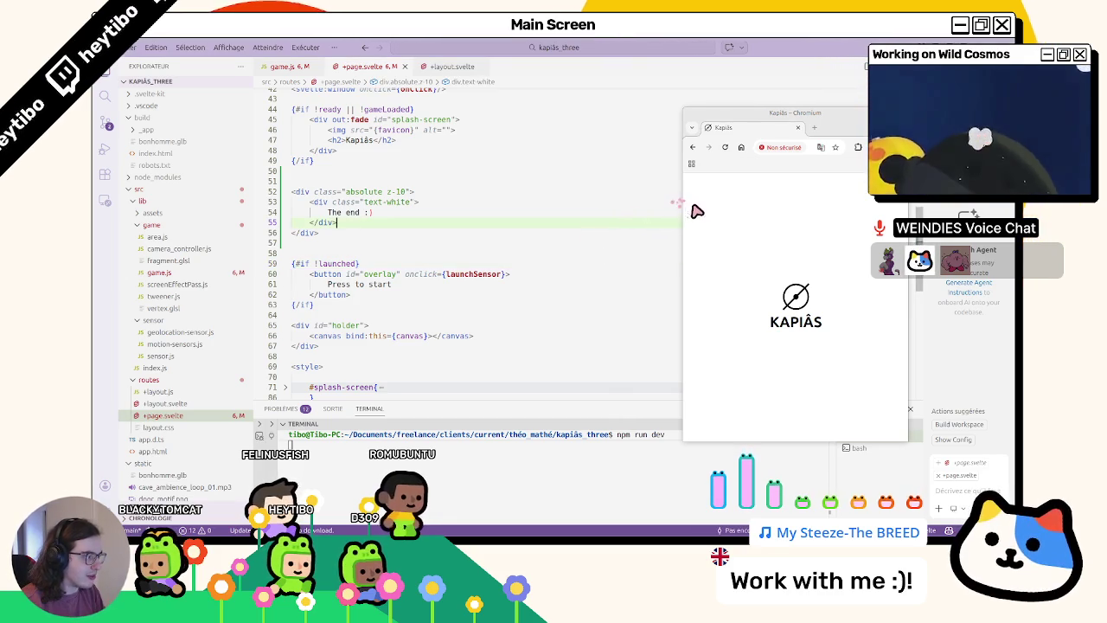
click(725, 147)
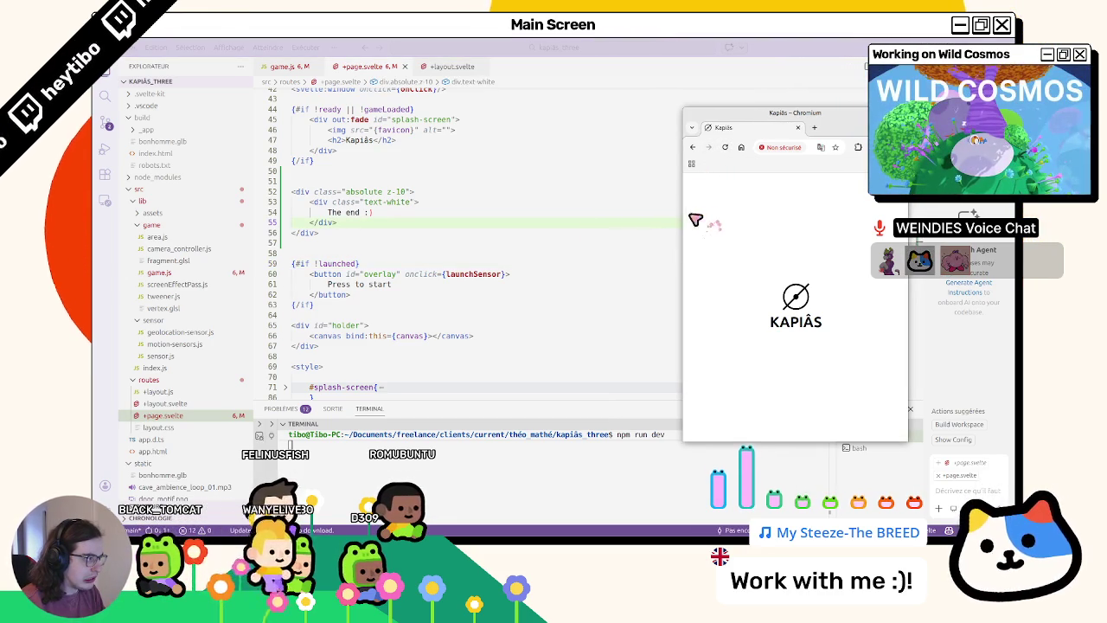
- Widen the Chromium window leftward and reload until 'The end :)' shows
drag(683, 218, 554, 242)
click(405, 191)
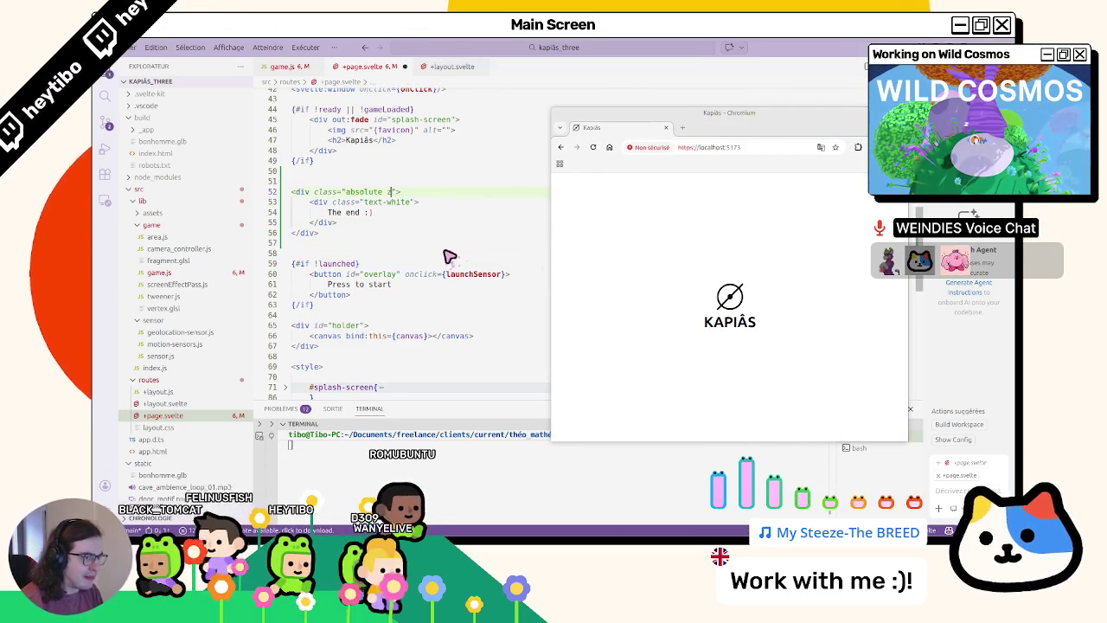
click(577, 151)
click(592, 147)
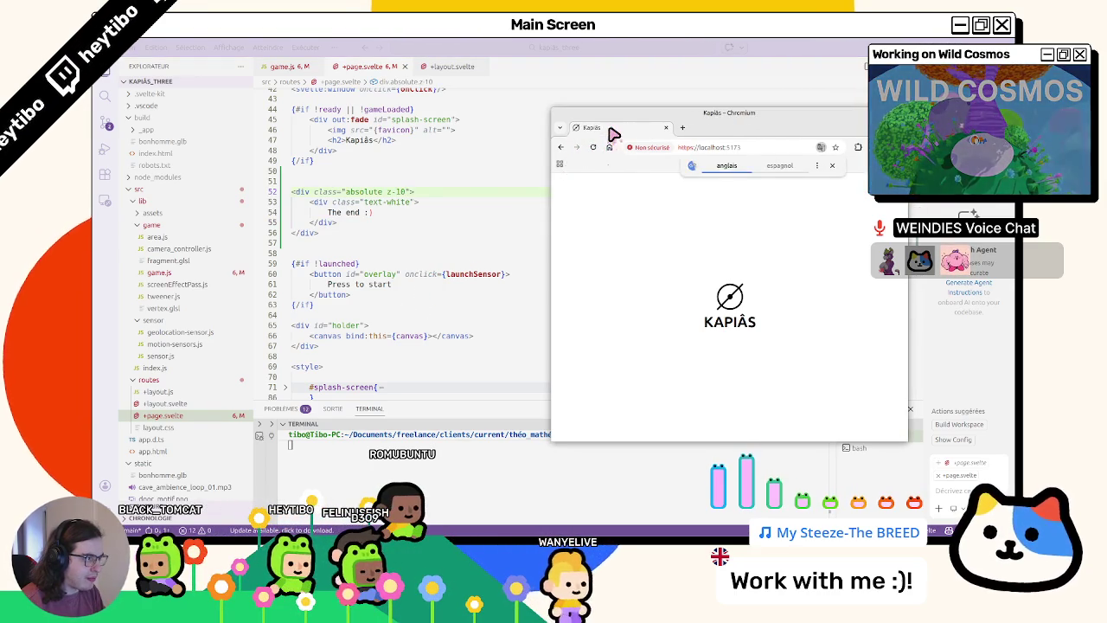
click(592, 147)
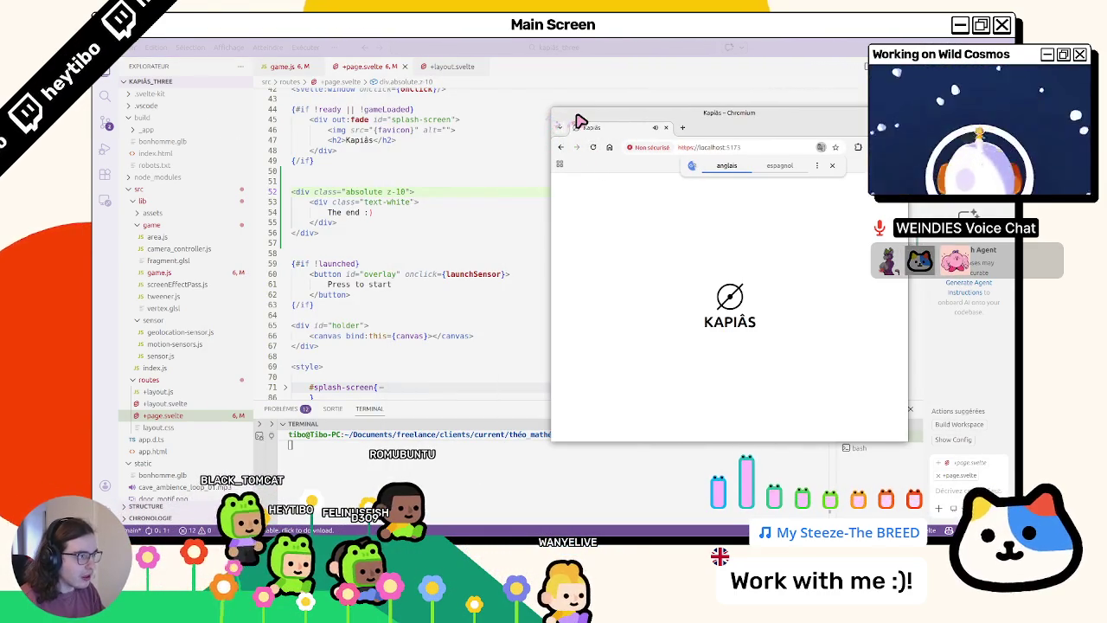
- Move the Chromium window right and up through its window menu, then reload the page
right_click(577, 118)
click(558, 117)
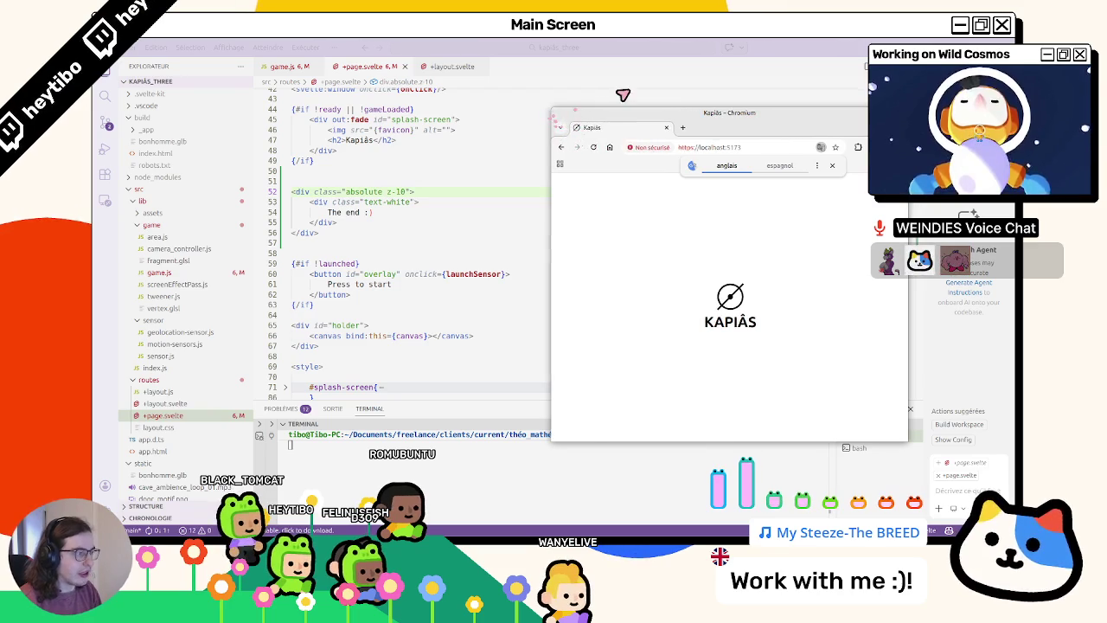
mouse_move(568, 116)
mouse_down()
mouse_move(748, 92)
mouse_move(805, 107)
mouse_up()
right_click(804, 110)
click(778, 142)
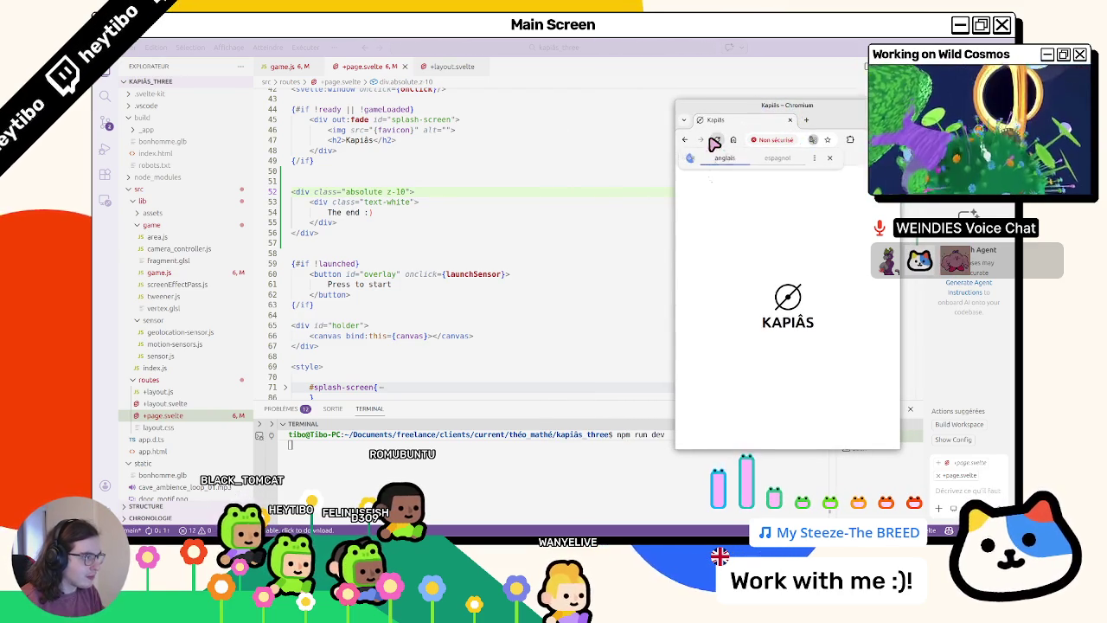
click(717, 139)
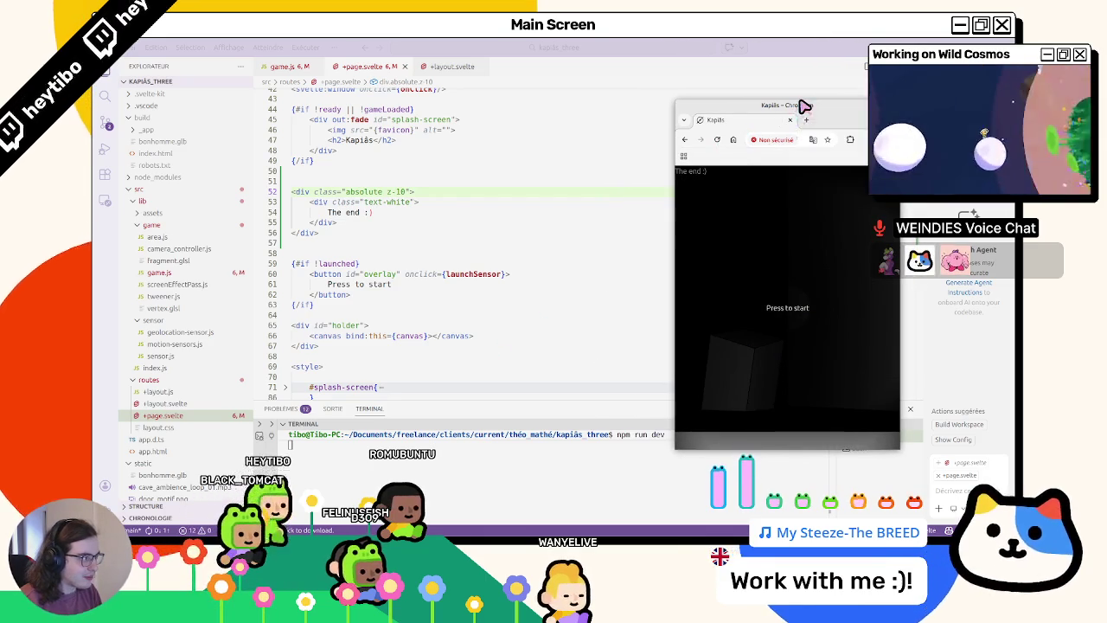
- Undo and then redo the recent edits to the end-screen block
drag(822, 118, 827, 143)
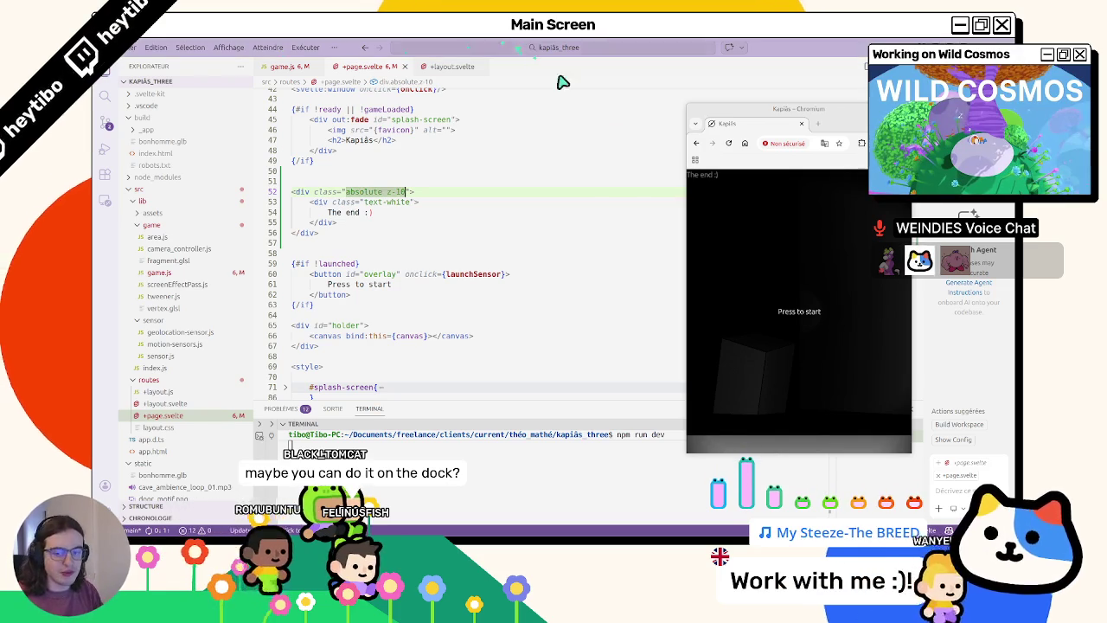
right_click(846, 120)
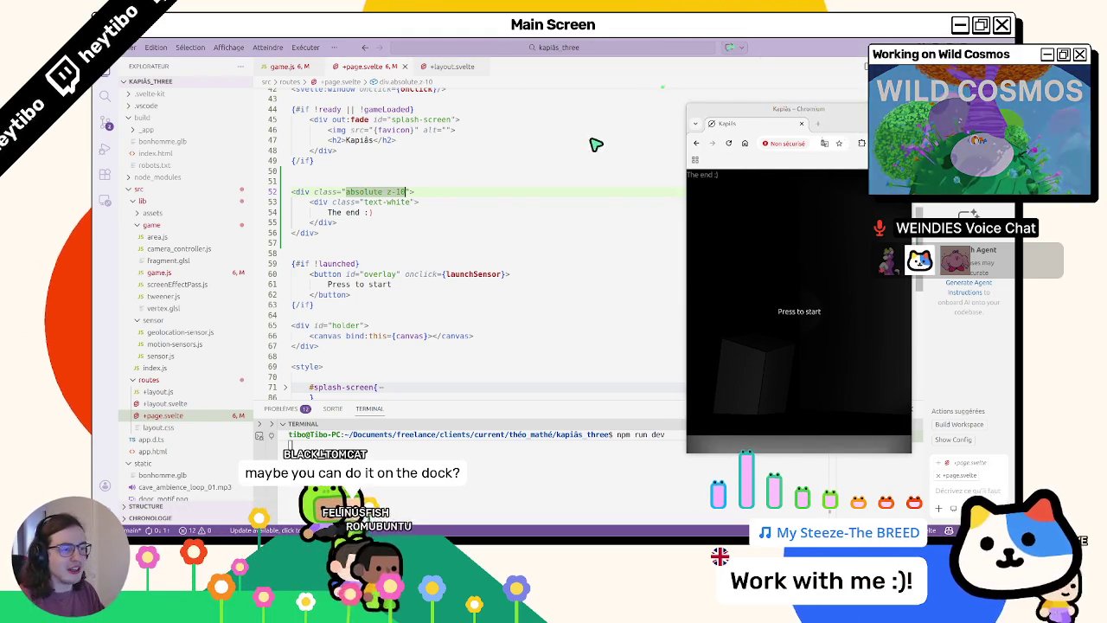
click(482, 204)
text(()
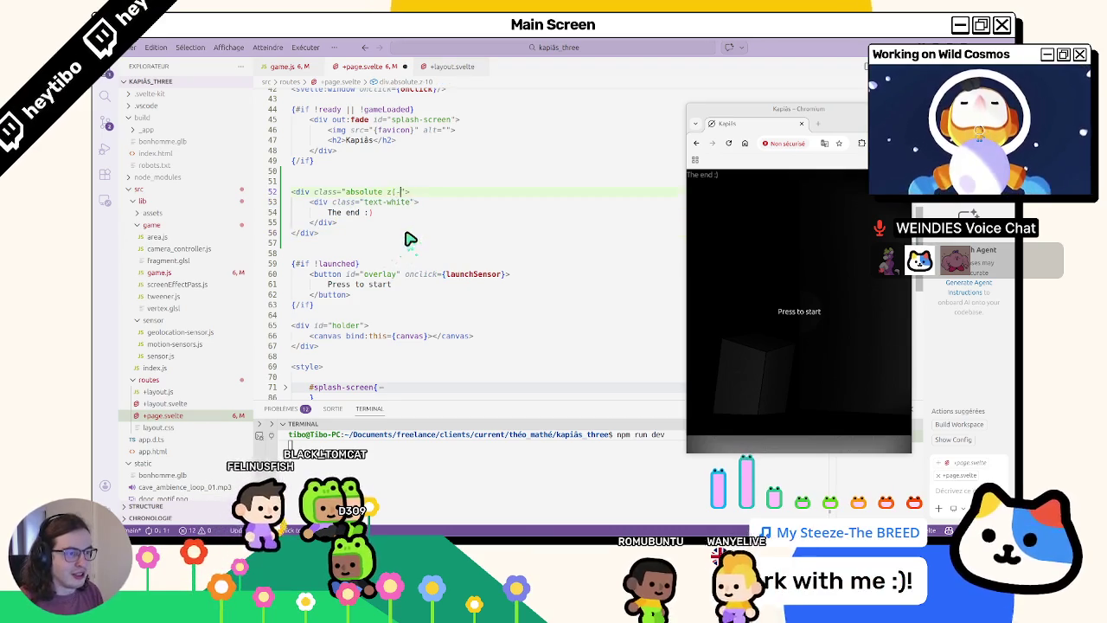
key(ctrl+z)
key(ctrl+z)
key(ctrl+z)
key(ctrl+z)
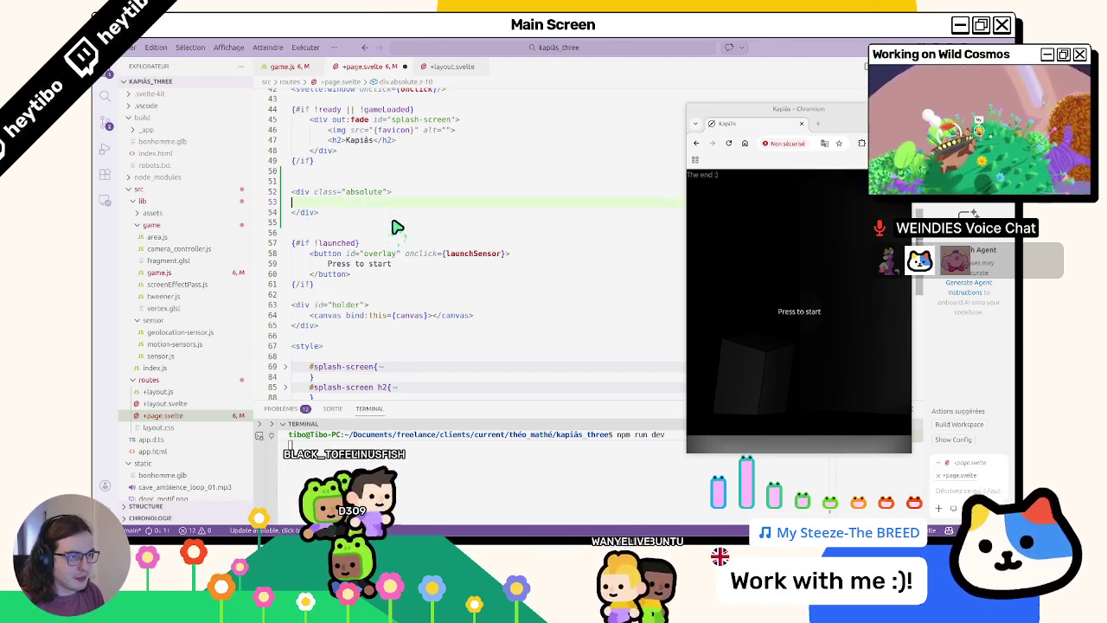
key(ctrl+z)
key(ctrl+z)
key(ctrl+z)
key(ctrl+z)
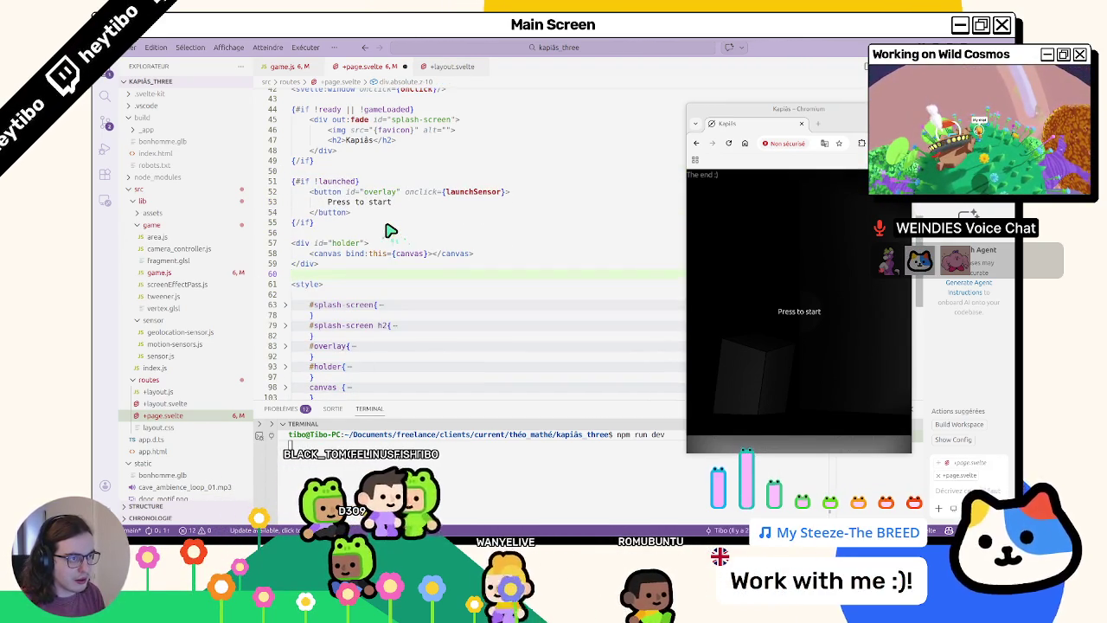
key(ctrl+shift+z)
key(ctrl+shift+z)
key(ctrl+shift+z)
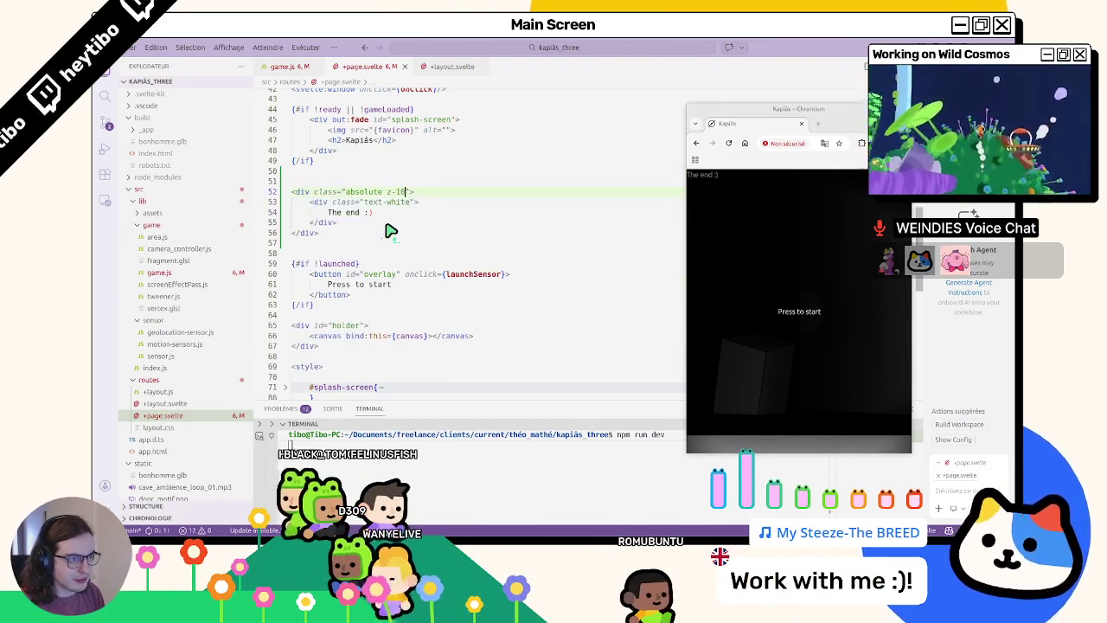
mouse_move(339, 141)
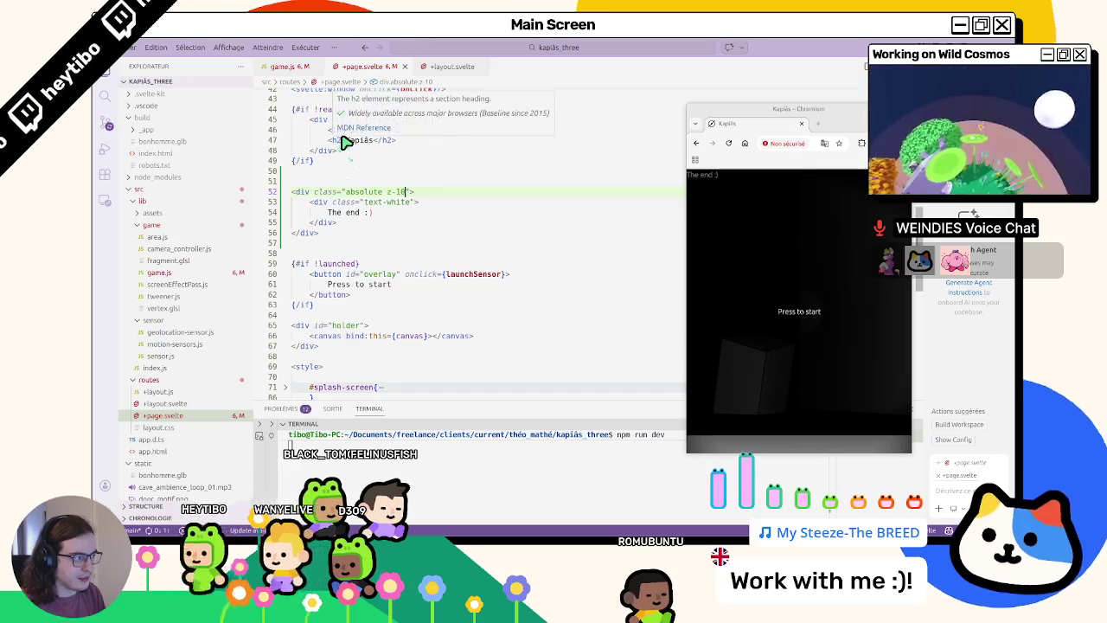
- Add bg-white text-black to line 52's class list, save, and clear the inner div's class
click(378, 170)
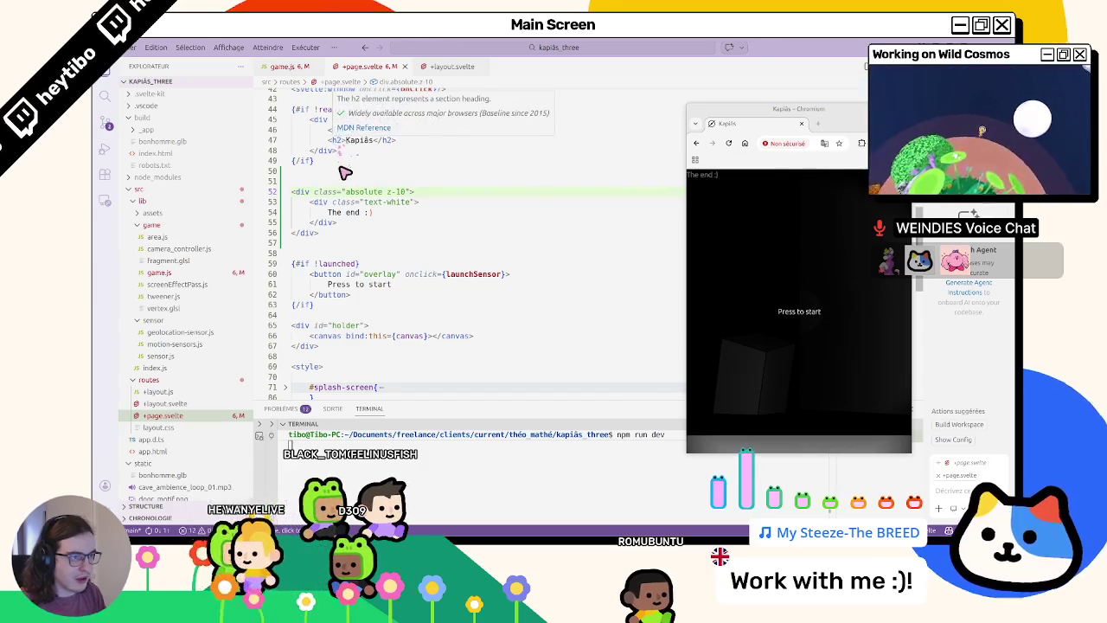
click(408, 193)
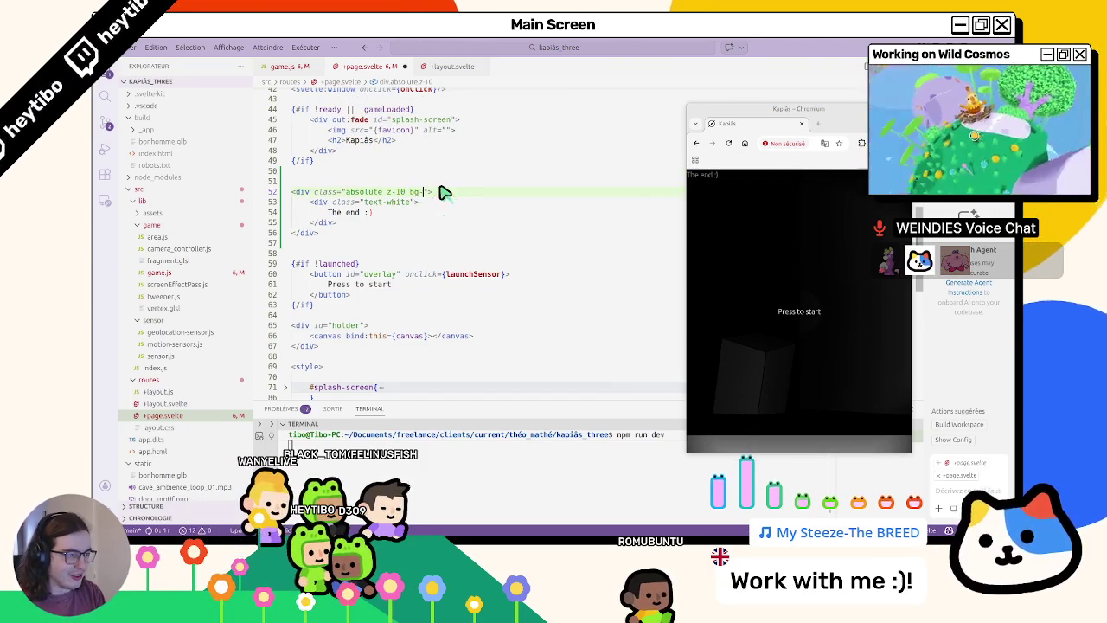
key(ctrl+s)
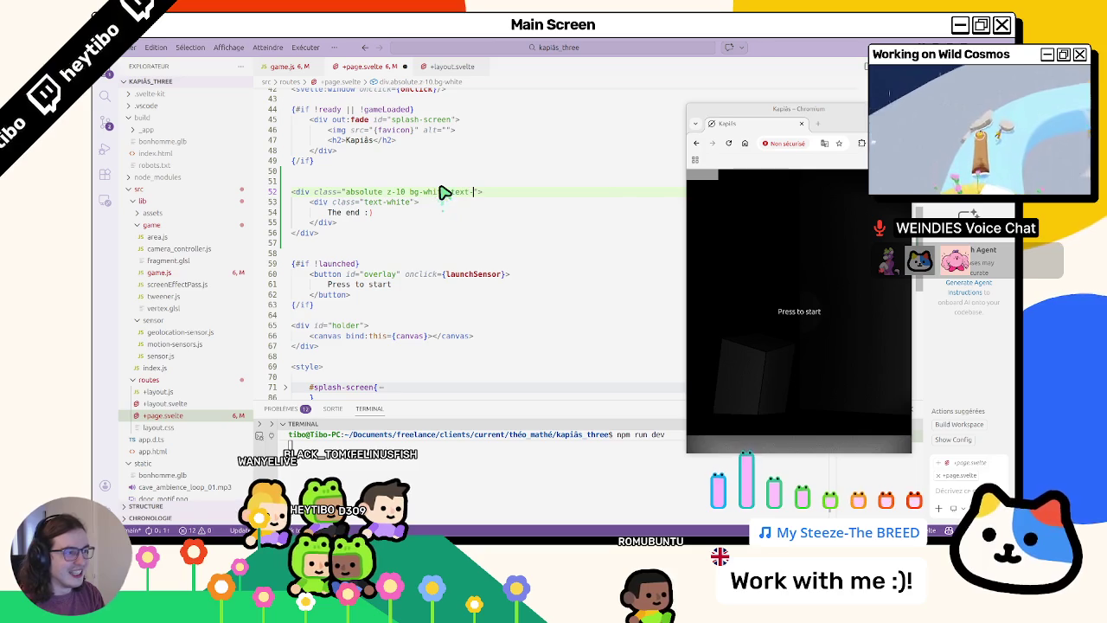
text(black)
key(ctrl+s)
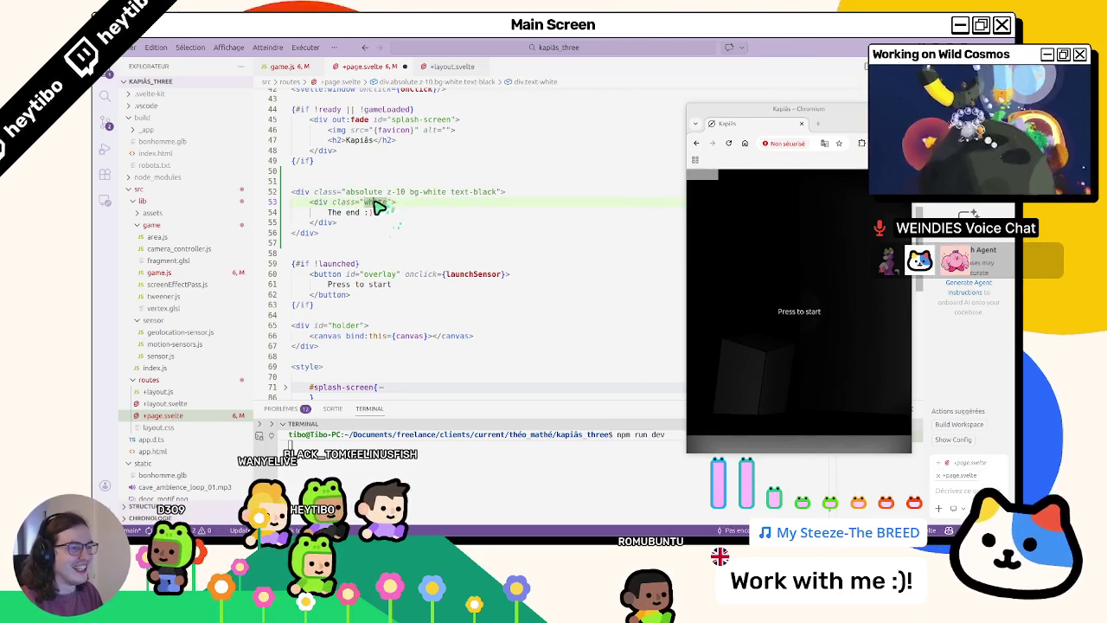
key(BackSpace)
key(BackSpace)
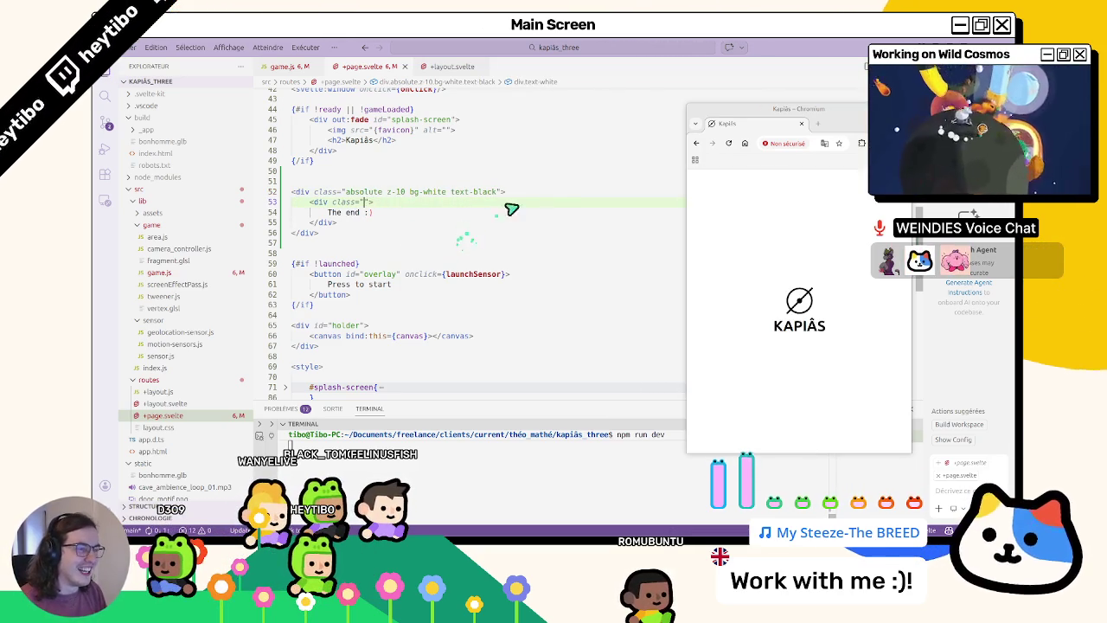
- Check the #splash-screen style rules, then reload the game preview in Chromium
scroll(475, 208, down, 5)
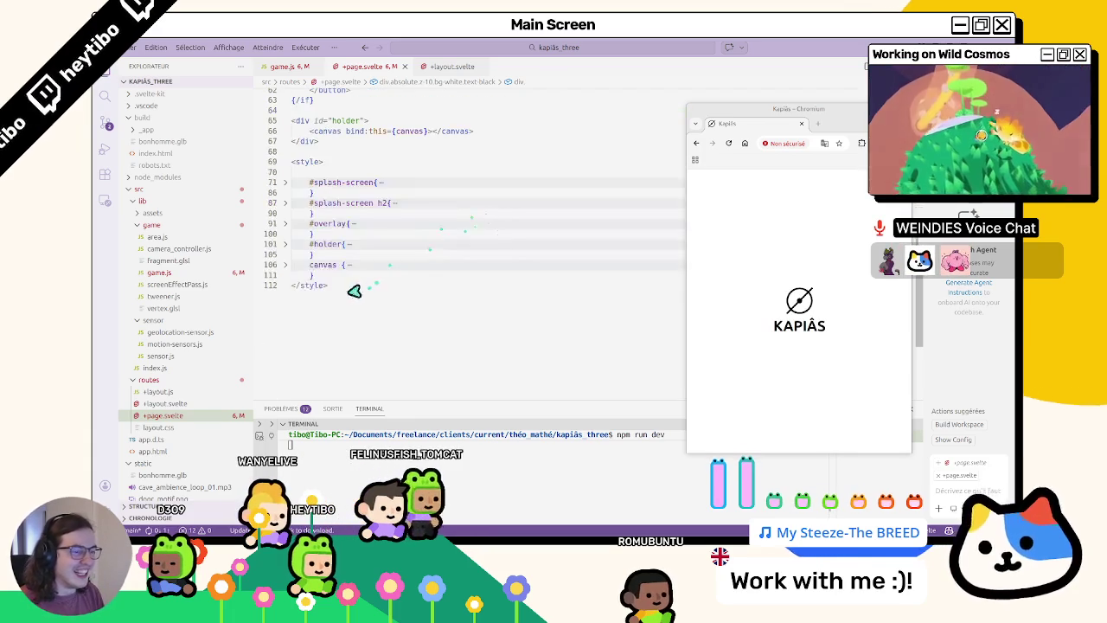
click(291, 183)
click(290, 183)
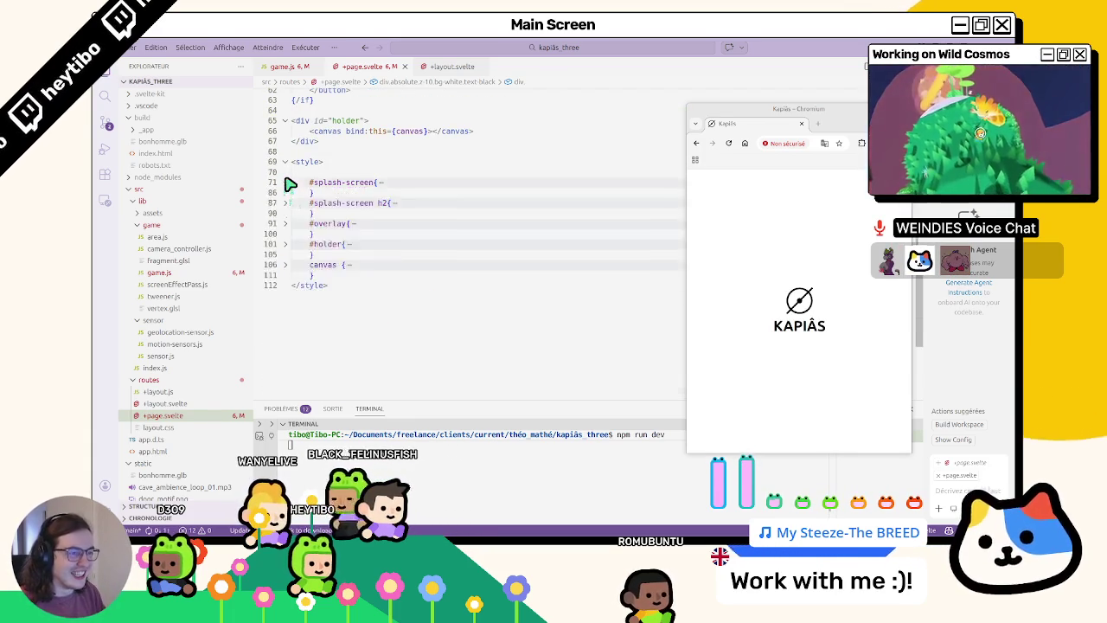
scroll(432, 203, up, 5)
scroll(484, 238, up, 2)
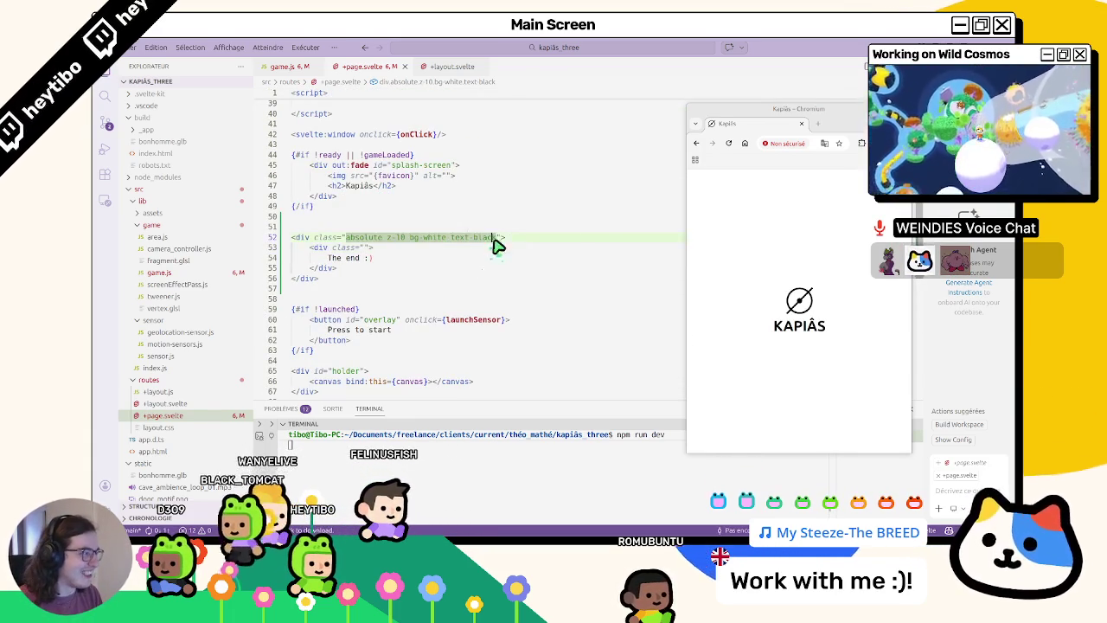
click(727, 143)
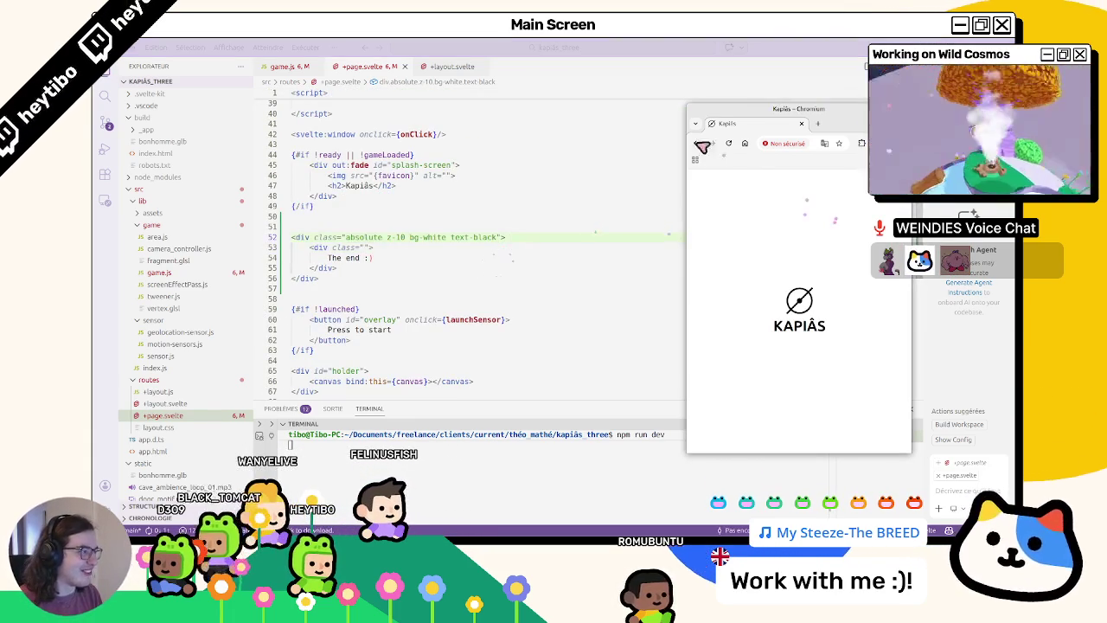
click(522, 196)
- Start the game in the preview, leave fullscreen, and return to line 53 of the code
click(762, 259)
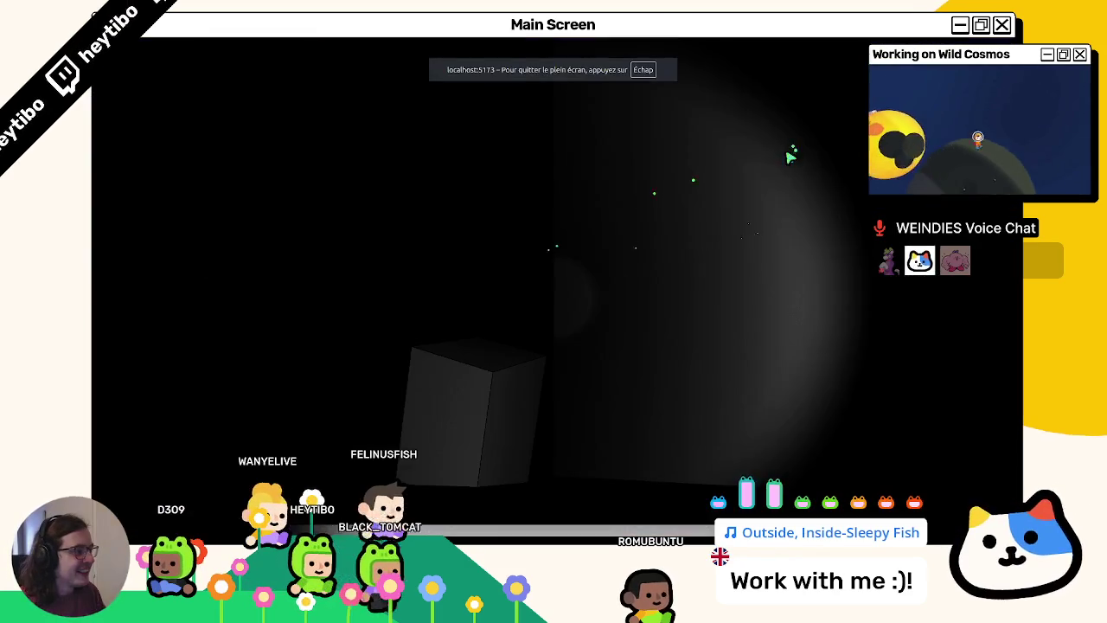
key(Escape)
click(477, 248)
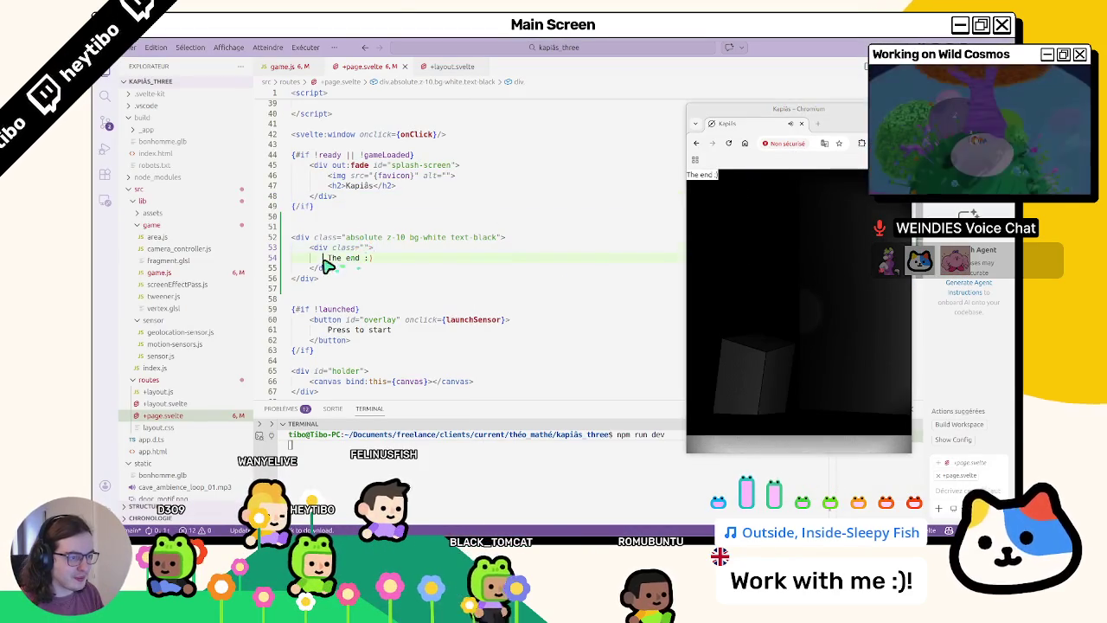
- Replace 'The end :)' on line 54 with 'Thanks for playing the protoype.' and save
drag(325, 258, 403, 265)
text(h)
key(BackSpace)
text(Than)
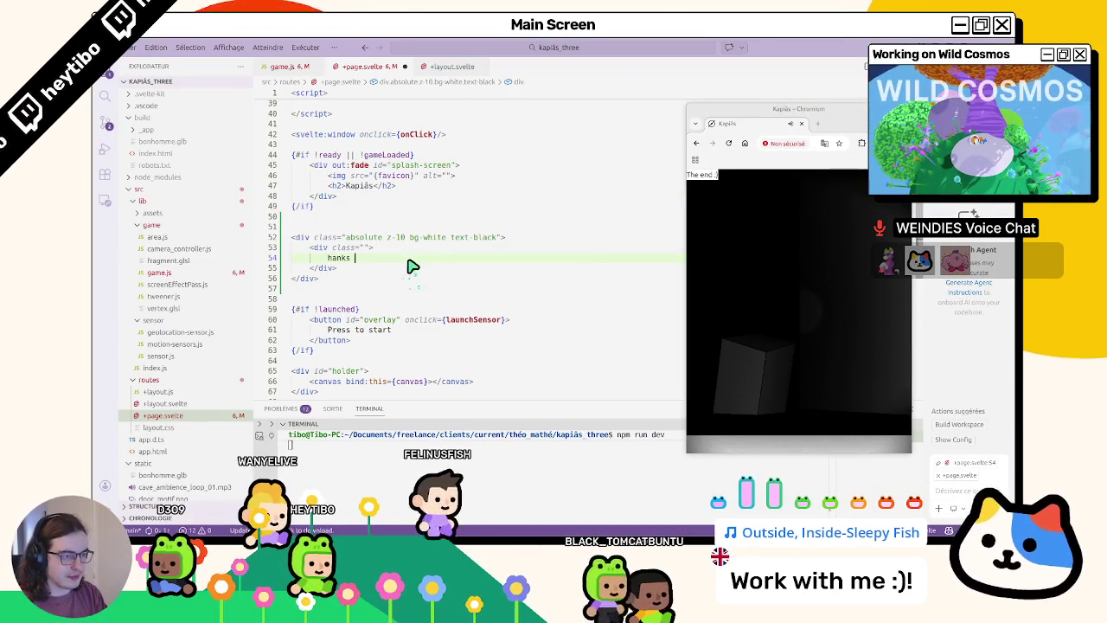
text(ks fo)
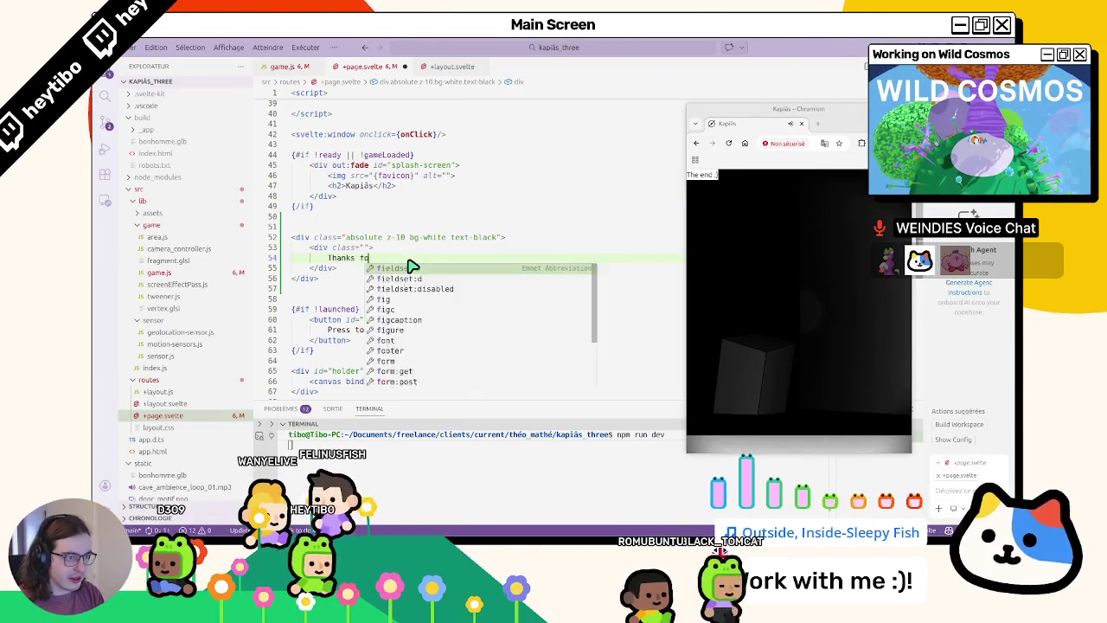
text(r playing)
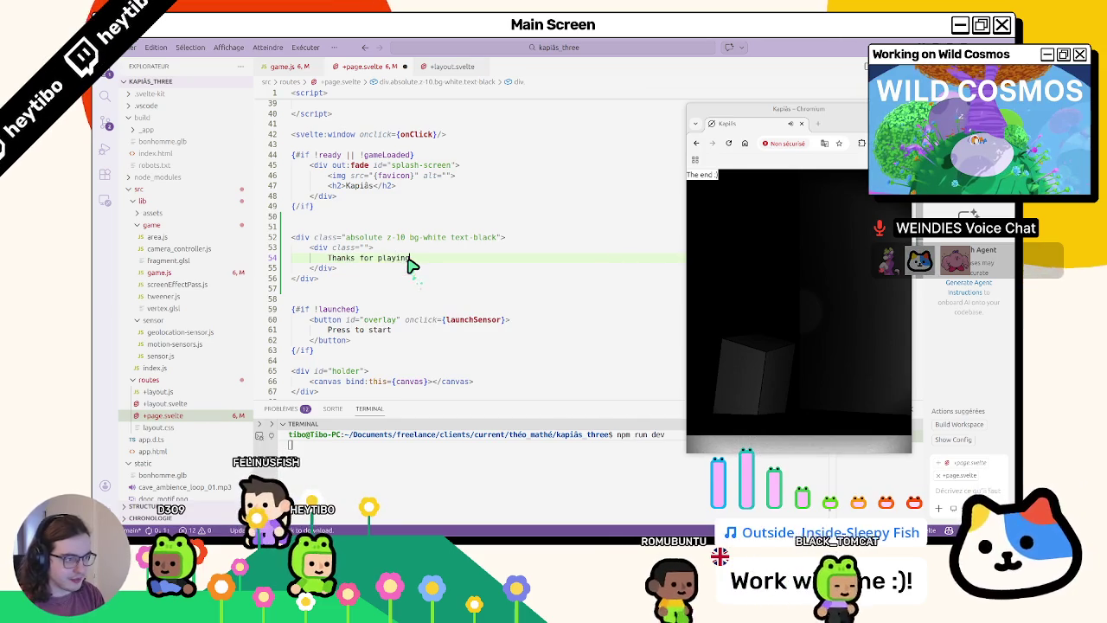
key(ctrl+s)
text( t)
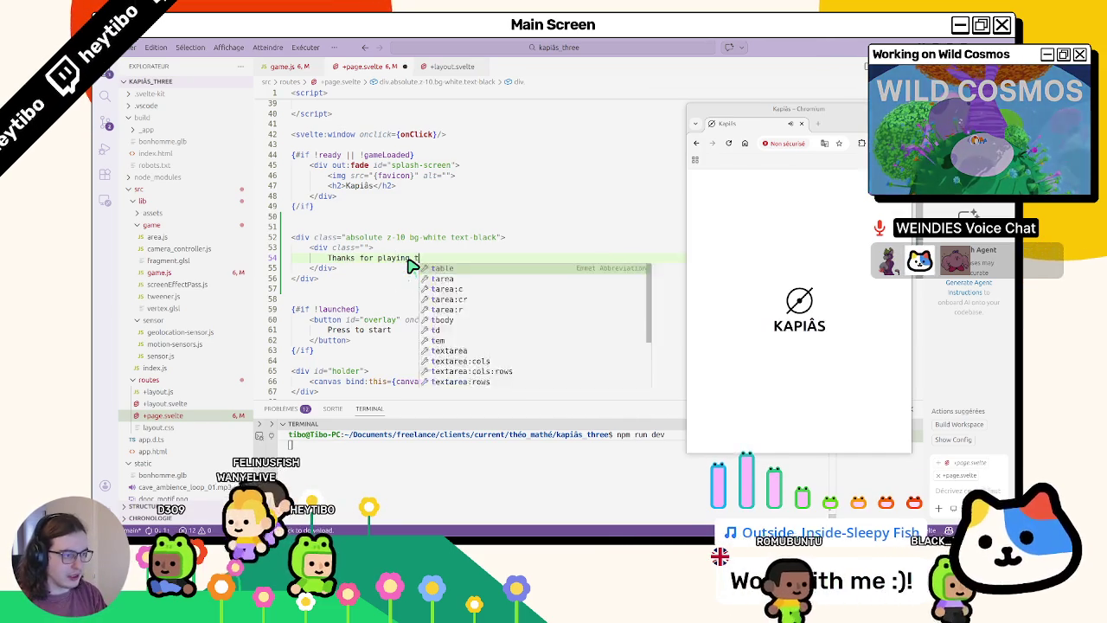
text(he protoype.)
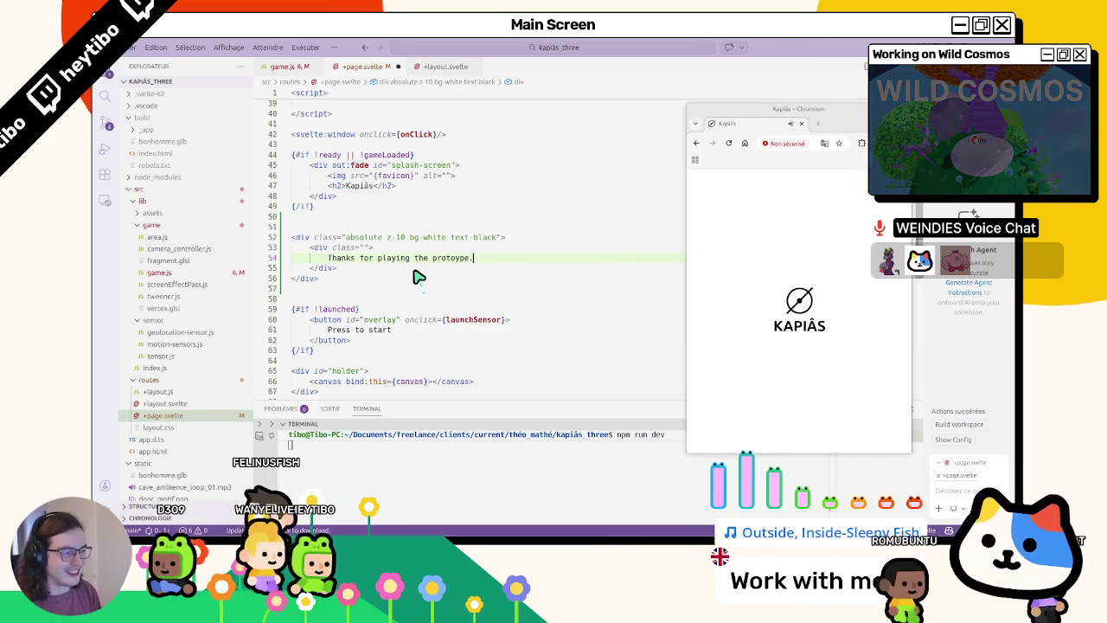
key(ctrl+s)
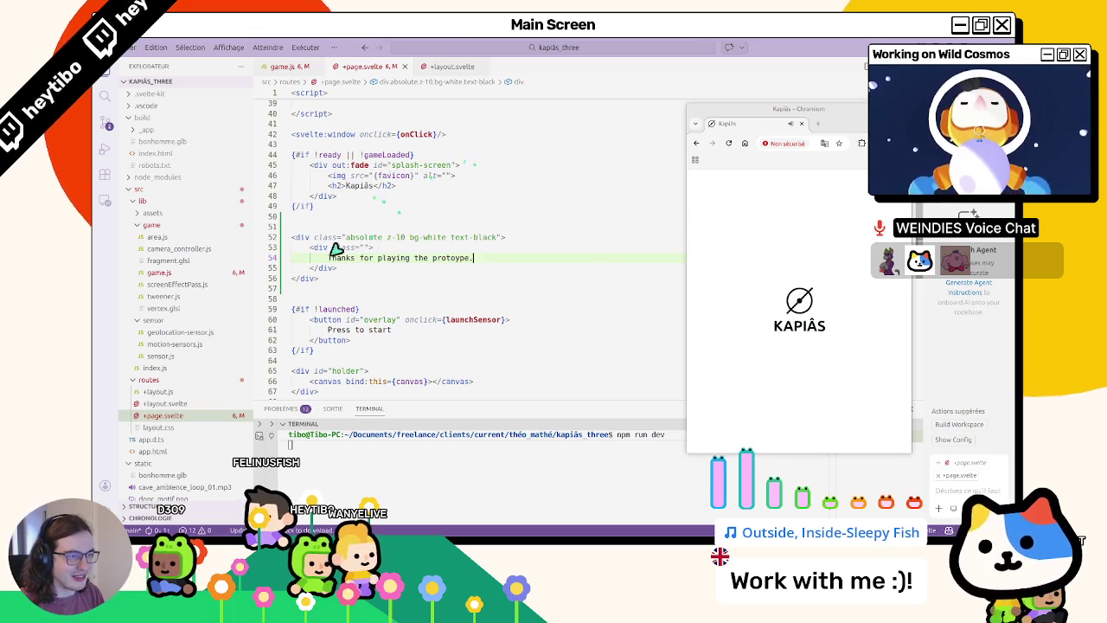
- Expand and fold the #splash-screen CSS block twice to inspect its styles
scroll(457, 354, down, 5)
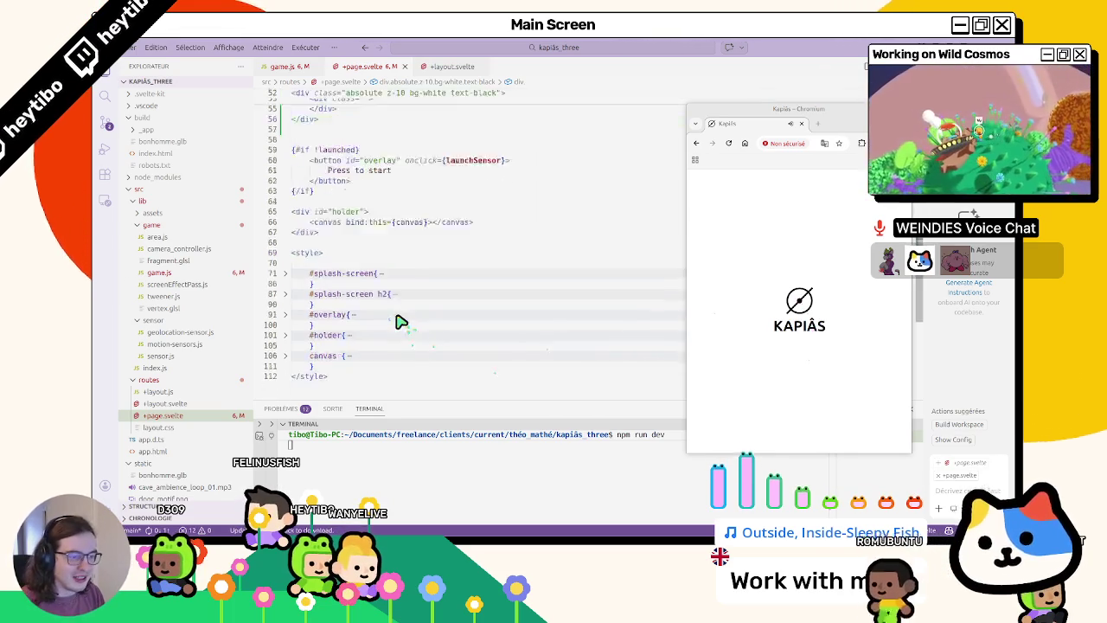
scroll(395, 320, down, 1)
click(286, 228)
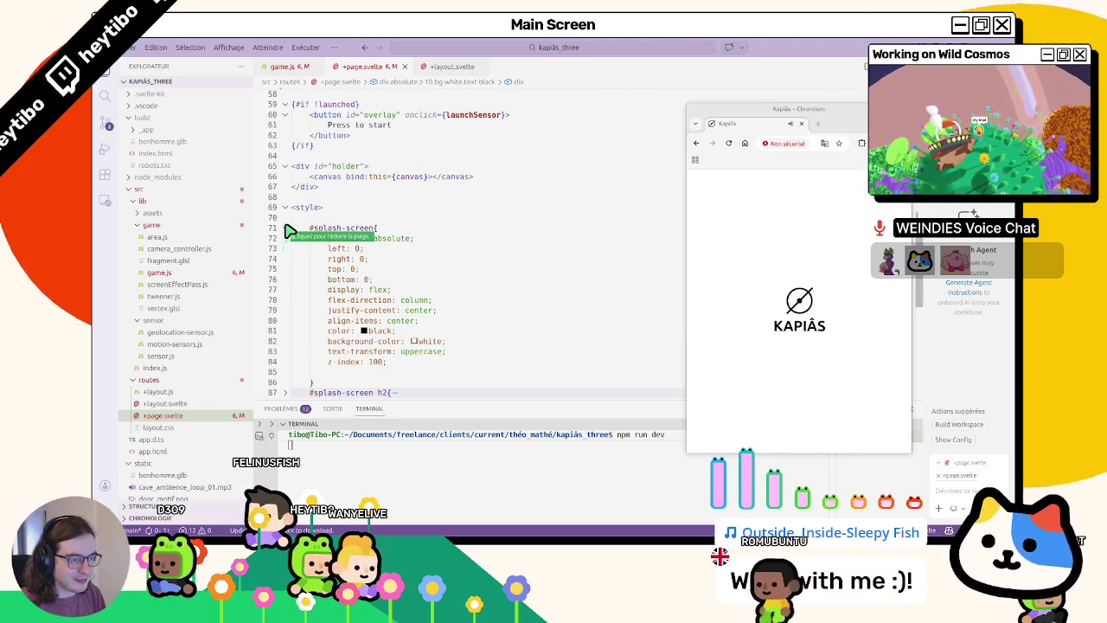
click(288, 230)
scroll(298, 251, up, 4)
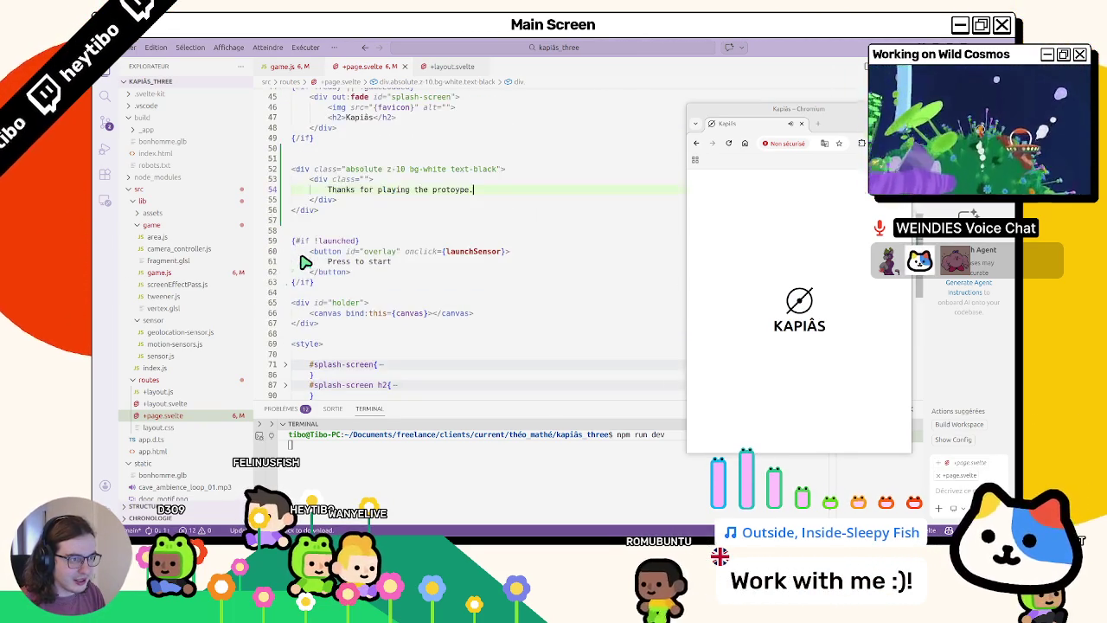
scroll(305, 262, up, 2)
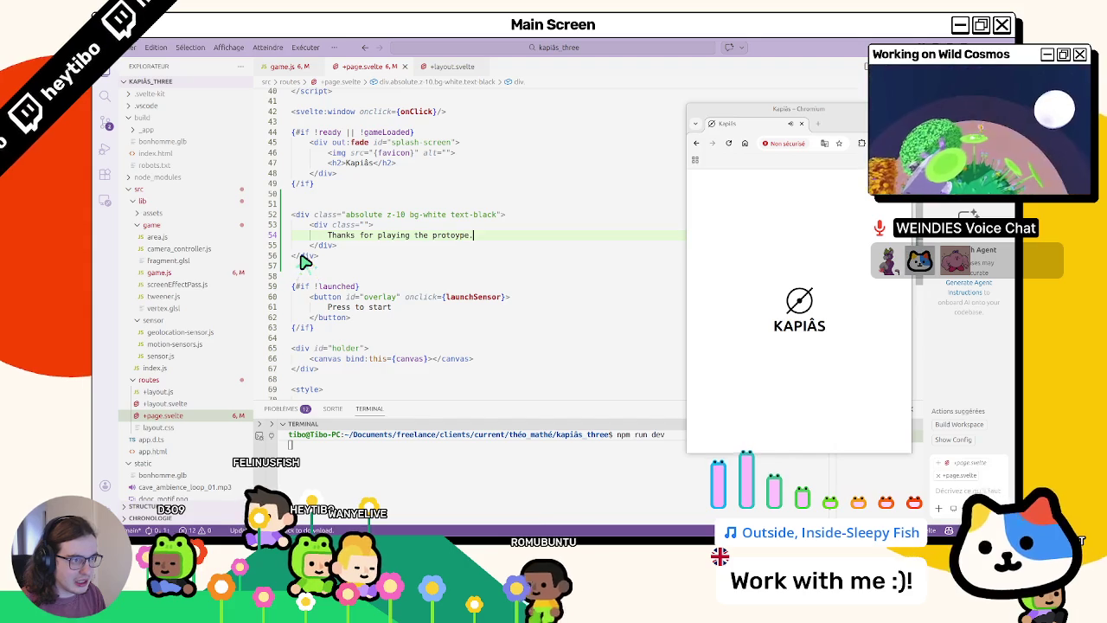
scroll(304, 260, down, 4)
scroll(304, 242, down, 3)
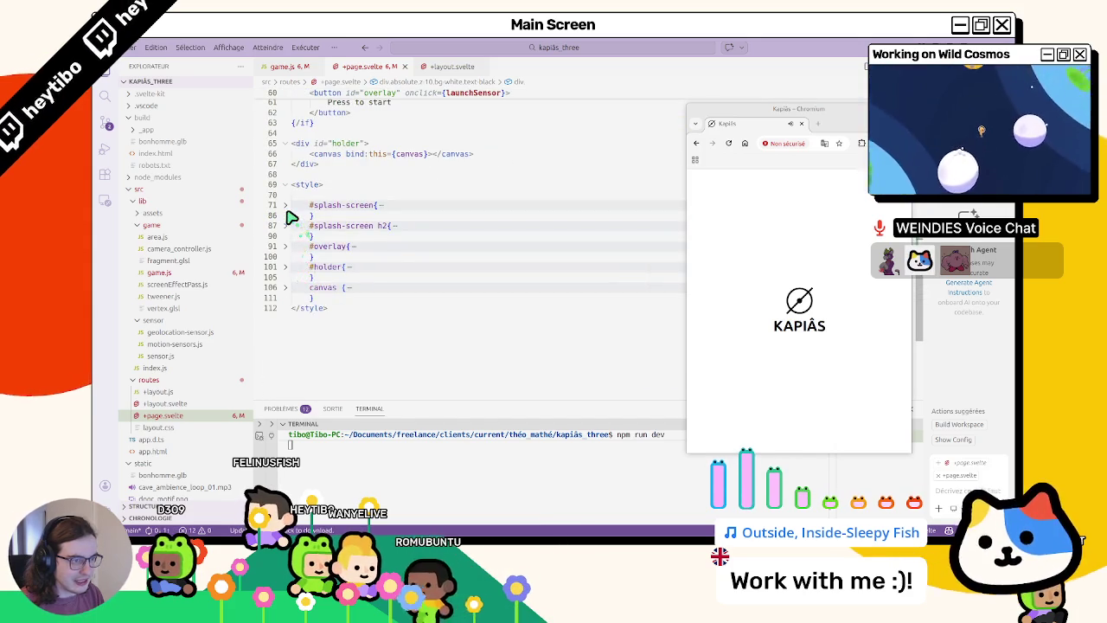
click(287, 207)
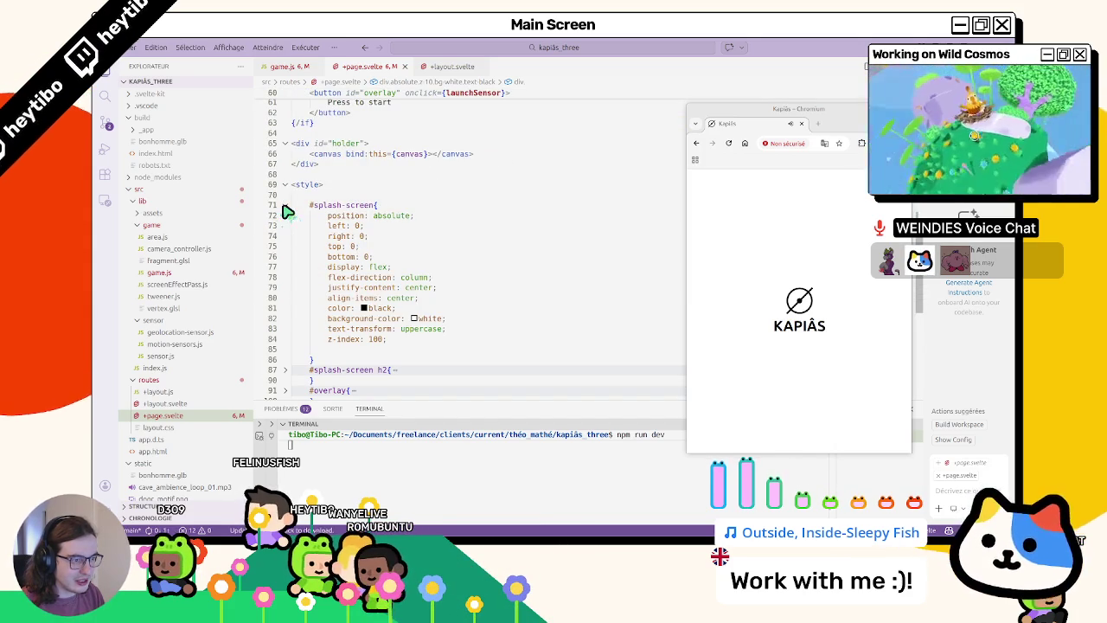
click(287, 207)
scroll(429, 243, up, 5)
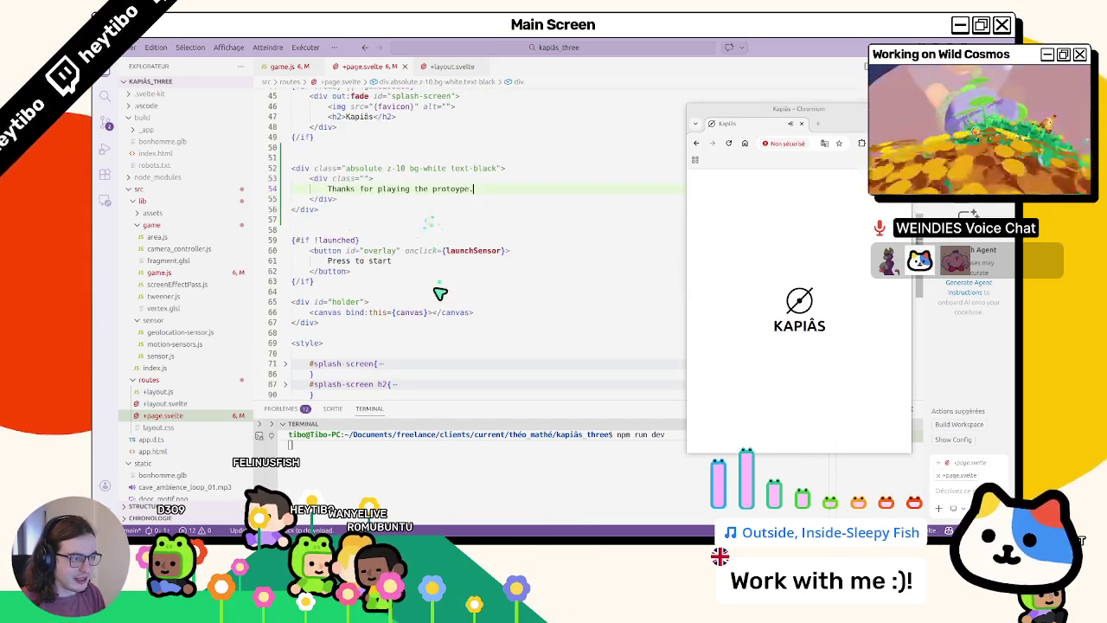
- Switch to Chromium and reload the Kapiâs tab from its context menu
click(744, 145)
right_click(792, 129)
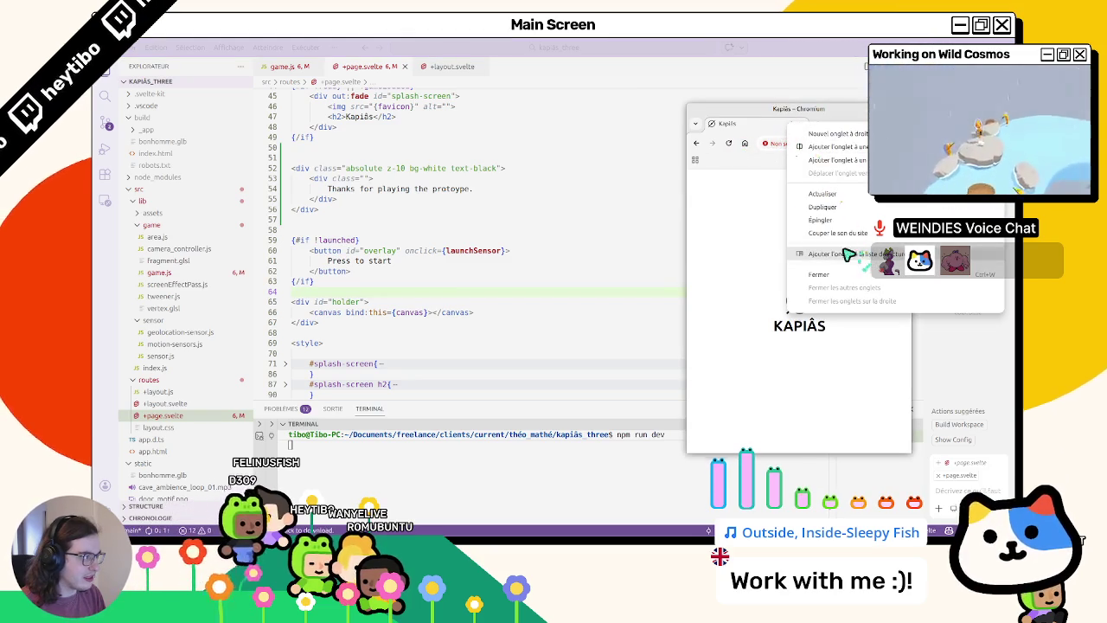
click(790, 128)
right_click(792, 128)
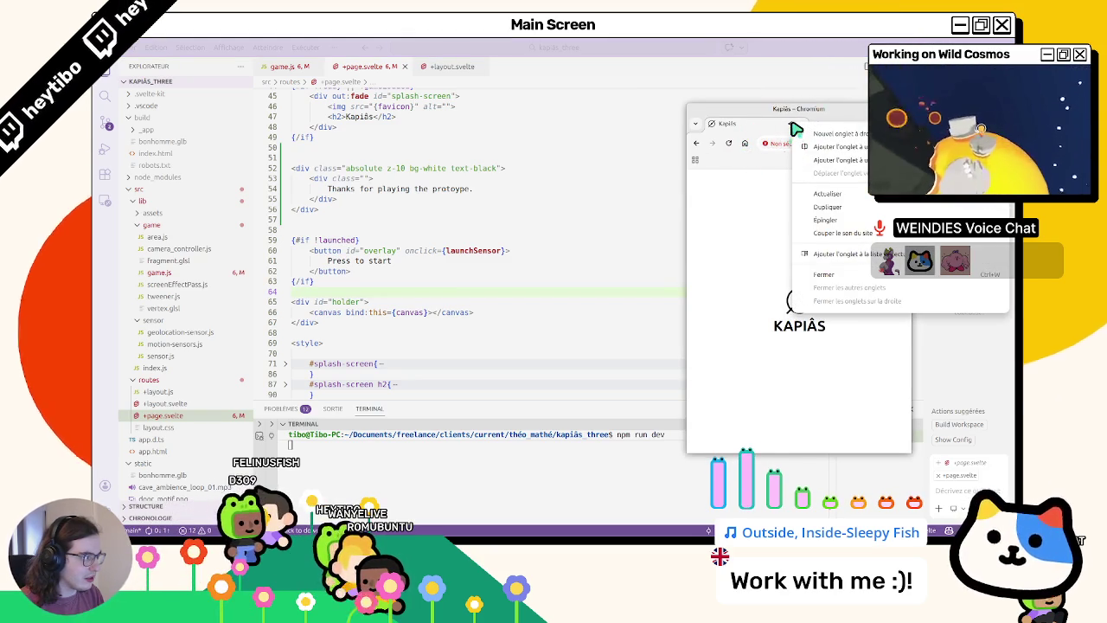
click(860, 208)
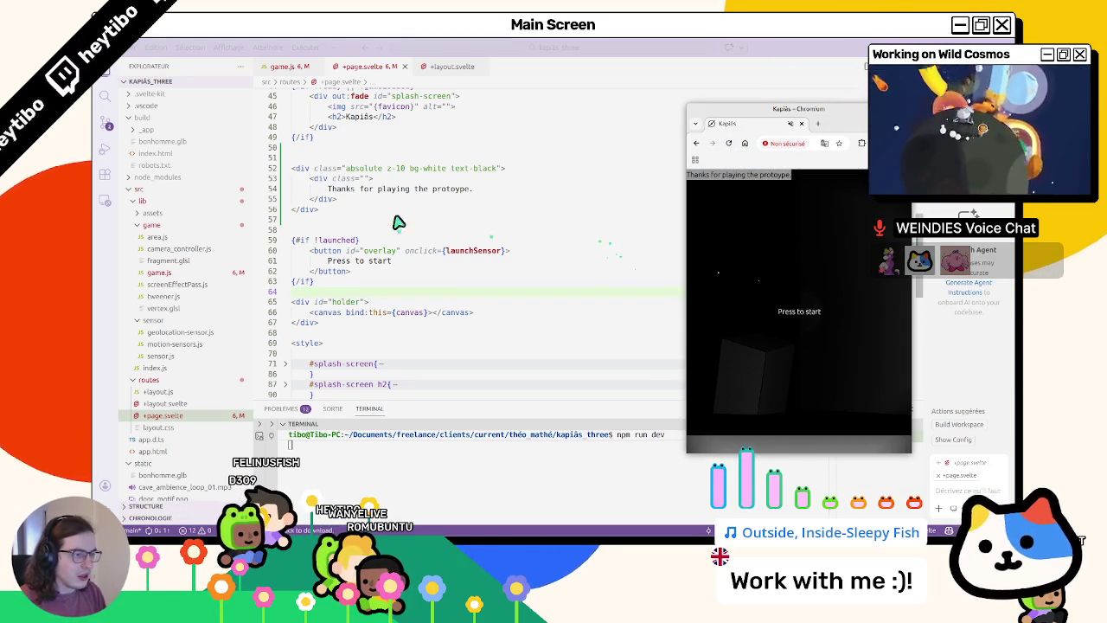
- Complete h-full in the outer div's class and save, testing then undoing a pasted heading
click(496, 170)
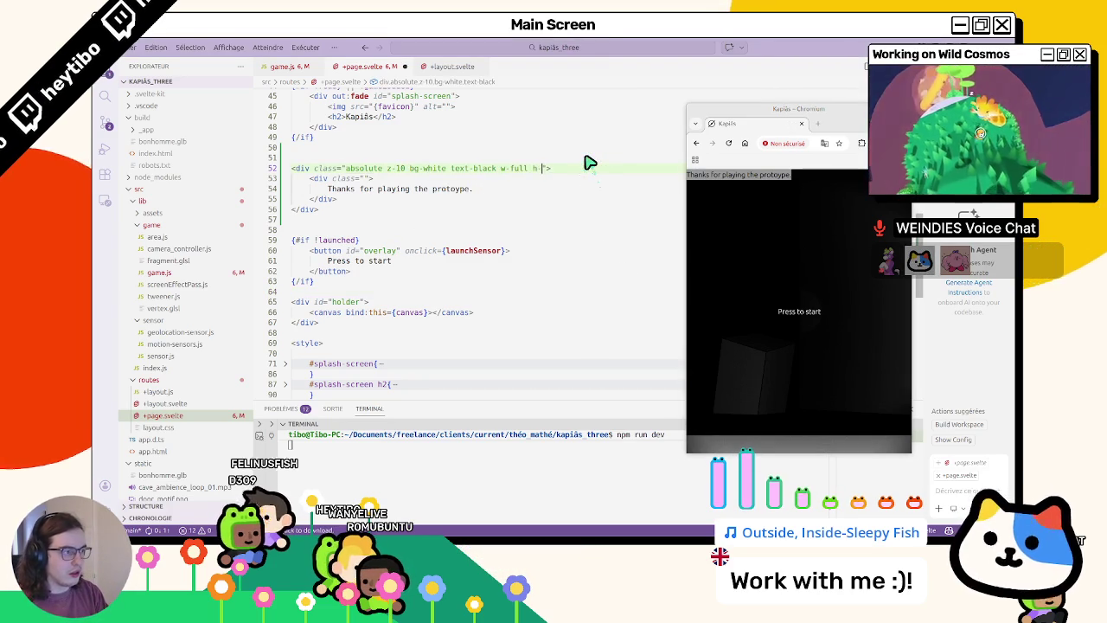
text(ll)
key(ctrl+s)
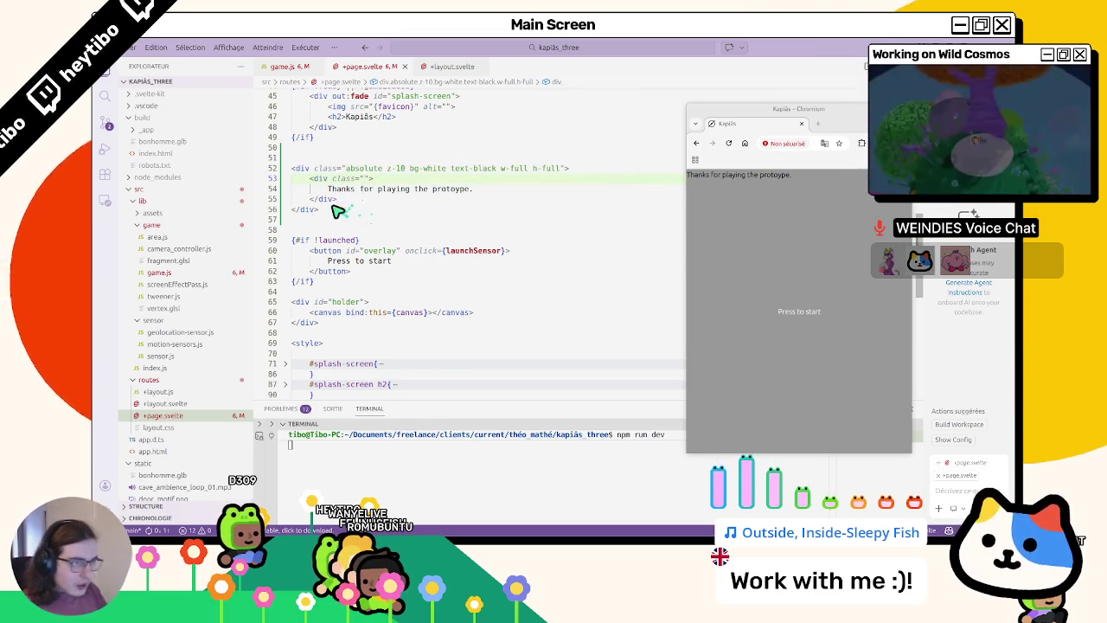
scroll(365, 196, up, 2)
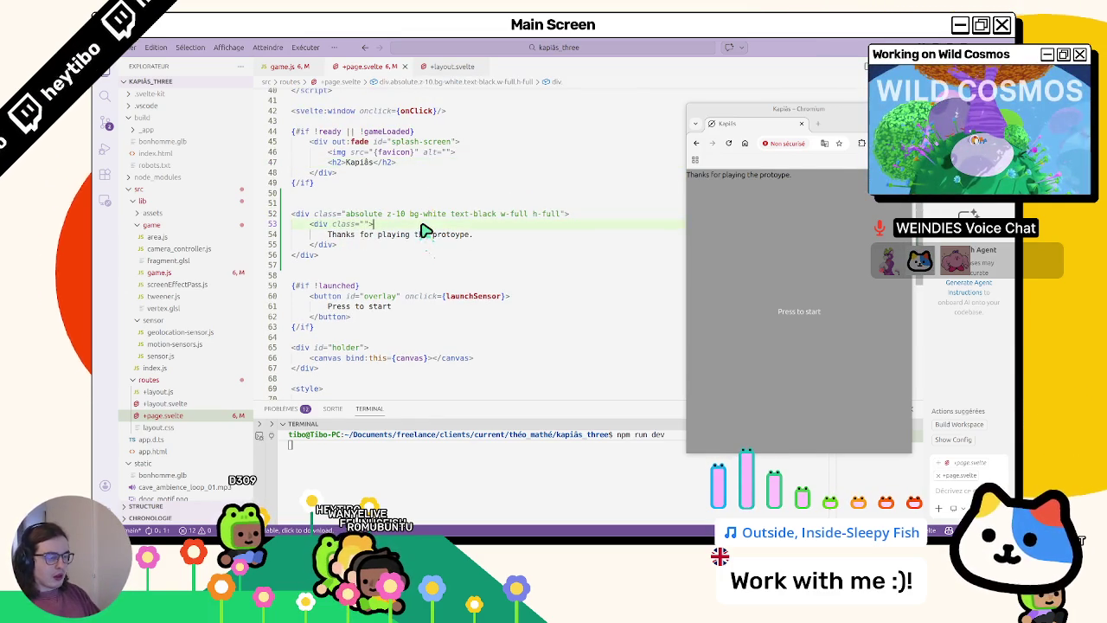
key(ctrl+v)
key(ctrl+s)
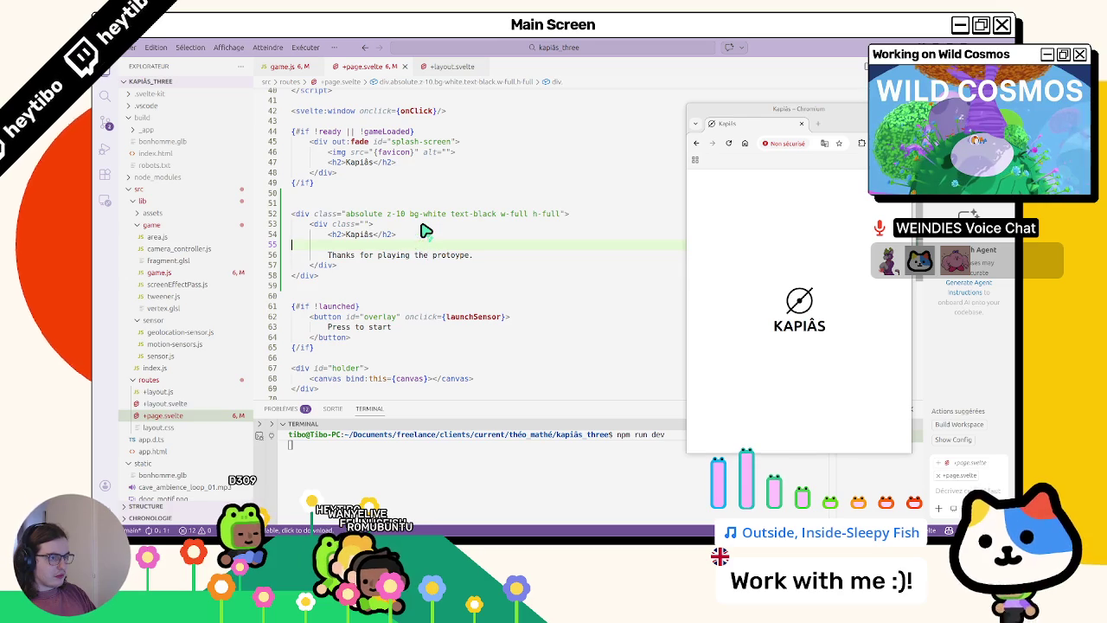
key(ctrl+z)
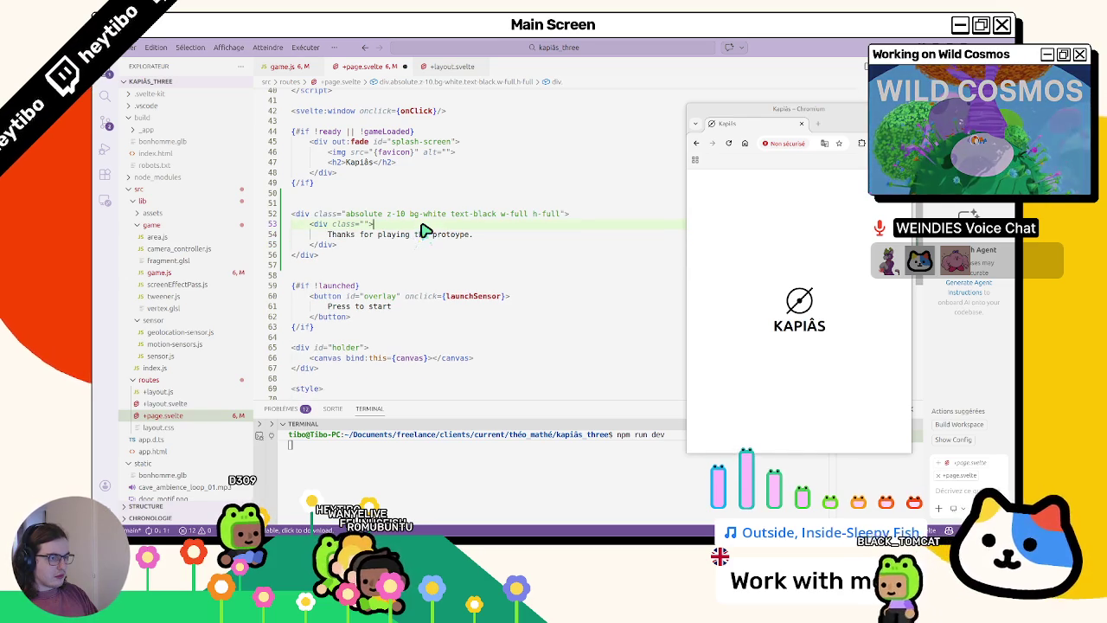
- Reload the game page in Chromium to check the full-size thanks overlay
click(729, 143)
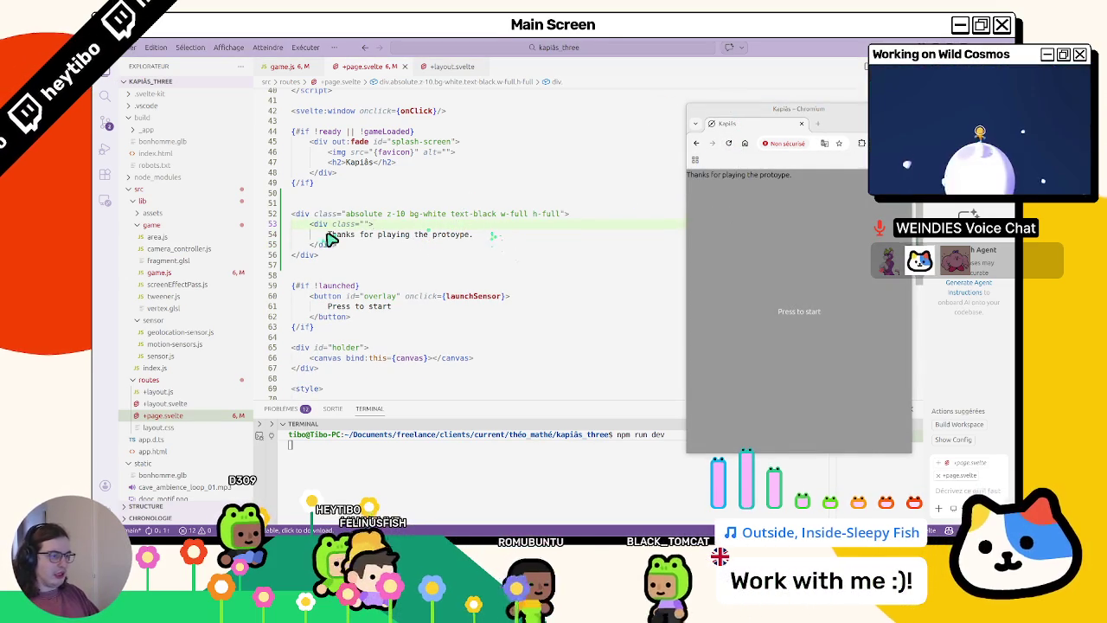
click(783, 143)
click(531, 245)
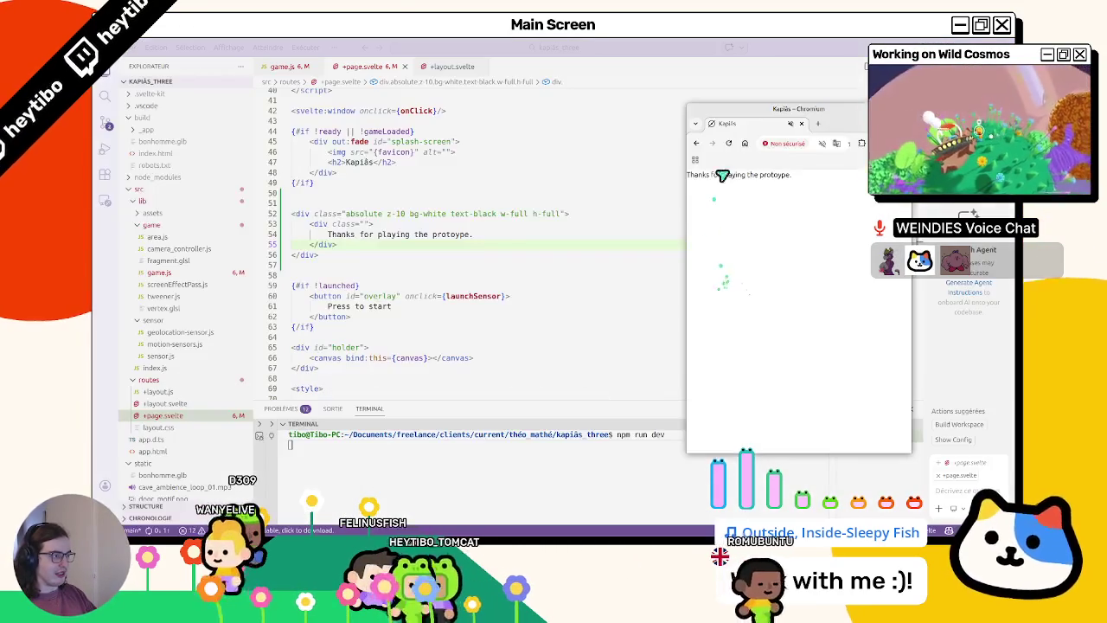
click(729, 144)
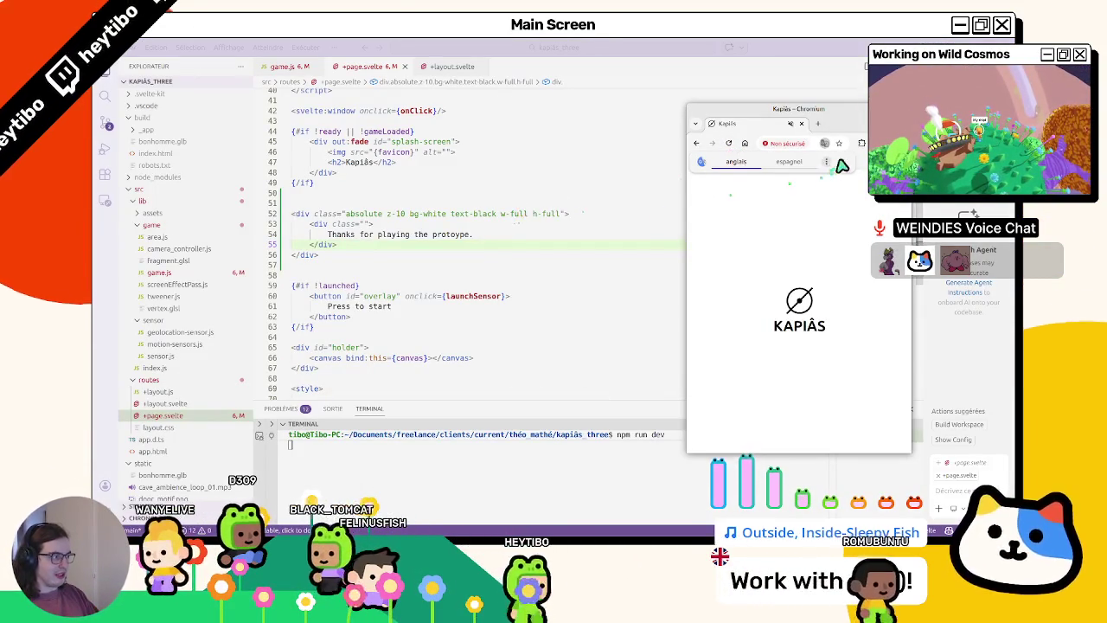
double_click(479, 216)
click(479, 216)
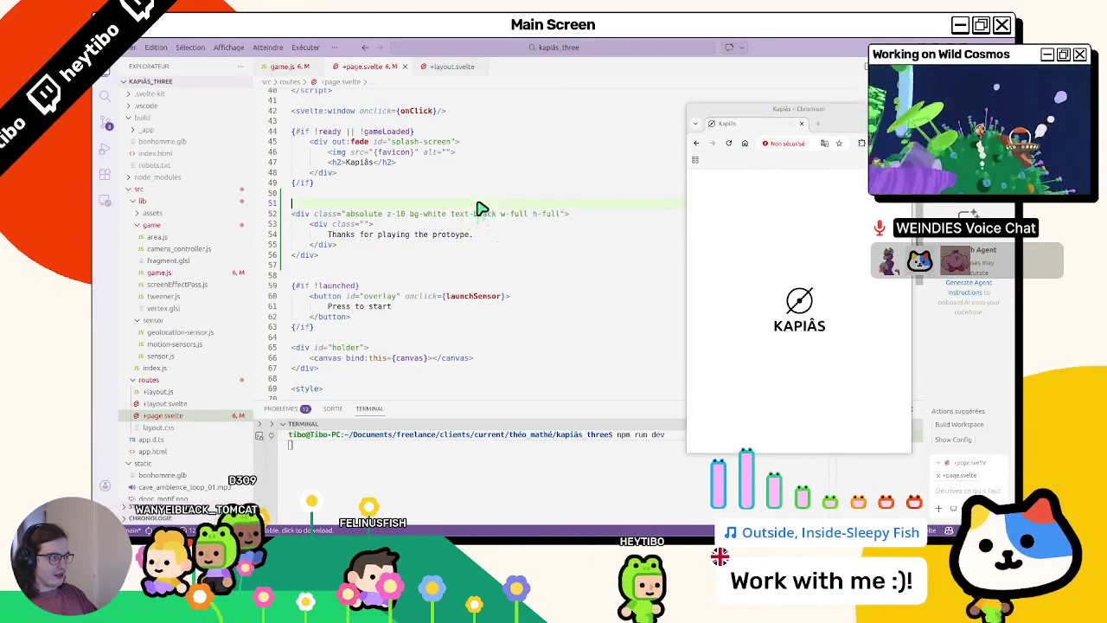
click(728, 144)
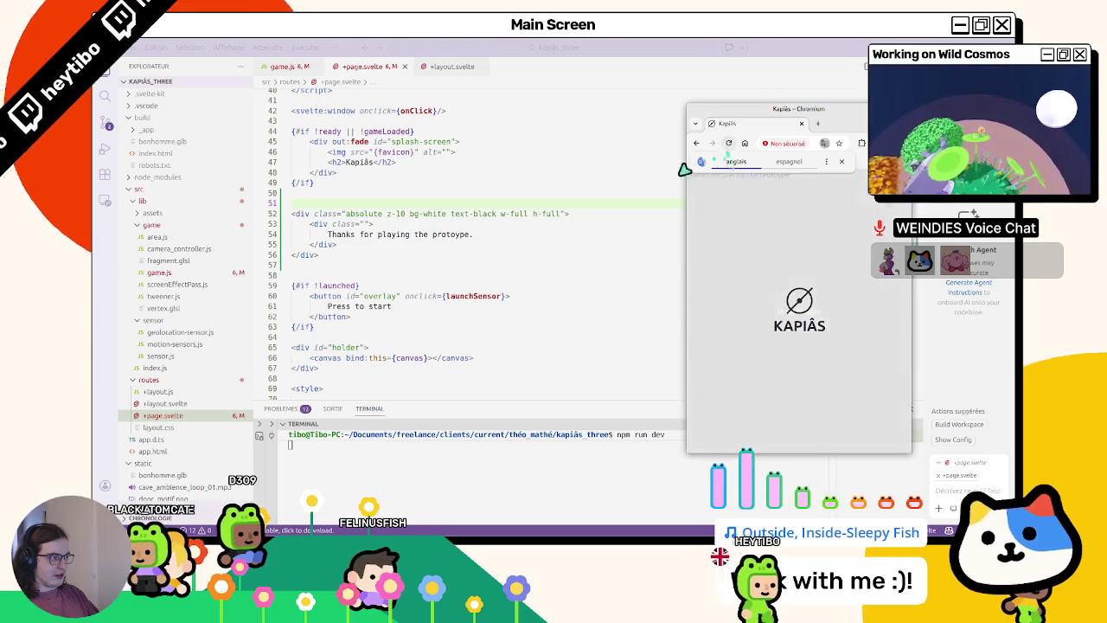
- Dismiss the browser's translation prompt and review the overlay markup in +page.svelte
click(590, 194)
click(843, 160)
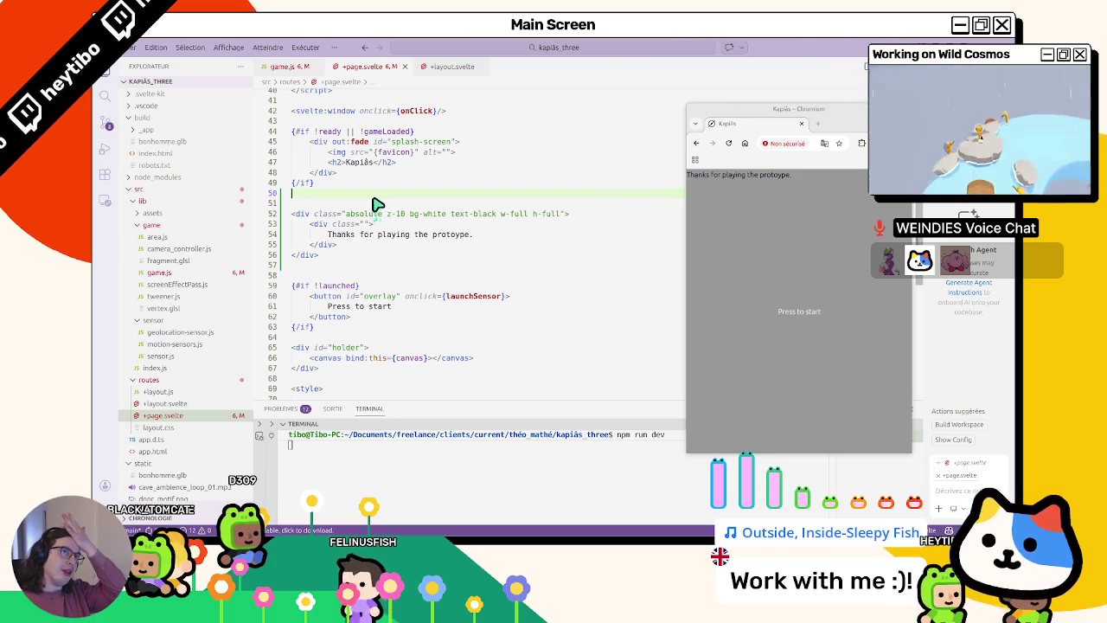
scroll(358, 248, up, 2)
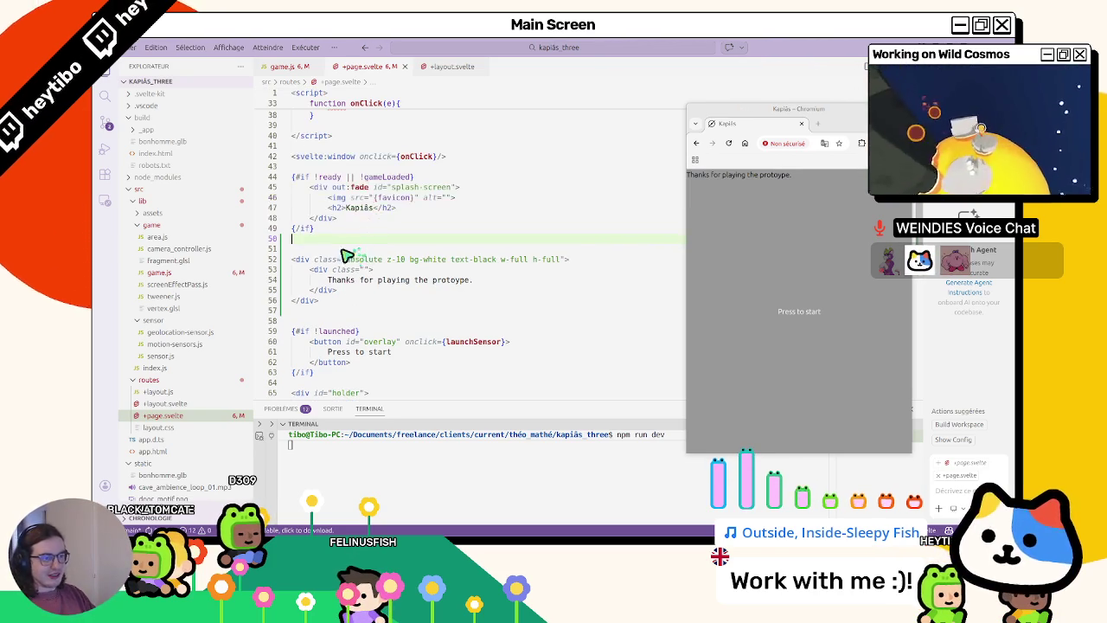
click(395, 176)
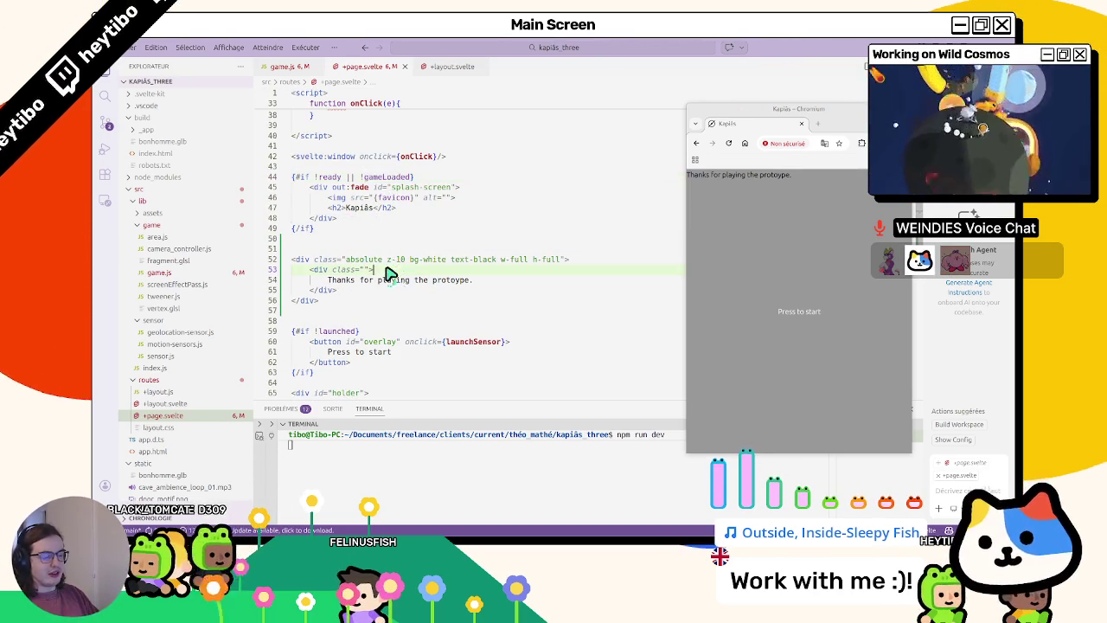
drag(337, 287, 510, 281)
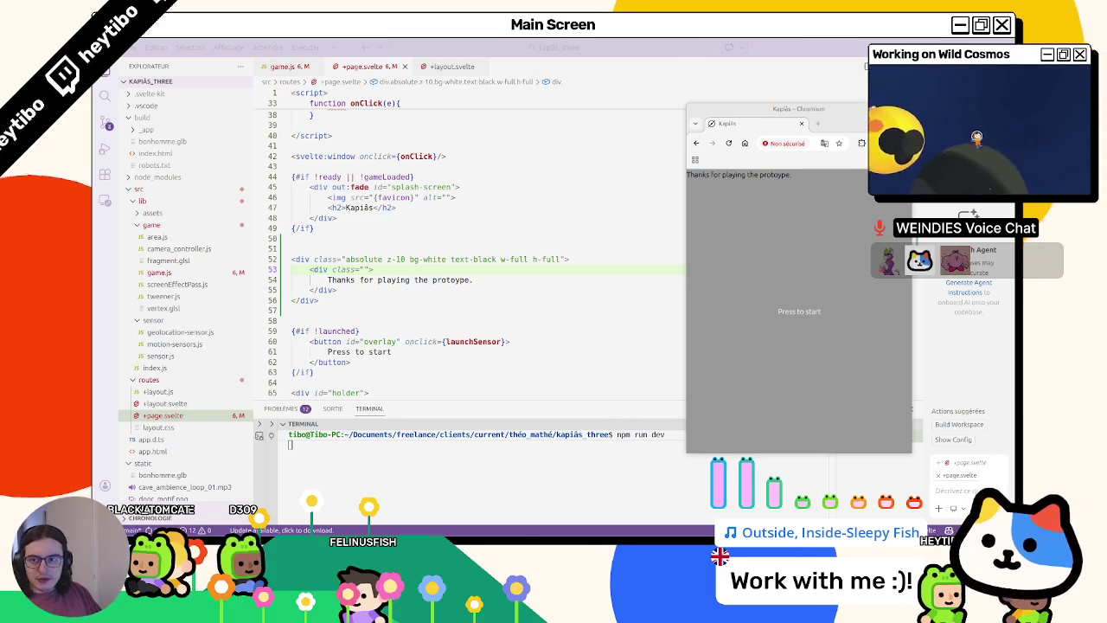
click(456, 269)
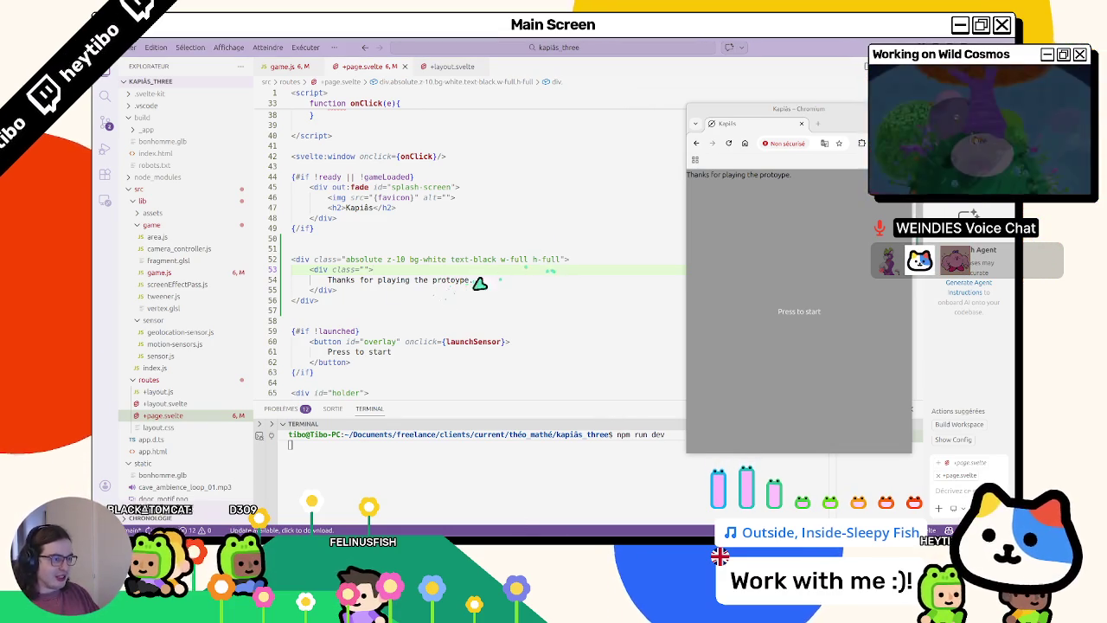
triple_click(366, 293)
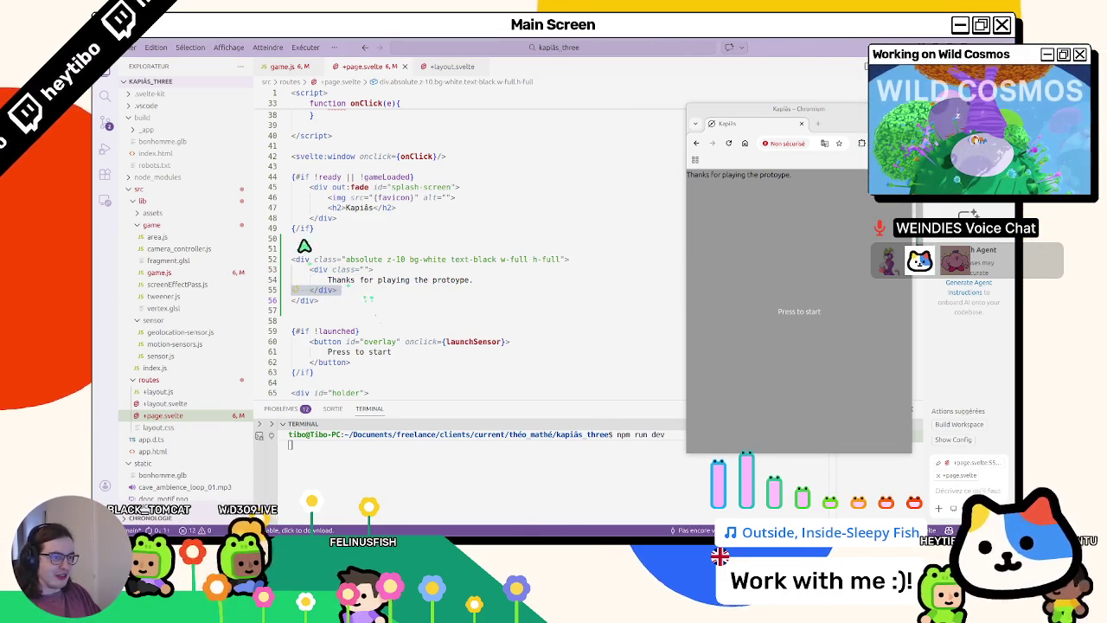
- Append 'flex justify-center items-center' to the overlay div's class, fix the typo, save, and reload the preview
click(561, 260)
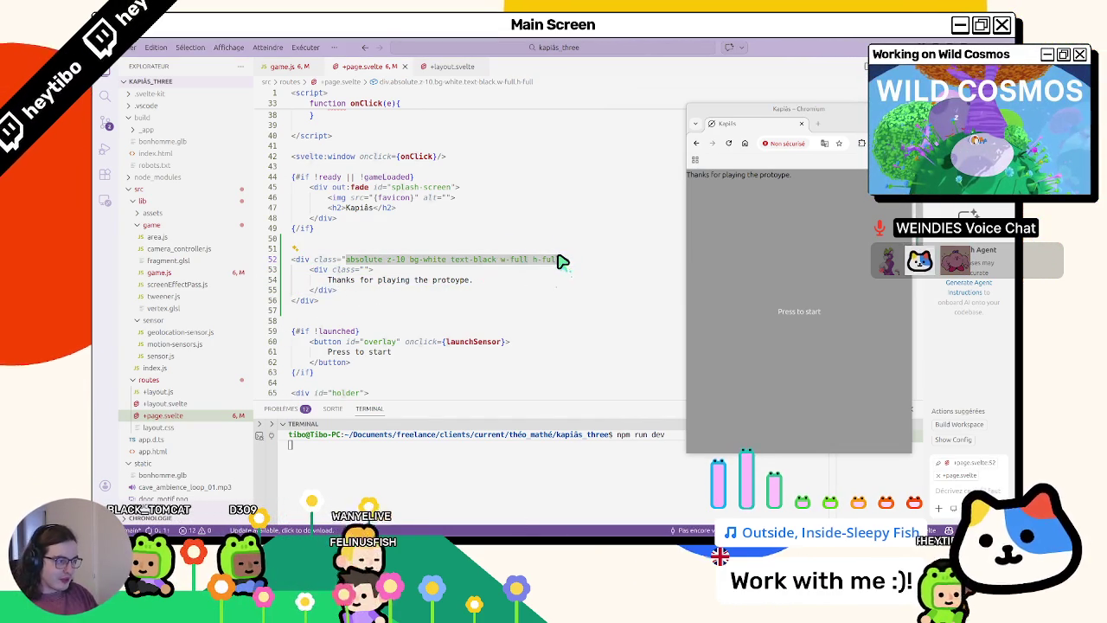
text(flex )
text(justif)
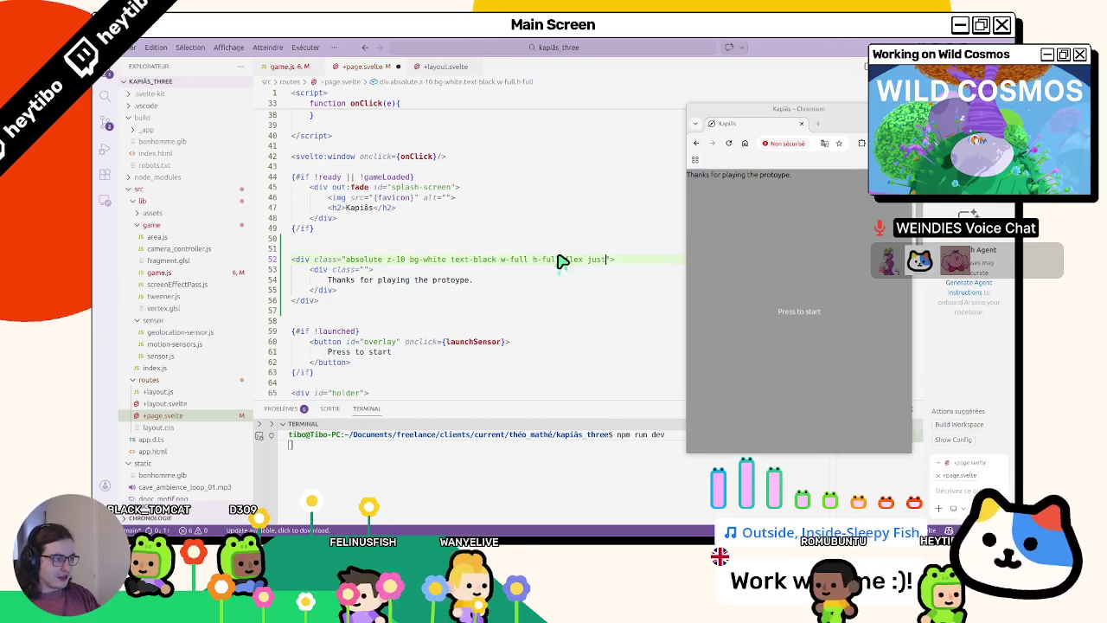
text(y-center item-ce)
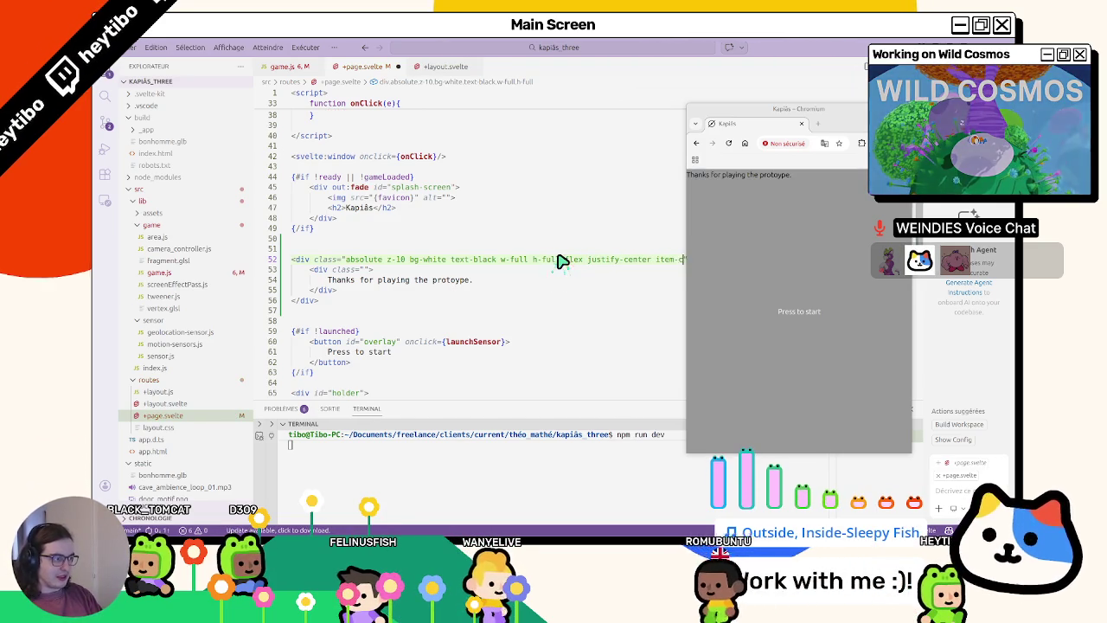
key(ctrl+s)
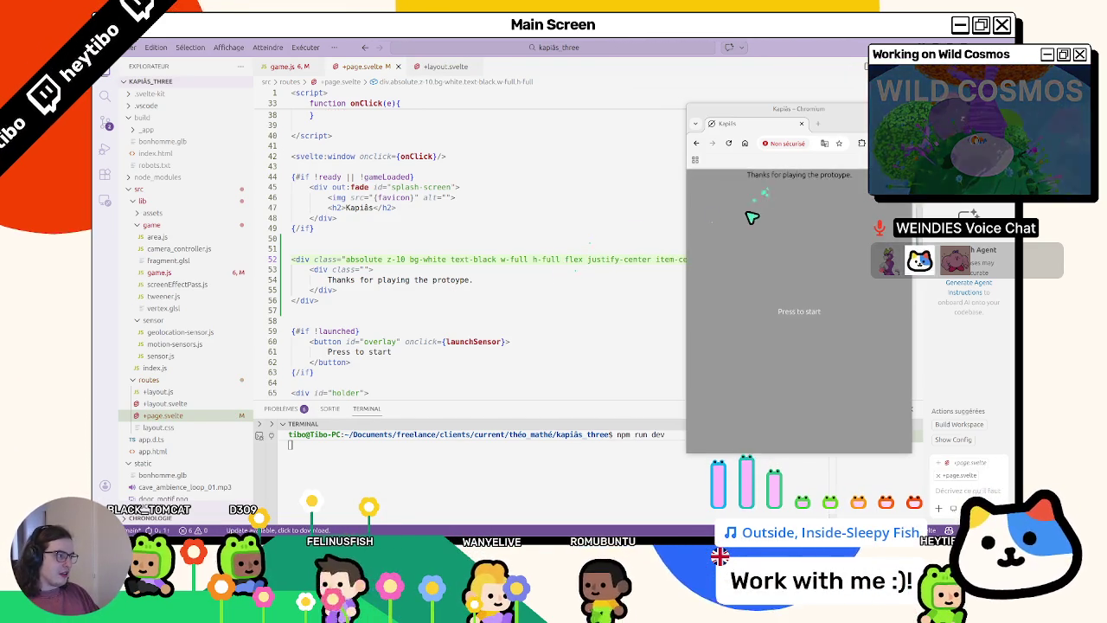
drag(778, 109, 840, 93)
click(676, 259)
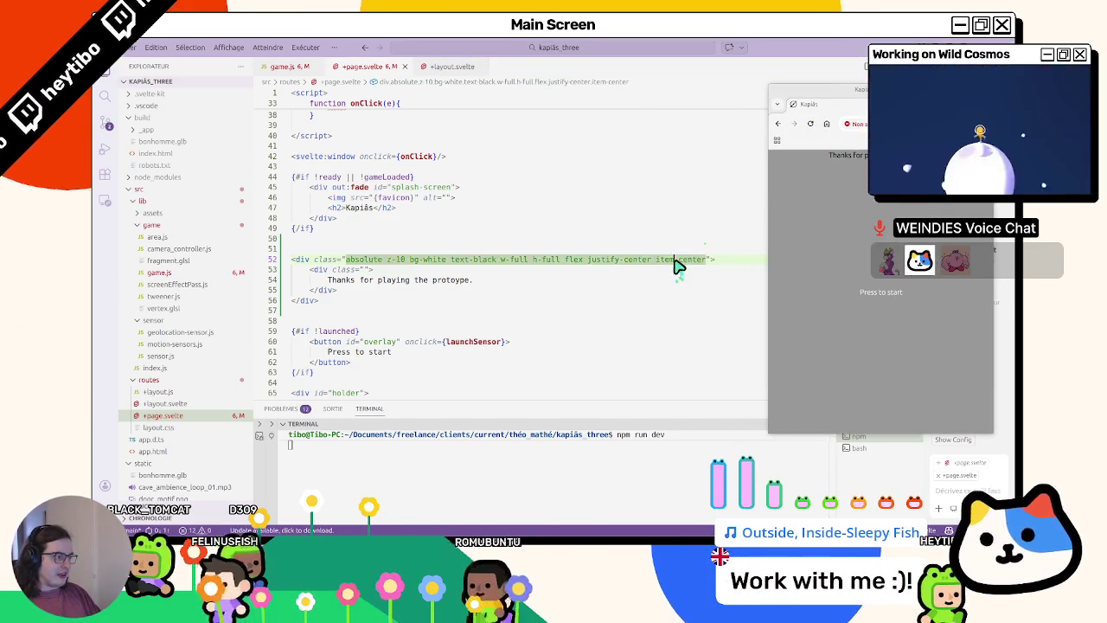
text(s)
key(ctrl+s)
click(809, 127)
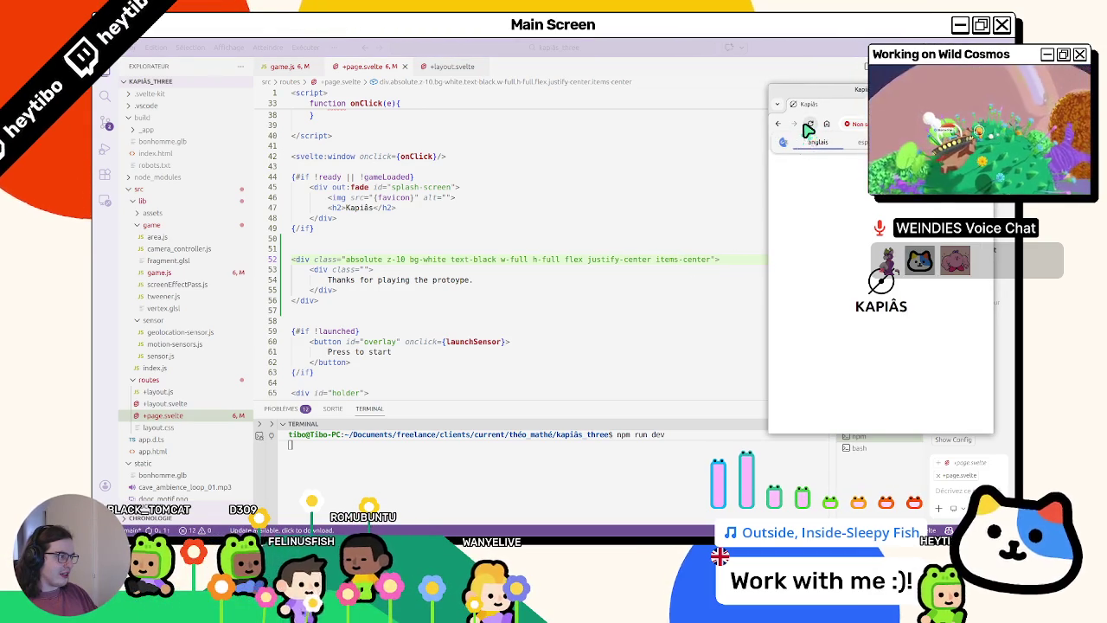
click(813, 128)
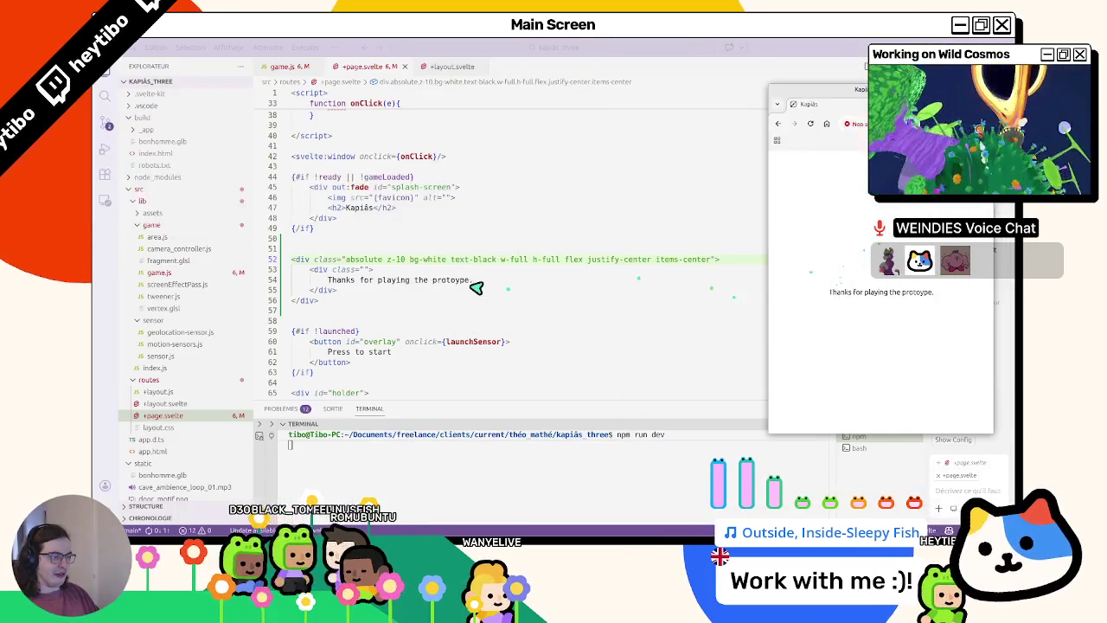
- Add text-xl to the overlay's class list, save, and check the larger text in the preview
click(476, 289)
drag(440, 258, 717, 259)
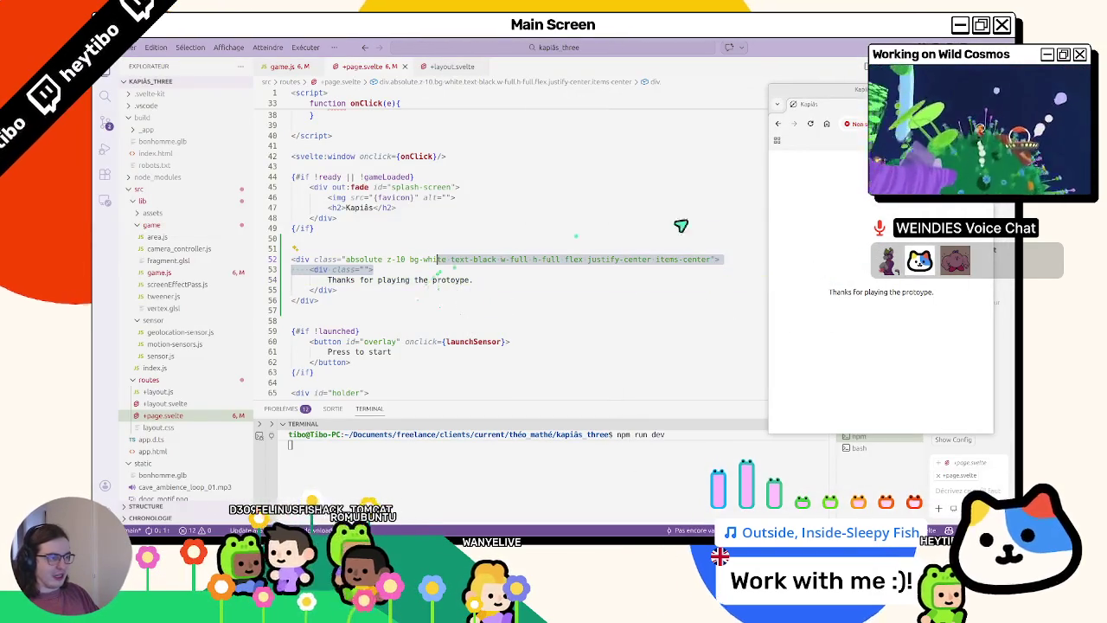
click(716, 261)
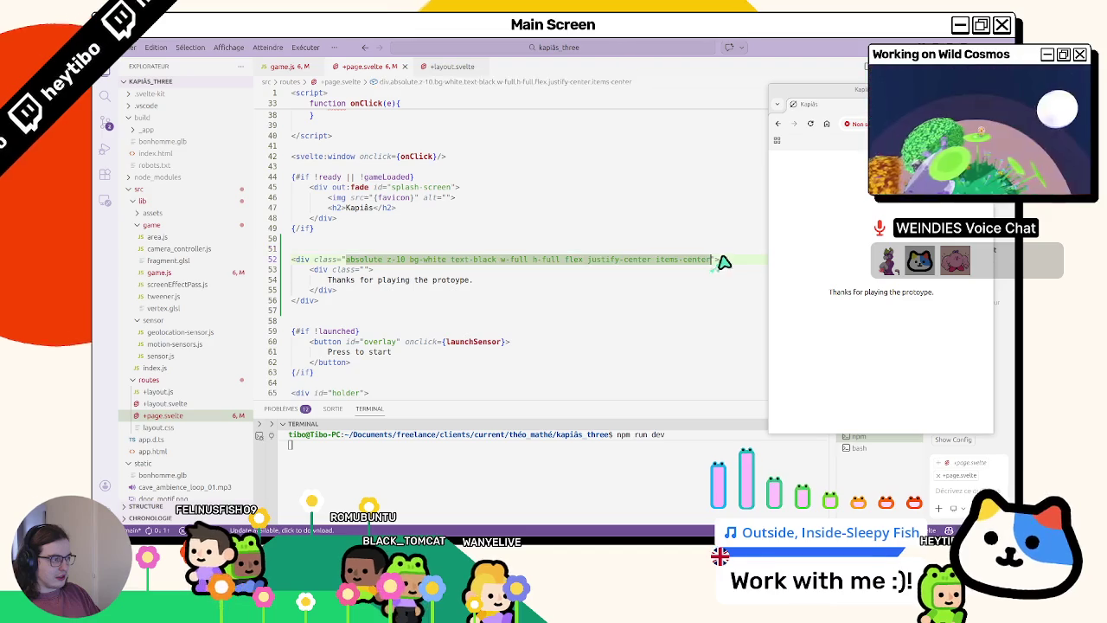
text(text-xl)
key(ctrl+s)
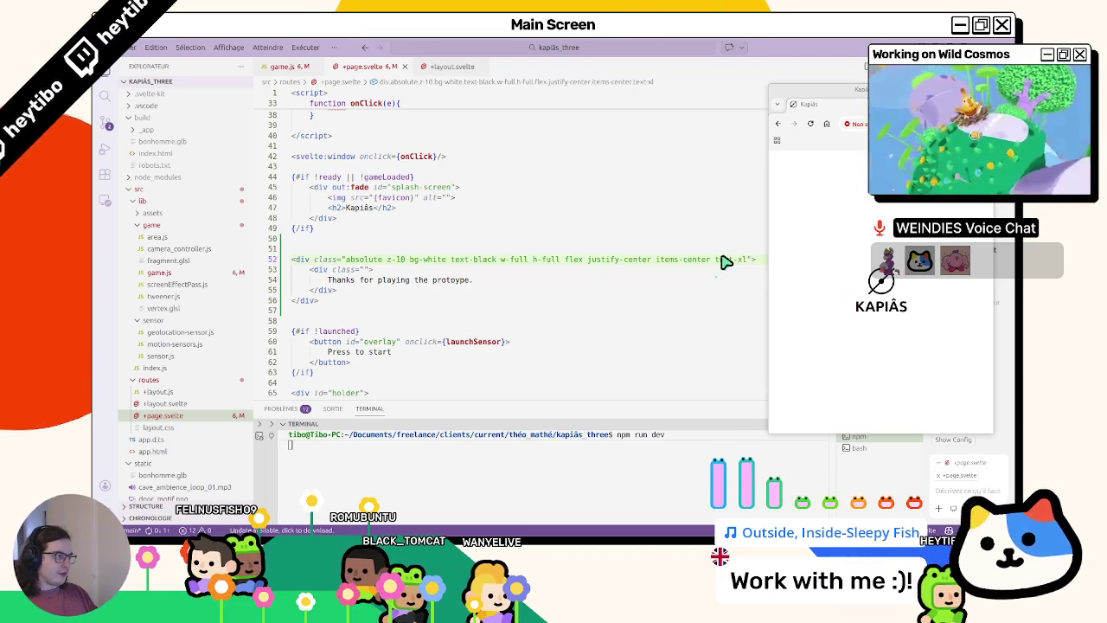
click(846, 234)
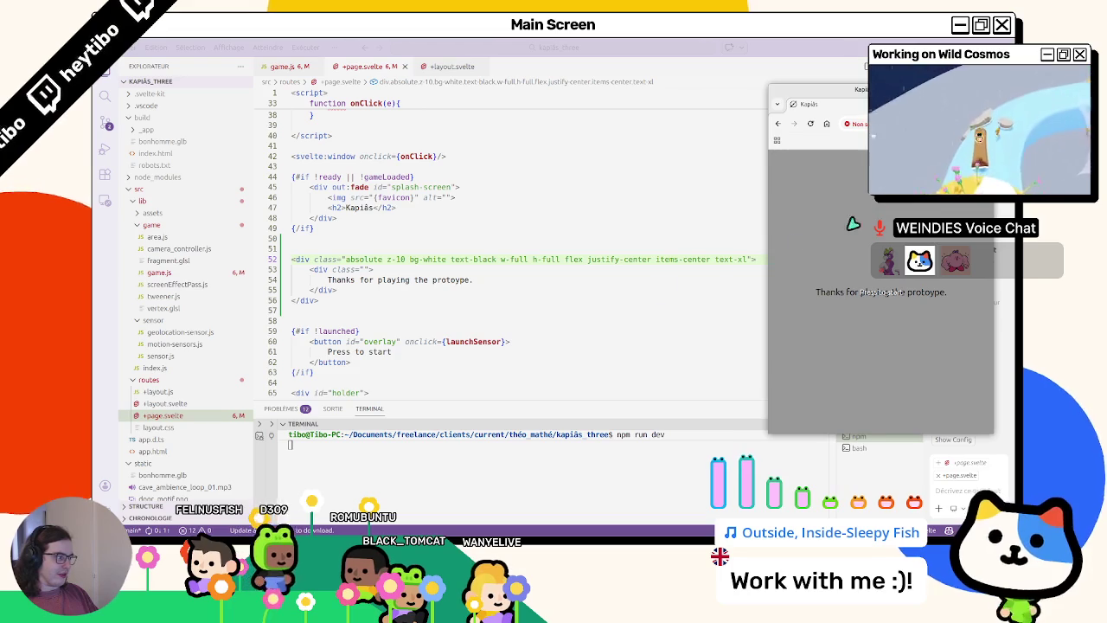
- Delete the empty class attribute from the overlay's inner div
click(575, 305)
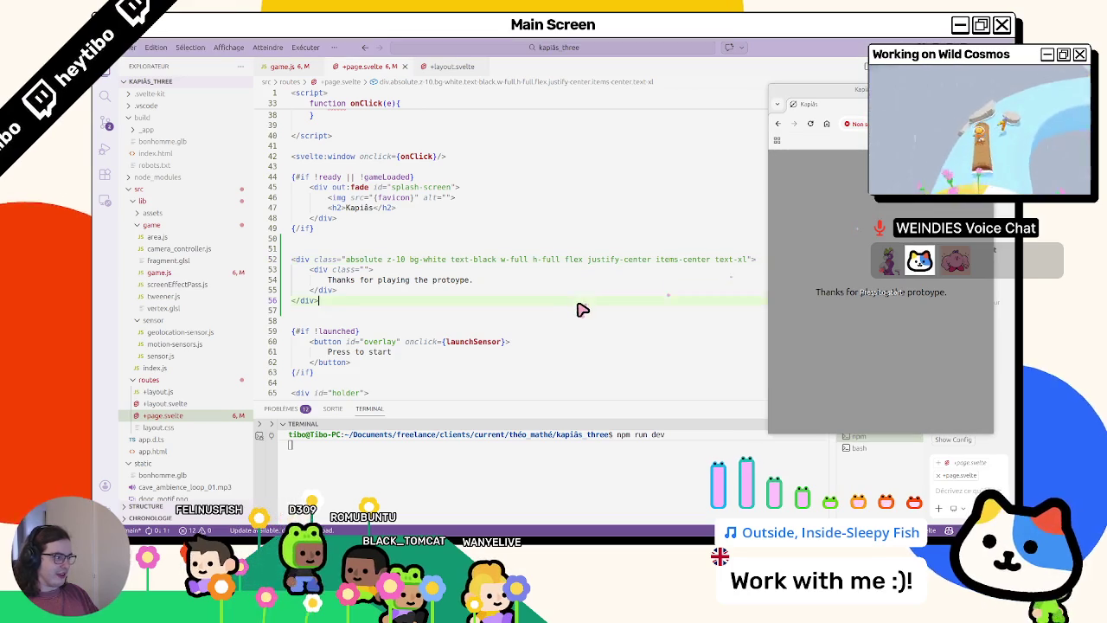
click(344, 291)
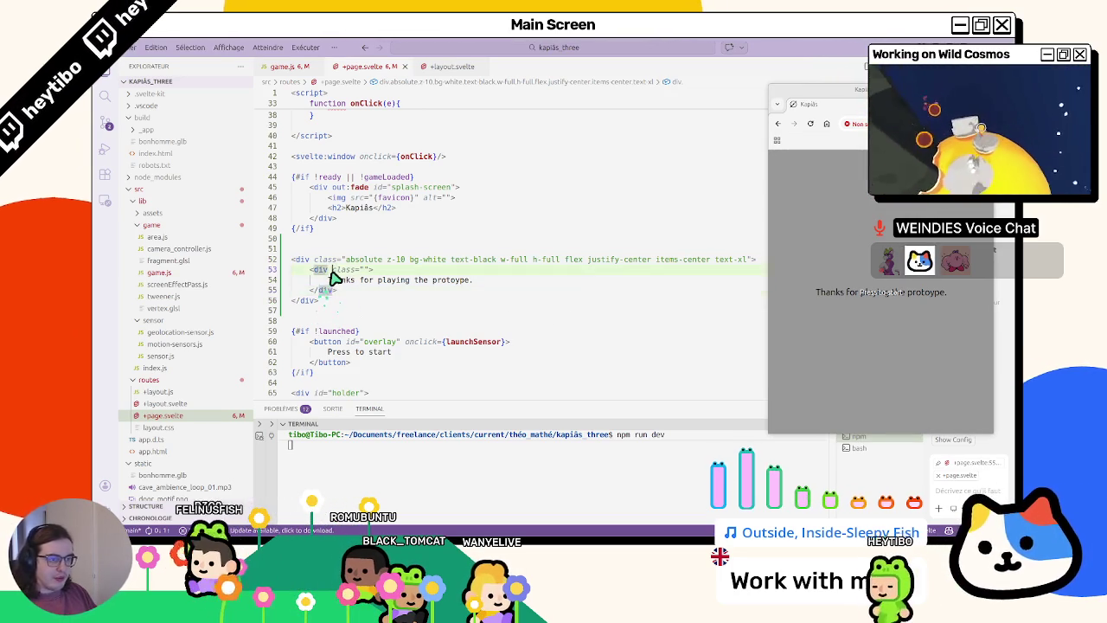
drag(333, 270, 373, 270)
key(BackSpace)
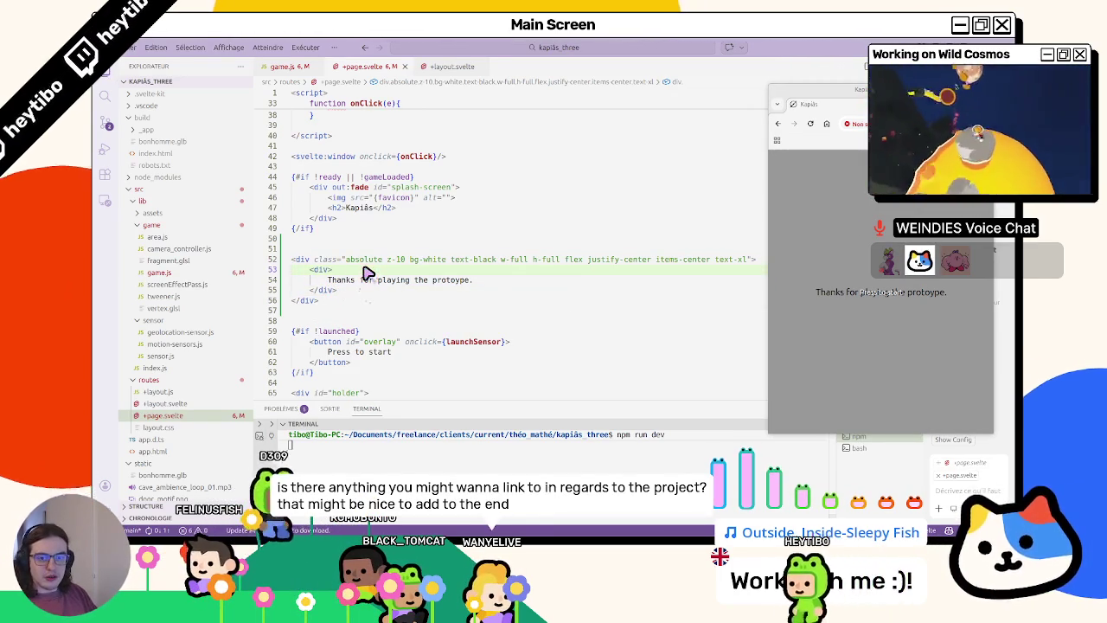
- Save the file and check the thanks overlay in the game preview, leaving full screen
key(ctrl+s)
scroll(361, 277, up, 2)
scroll(361, 277, up, 2)
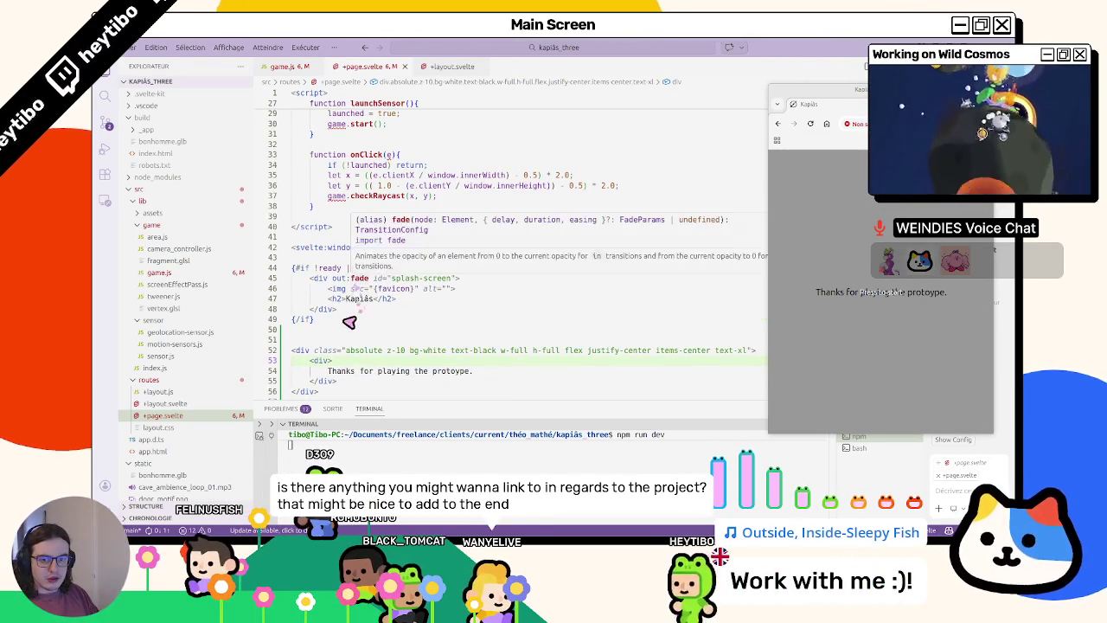
click(342, 344)
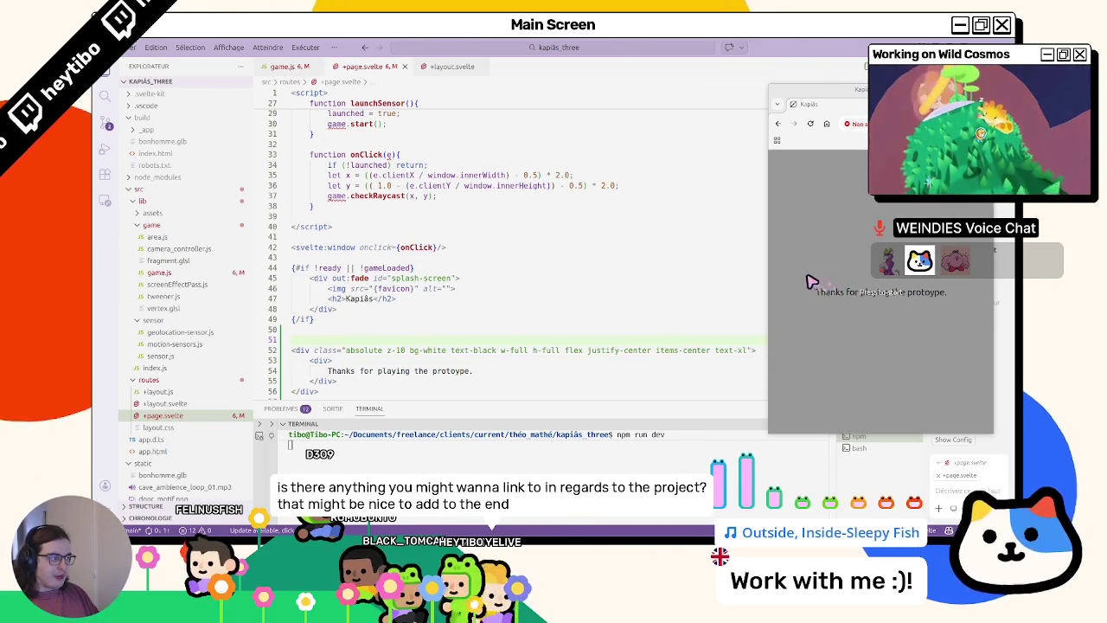
scroll(660, 307, down, 4)
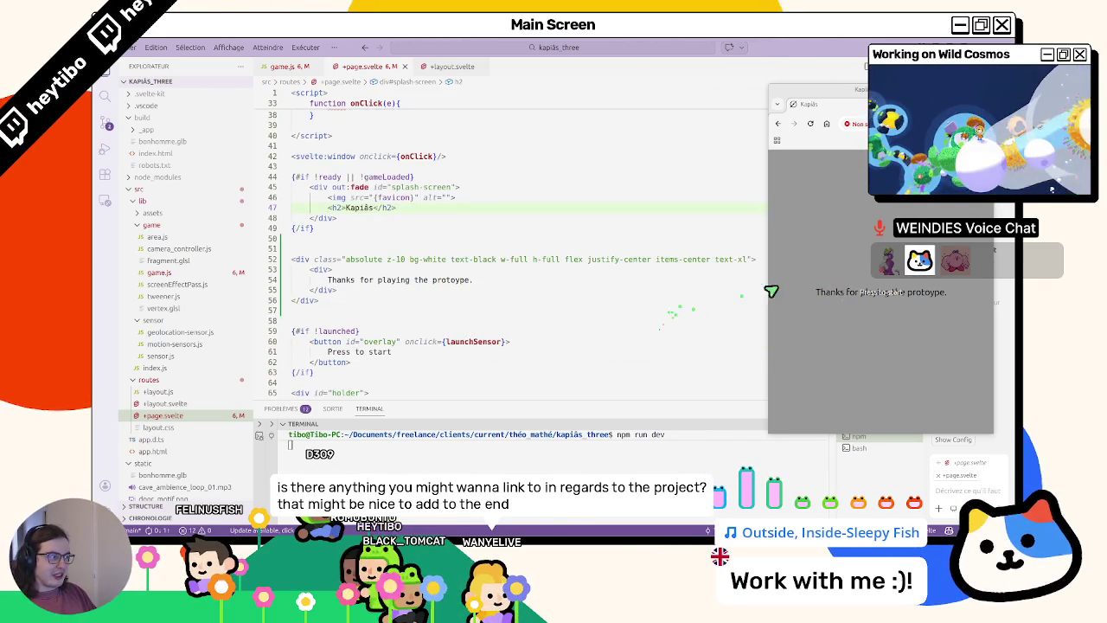
click(821, 279)
key(Escape)
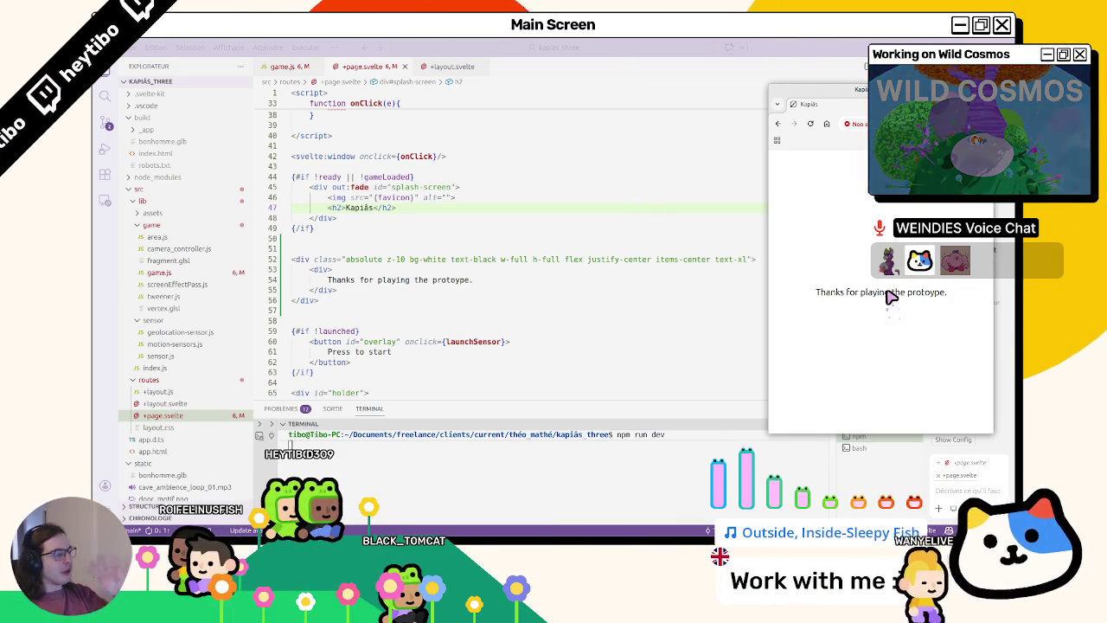
- Inspect the overlay's class list and preview, then put the caret on line 51 above the overlay
click(588, 310)
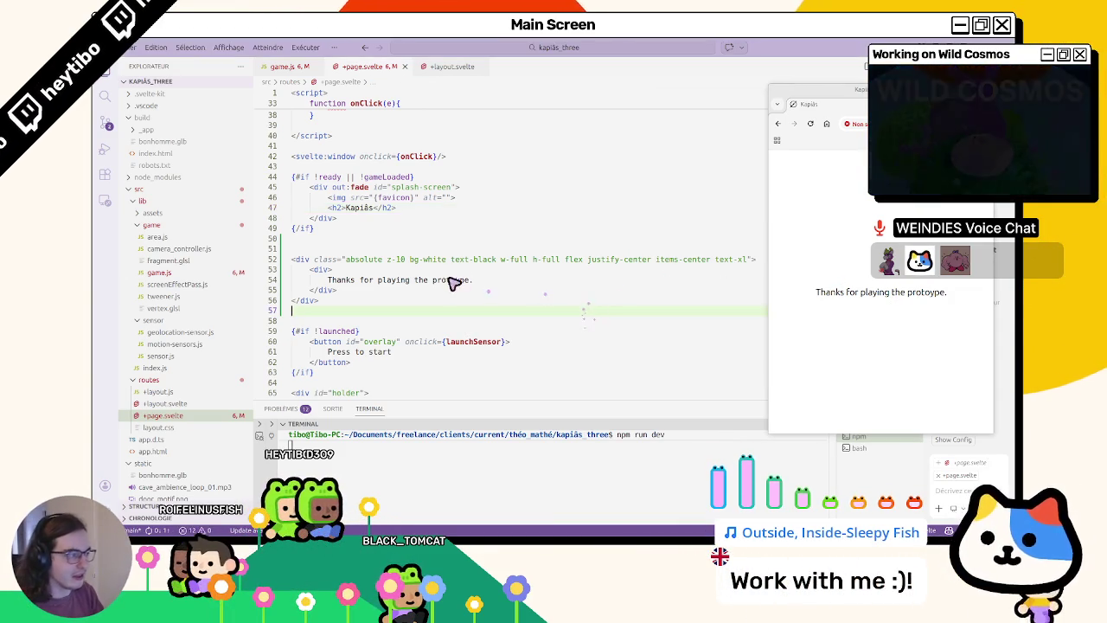
click(822, 243)
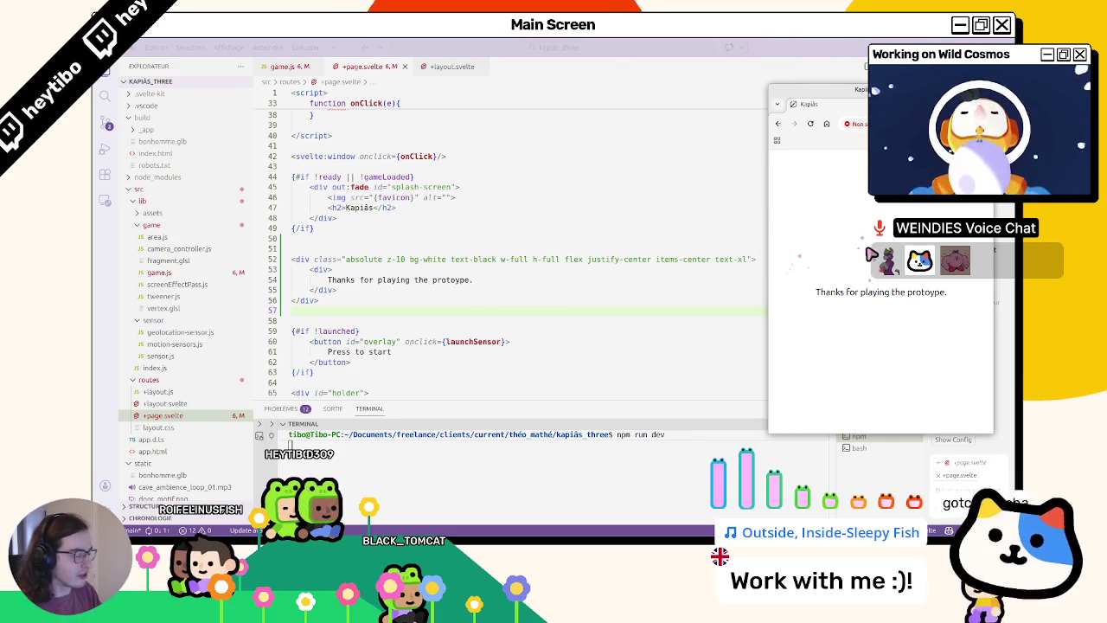
drag(347, 258, 749, 260)
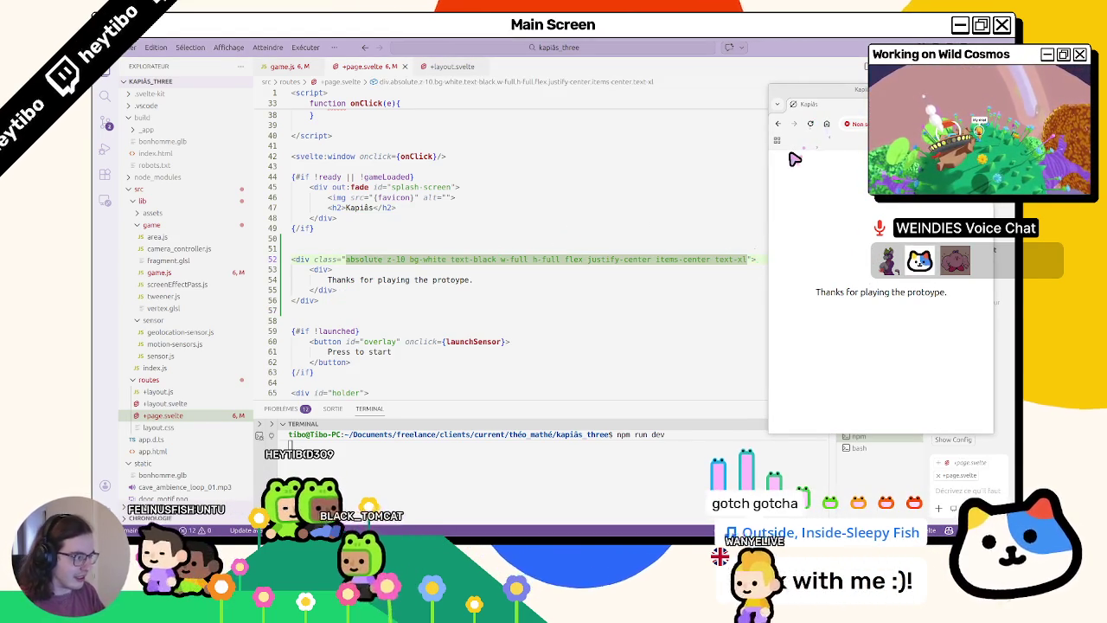
key(End)
text(us)
key(BackSpace)
key(BackSpace)
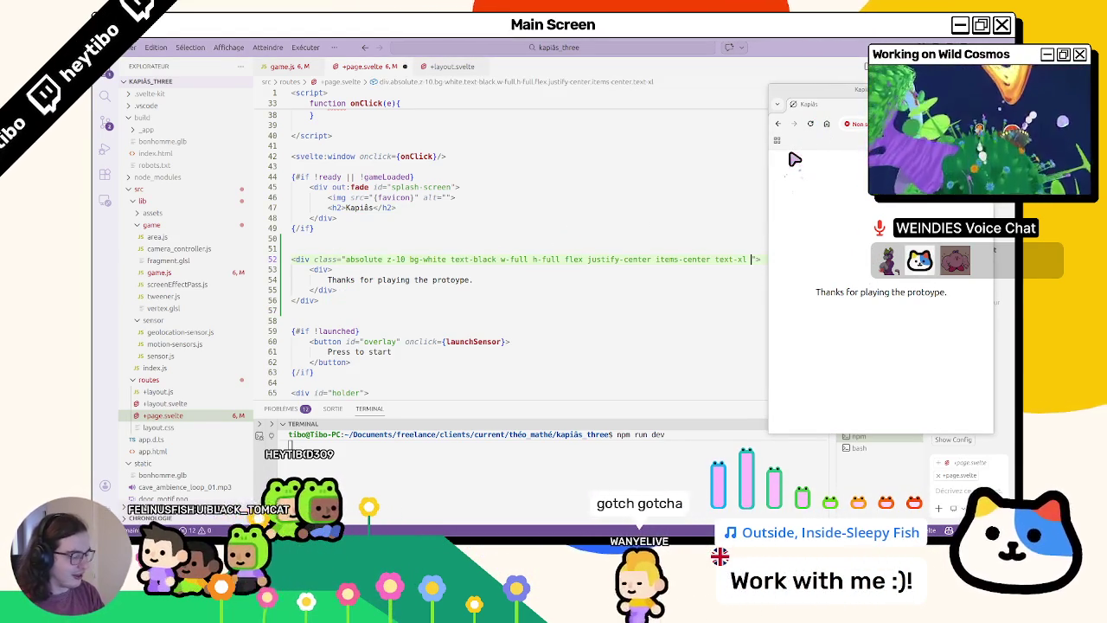
key(alt+Tab)
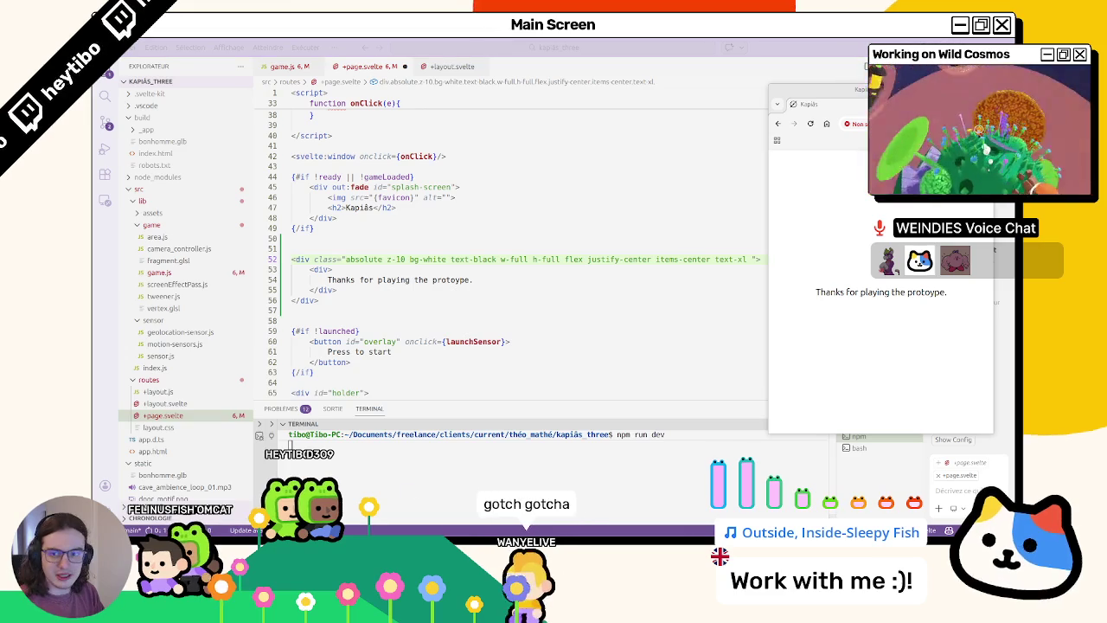
key(ctrl+a)
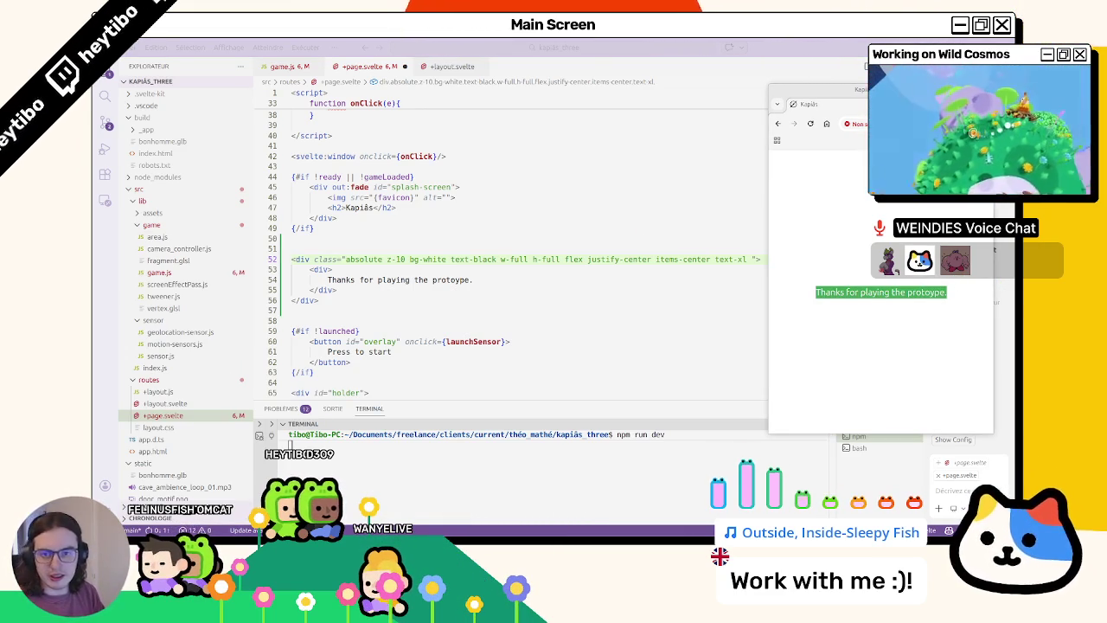
click(362, 250)
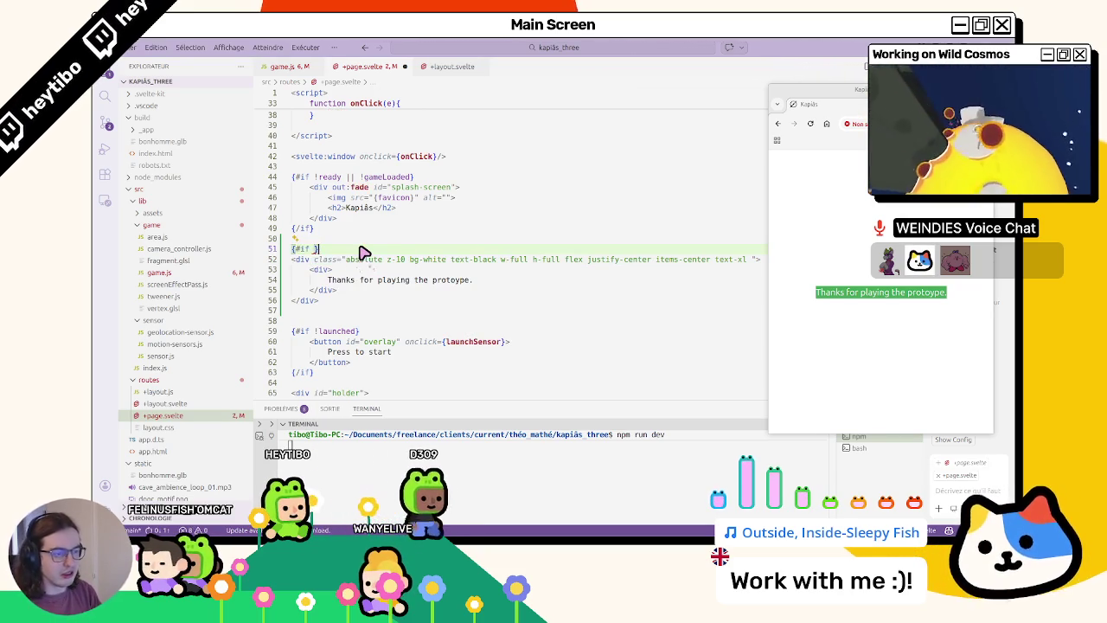
- Close the block with {/if} below the overlay and set its condition to gameEnded
key(Down)
key(Down)
key(Down)
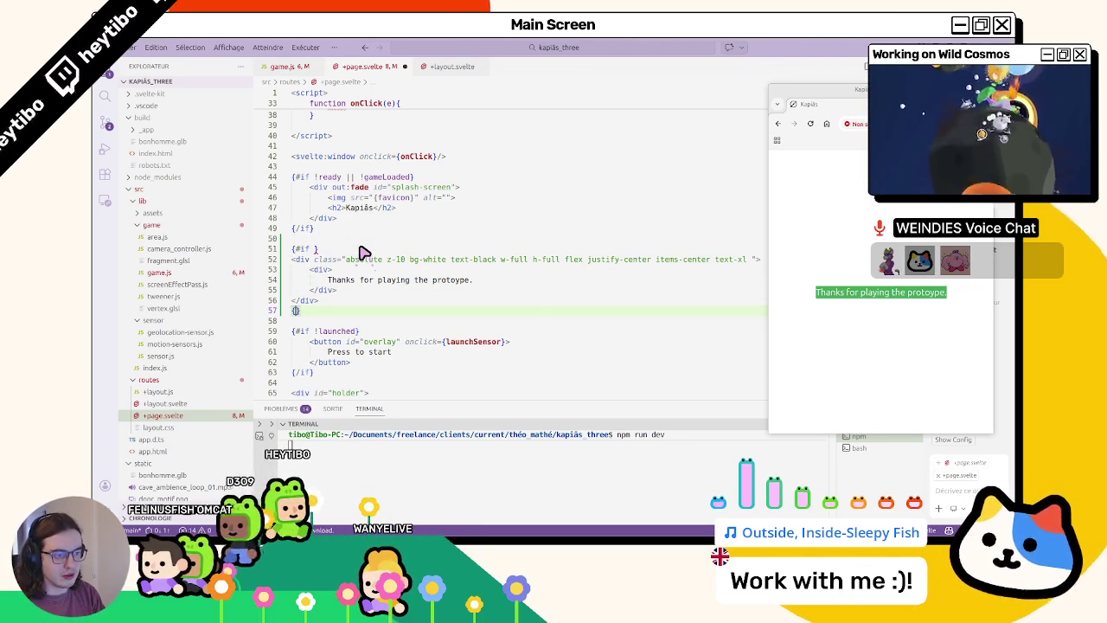
text(/if)
key(Up)
key(Up)
key(Up)
key(Right)
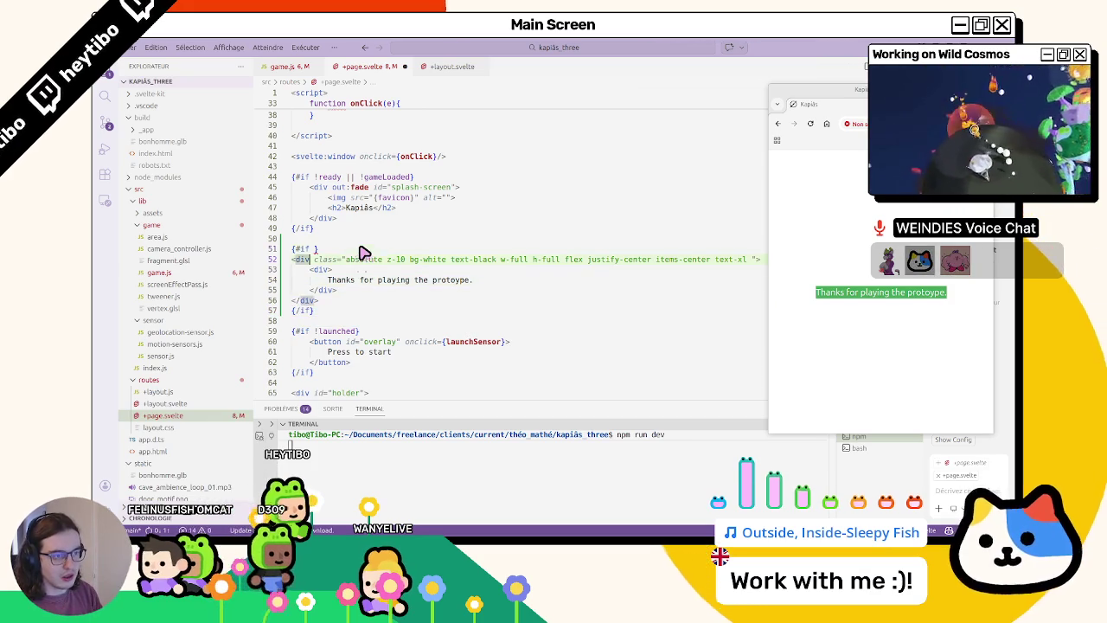
text(gameE)
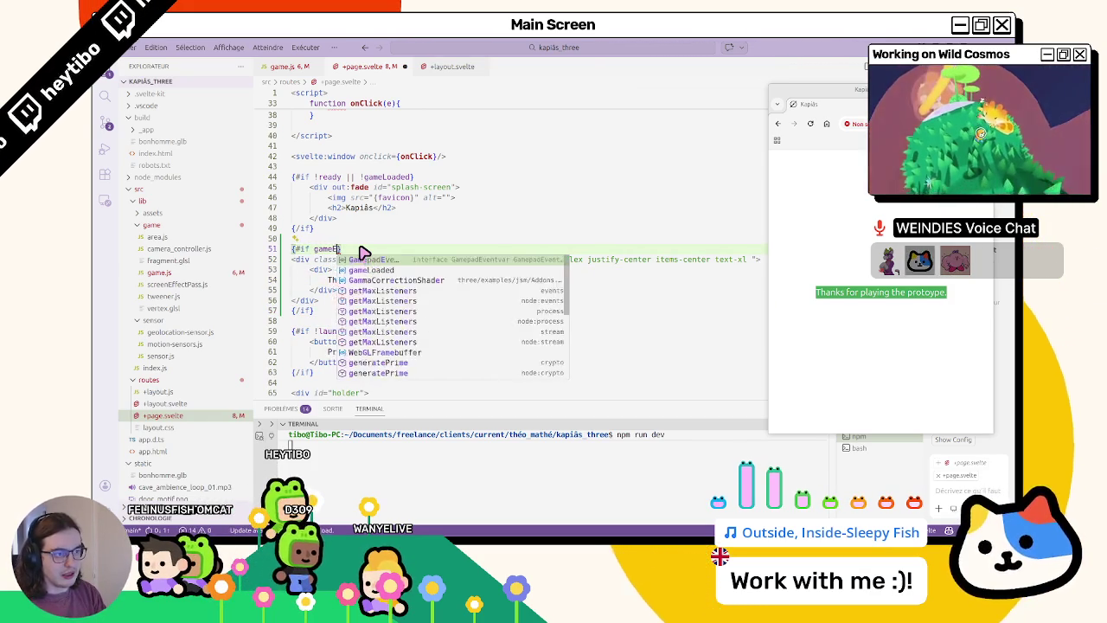
key(Return)
key(shift+Down)
key(shift+Down)
key(shift+Down)
key(shift+Down)
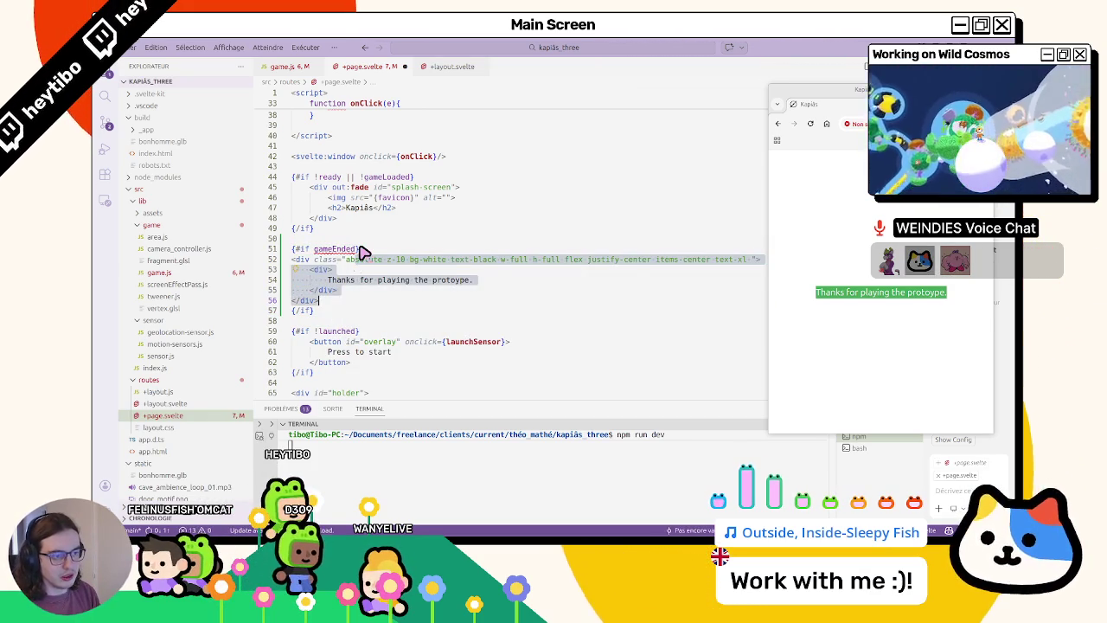
- Duplicate the 'let ready' declaration and rename the copy to gameEnded, initialised to $state(false)
scroll(381, 238, up, 3)
scroll(393, 221, up, 10)
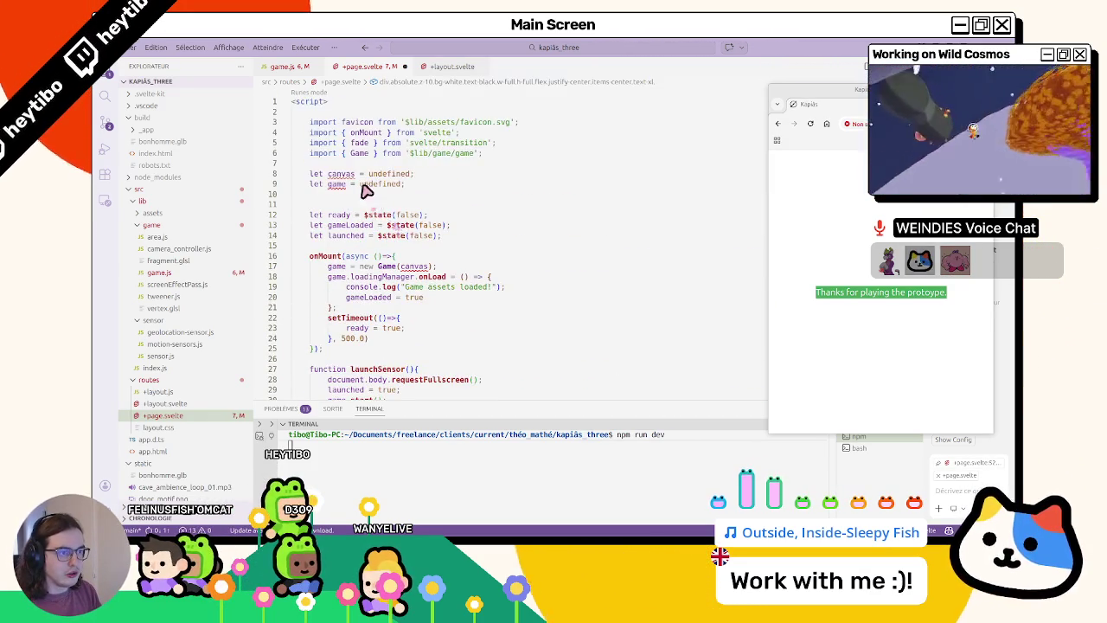
key(shift+alt+Down)
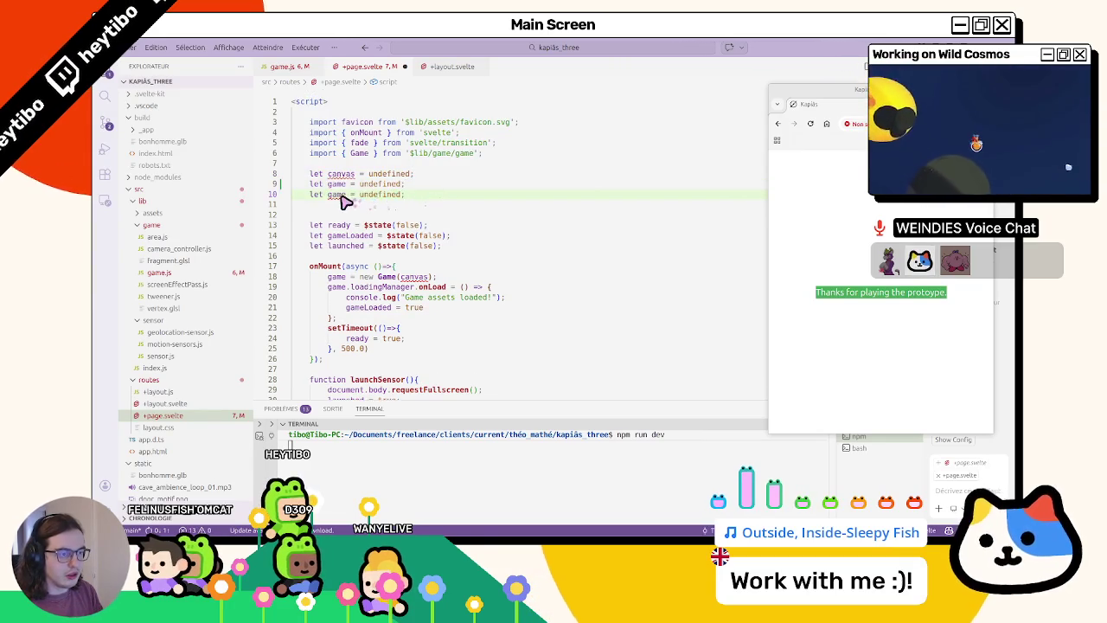
key(ctrl+z)
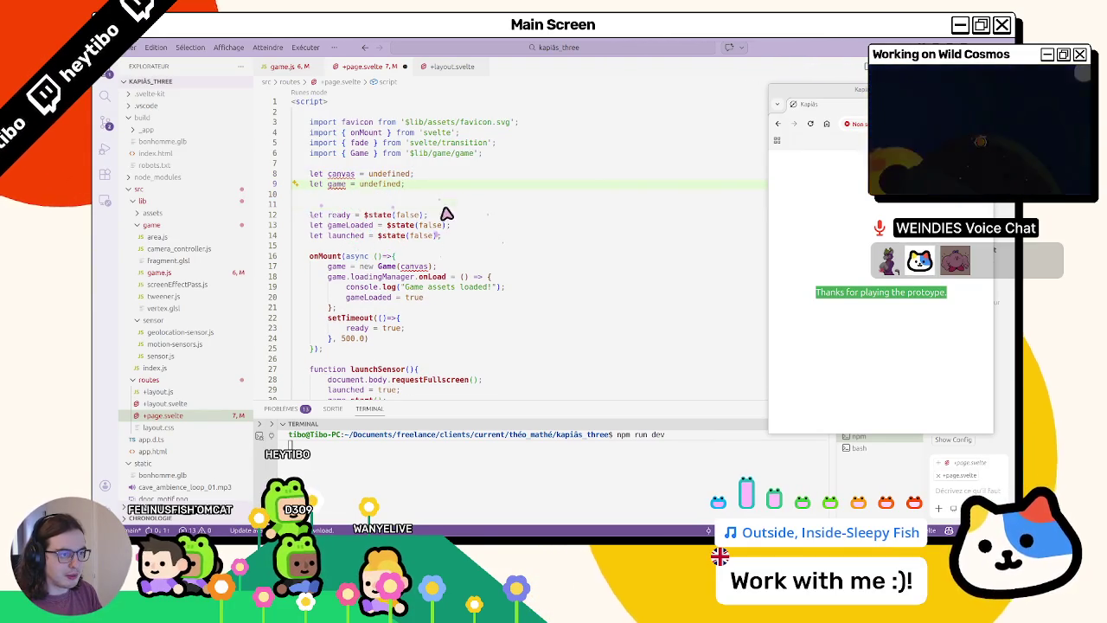
key(shift+alt+Down)
double_click(339, 225)
text(g)
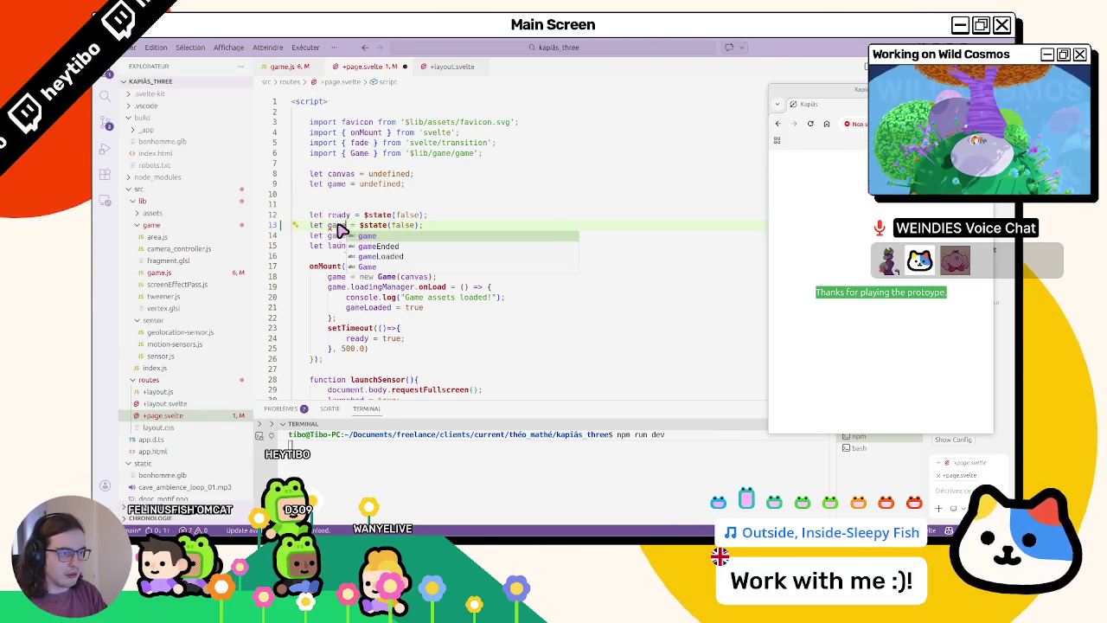
key(Escape)
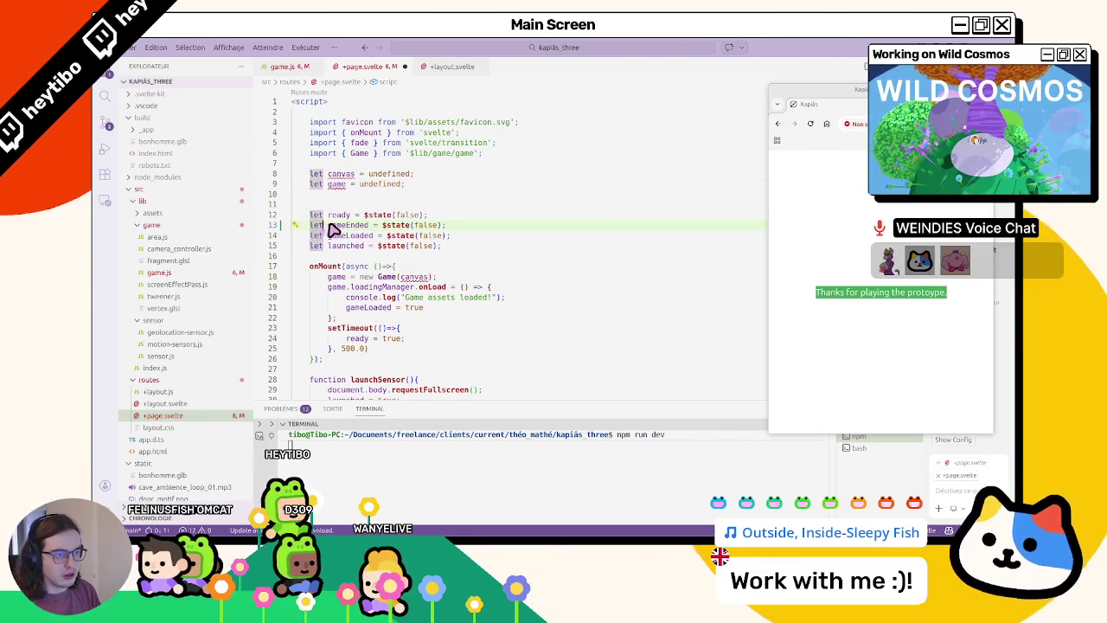
scroll(349, 310, down, 10)
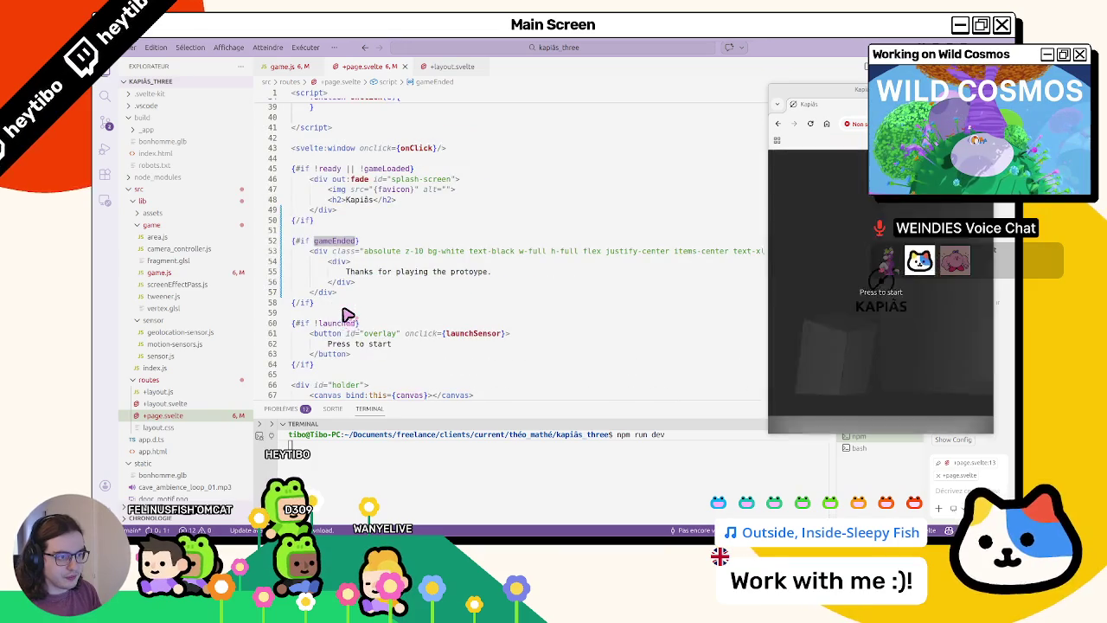
scroll(351, 314, up, 8)
scroll(351, 314, up, 3)
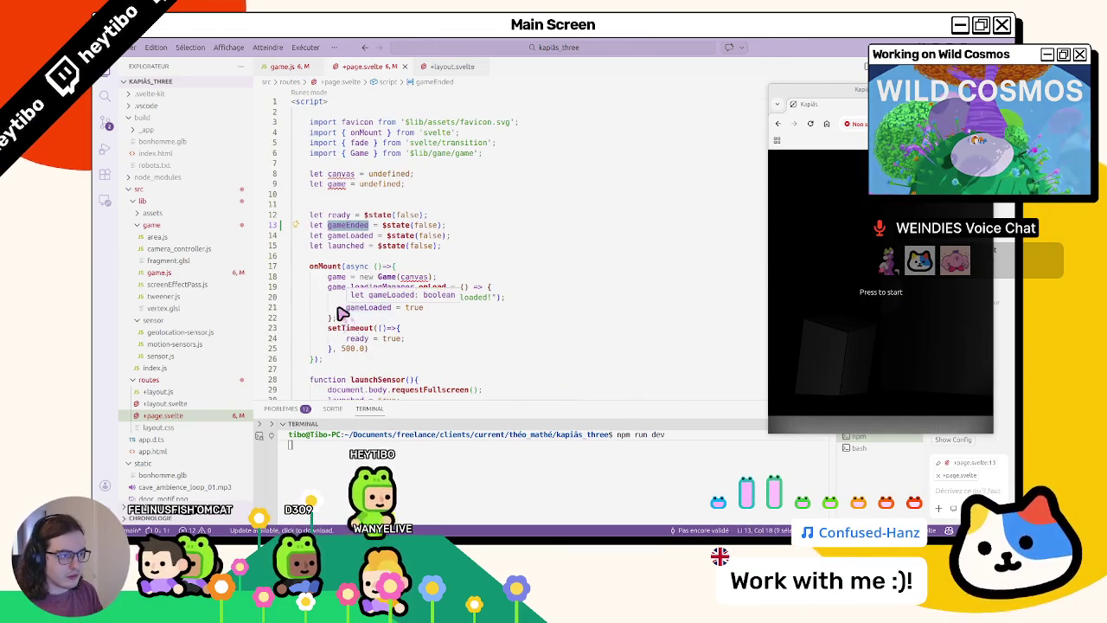
scroll(346, 314, down, 7)
scroll(344, 313, down, 3)
- Close +layout.svelte and add an empty end() {} method after start() in game.js
click(440, 66)
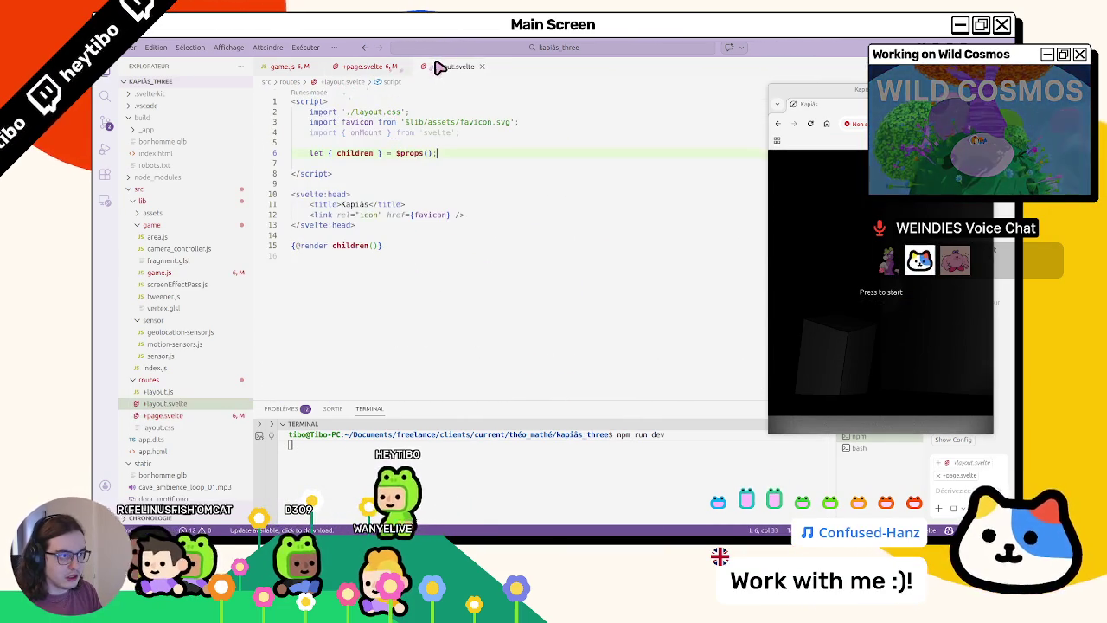
middle_click(440, 67)
click(290, 67)
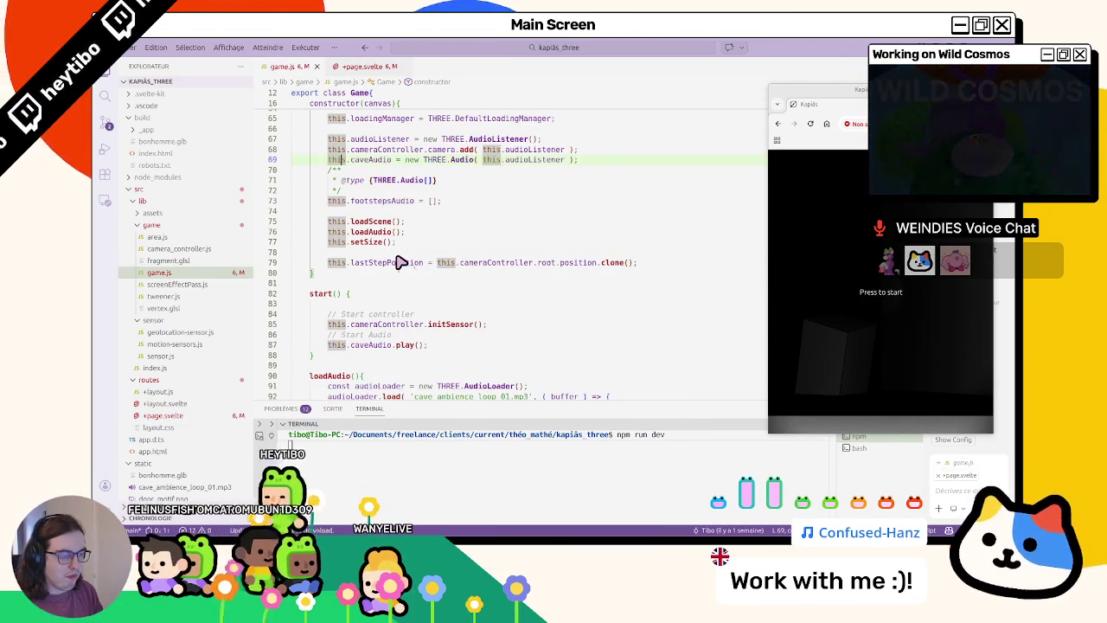
click(645, 263)
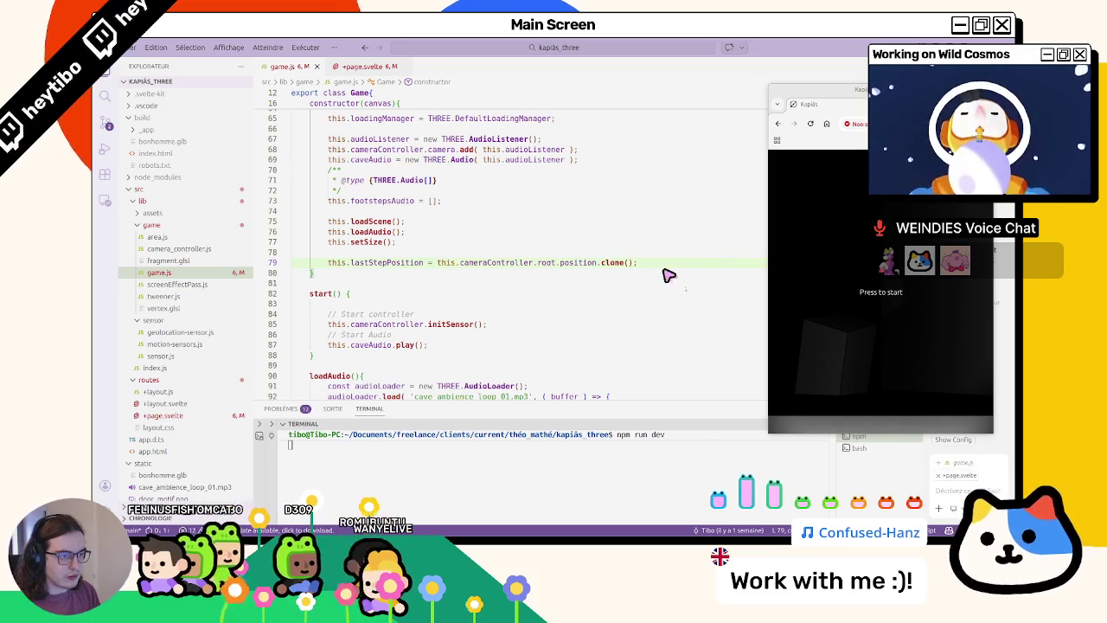
scroll(606, 299, up, 1)
scroll(520, 329, down, 5)
click(351, 223)
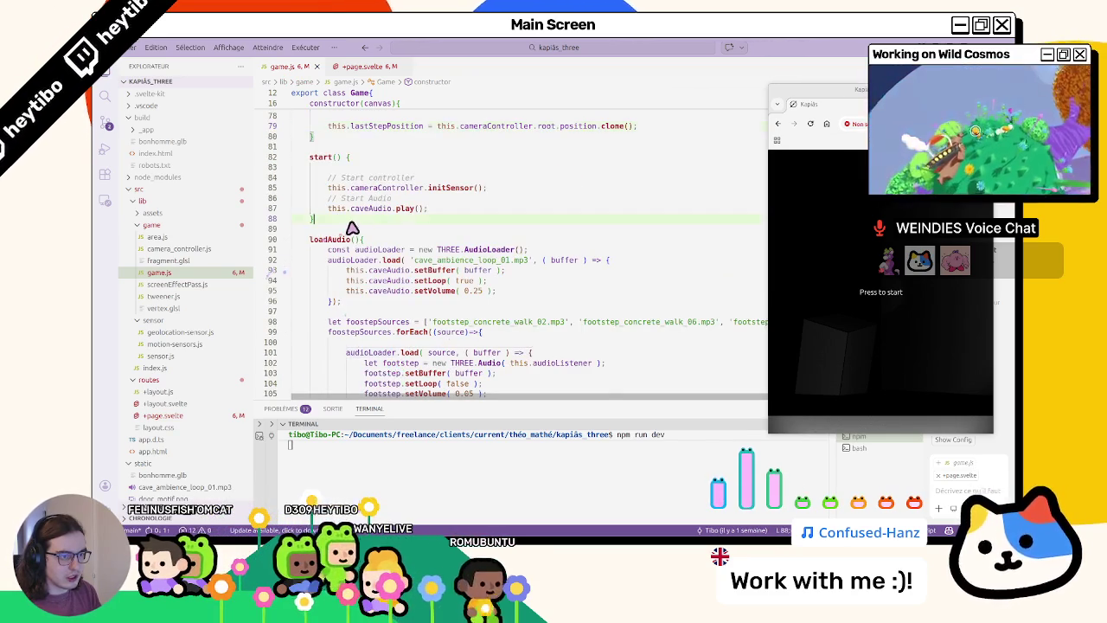
key(Return)
key(Return)
text(end() {)
key(Return)
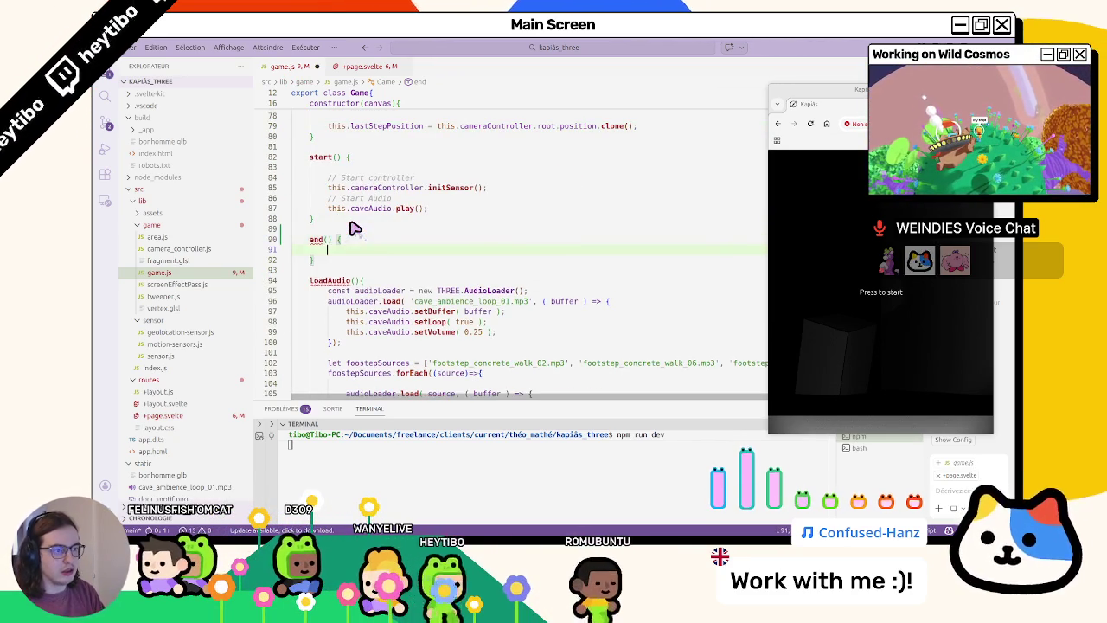
- Call this.end() after setAnimationLoop(null) in the door animation's finished listener and save game.js
scroll(437, 205, down, 8)
scroll(398, 216, down, 5)
scroll(398, 260, down, 10)
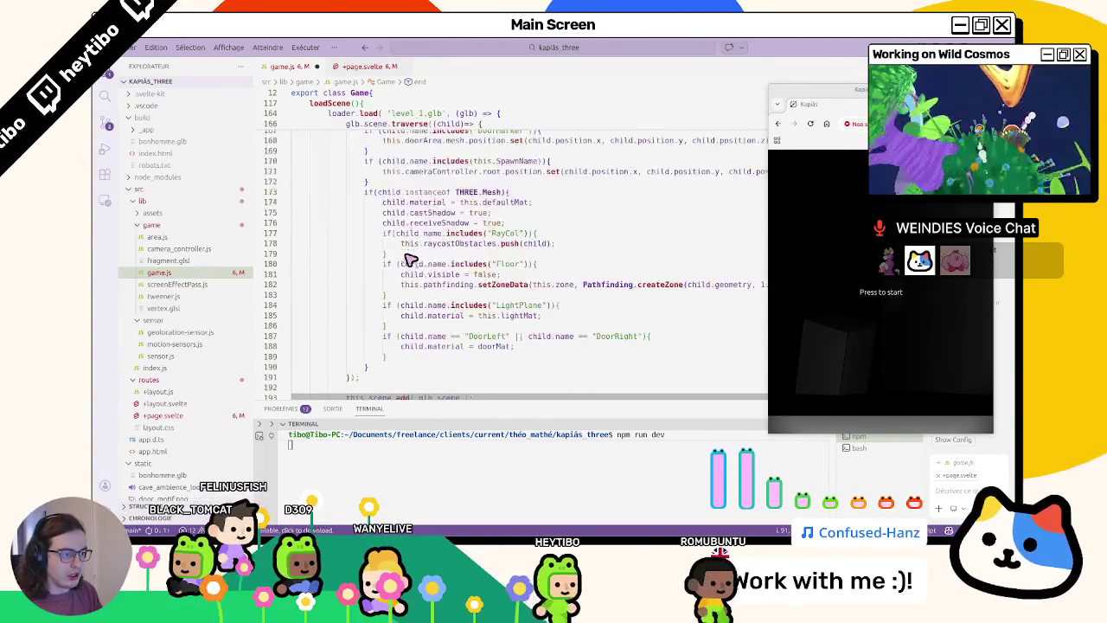
scroll(398, 292, down, 8)
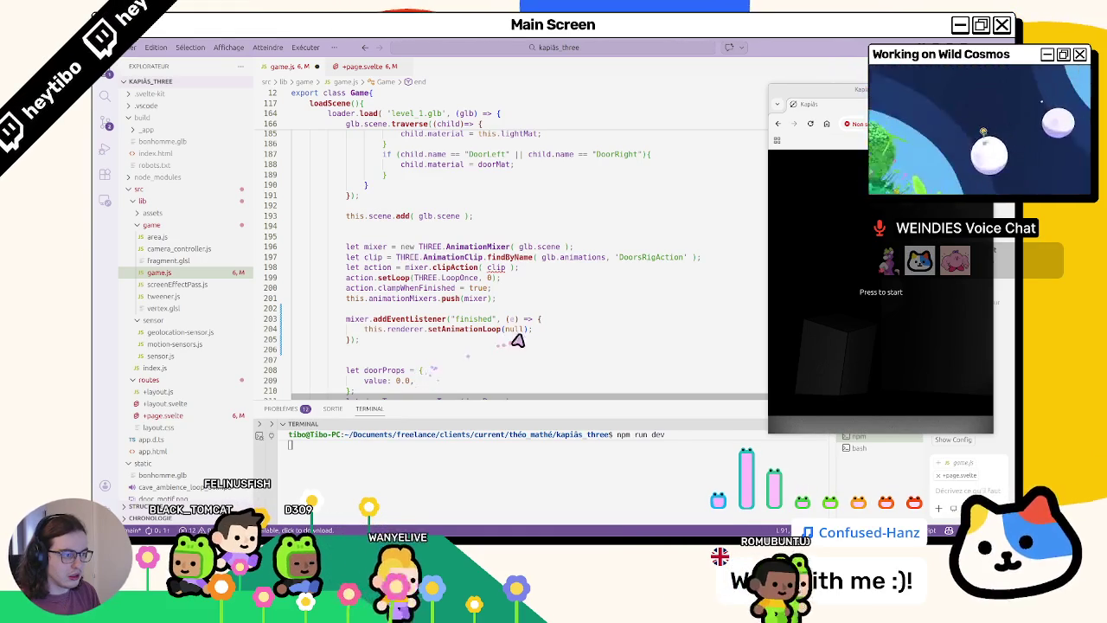
click(564, 333)
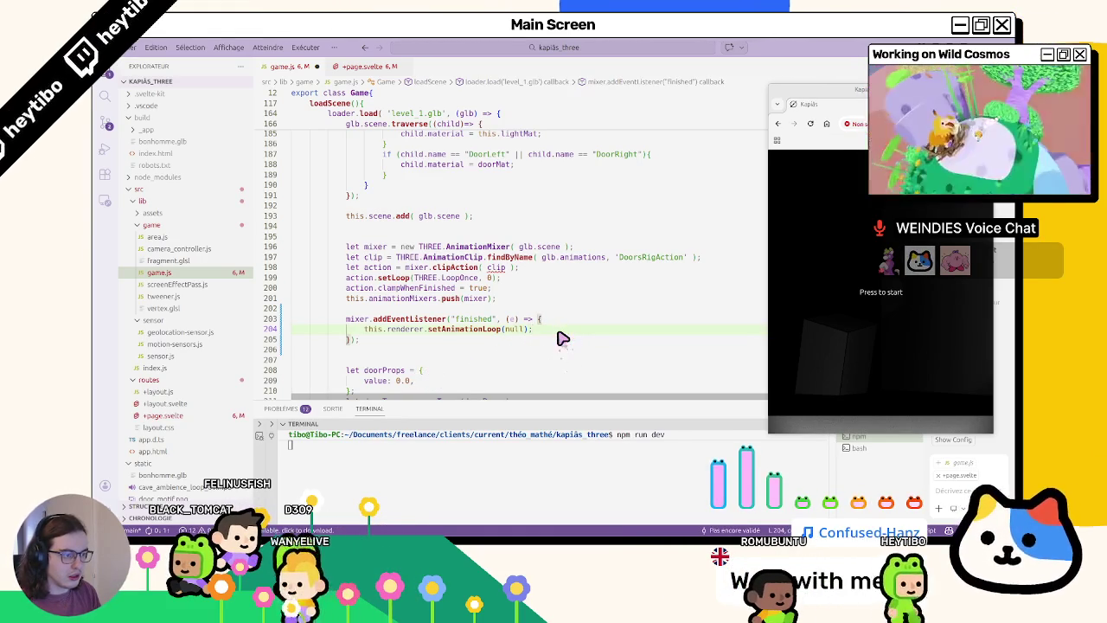
key(Return)
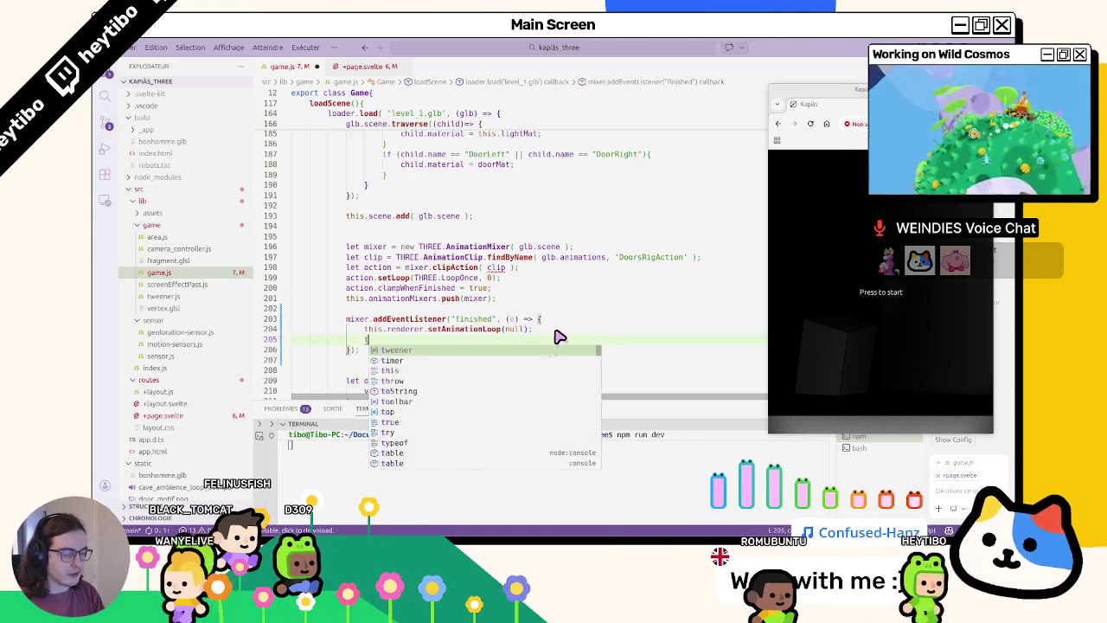
text(this.end)
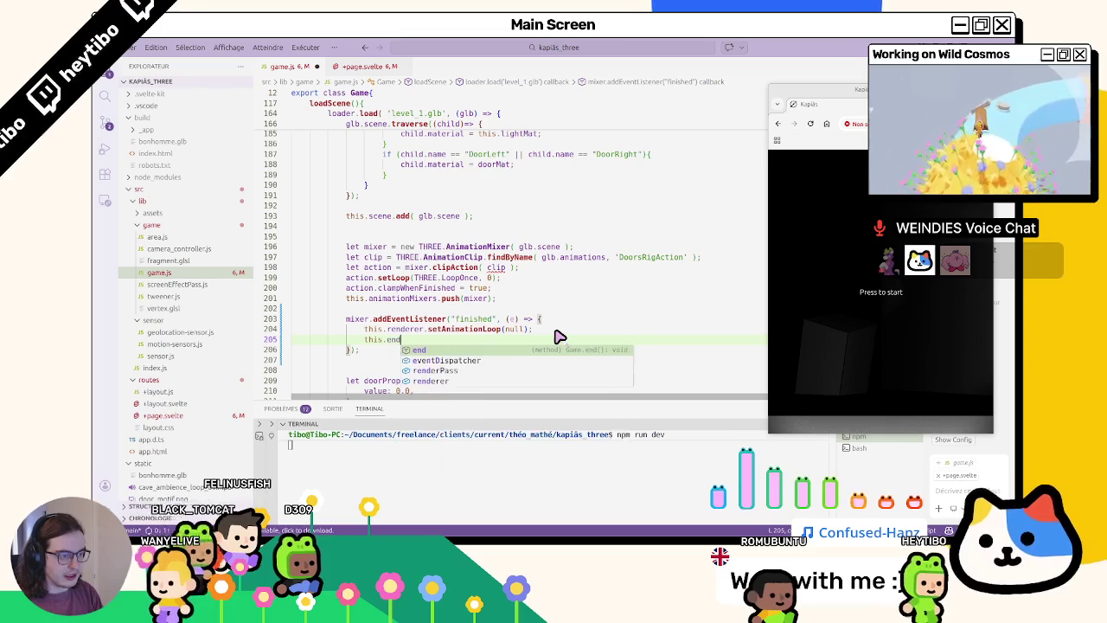
text(();)
key(ctrl+s)
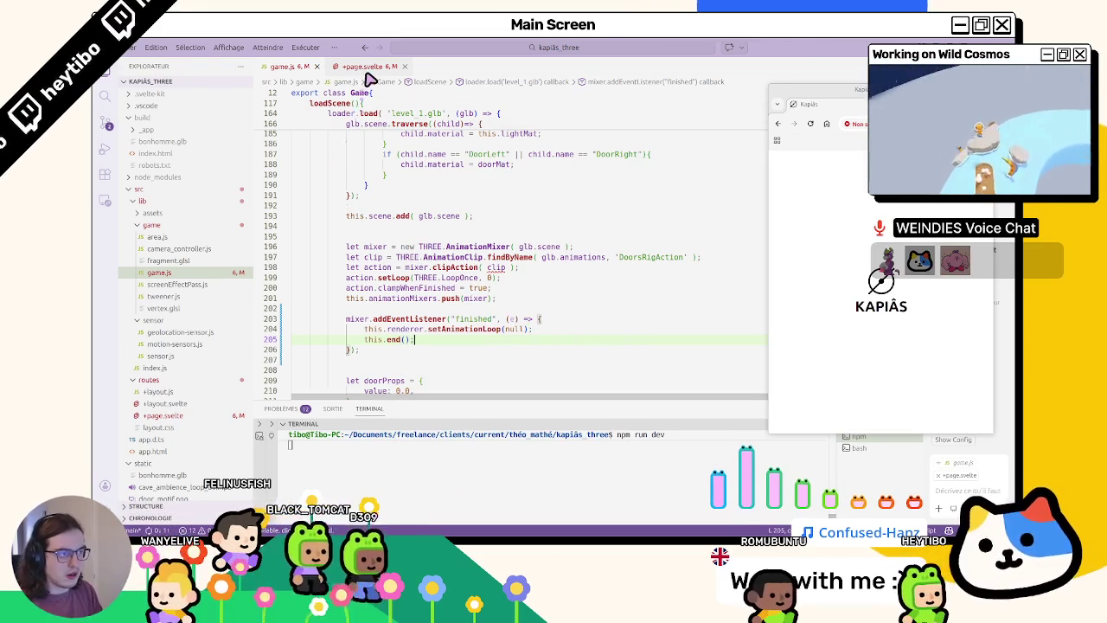
click(367, 73)
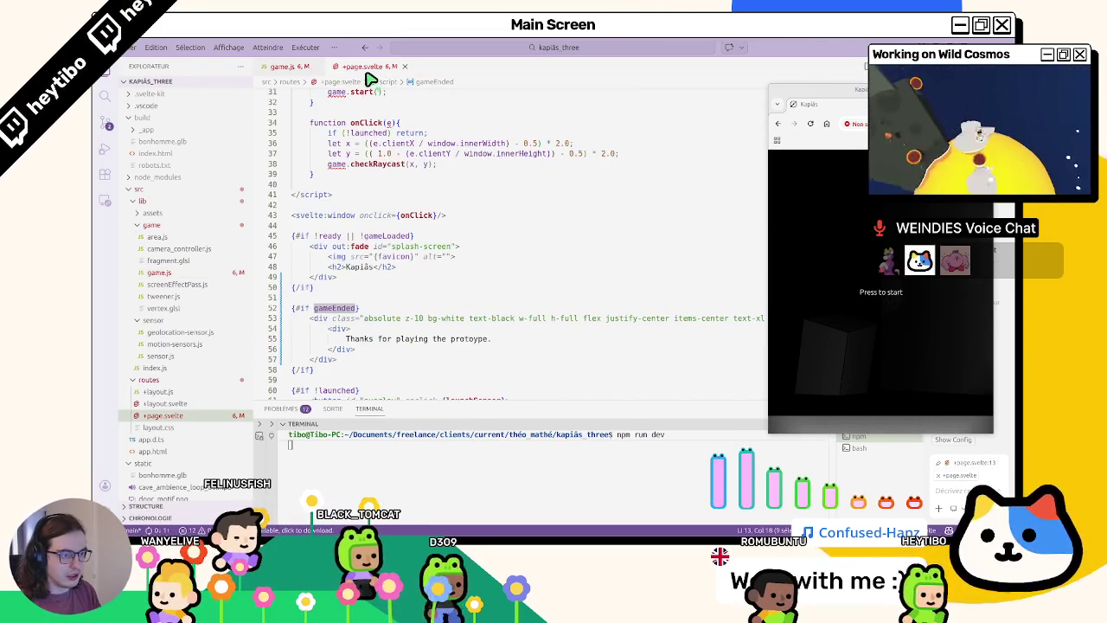
click(307, 69)
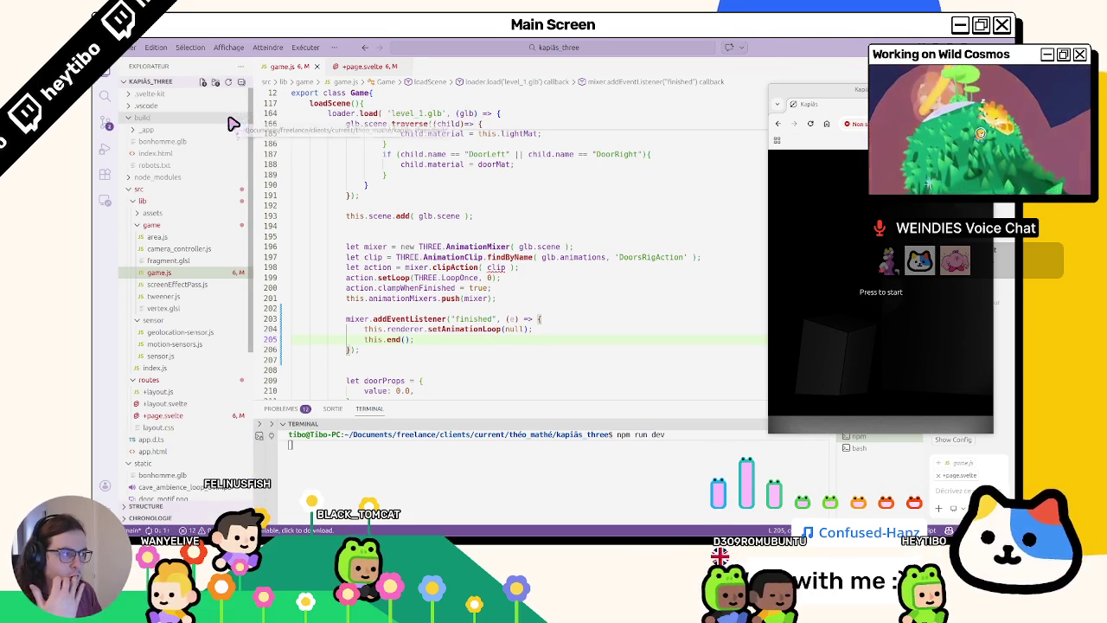
- Review the +page.svelte script variables and where ready is used, then return to game.js
click(344, 68)
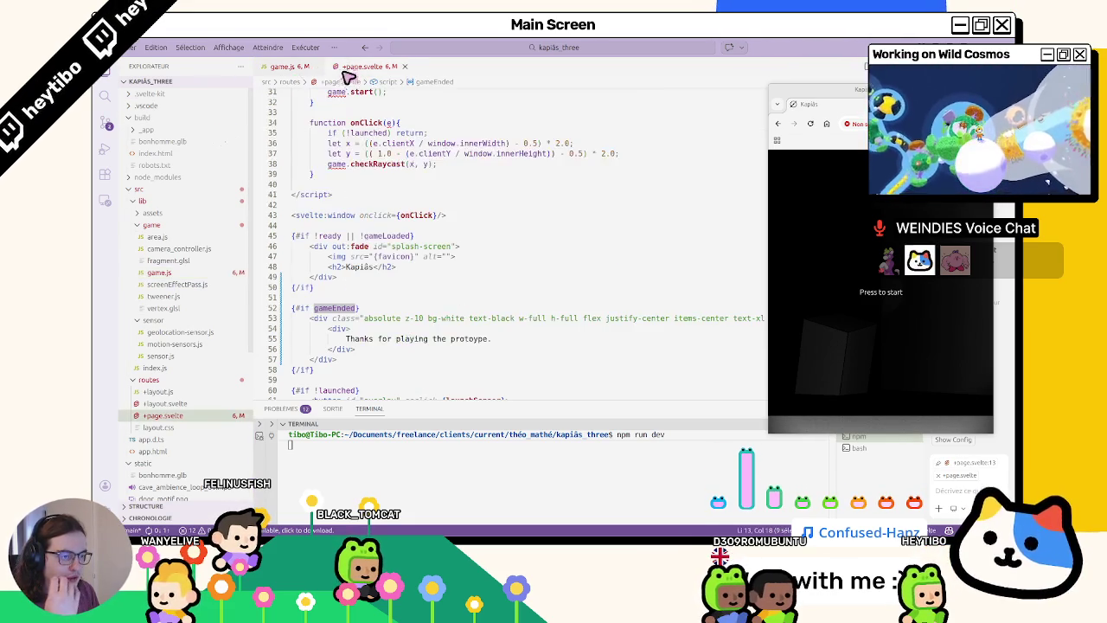
scroll(334, 128, up, 4)
scroll(309, 168, up, 4)
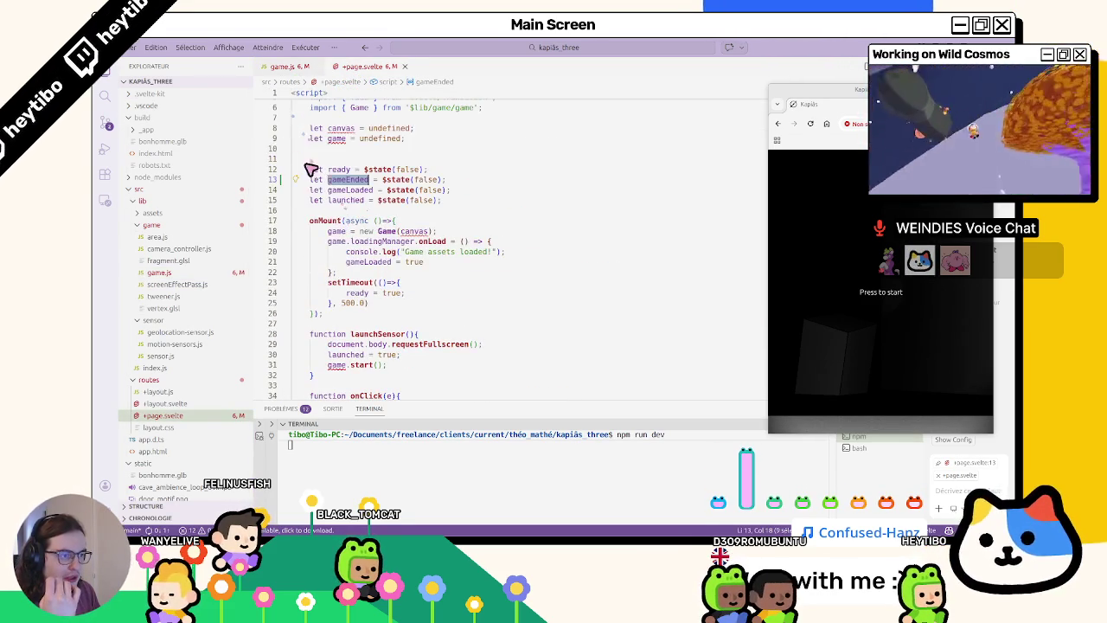
scroll(387, 351, down, 2)
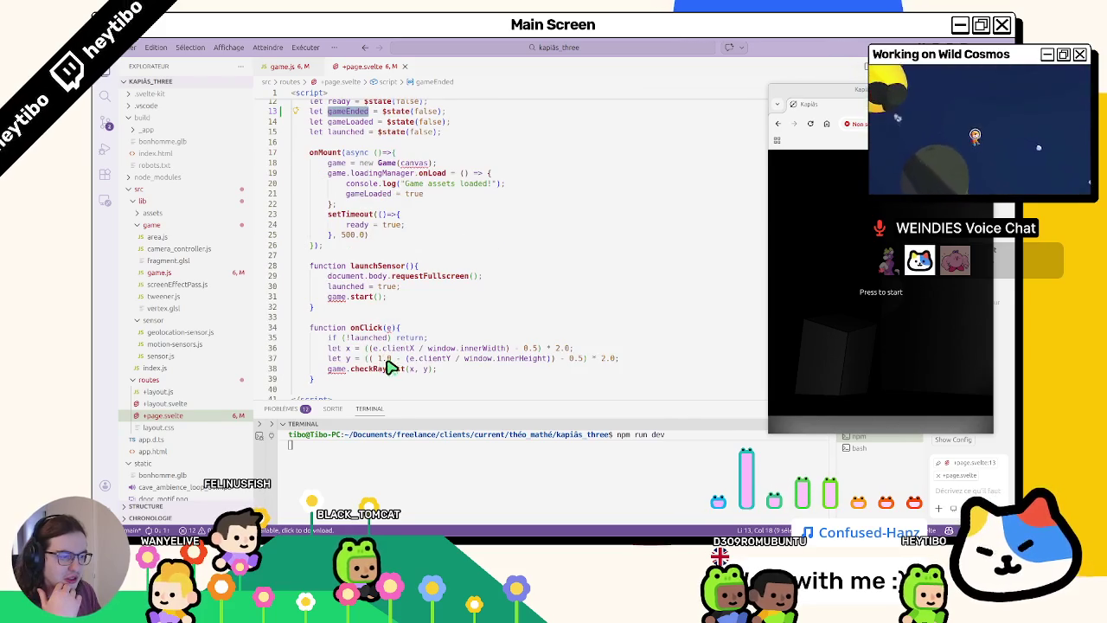
click(380, 374)
scroll(379, 373, up, 2)
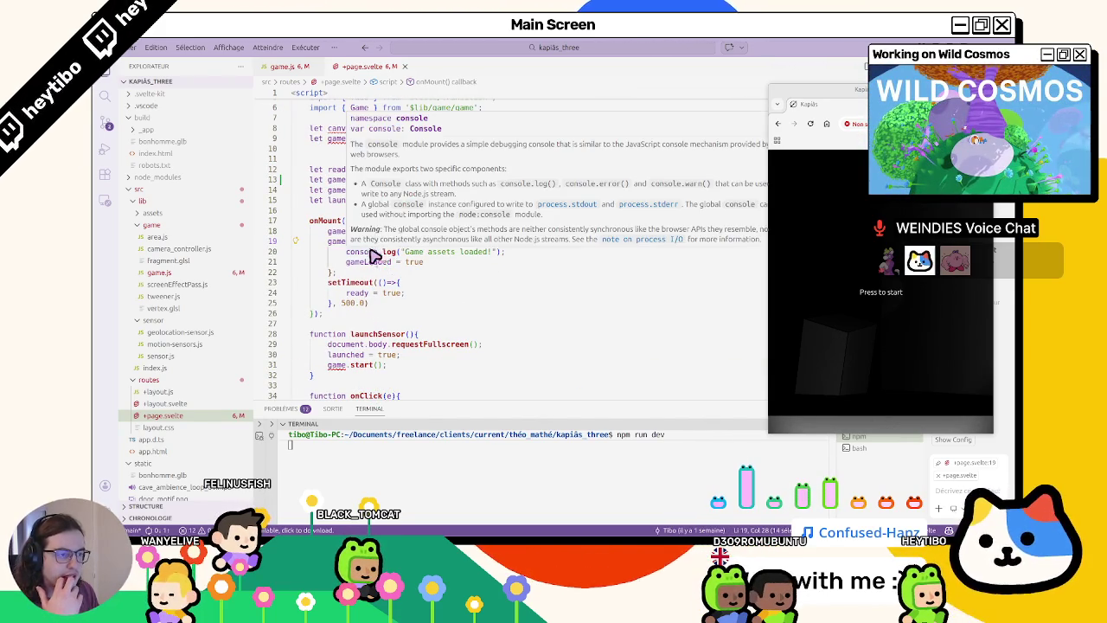
click(362, 295)
scroll(363, 300, up, 2)
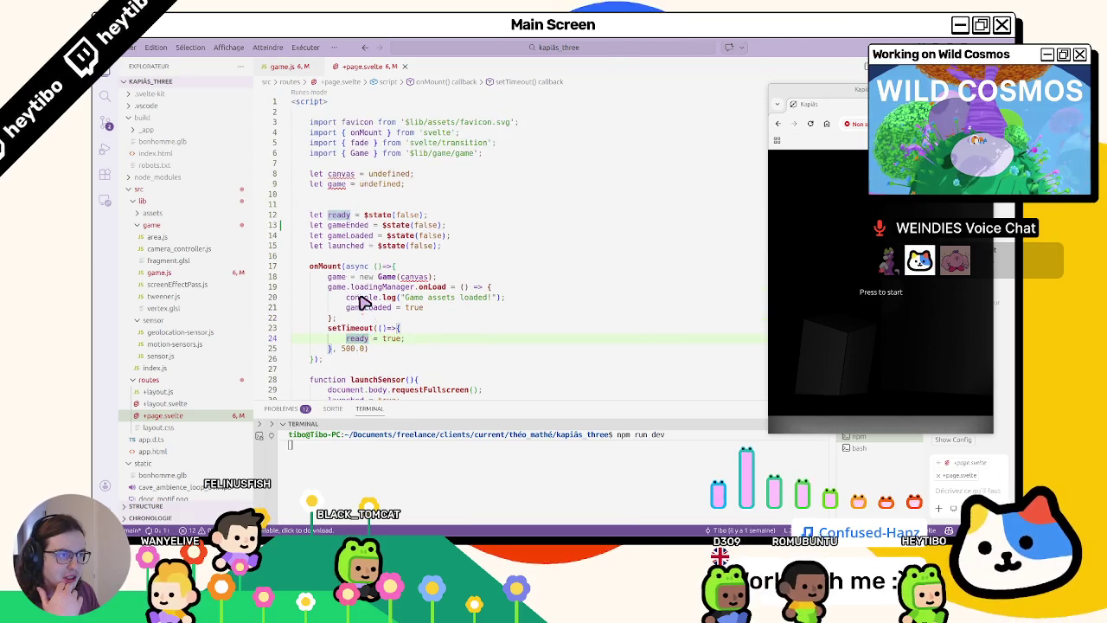
click(293, 65)
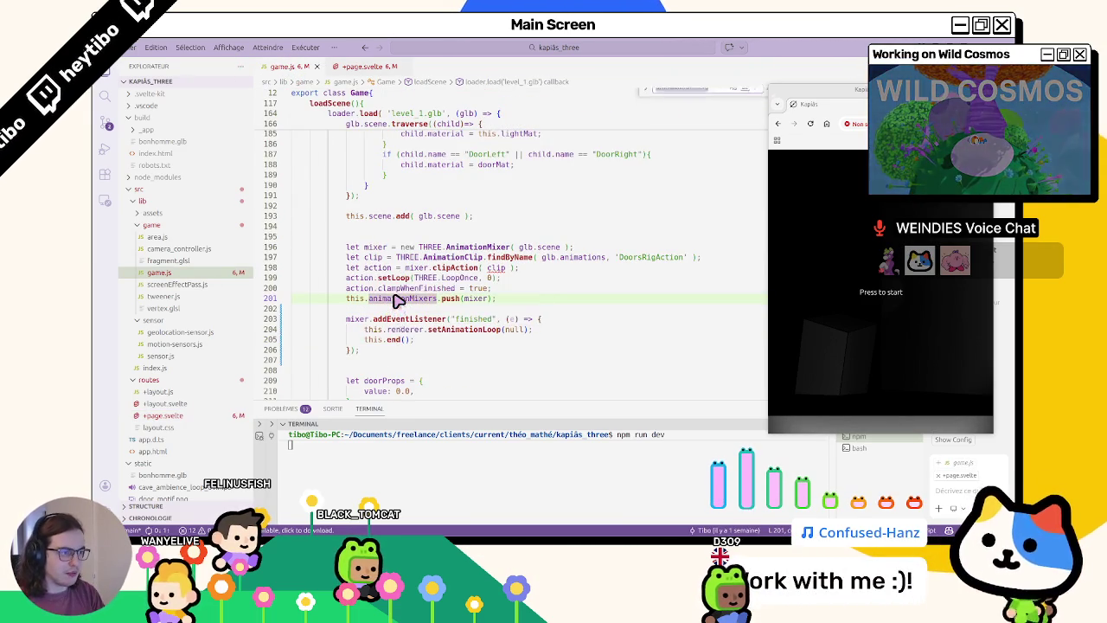
- Search for eventDispatcher and inspect the dispatchEvent call on line 300, then return to line 205
text(eventdisp)
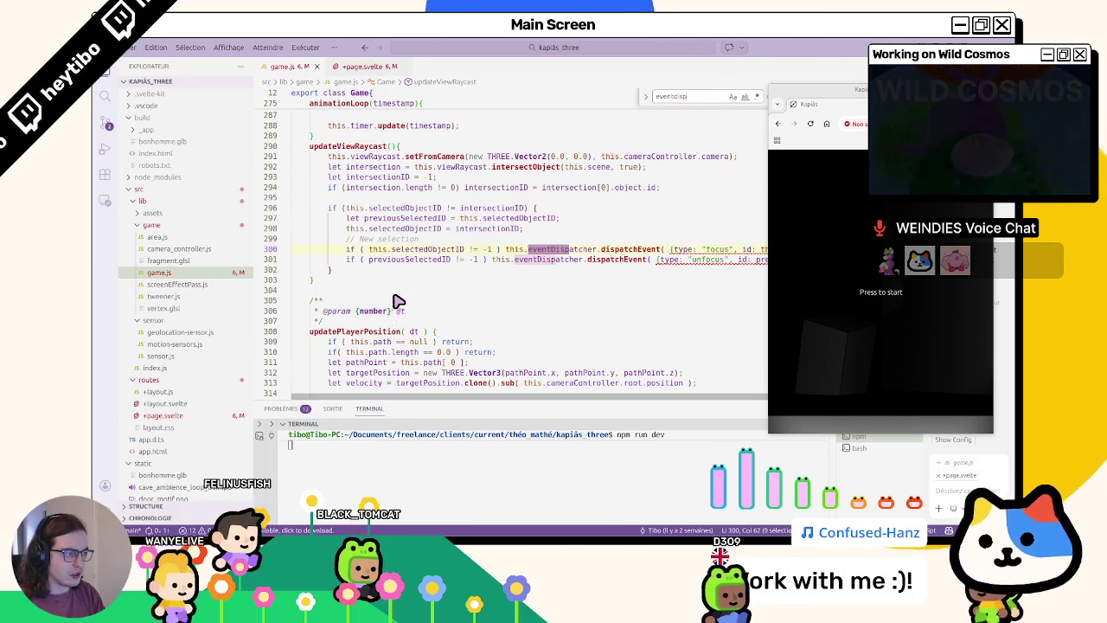
key(shift+Return)
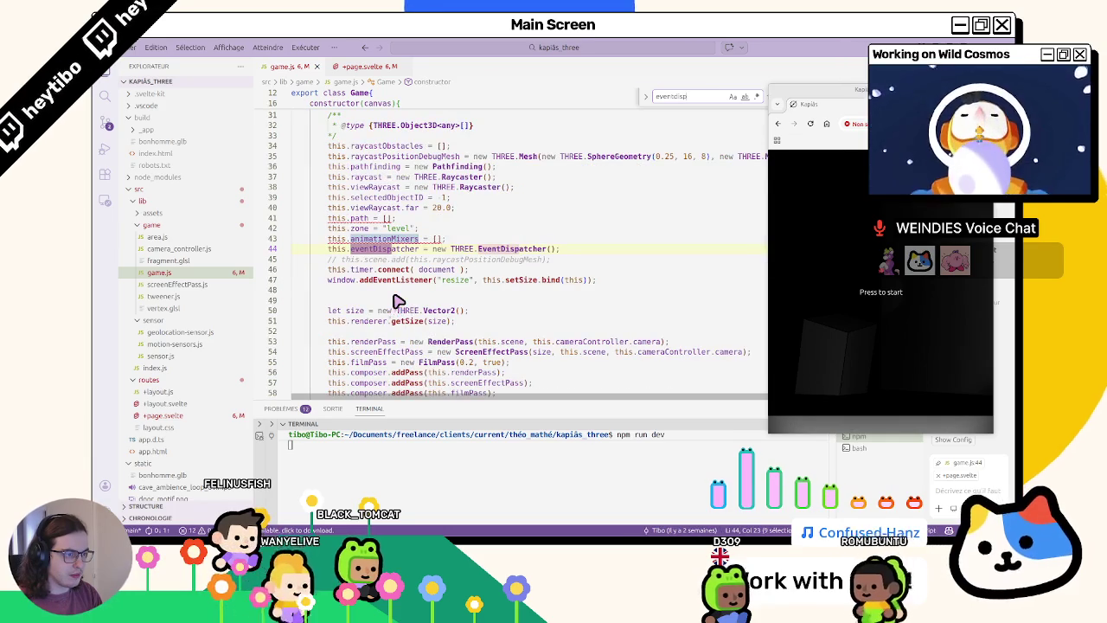
key(Return)
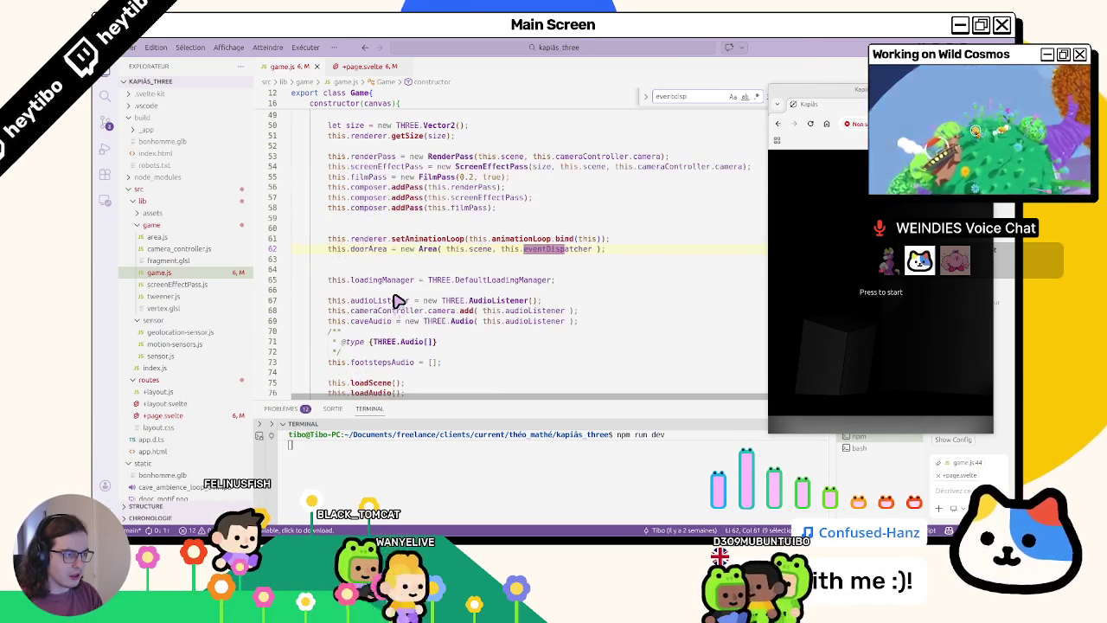
key(Return)
key(Escape)
scroll(439, 280, right, 2)
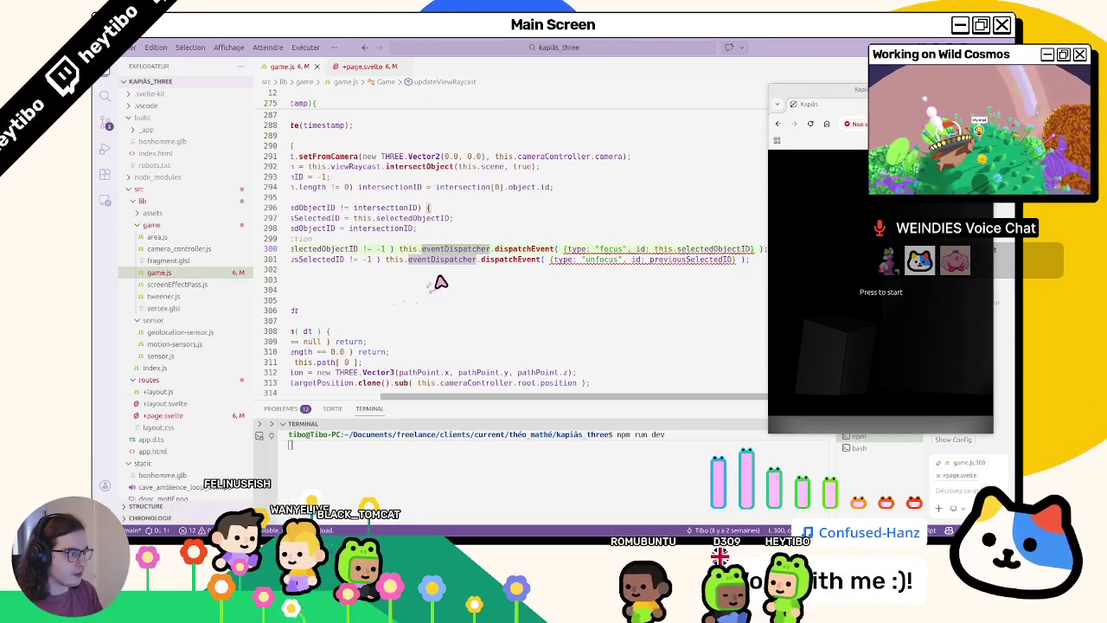
double_click(407, 249)
drag(403, 252, 765, 250)
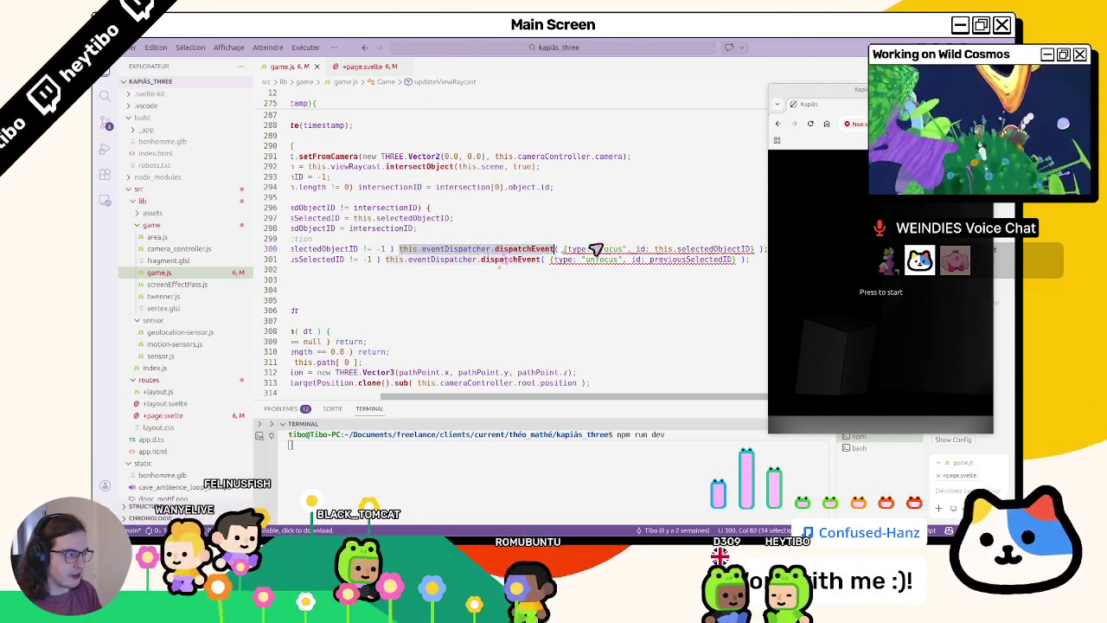
key(ctrl+alt+minus)
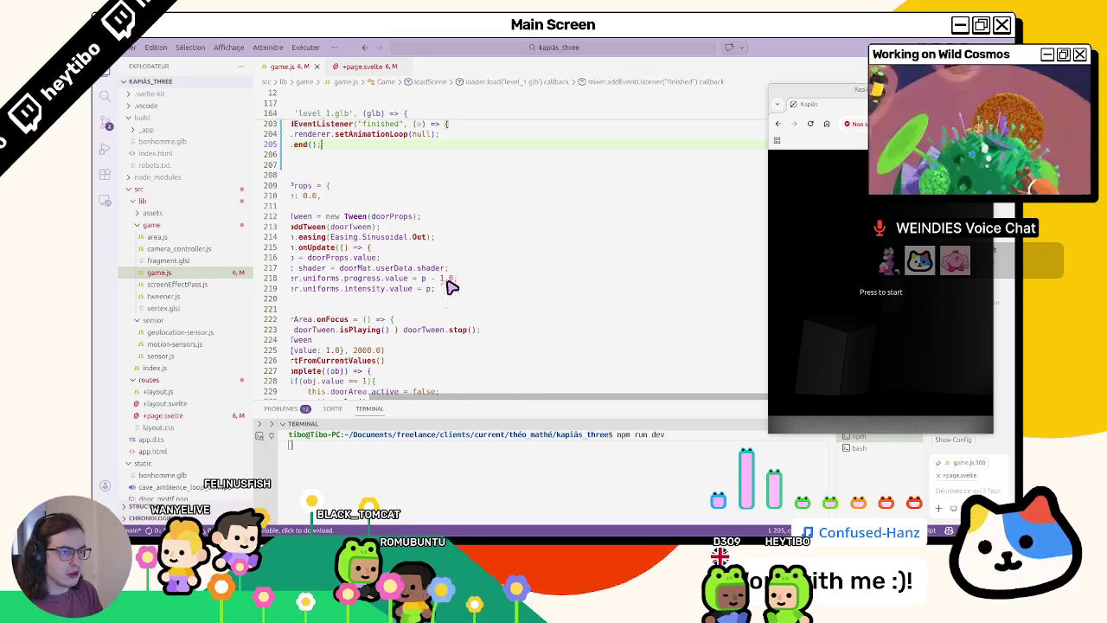
- Change the line-205 event type to gameEnded and delete its id property
scroll(446, 290, up, 2)
scroll(446, 294, up, 2)
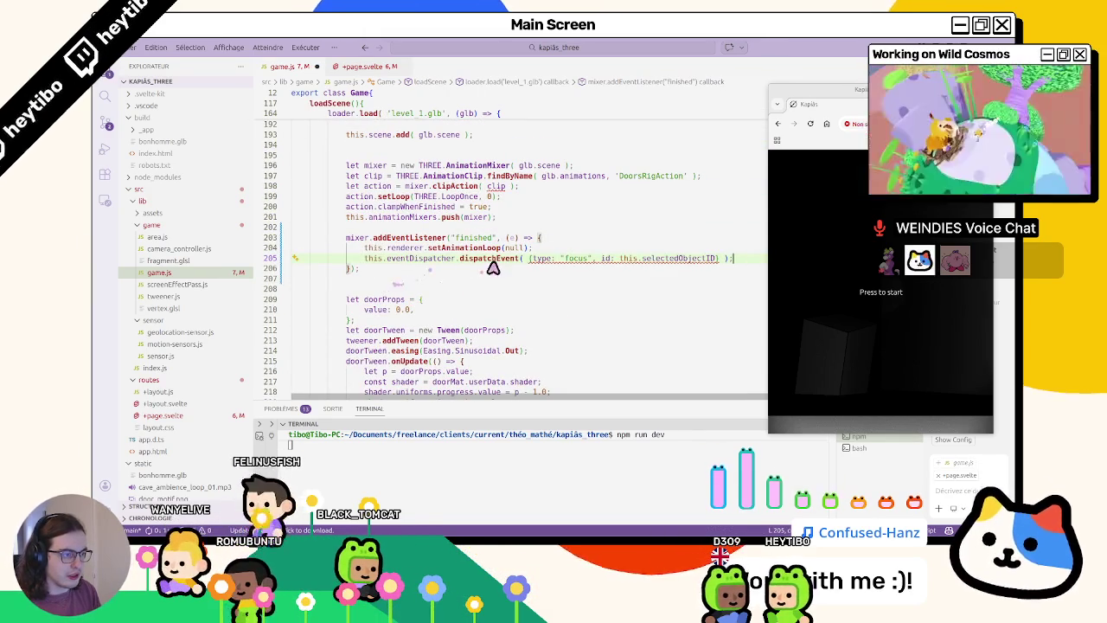
scroll(523, 268, right, 2)
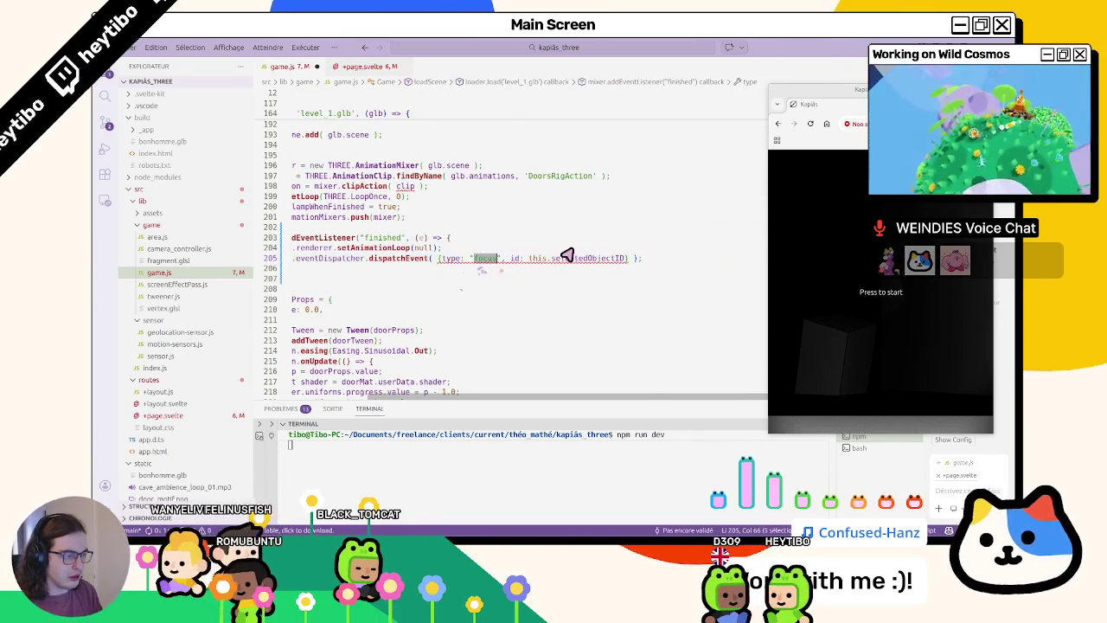
text(gameEnded)
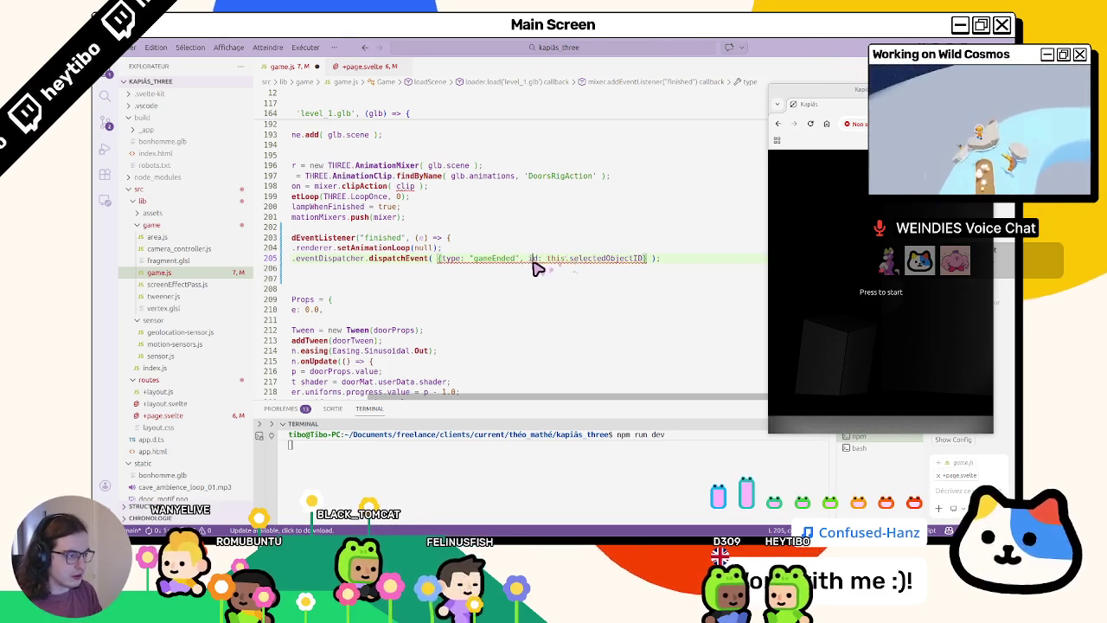
drag(524, 258, 646, 258)
key(BackSpace)
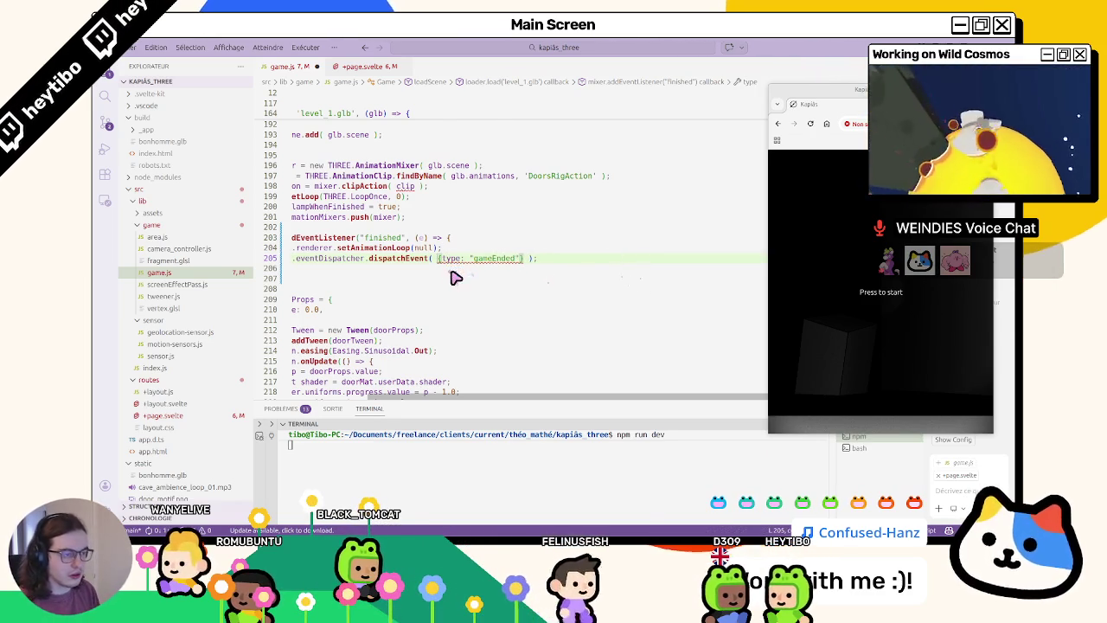
scroll(456, 277, left, 2)
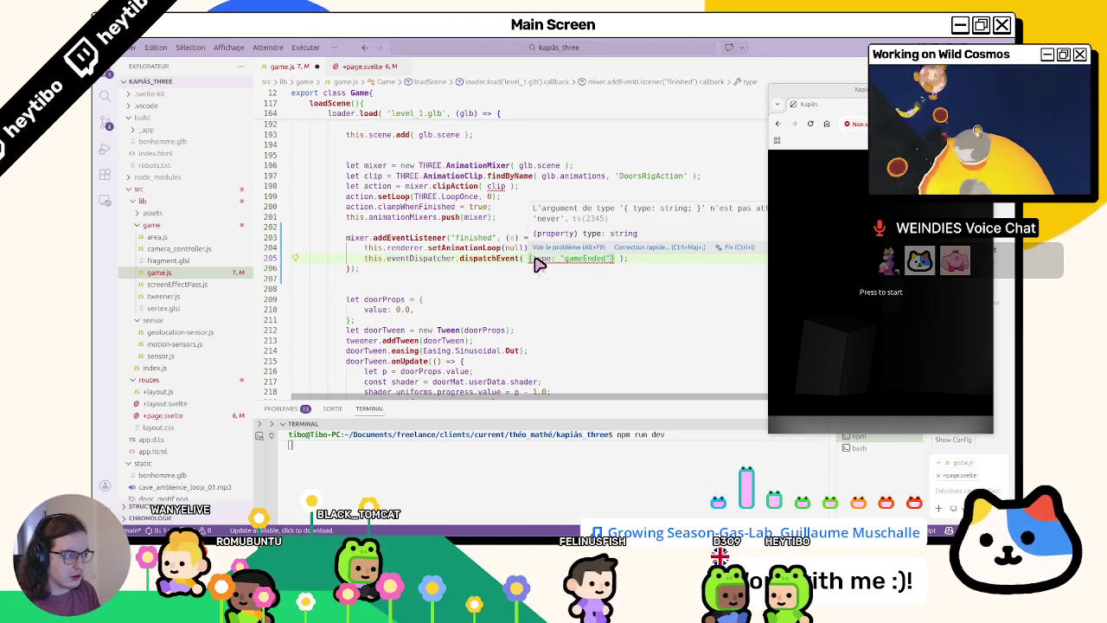
click(483, 258)
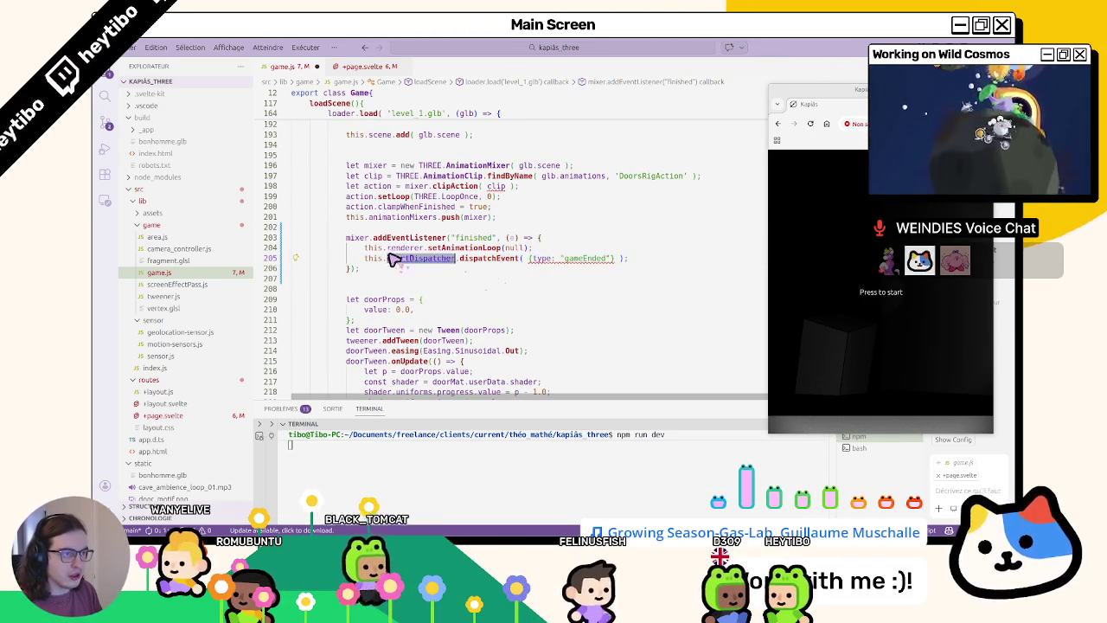
click(348, 67)
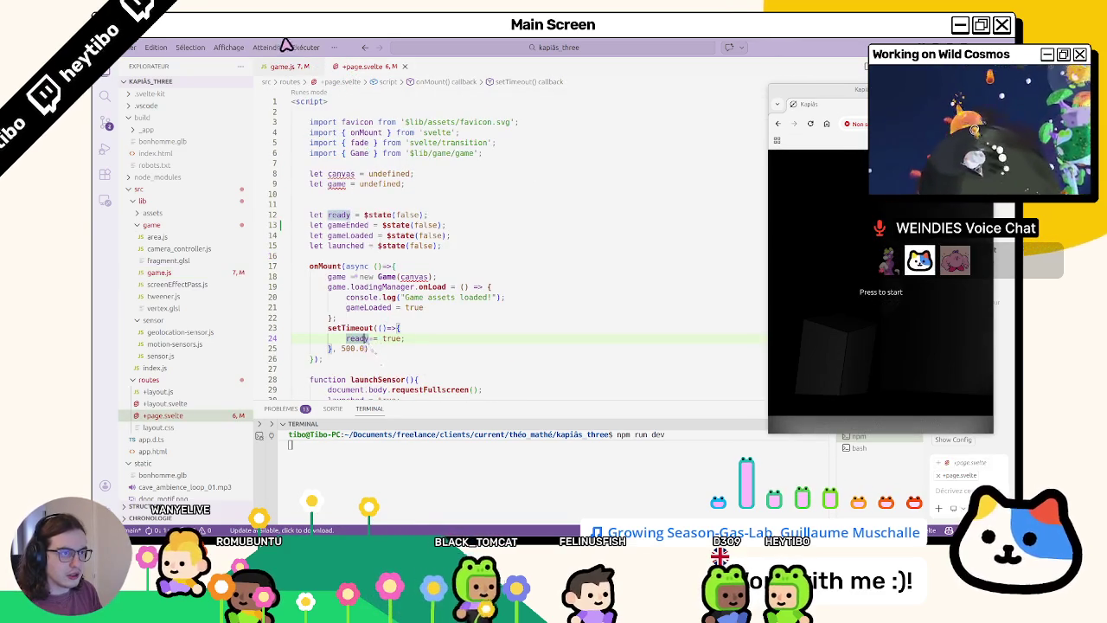
- Undo the last stray edit in game.js and save the file
click(286, 66)
scroll(447, 298, up, 5)
scroll(442, 306, up, 5)
scroll(389, 308, up, 5)
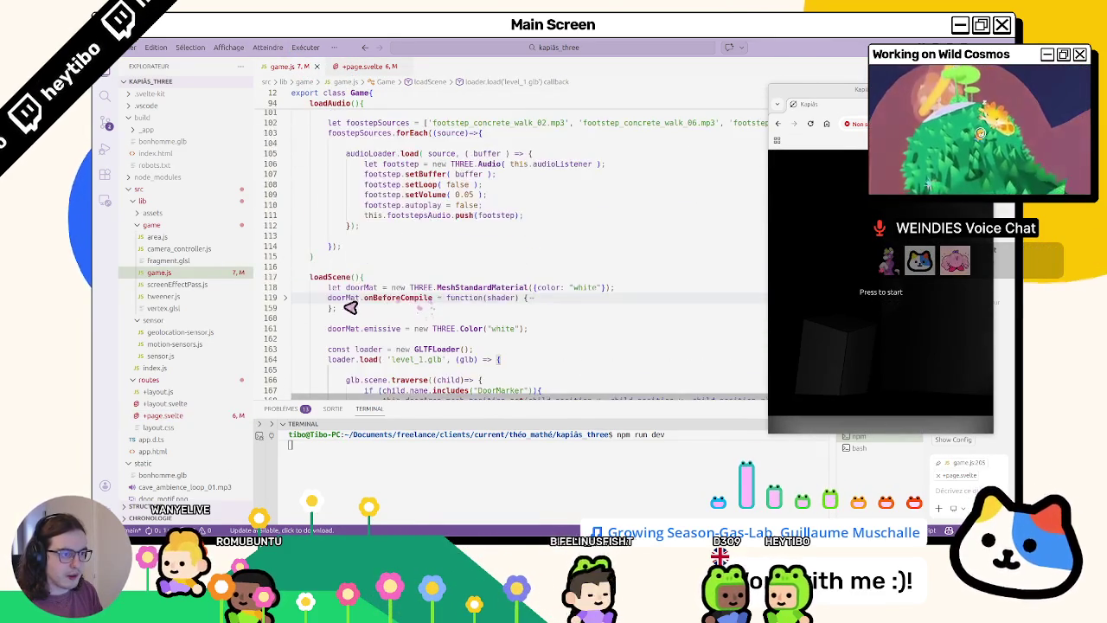
key(ctrl+z)
key(ctrl+z)
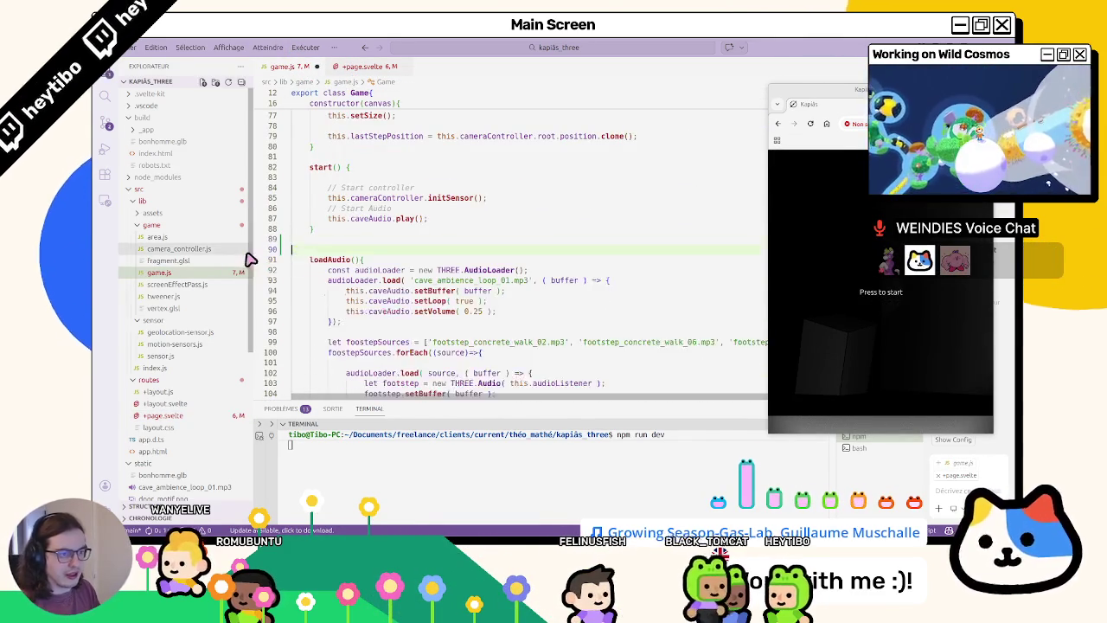
key(ctrl+s)
- In +page.svelte, add a game.eventDispatcher.addEventListener call after the onLoad callback
click(357, 67)
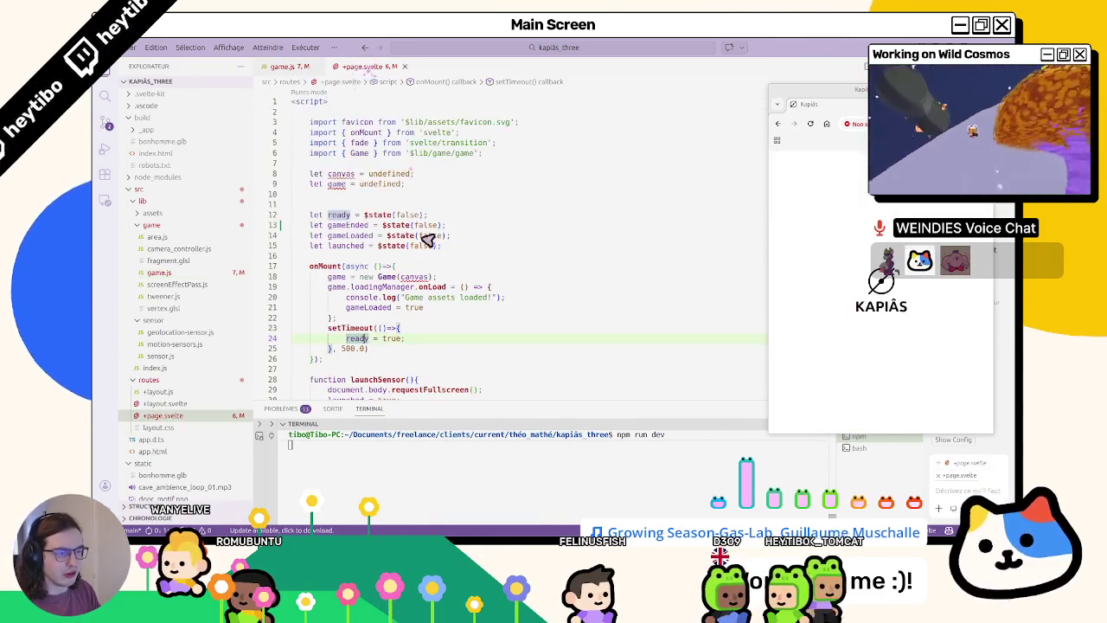
click(333, 317)
text(};)
scroll(396, 285, down, 4)
scroll(398, 260, up, 3)
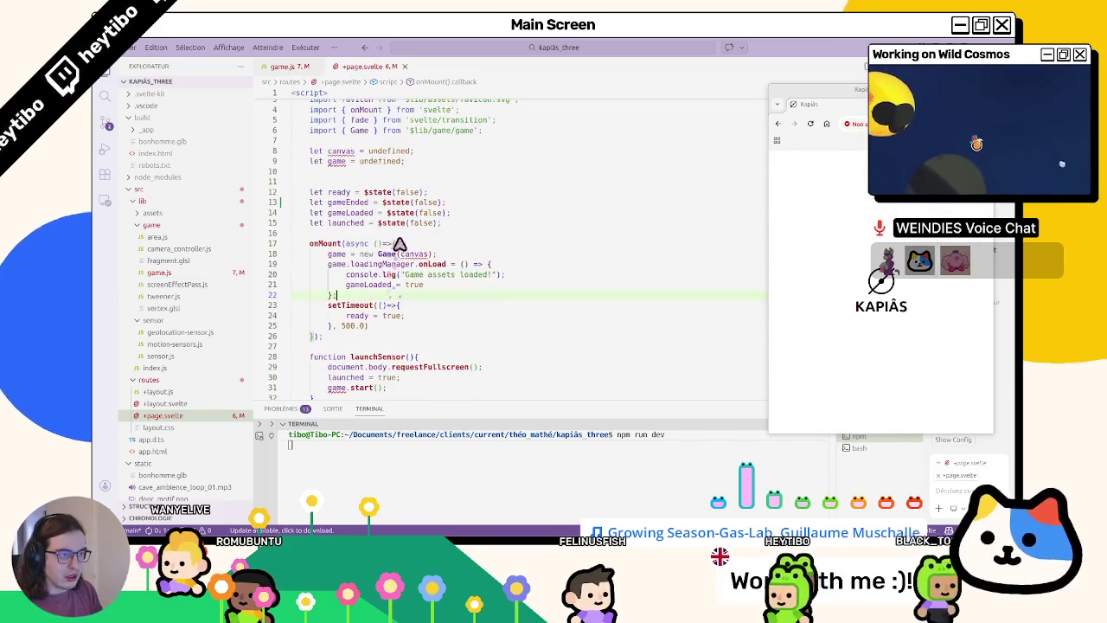
key(Return)
text(game.eve)
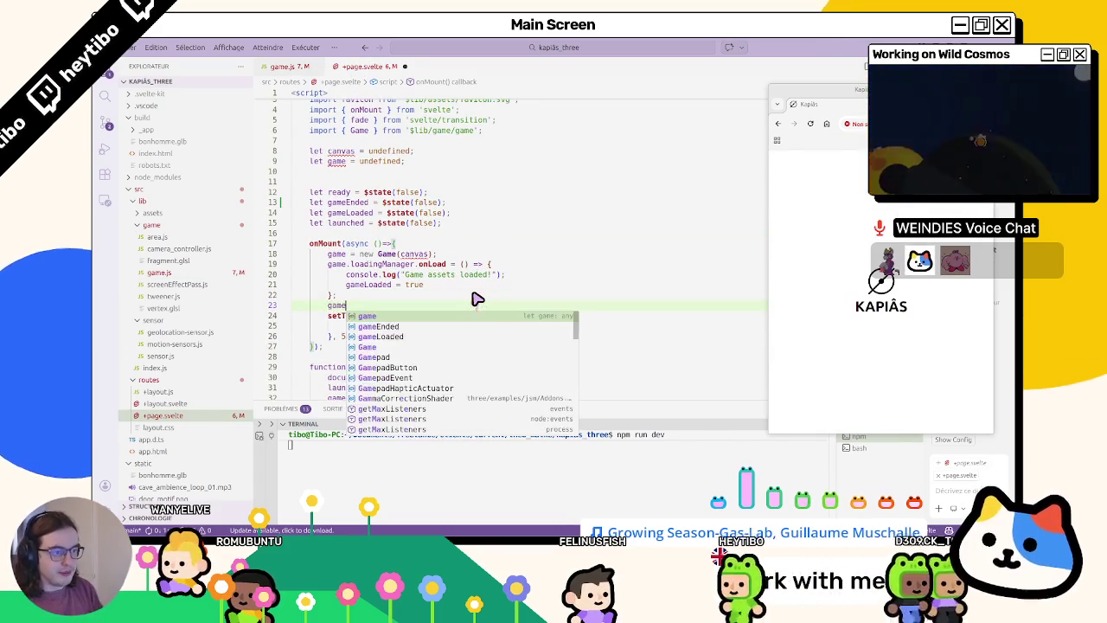
key(Tab)
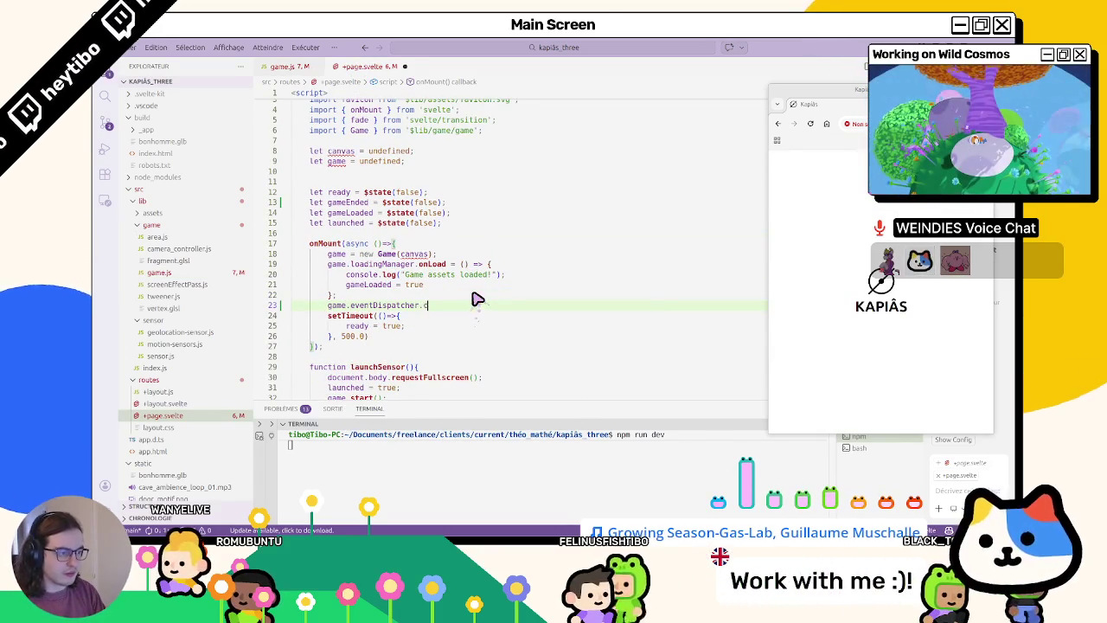
text(.)
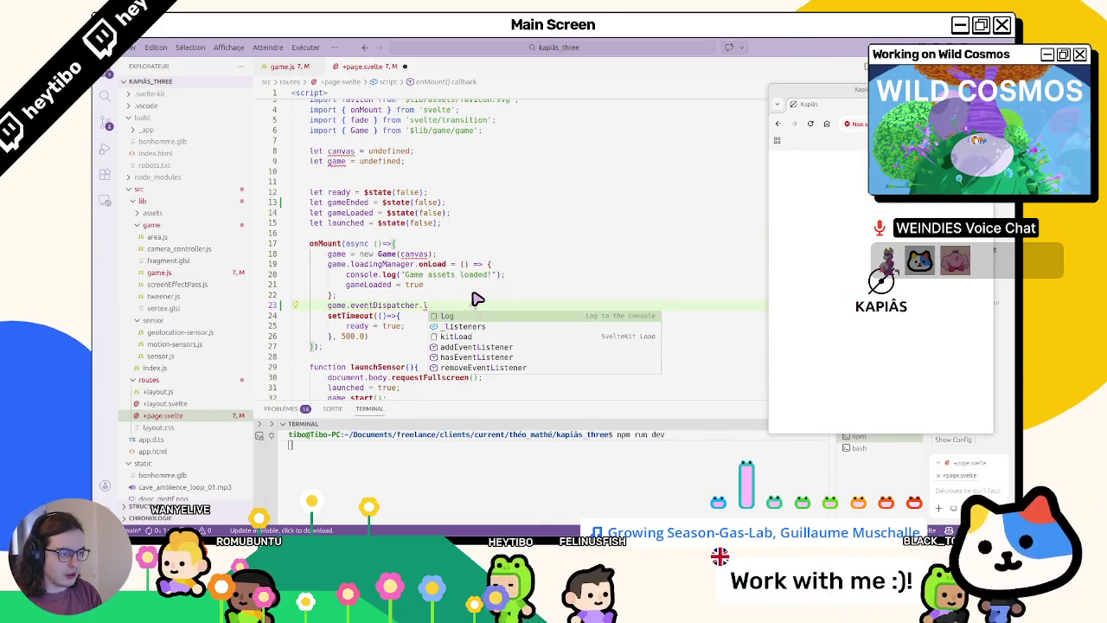
key(Down)
key(Down)
key(Down)
key(Tab)
- Make the listener handle "gameEnded" with function(e) that sets gameEnded = true
text(()
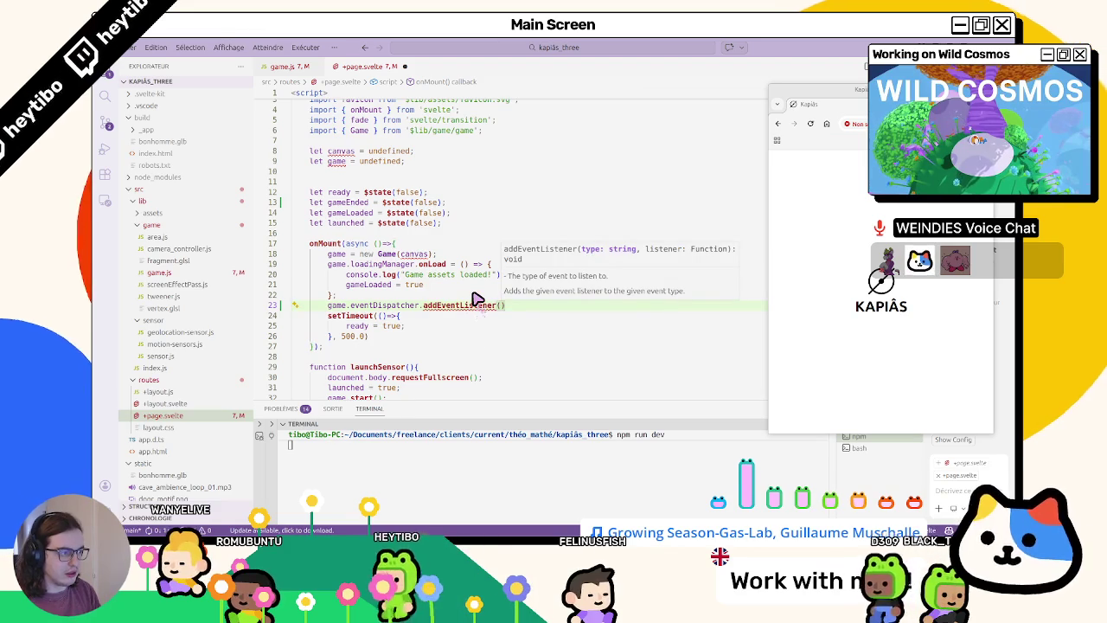
text("game)
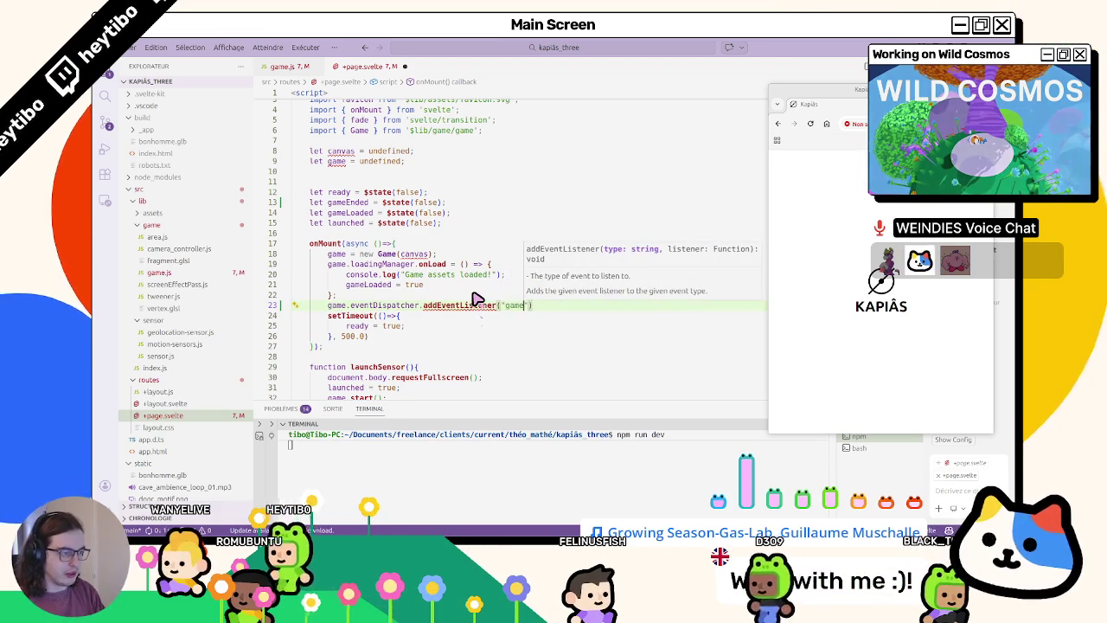
text(Ended")
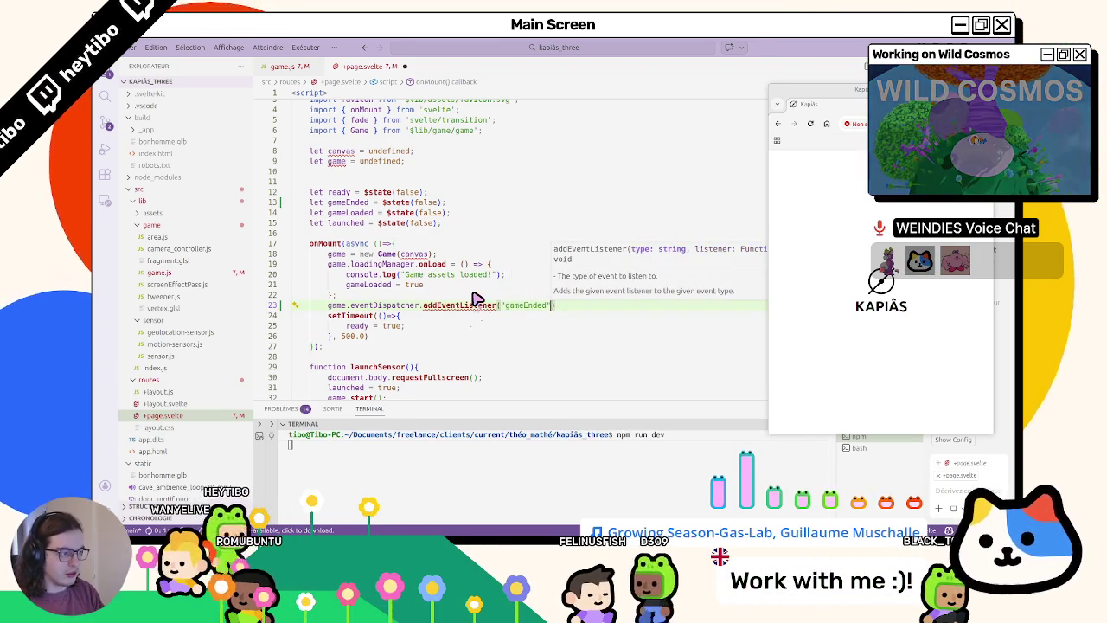
text(, function(){)
key(Return)
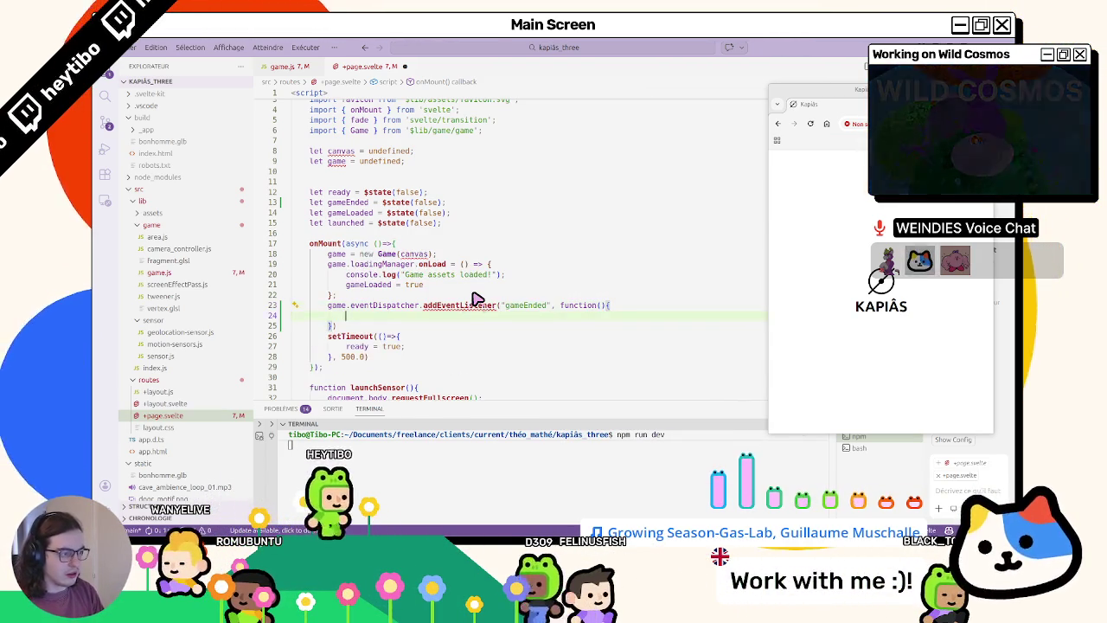
click(605, 304)
text(e)
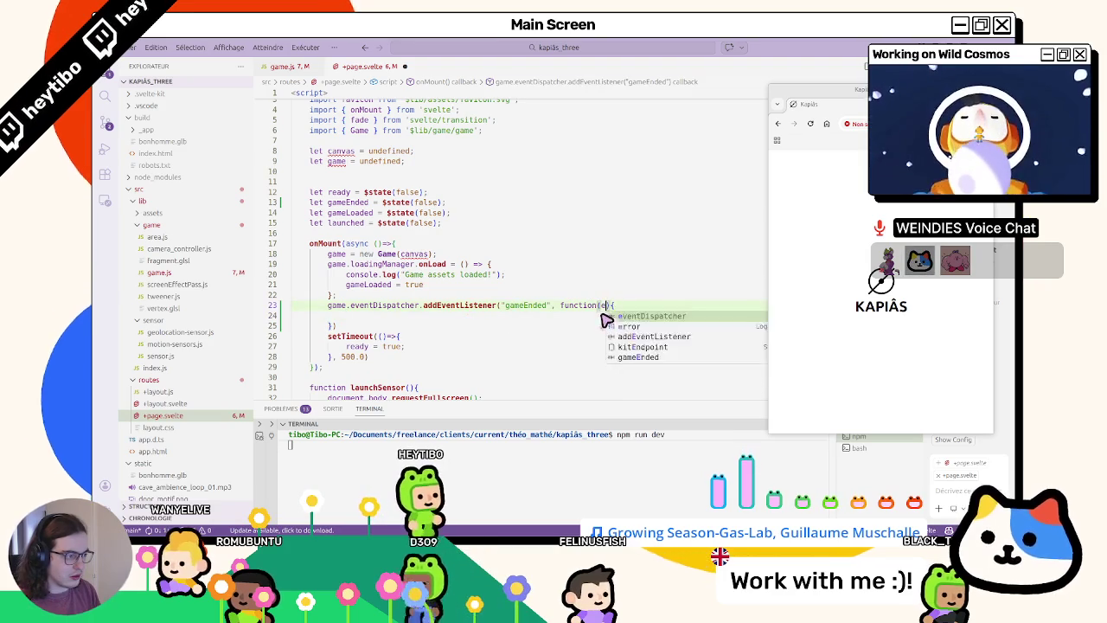
click(604, 316)
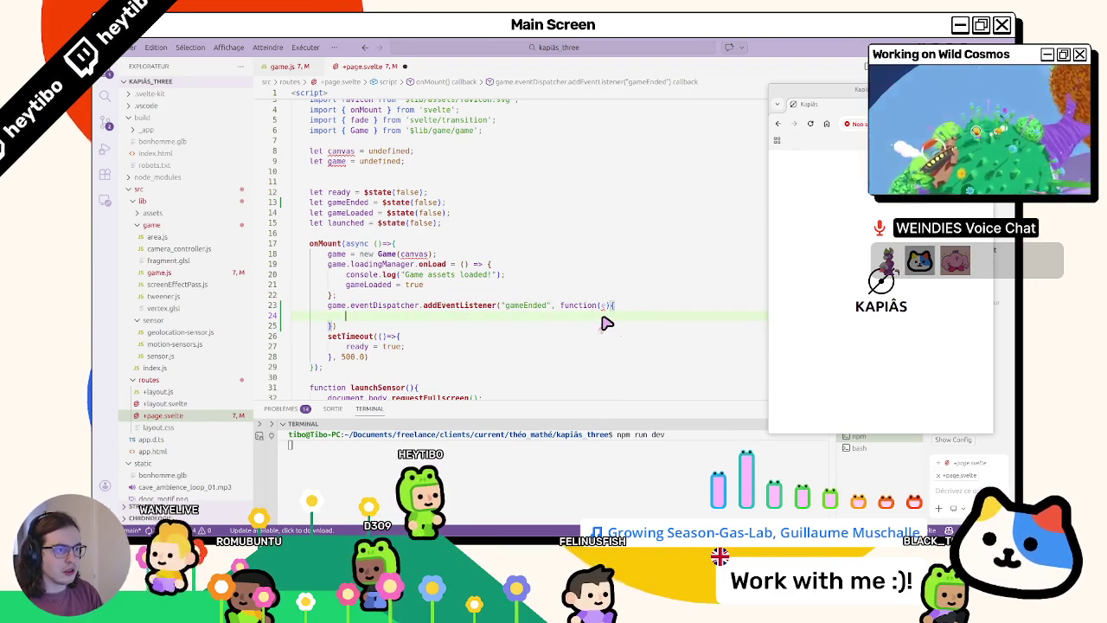
text(gameEnded = tru)
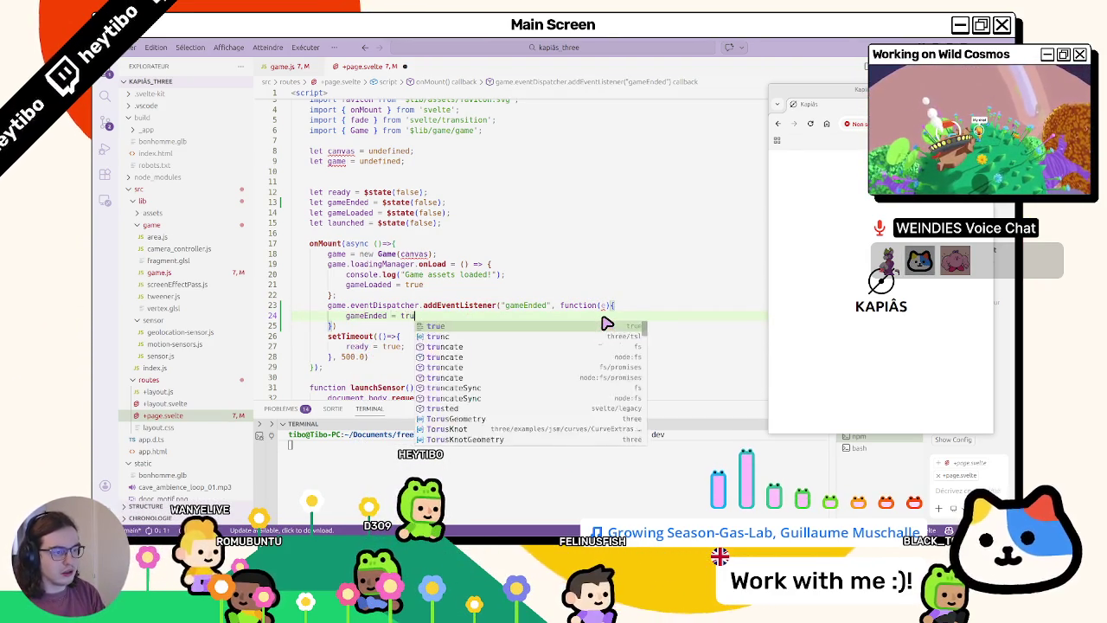
text(e;)
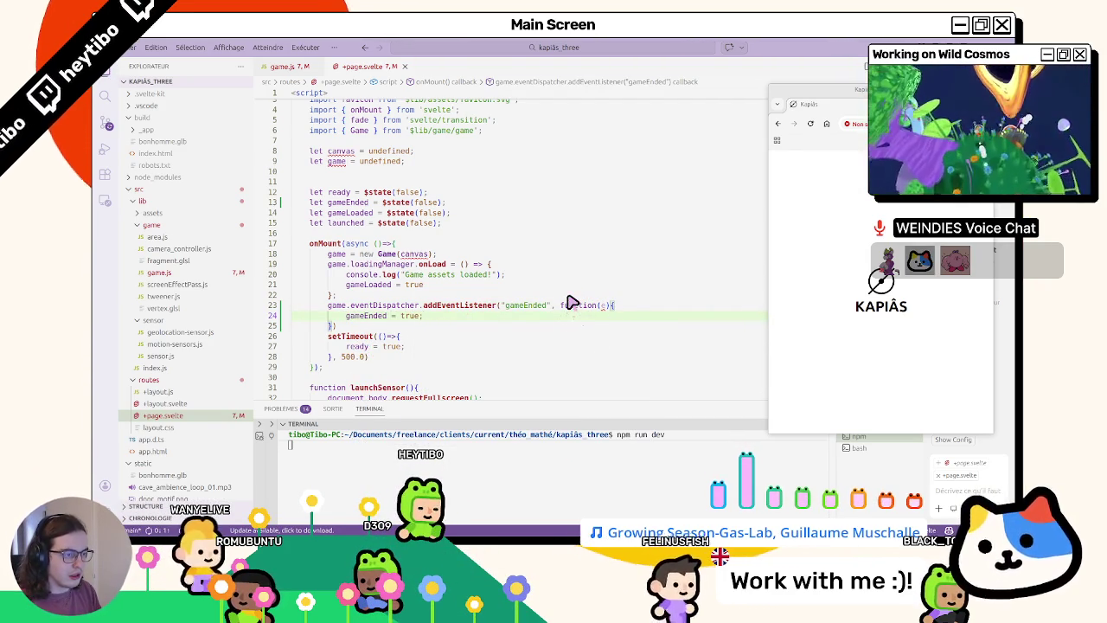
- Look up eventDispatcher.addEventListener usage and compare it with the matching listener in area.js
drag(497, 306, 370, 303)
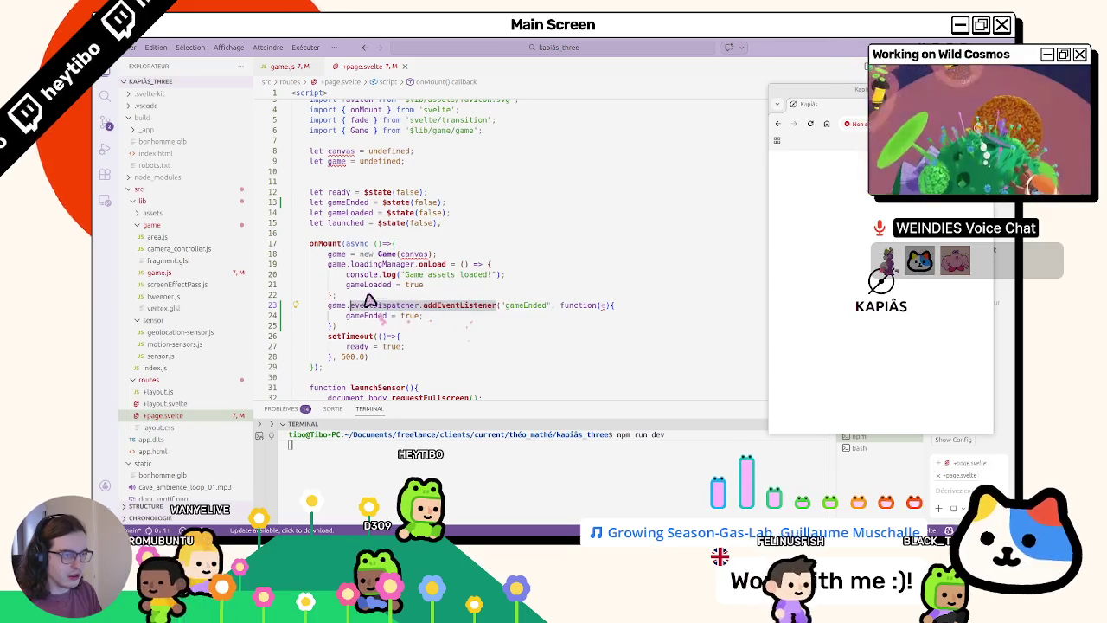
key(ctrl+f)
click(158, 272)
click(157, 237)
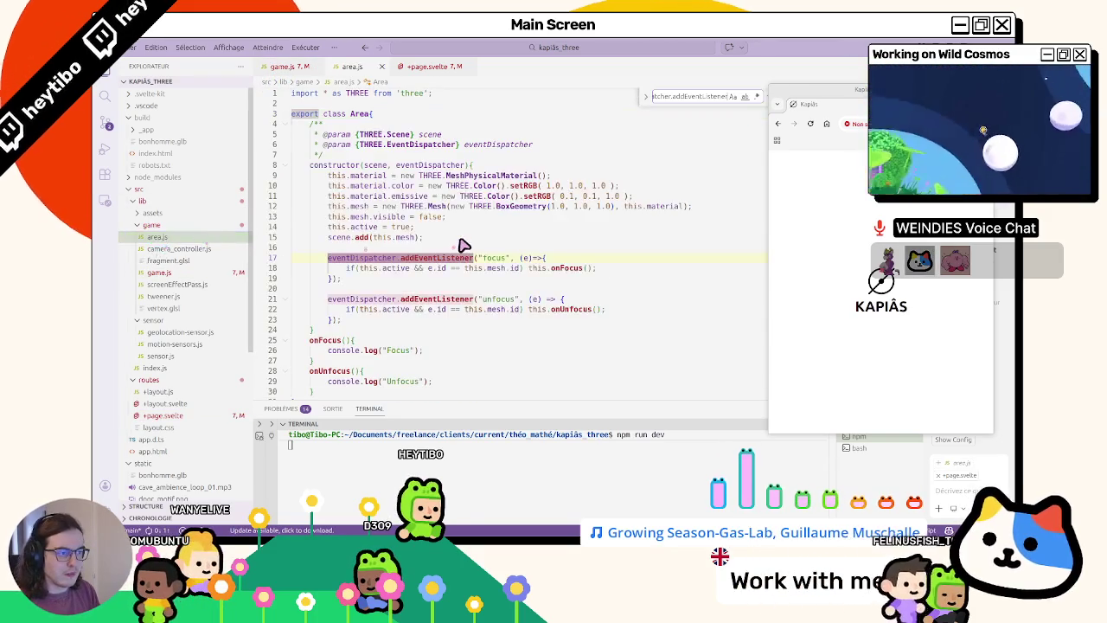
key(Escape)
- Return to game.js and reload the game page in the browser
click(294, 69)
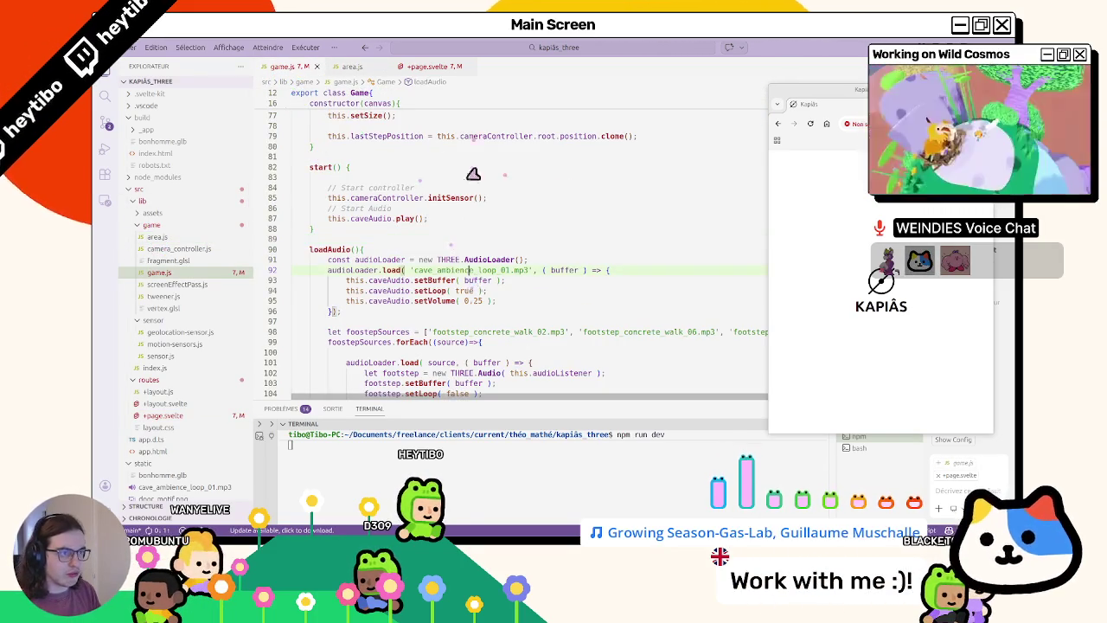
scroll(393, 245, up, 3)
scroll(389, 260, up, 1)
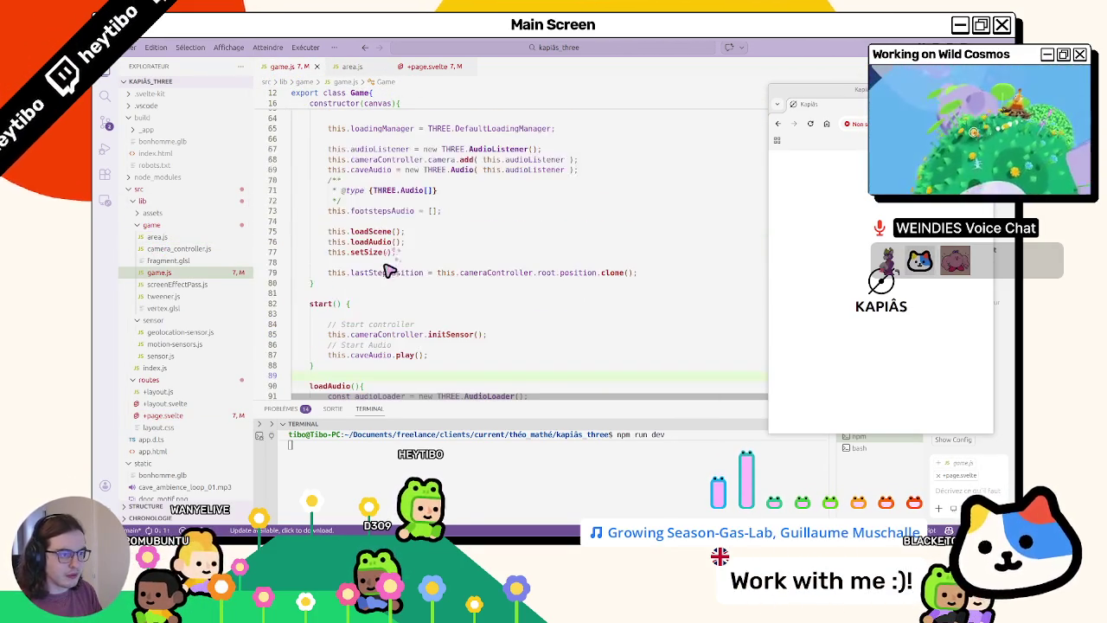
scroll(389, 275, up, 5)
scroll(388, 275, up, 5)
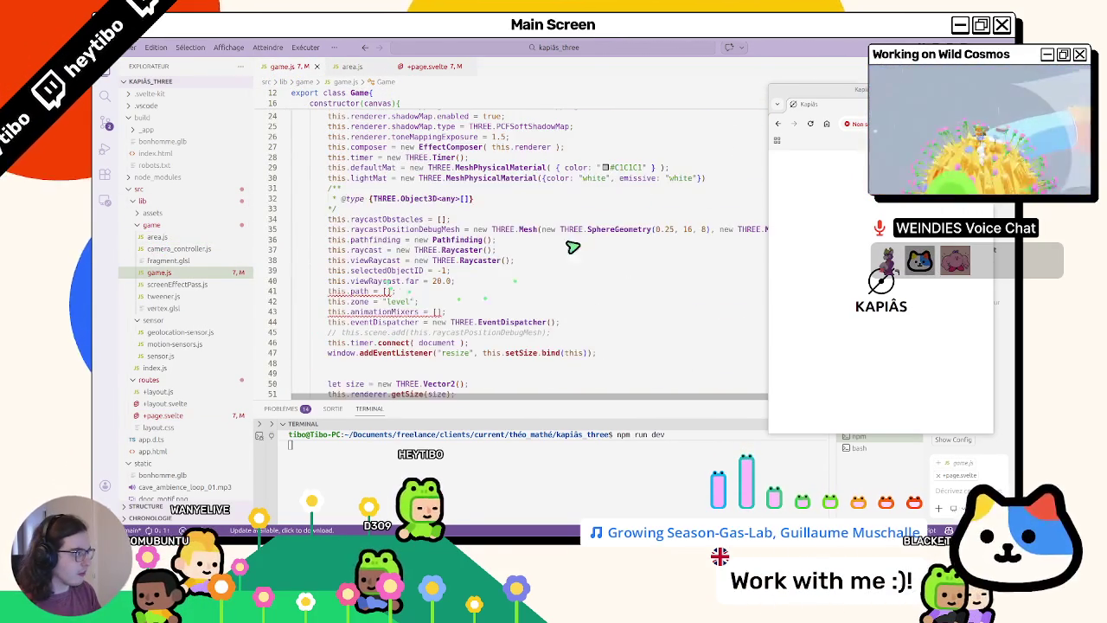
click(810, 126)
- Play the game fullscreen until the door opens and the thank-you message appears, then exit fullscreen
click(853, 185)
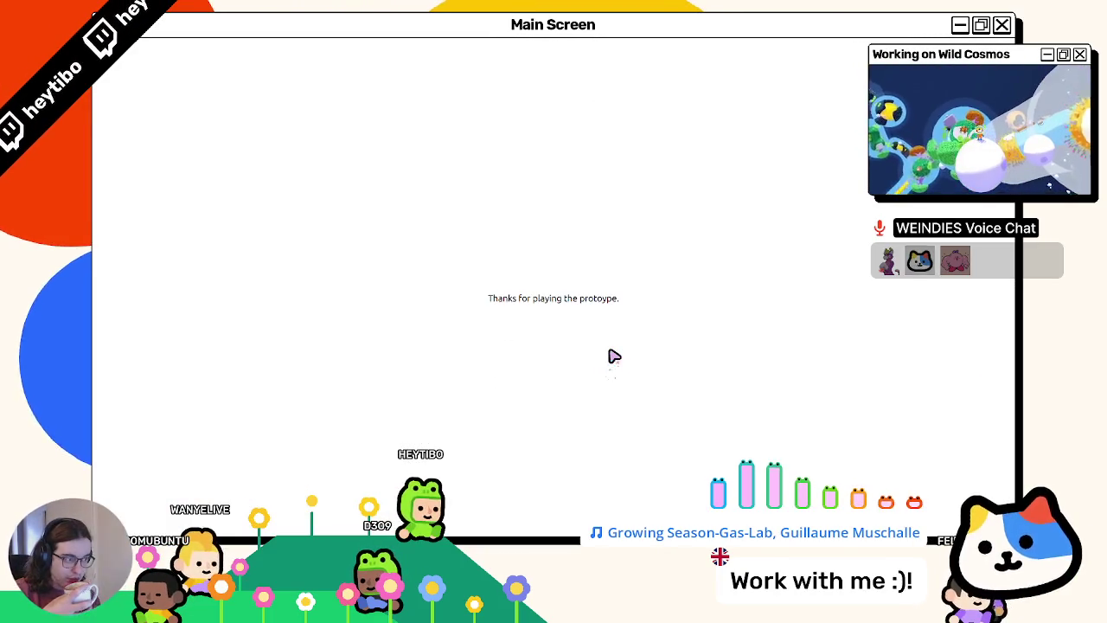
key(Escape)
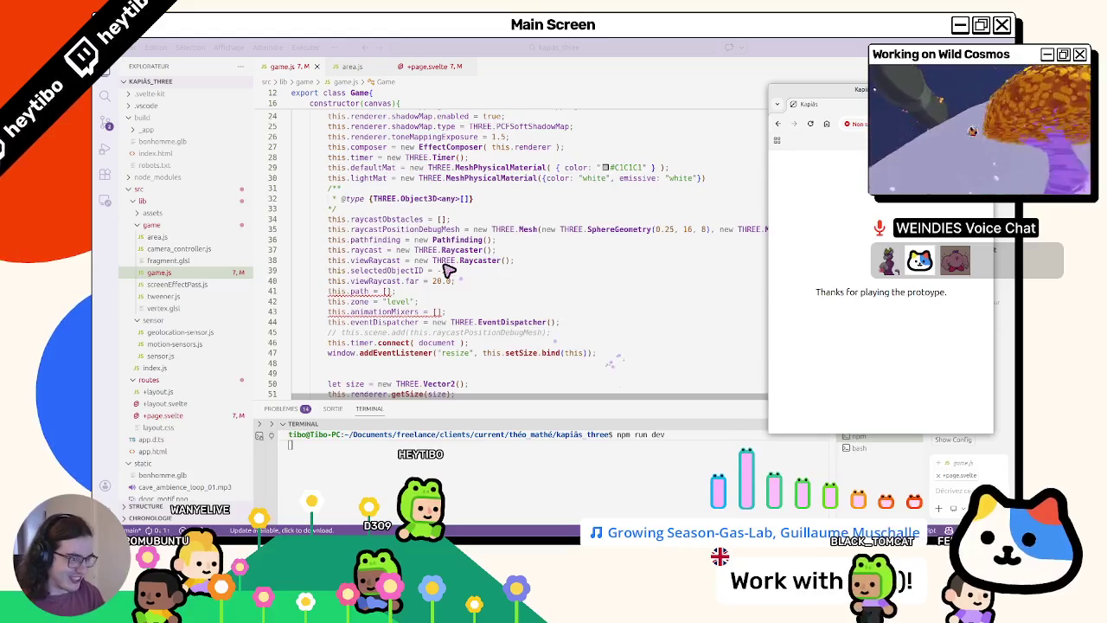
scroll(363, 309, down, 10)
- Review the {#if gameEnded} overlay block in +page.svelte around line 67
click(350, 66)
click(430, 66)
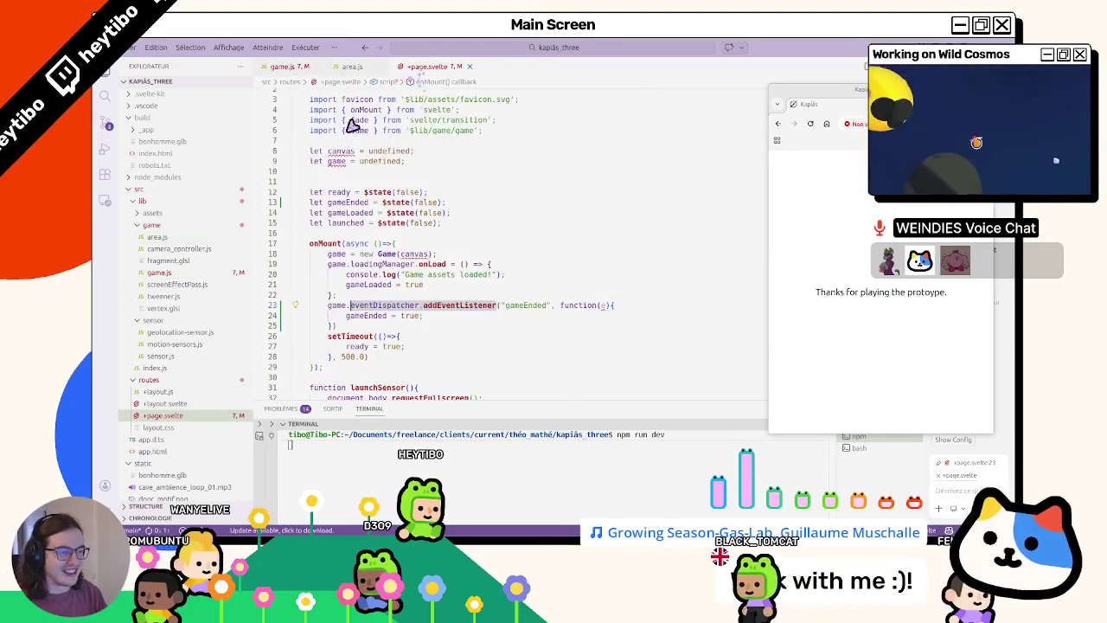
scroll(344, 248, down, 5)
scroll(343, 248, down, 5)
scroll(343, 248, down, 5)
scroll(338, 239, down, 4)
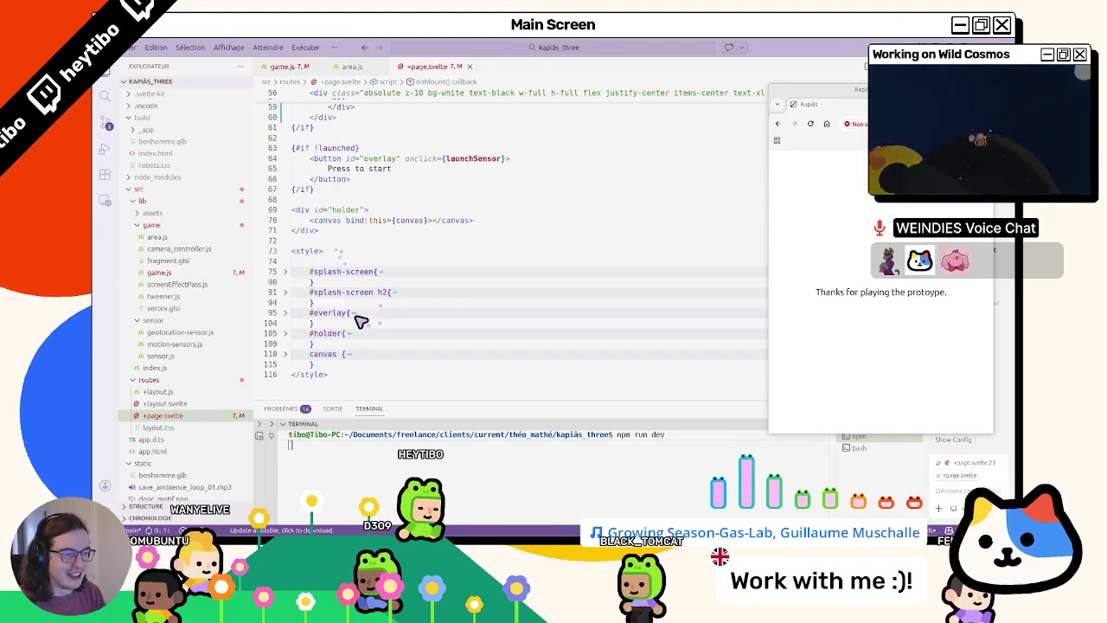
scroll(346, 286, up, 3)
scroll(353, 309, up, 1)
click(352, 307)
mouse_move(333, 294)
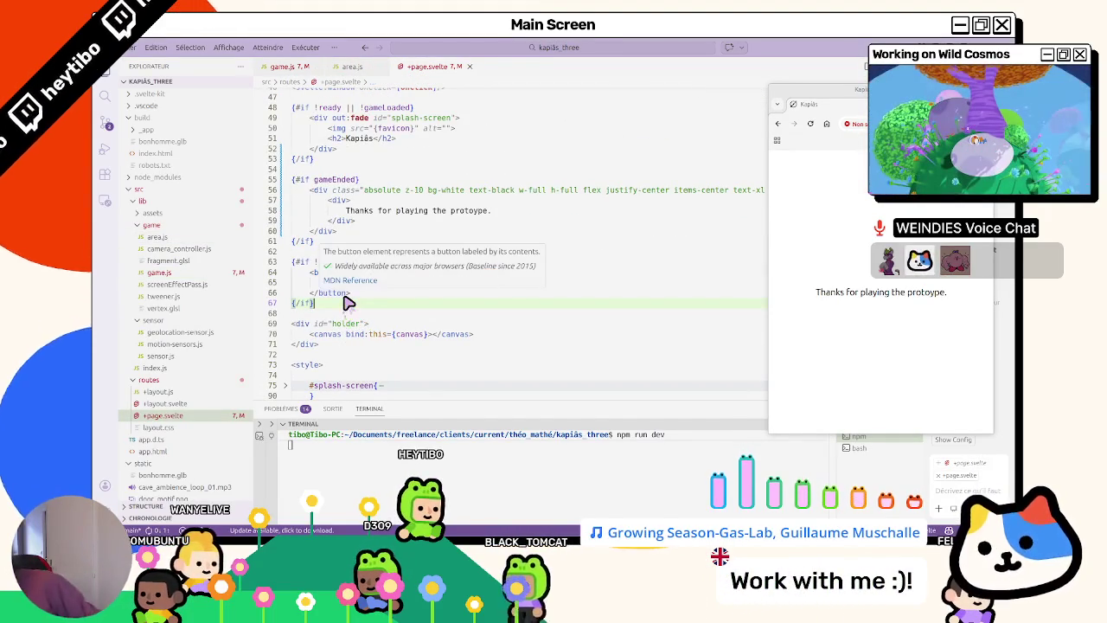
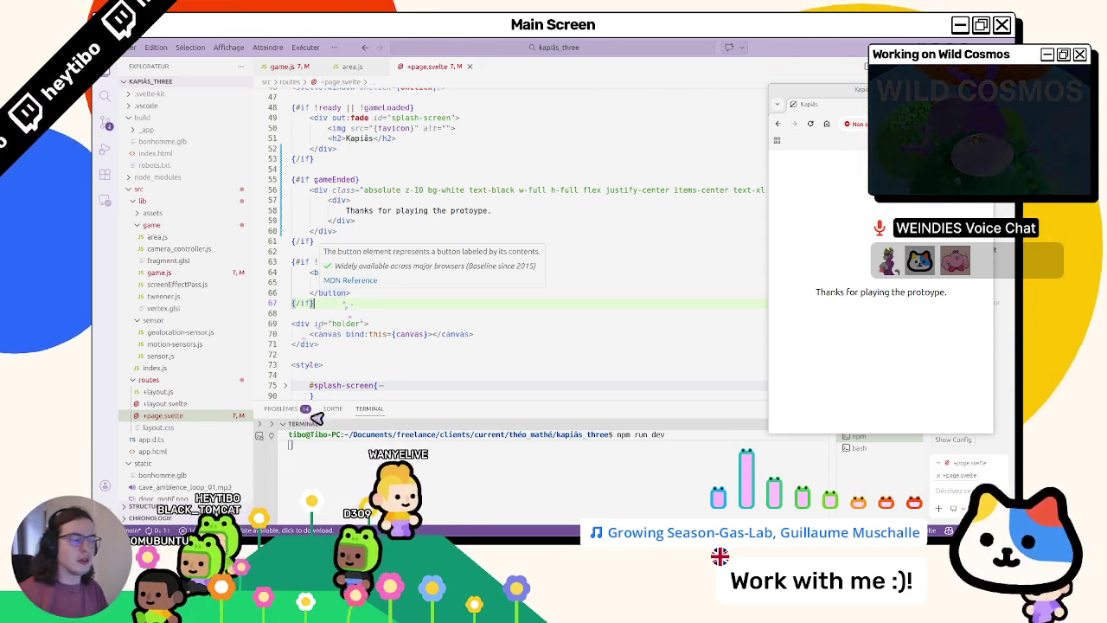
- Select the {#if !launched} start-button block and reload the game preview
key(shift+Up)
key(shift+Up)
key(shift+Up)
key(shift+Home)
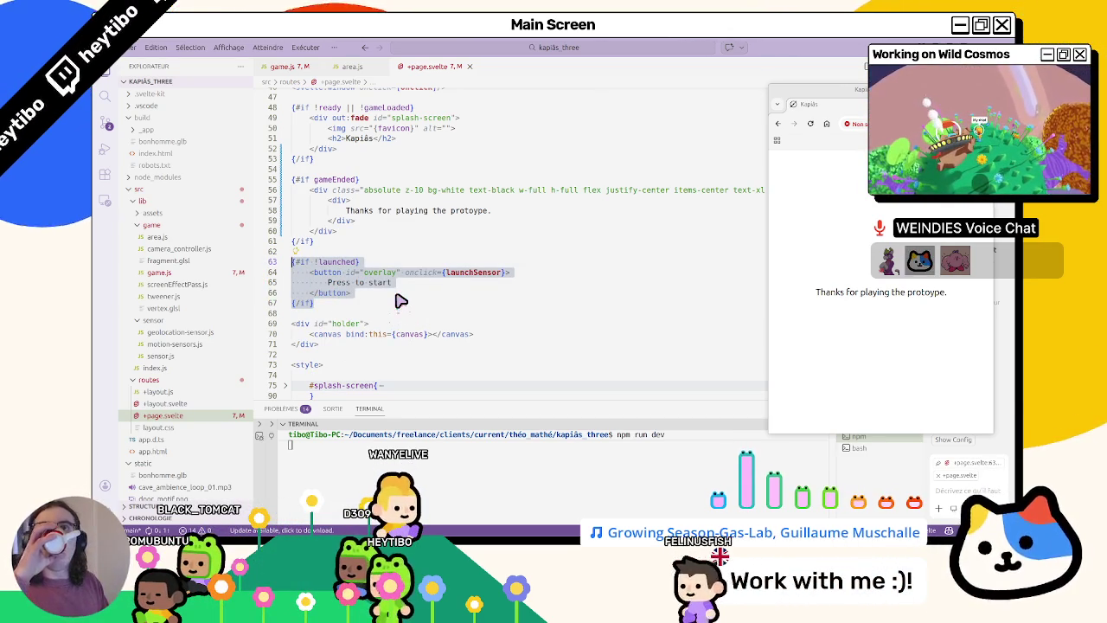
click(814, 170)
click(812, 124)
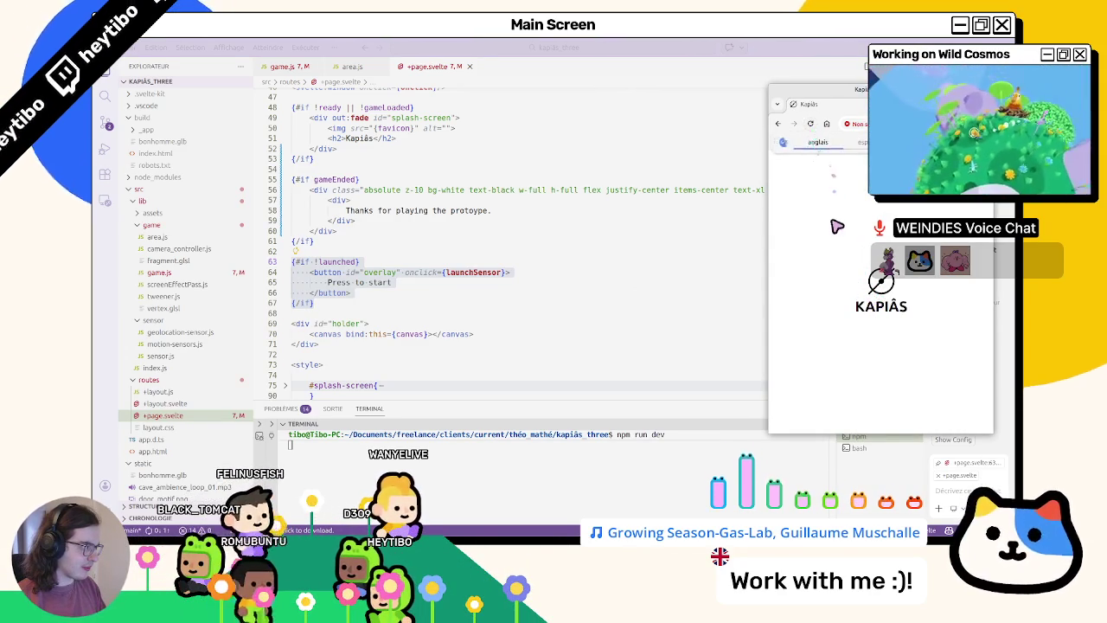
- Browse +page.svelte down to the gameEnded 'Thanks for playing the protoype.' overlay
click(494, 285)
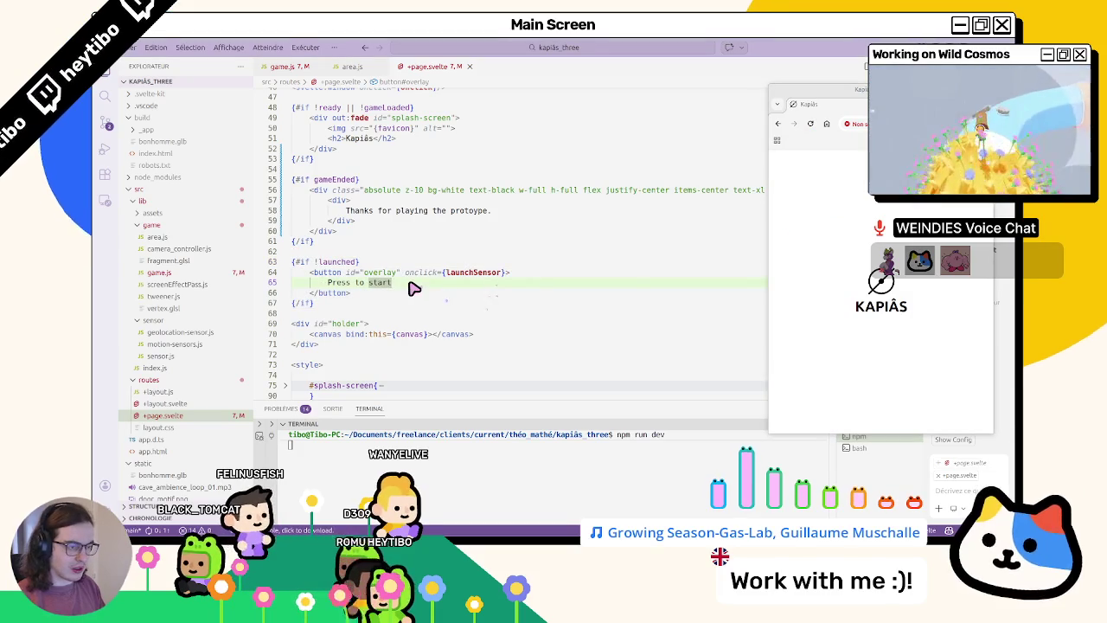
scroll(413, 288, down, 2)
click(811, 122)
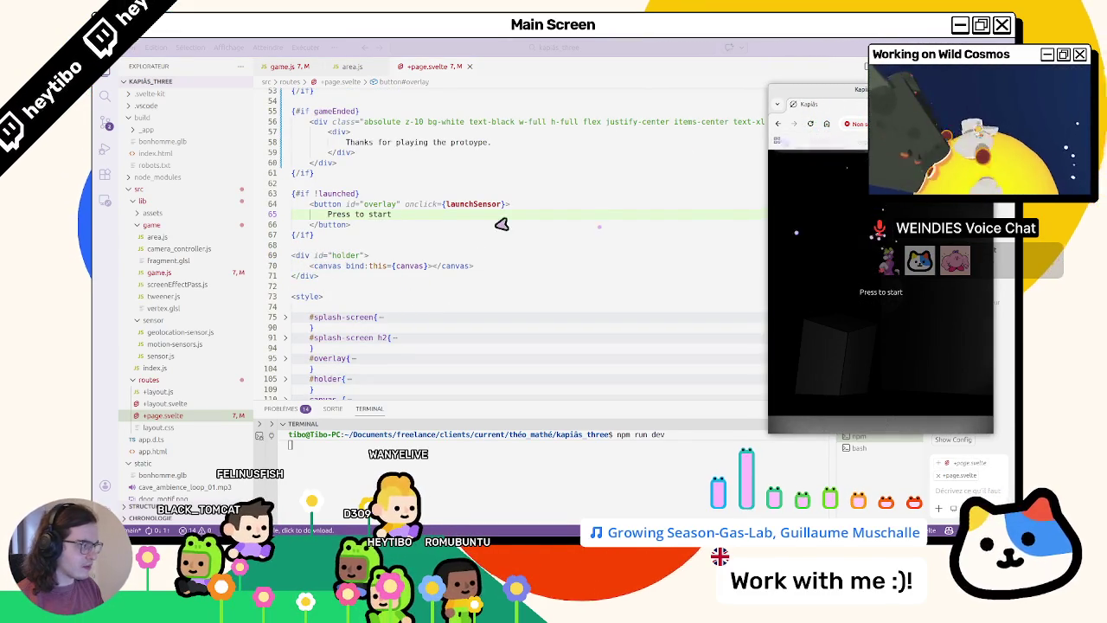
click(334, 221)
scroll(336, 226, up, 2)
scroll(336, 232, up, 3)
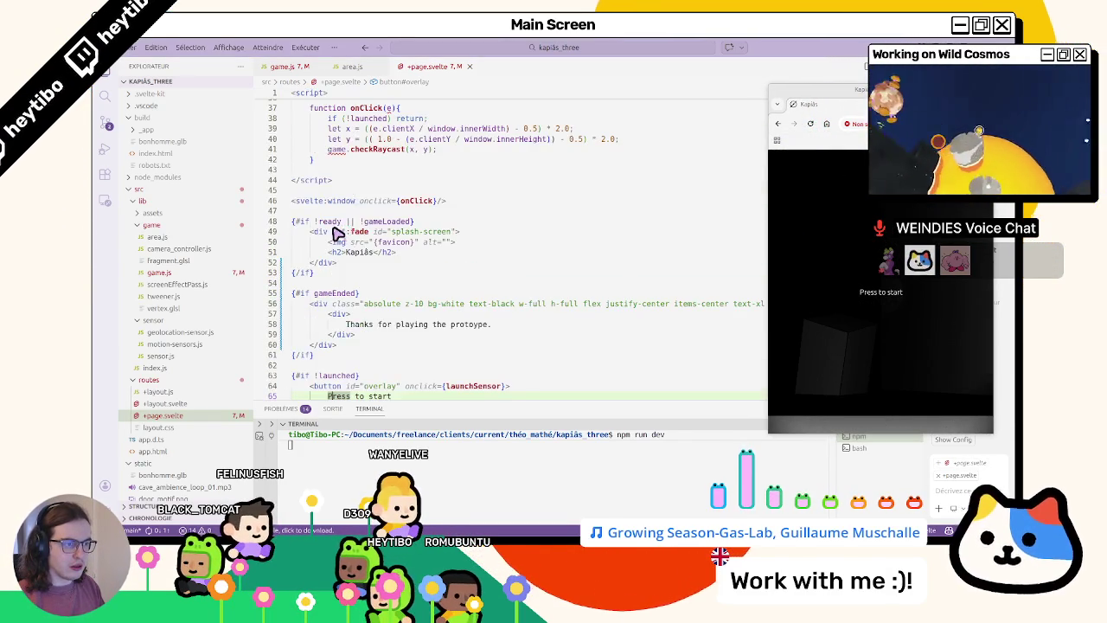
scroll(335, 260, down, 4)
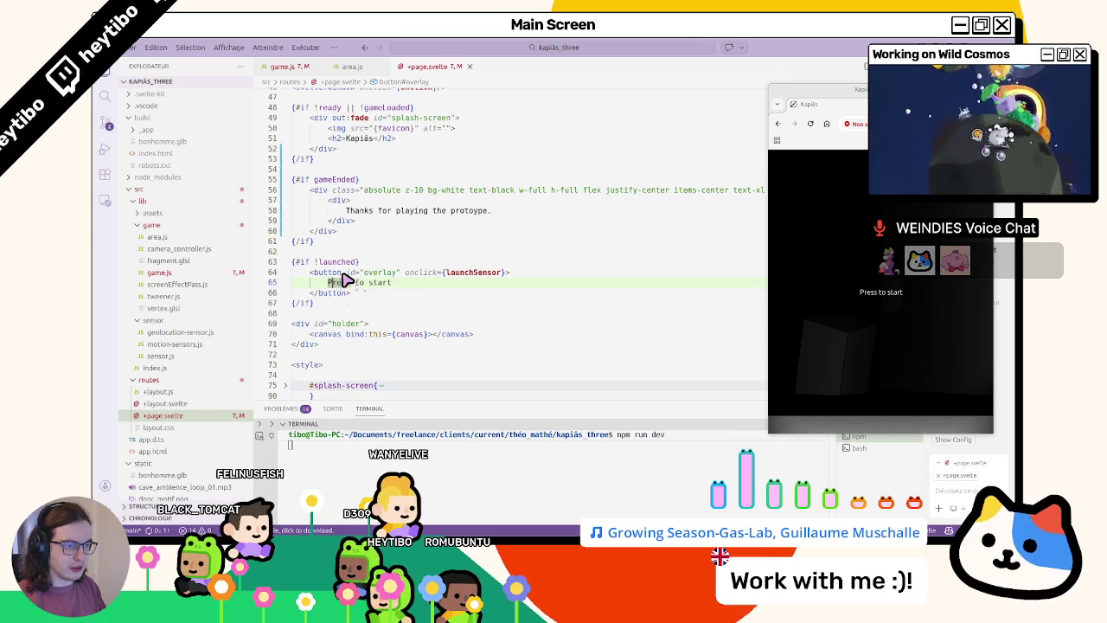
key(ctrl+z)
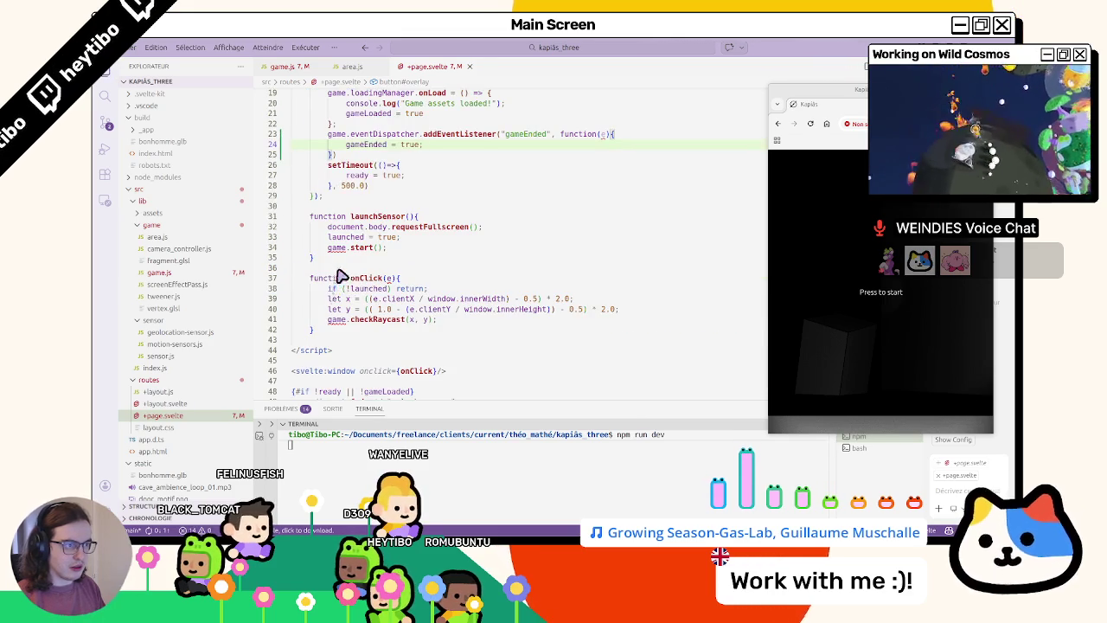
scroll(344, 273, down, 5)
scroll(355, 265, down, 3)
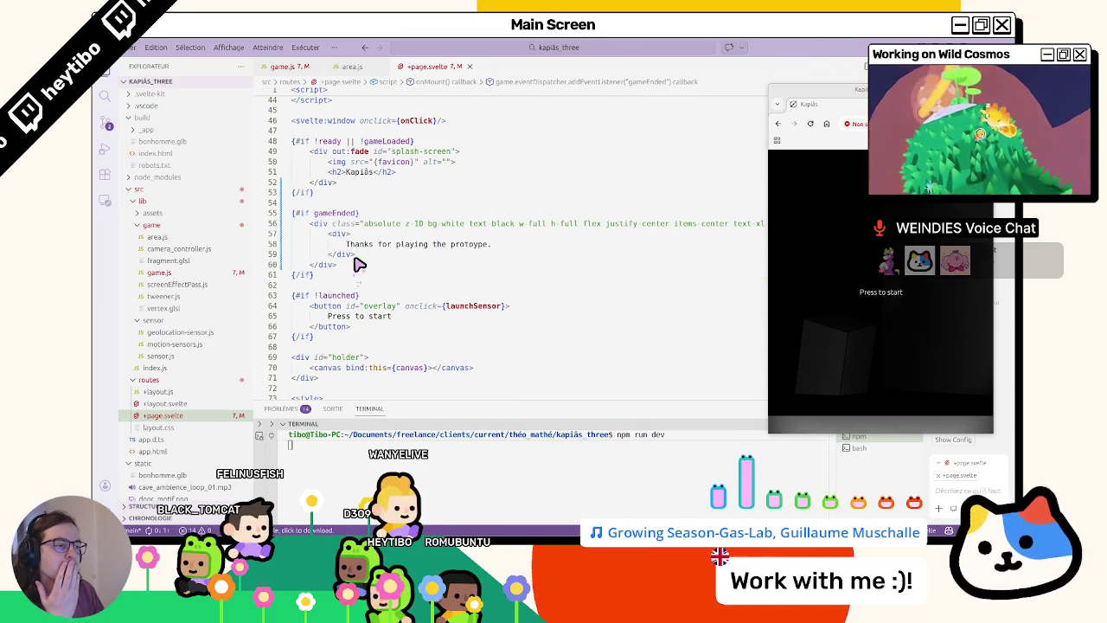
scroll(334, 234, up, 3)
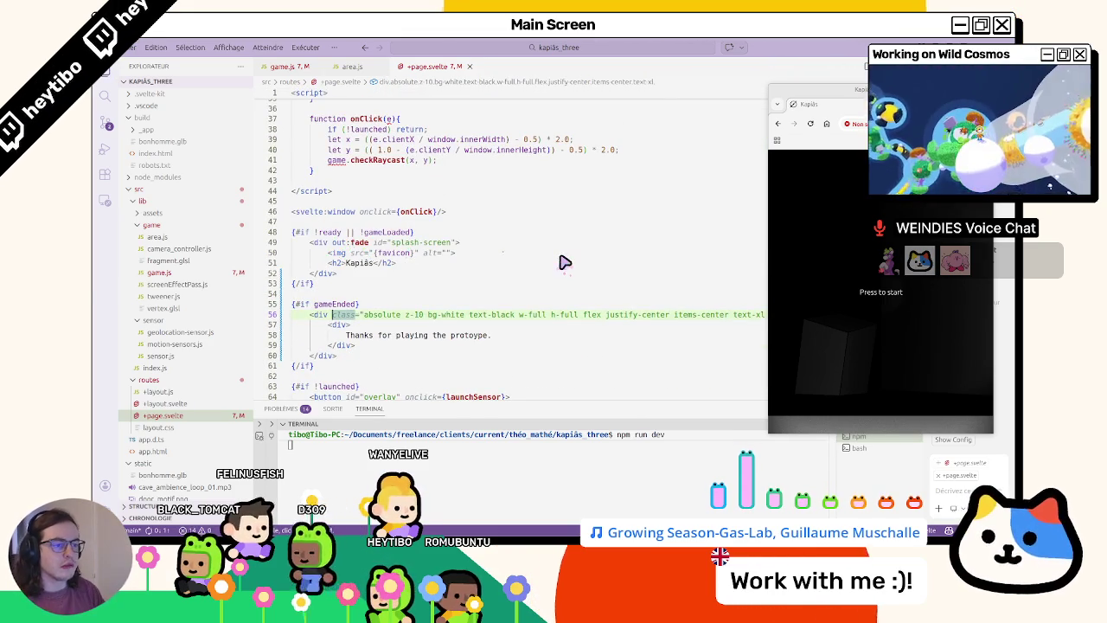
- Add in:fade to line 56's gameEnded overlay div and replay the game to its end screen
text(in:)
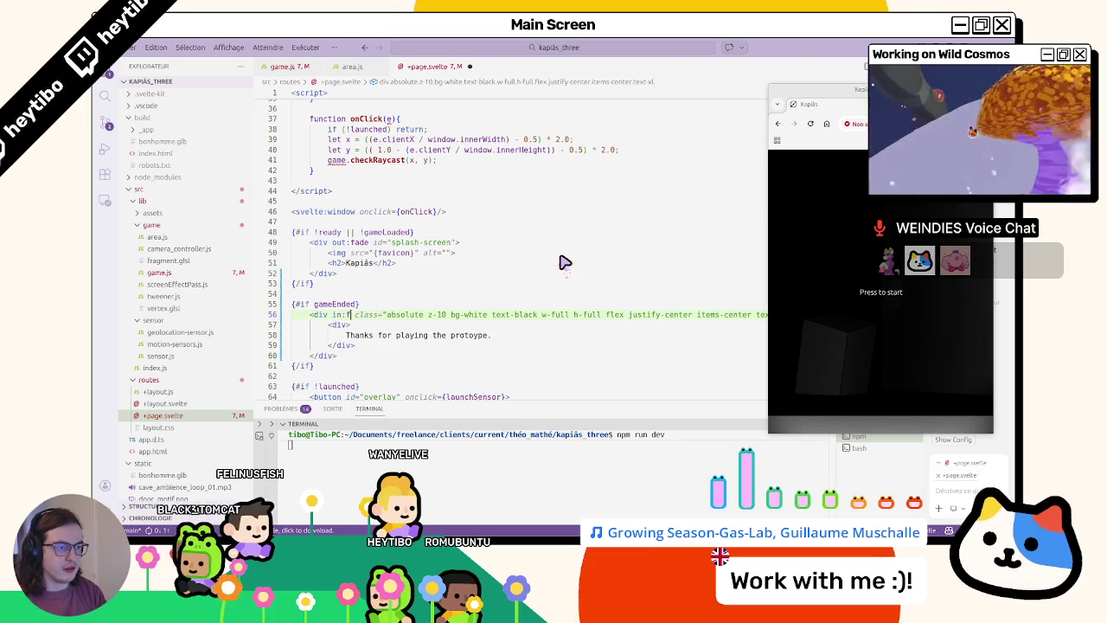
text(fade)
key(Escape)
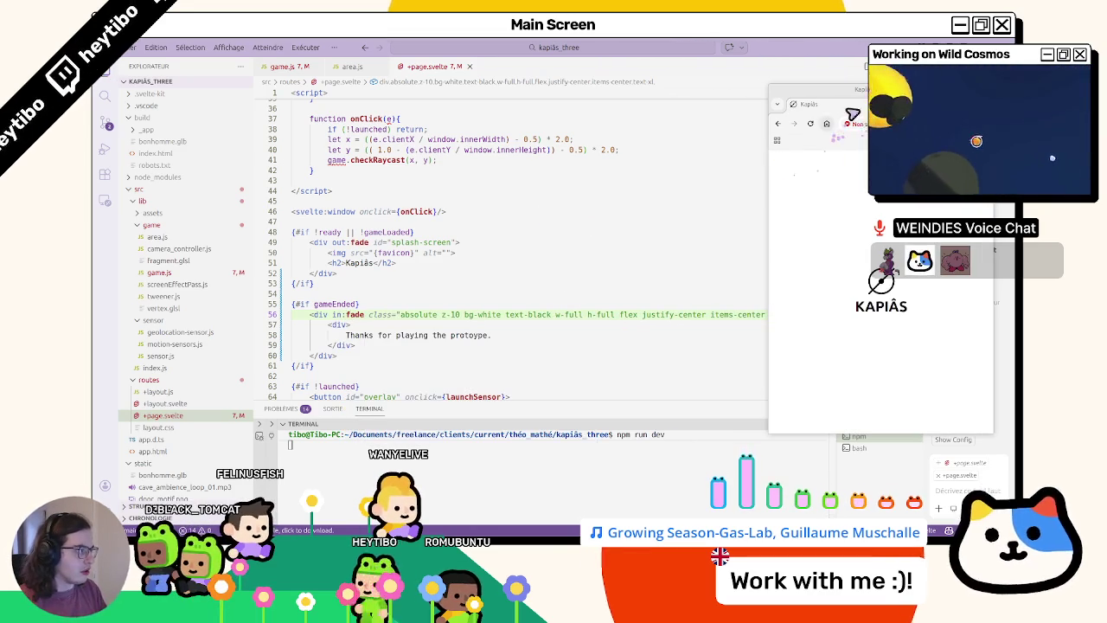
click(848, 210)
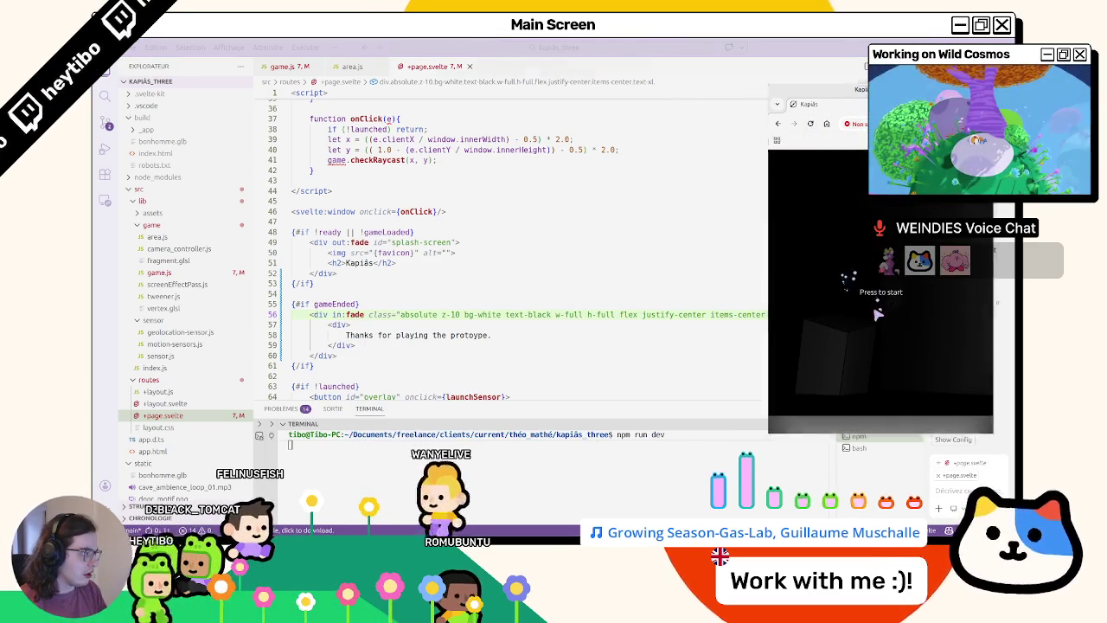
click(904, 320)
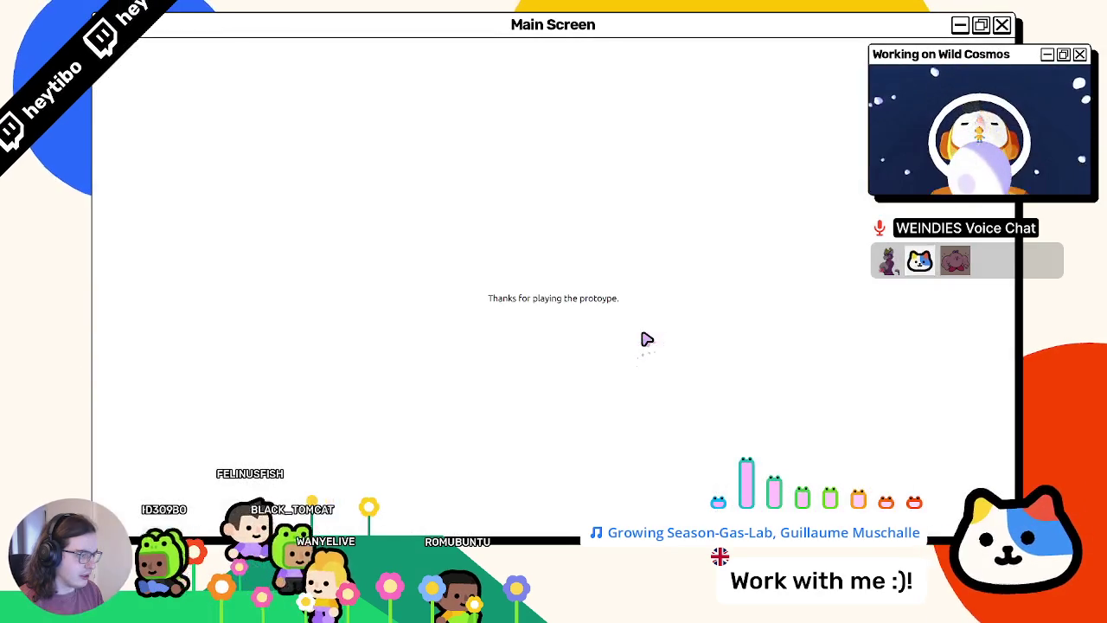
key(Escape)
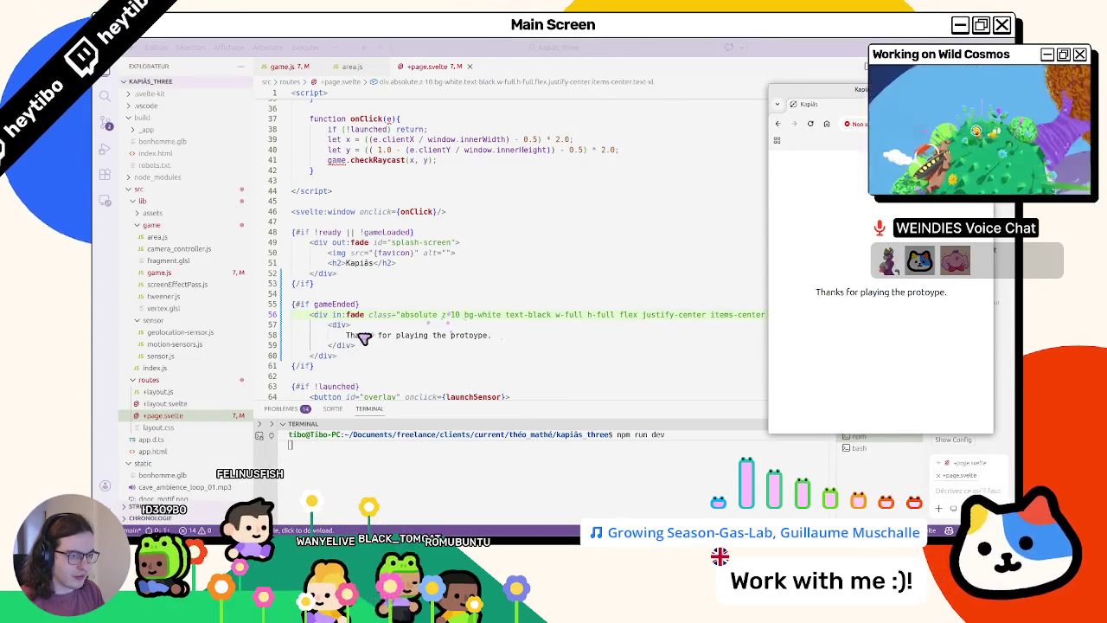
- Give line 57's inner div in:fade={{delay: 200.0}} and save +page.svelte
click(351, 325)
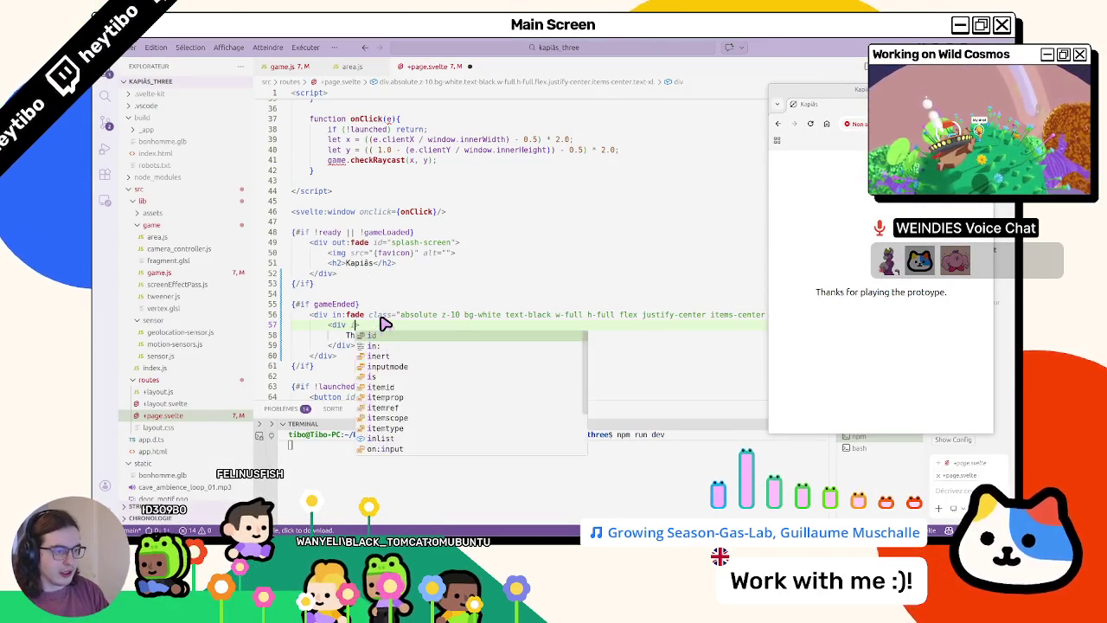
text(in:fade)
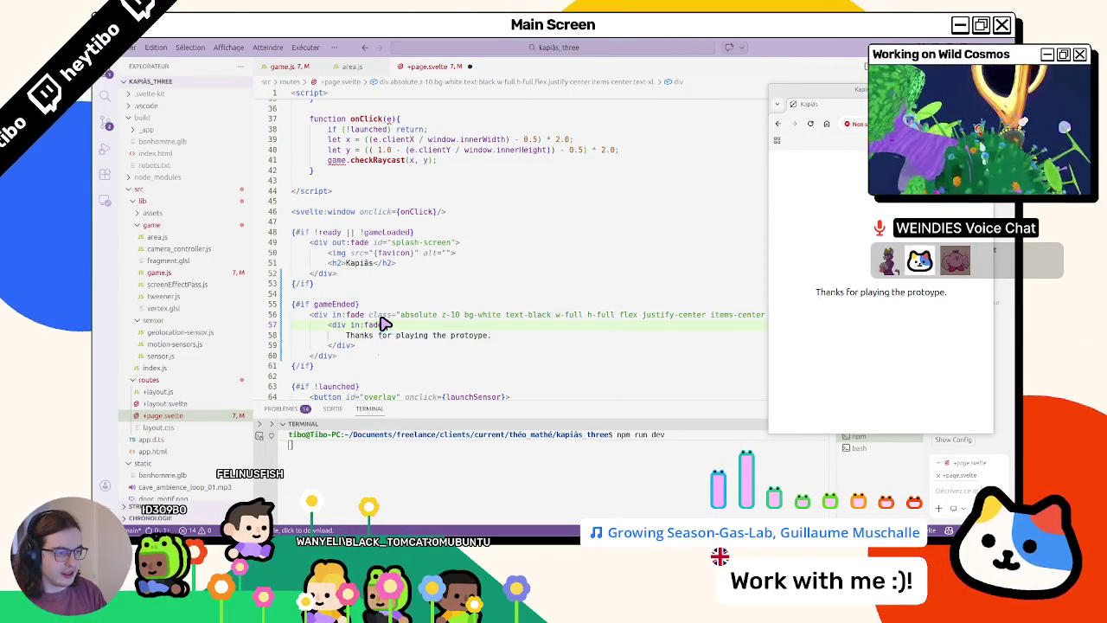
text(={{delay)
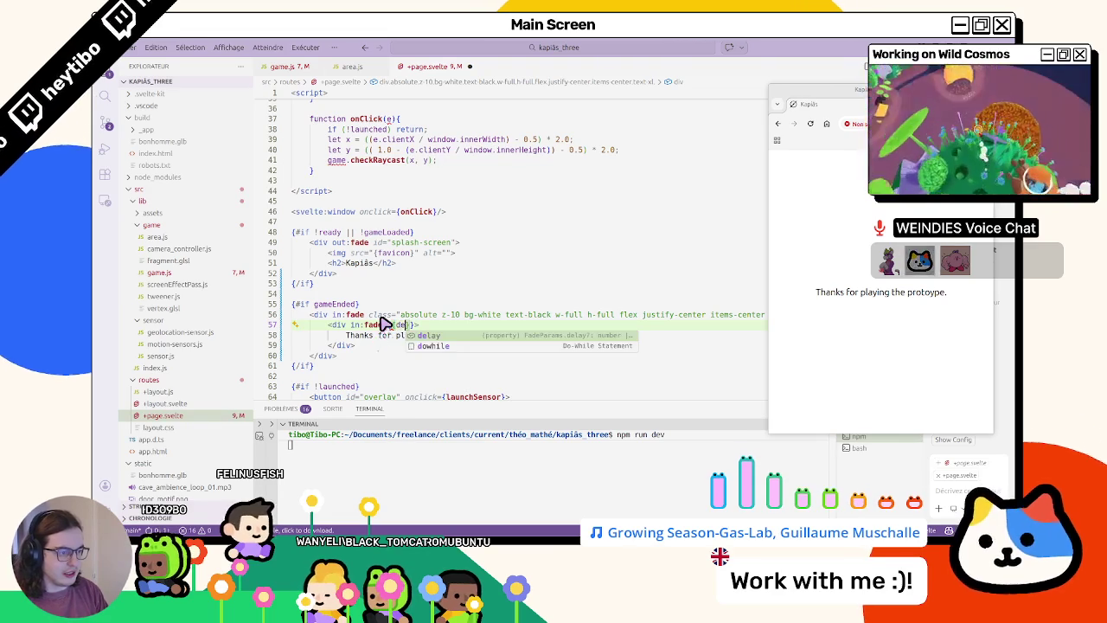
text(: 200)
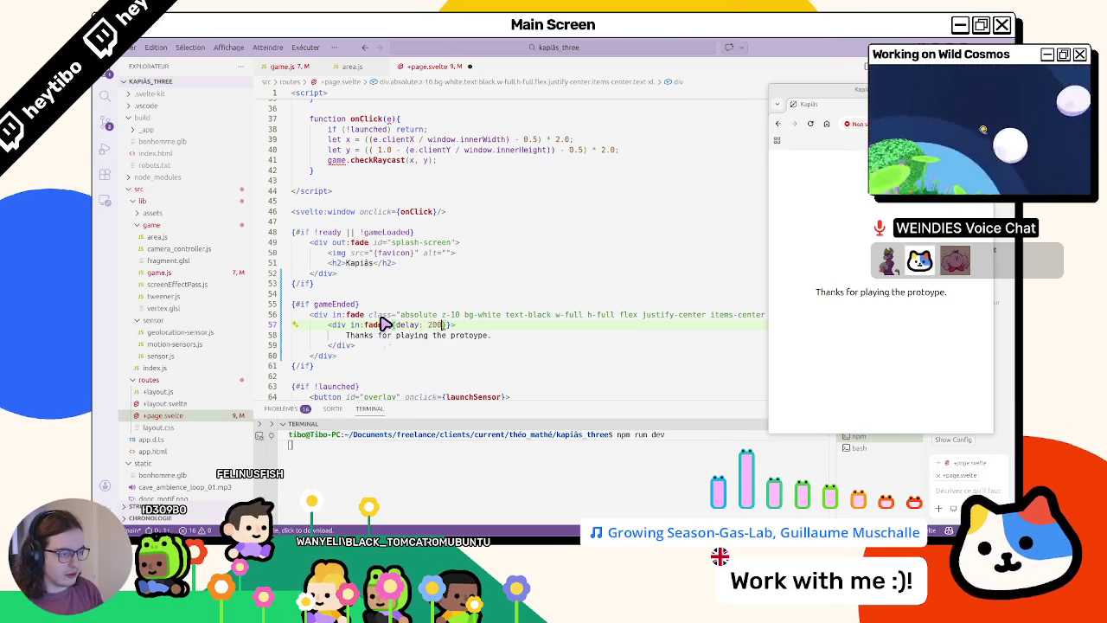
text(.0)
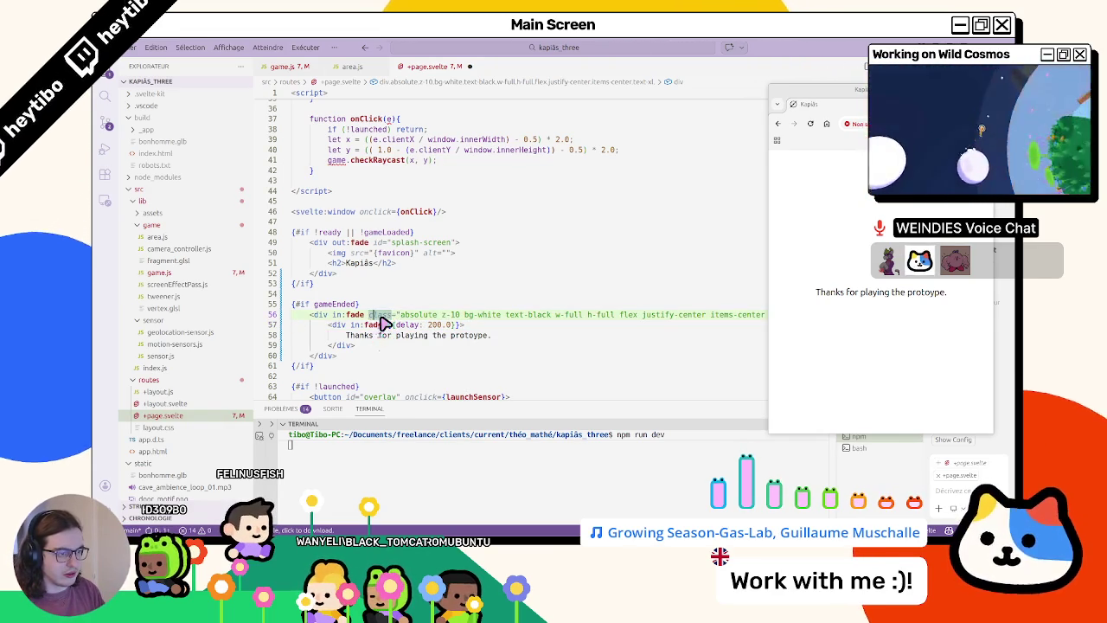
click(379, 318)
key(ctrl+s)
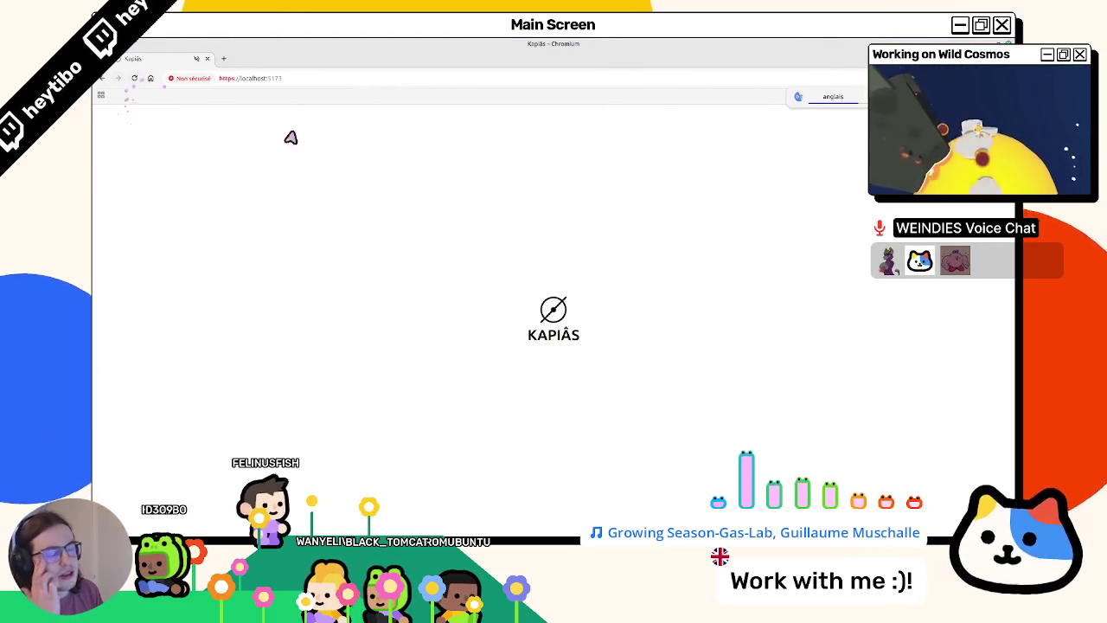
- Play the reloaded game to the Thanks for playing screen, then select line 57's delay value
click(415, 228)
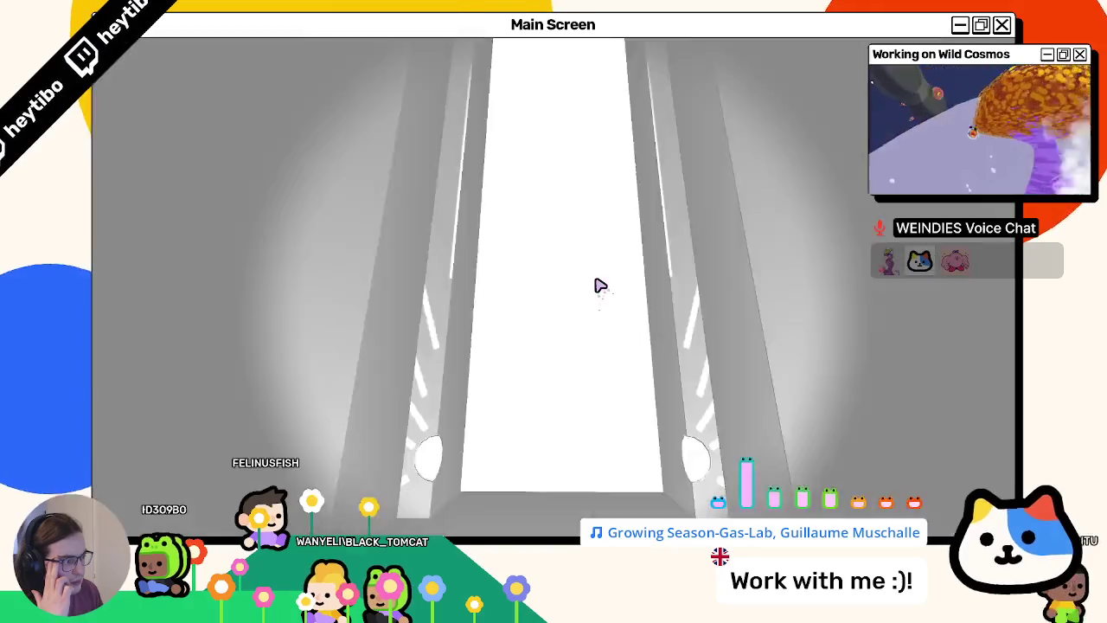
key(Escape)
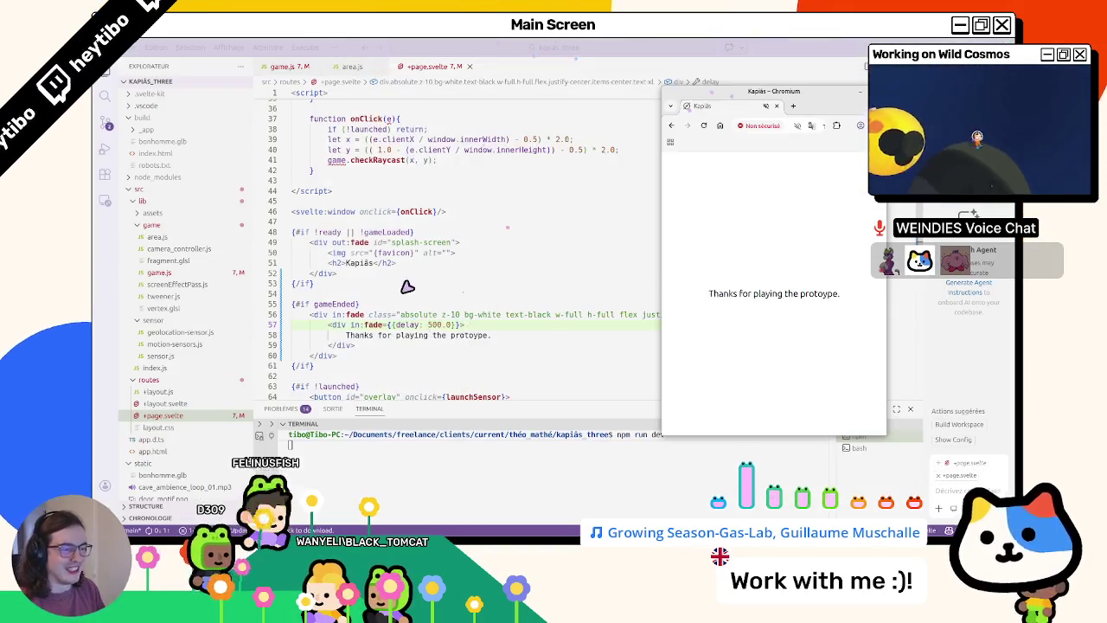
double_click(434, 324)
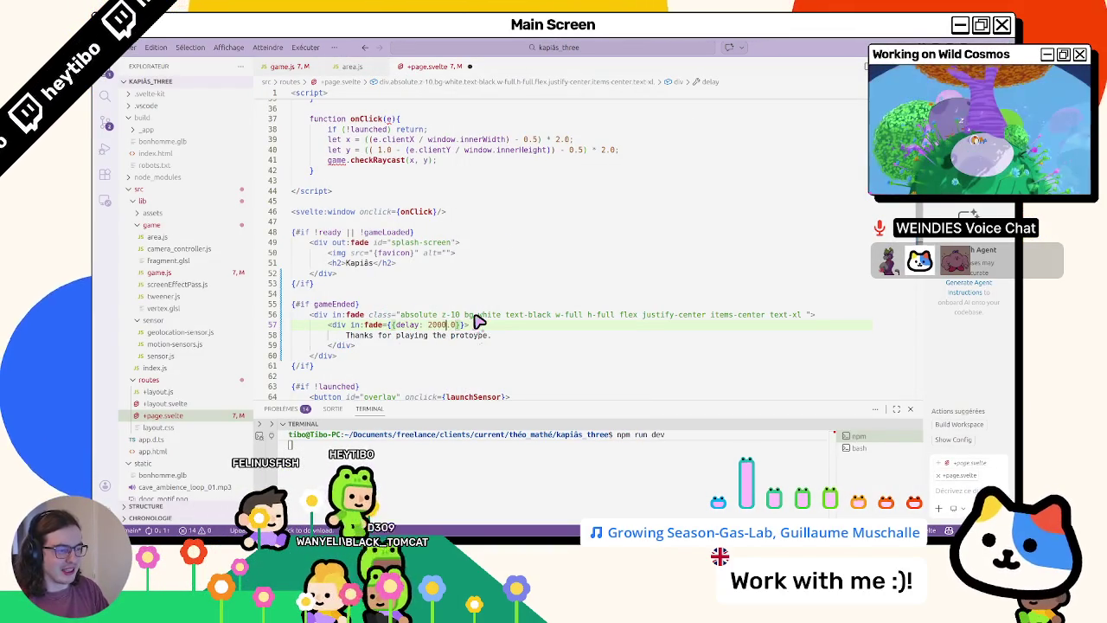
- Give line 56's in:fade a 2000.0 duration, then reload and maximize the Chromium game
key(Up)
text(=)
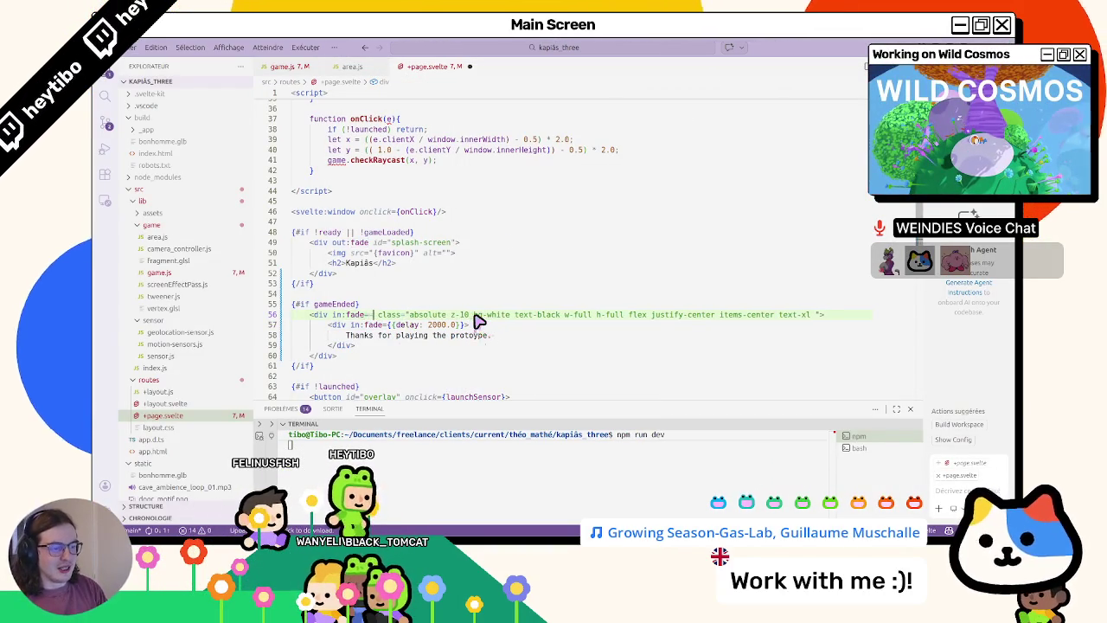
text({{duration: )
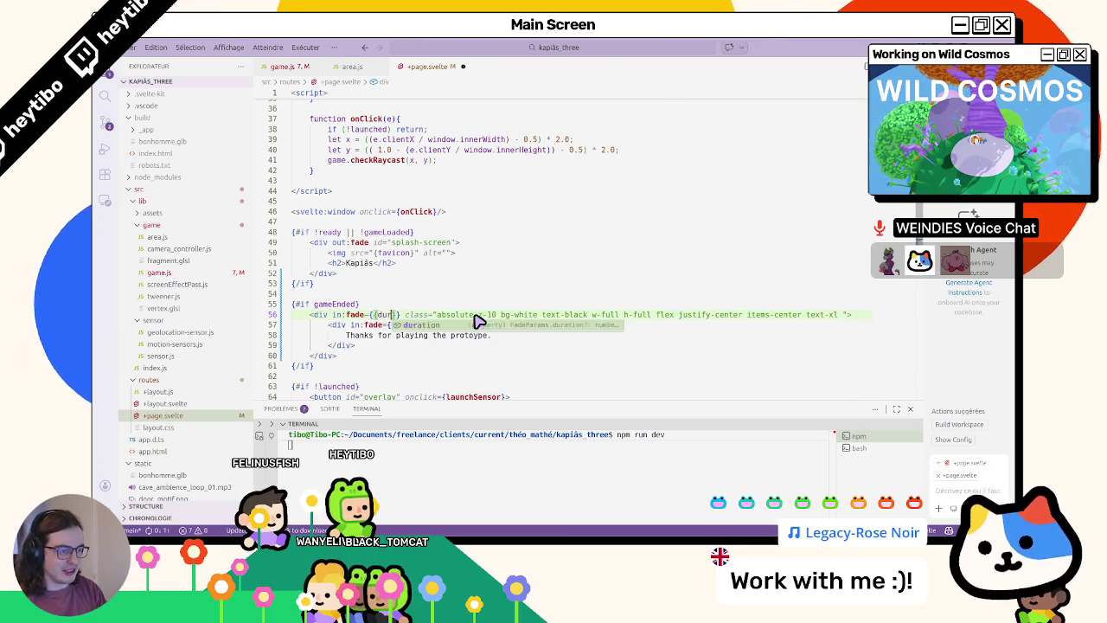
text(2000.0)
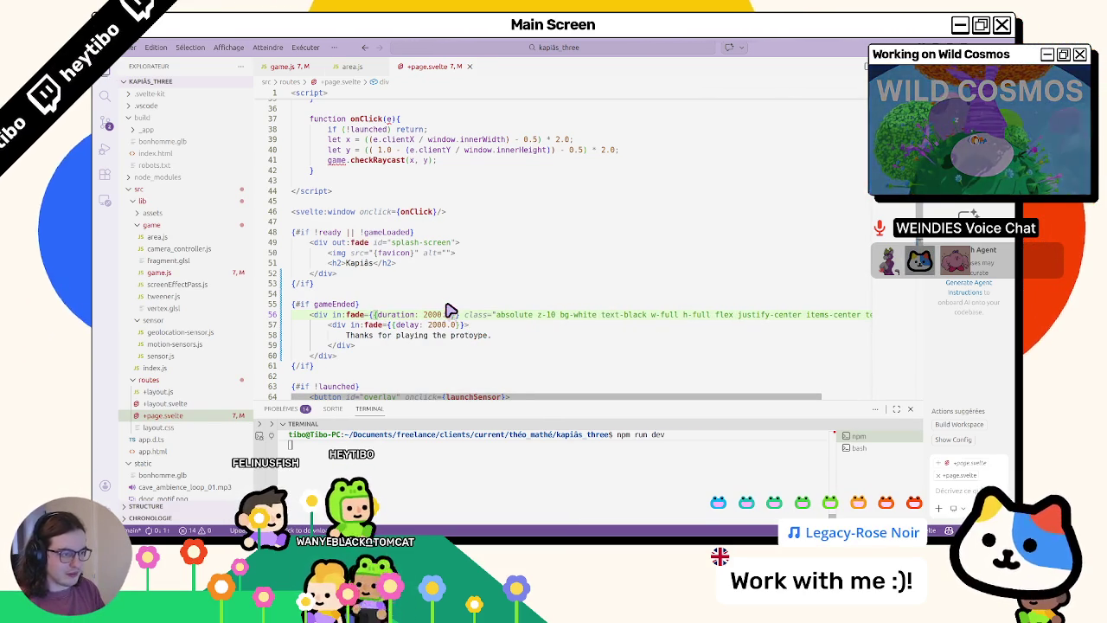
key(alt+Tab)
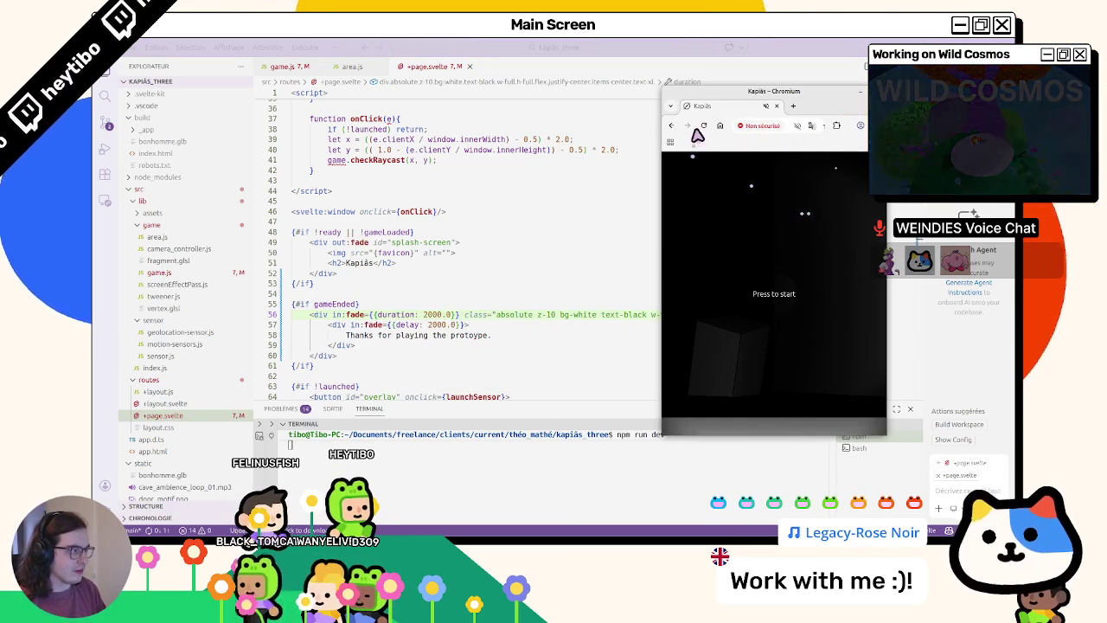
key(ctrl+r)
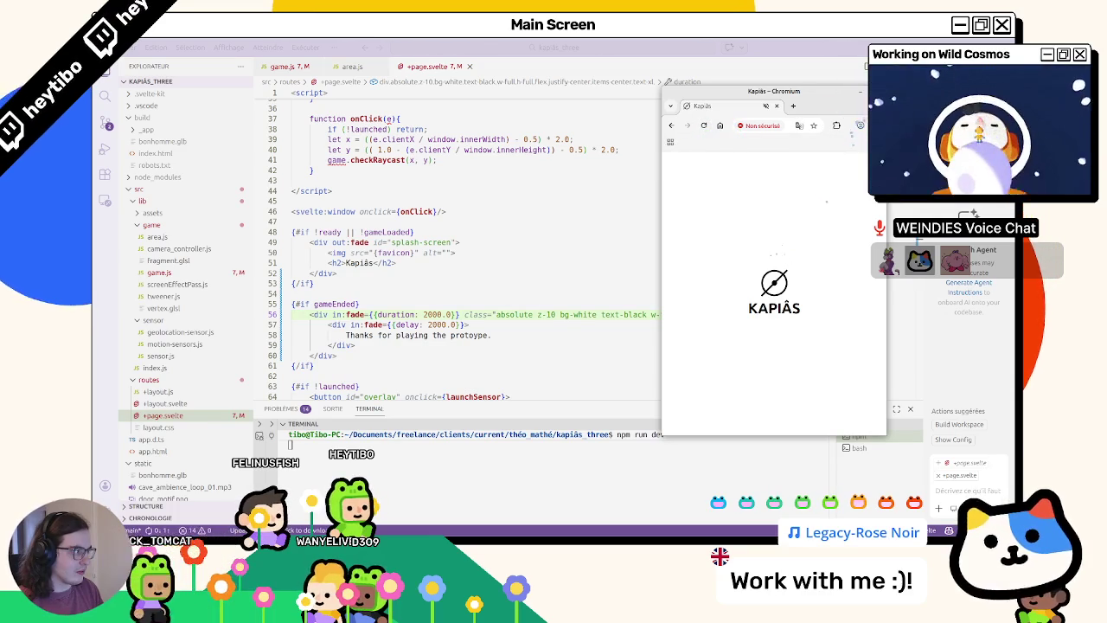
middle_click(707, 110)
key(super+Up)
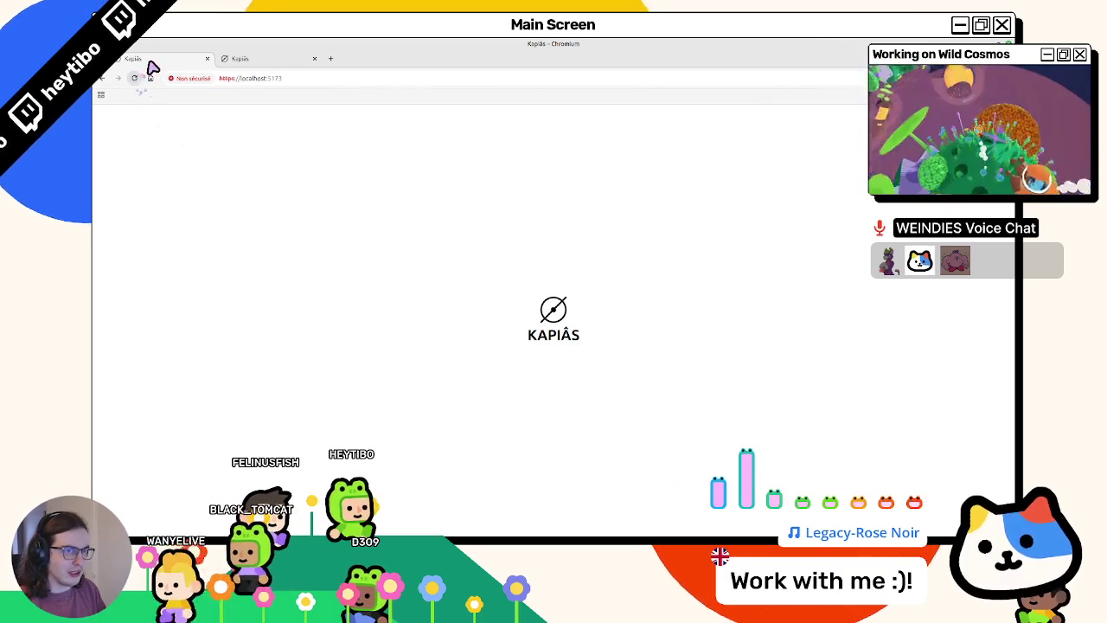
- Open DevTools and play the game fullscreen until the slow-fading Thanks for playing screen
key(F12)
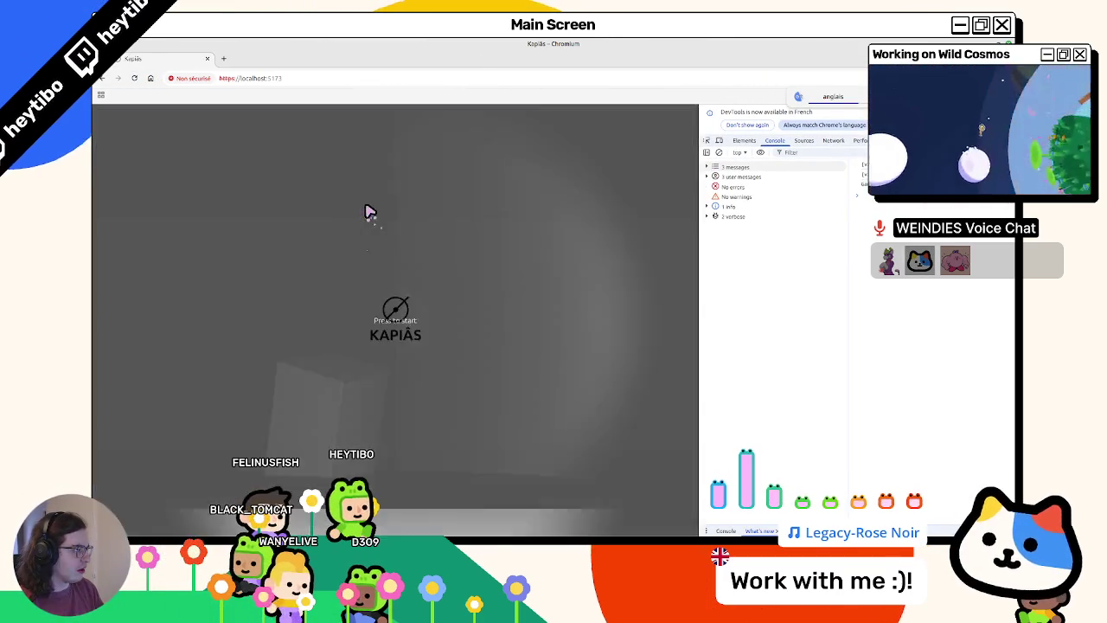
key(space)
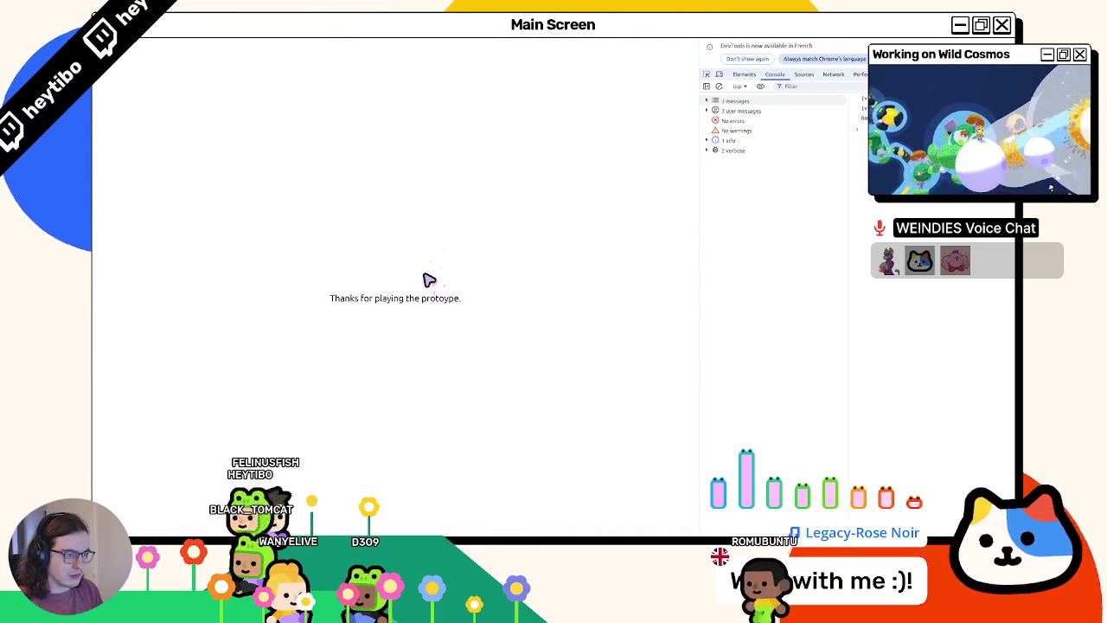
key(F11)
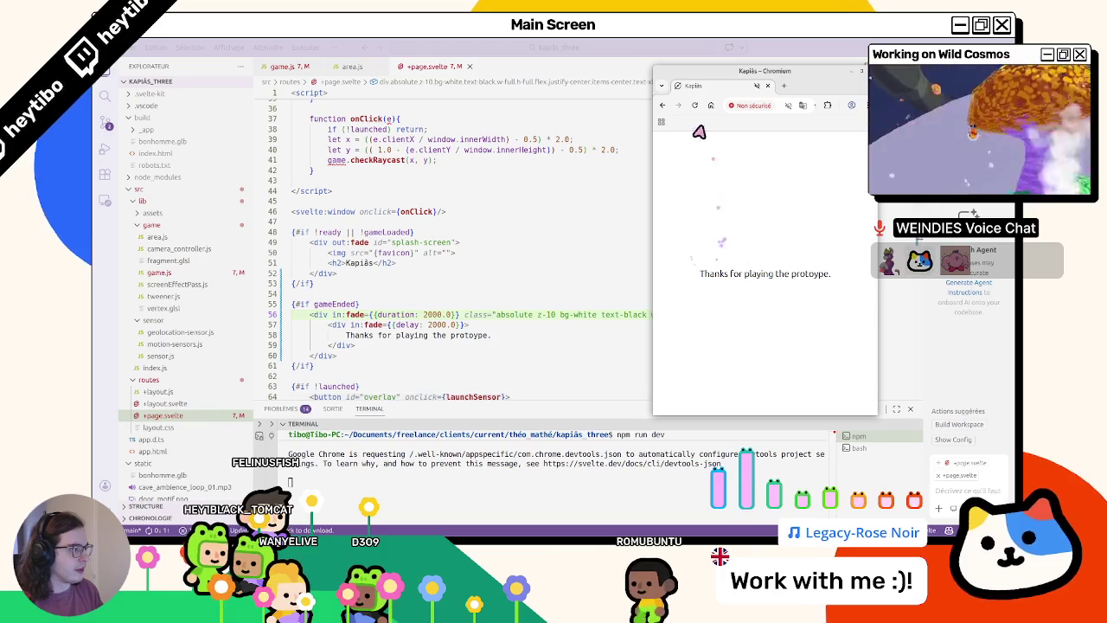
- Select the end-screen thank-you text and its class list in the code, then refresh the game page
triple_click(731, 275)
scroll(363, 281, down, 3)
click(497, 223)
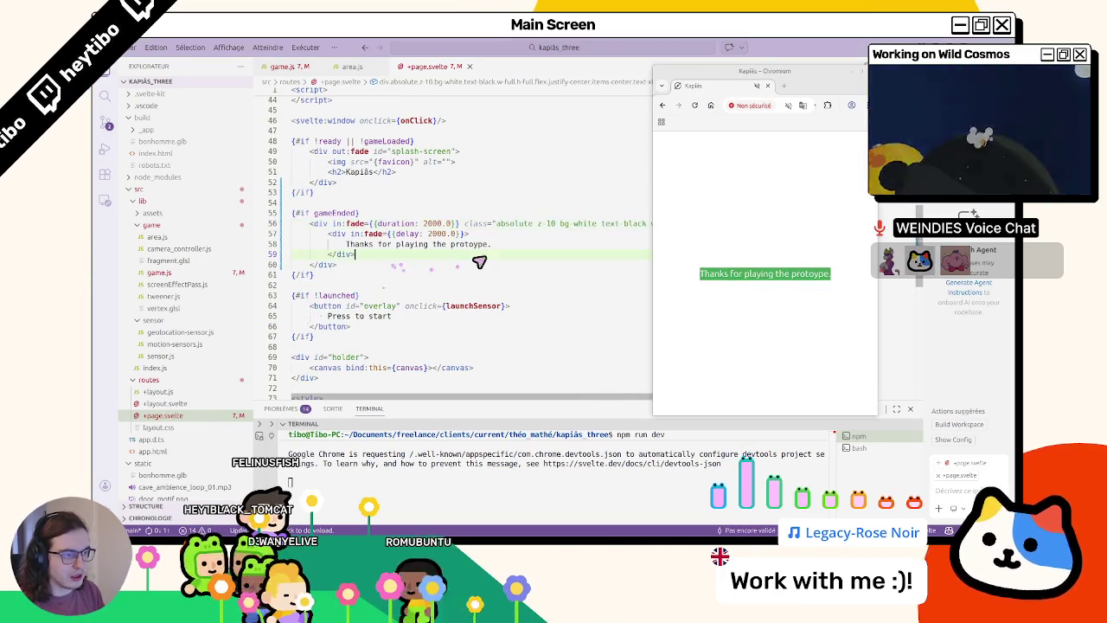
key(shift+End)
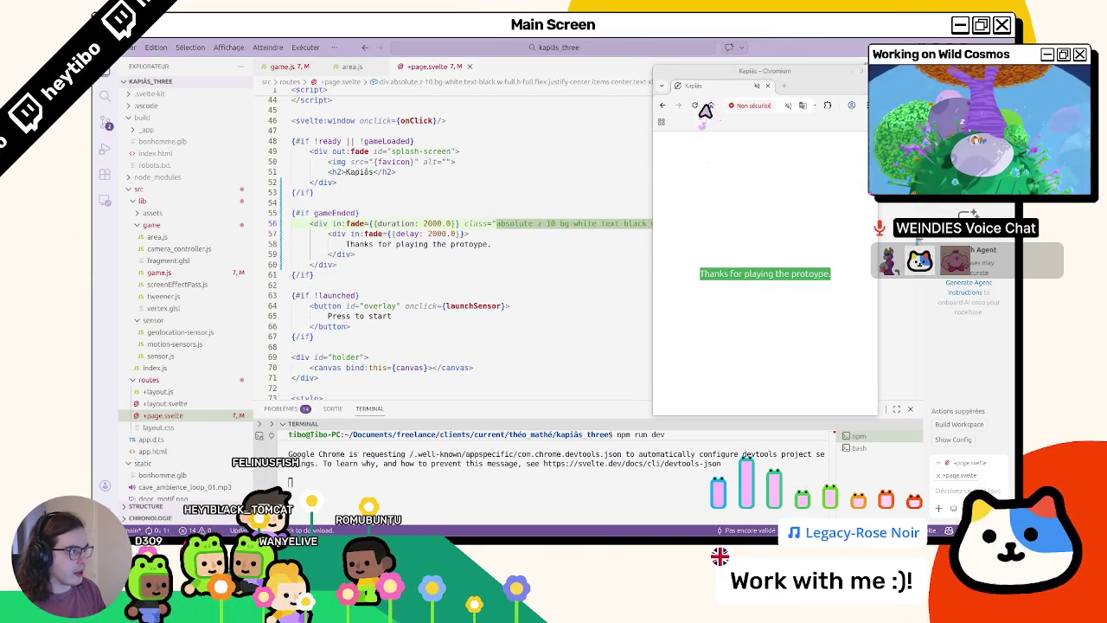
click(694, 104)
key(F12)
- Stage all changes, commit them as 'add: end state', clear the terminal and run git status
click(858, 447)
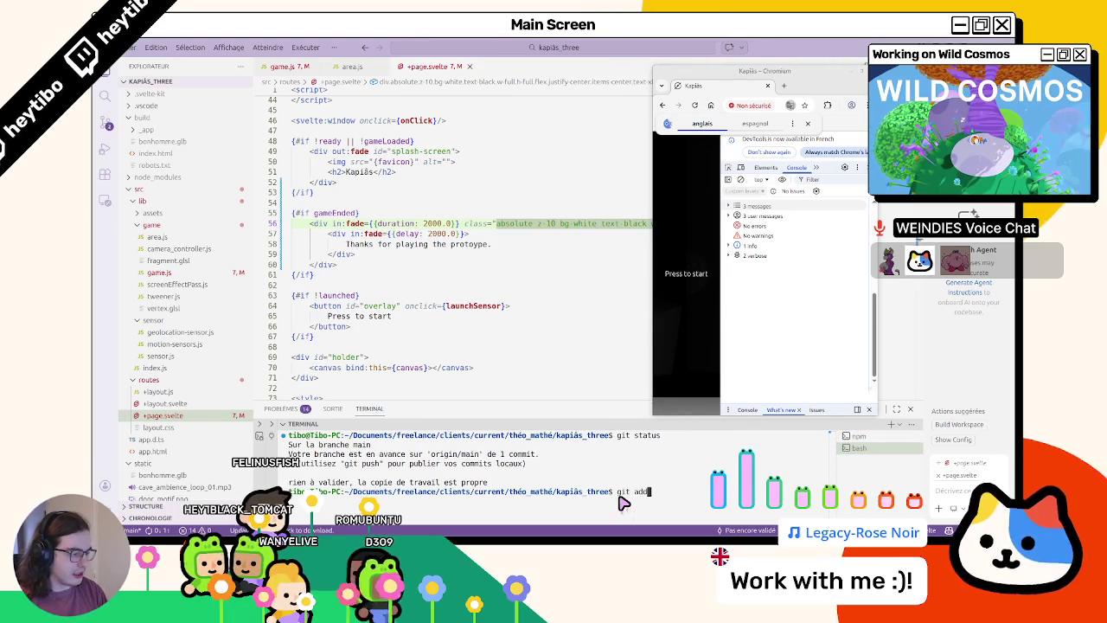
text(.)
key(Return)
key(Return)
text(git commit -m "add: end stat)
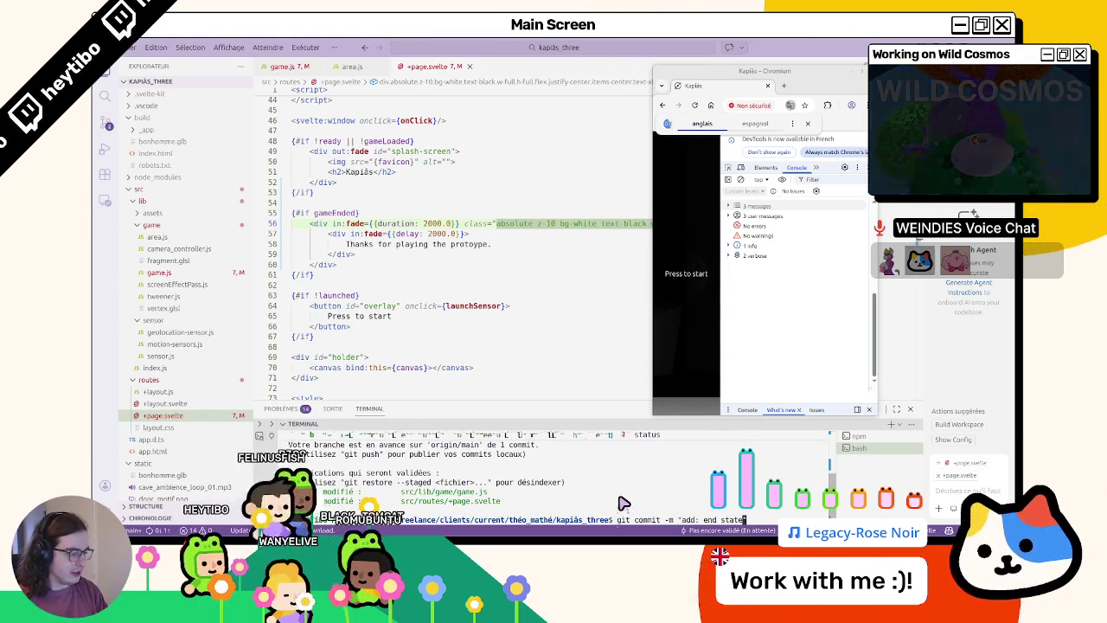
text(e")
key(Return)
text(cle)
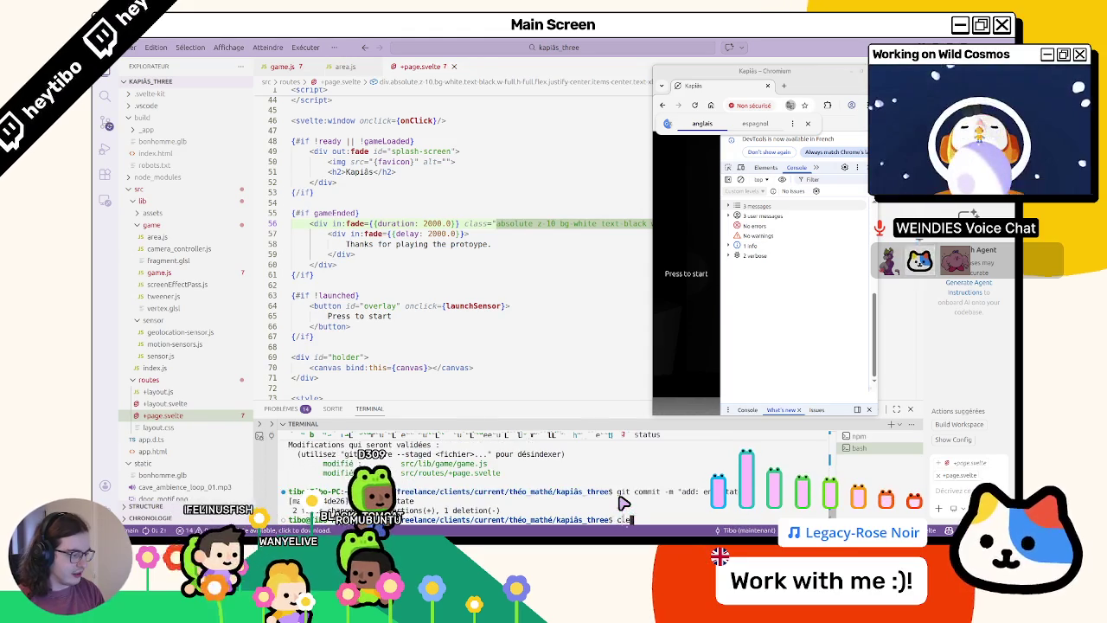
key(ctrl+l)
text(git status)
key(Return)
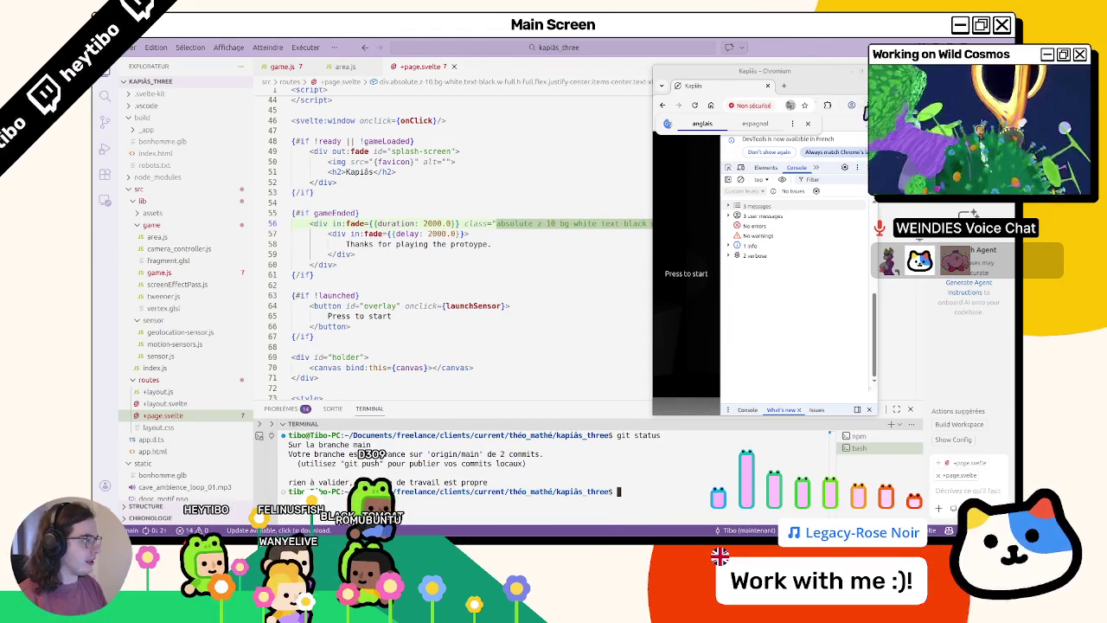
click(780, 87)
- Clear the npm terminal session and restart the Vite dev server with npm run dev
middle_click(773, 90)
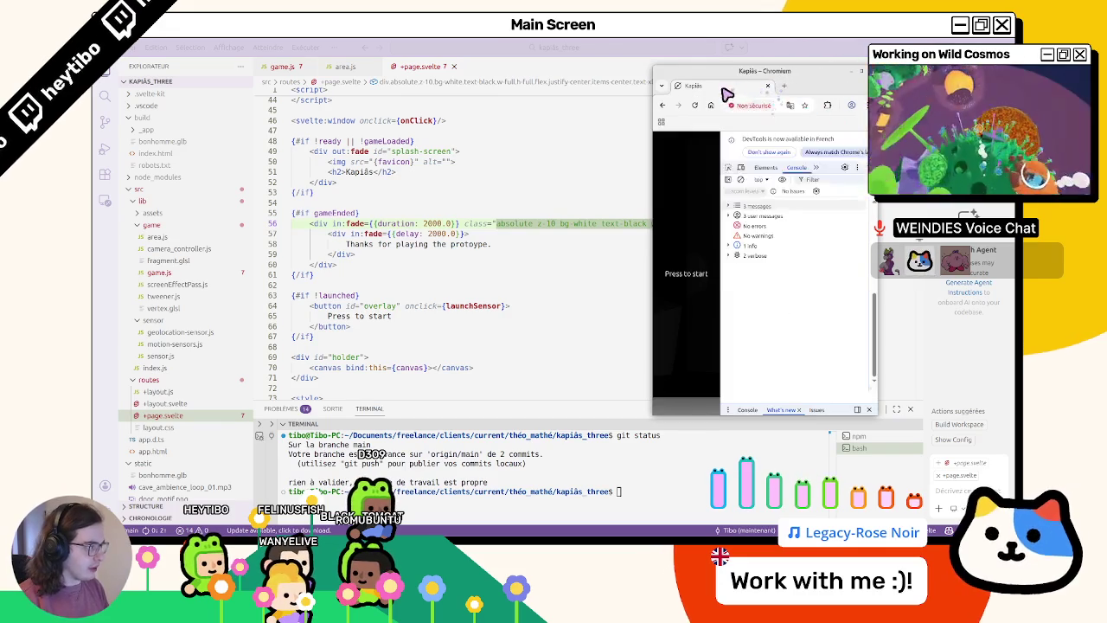
click(467, 199)
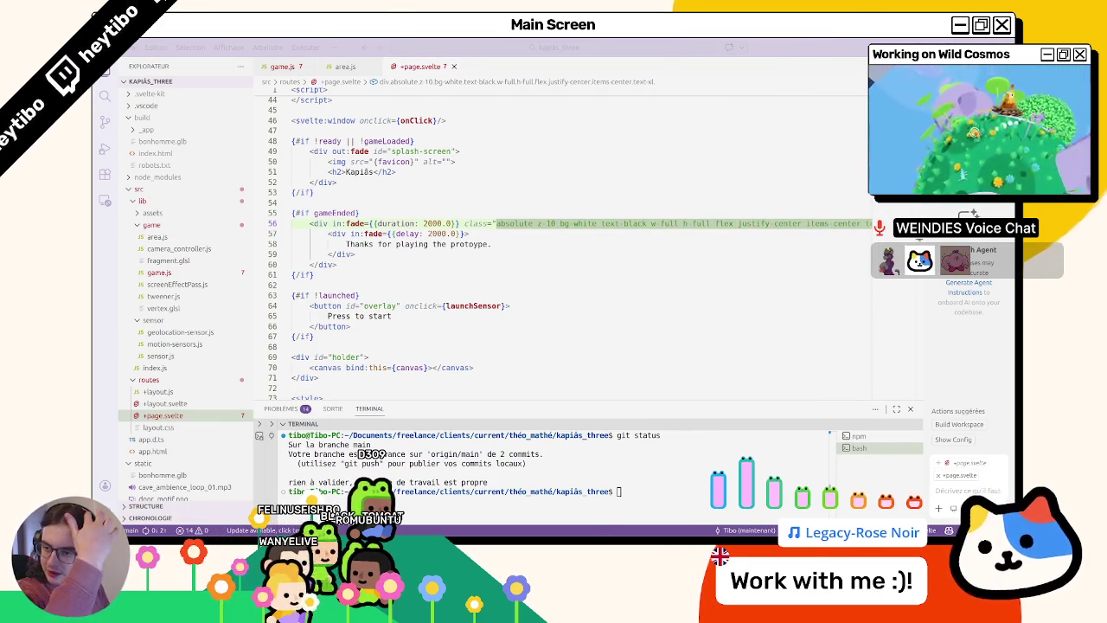
click(856, 435)
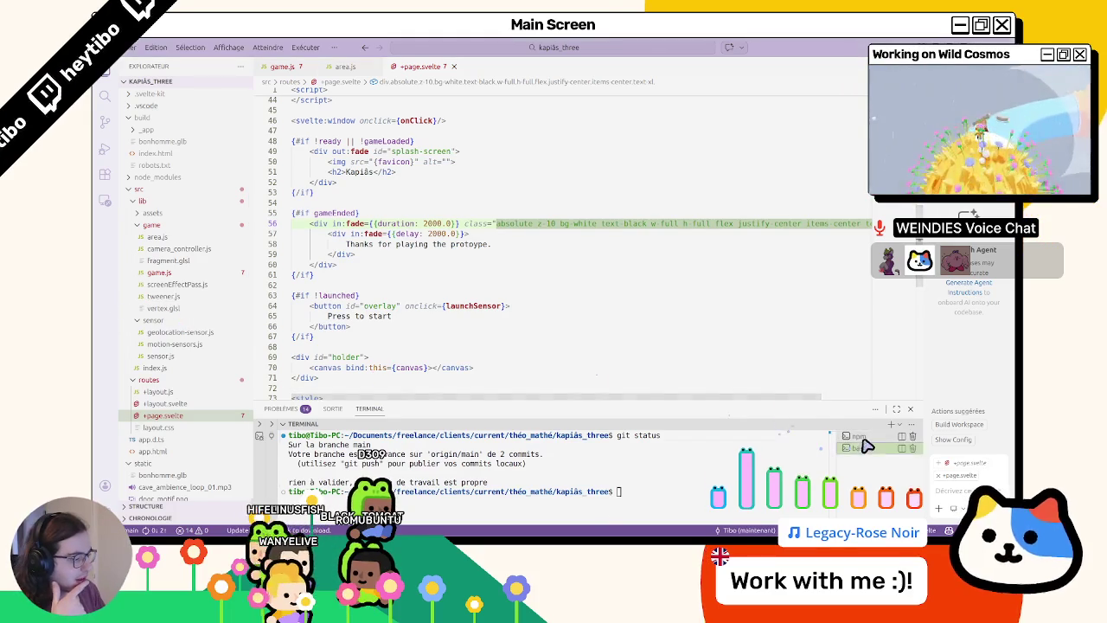
click(860, 447)
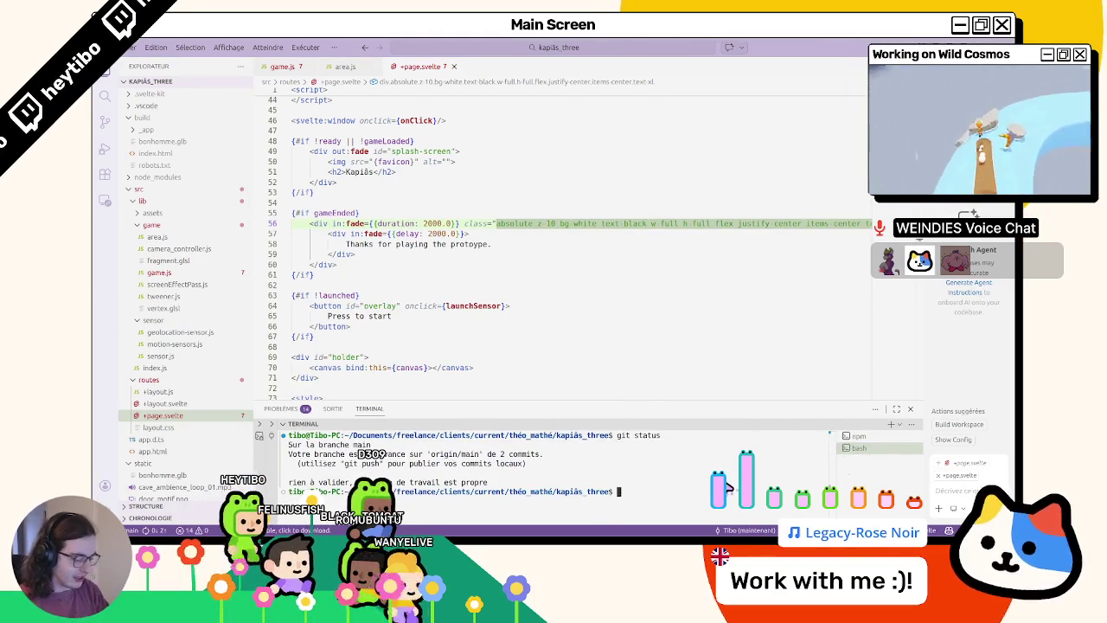
text(le)
click(855, 436)
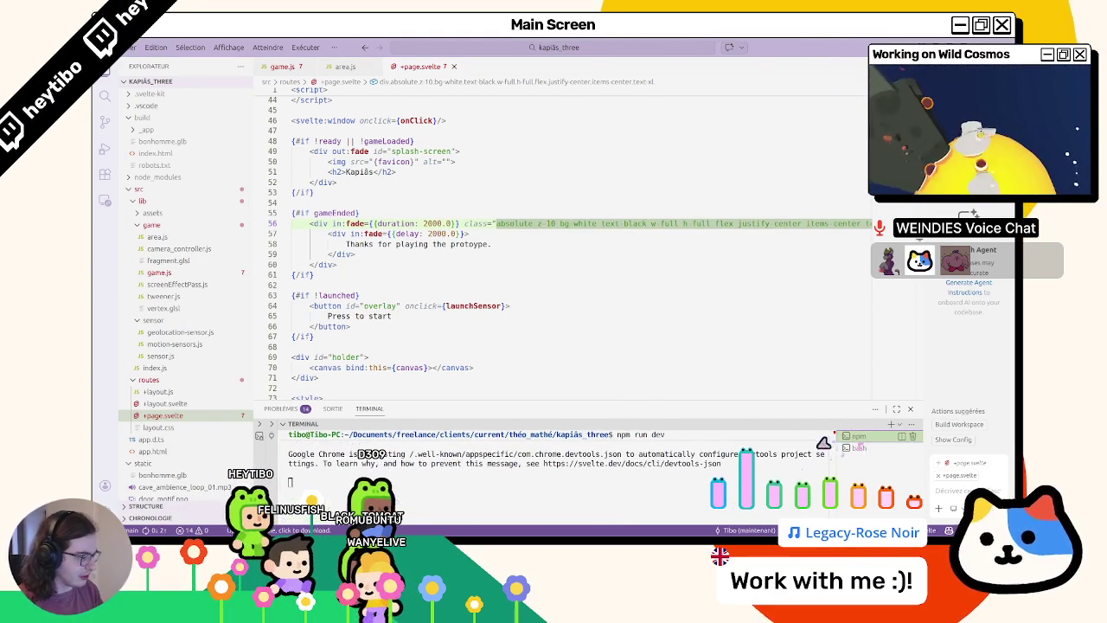
text(clear)
key(Return)
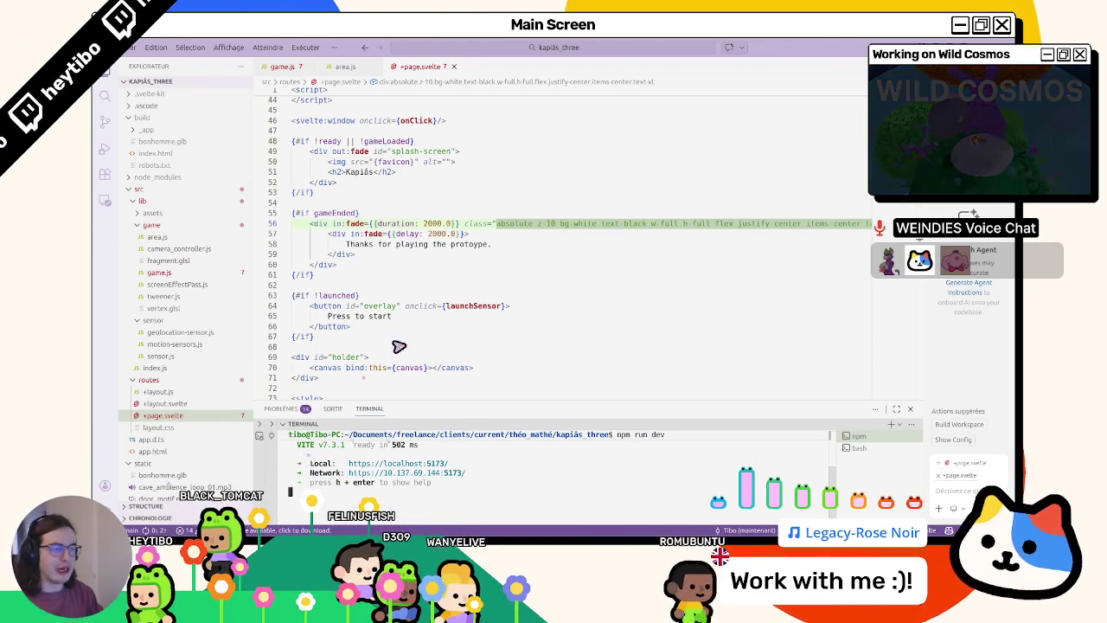
- Cycle through the open game.js and +page.svelte files
click(280, 68)
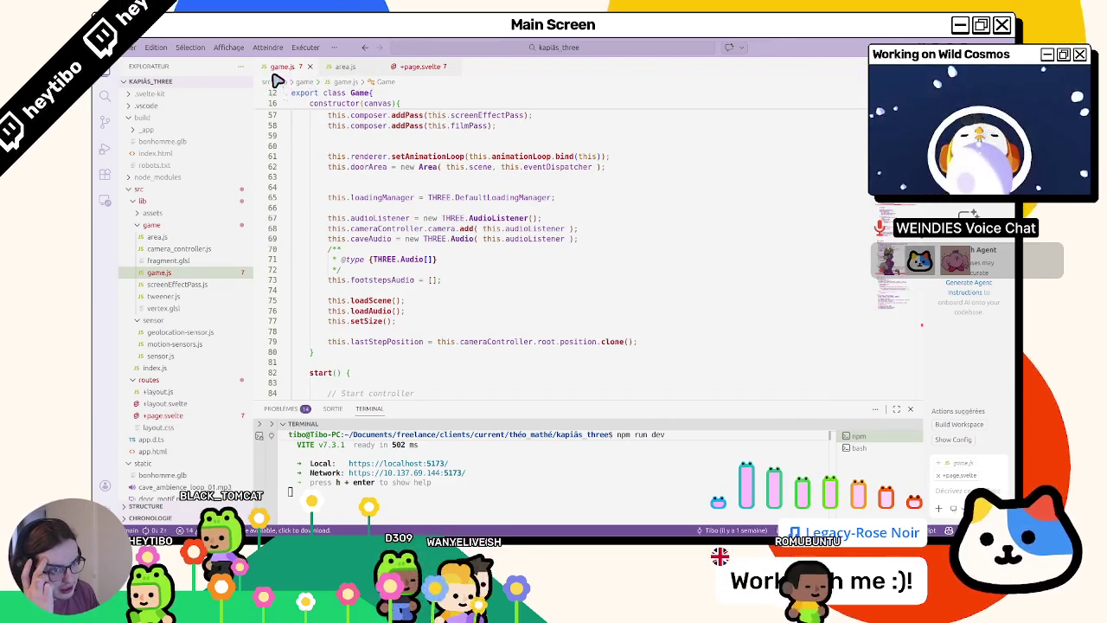
key(ctrl+Page_Down)
key(ctrl+Page_Down)
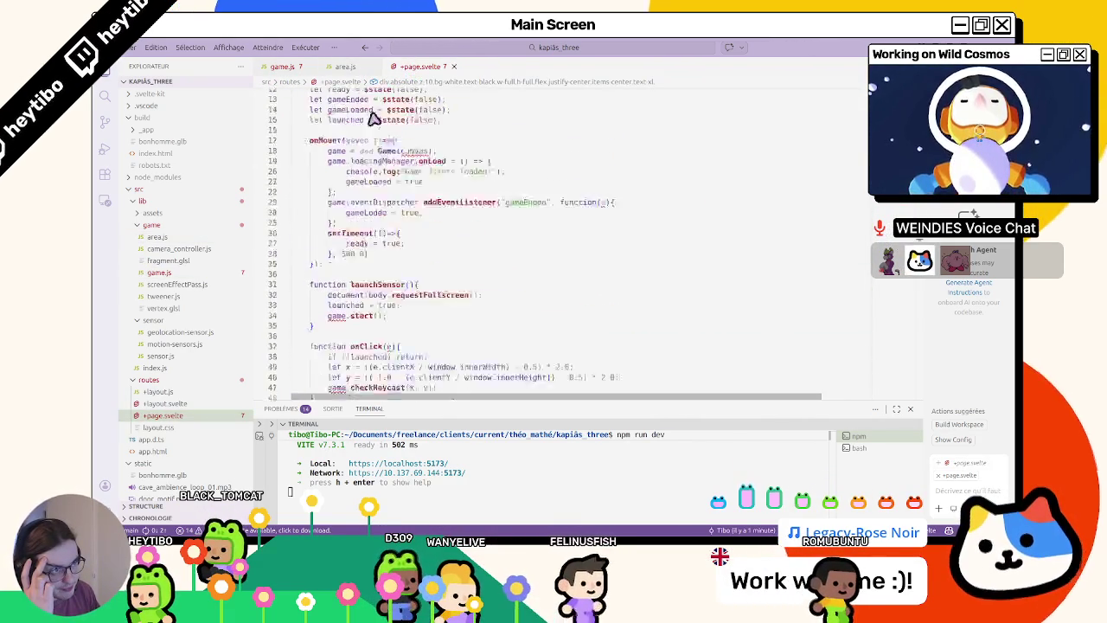
key(ctrl+Page_Up)
key(ctrl+Page_Up)
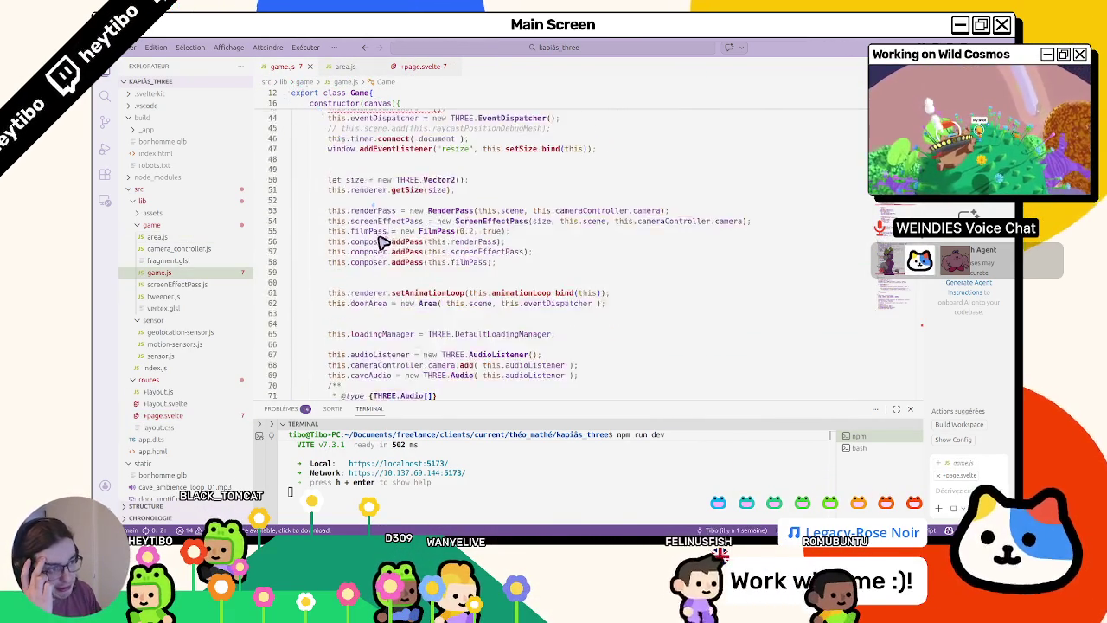
scroll(381, 243, up, 5)
- Open camera_controller.js, move the cameraRoot rotation line below position.y, and save
click(199, 249)
scroll(391, 270, up, 10)
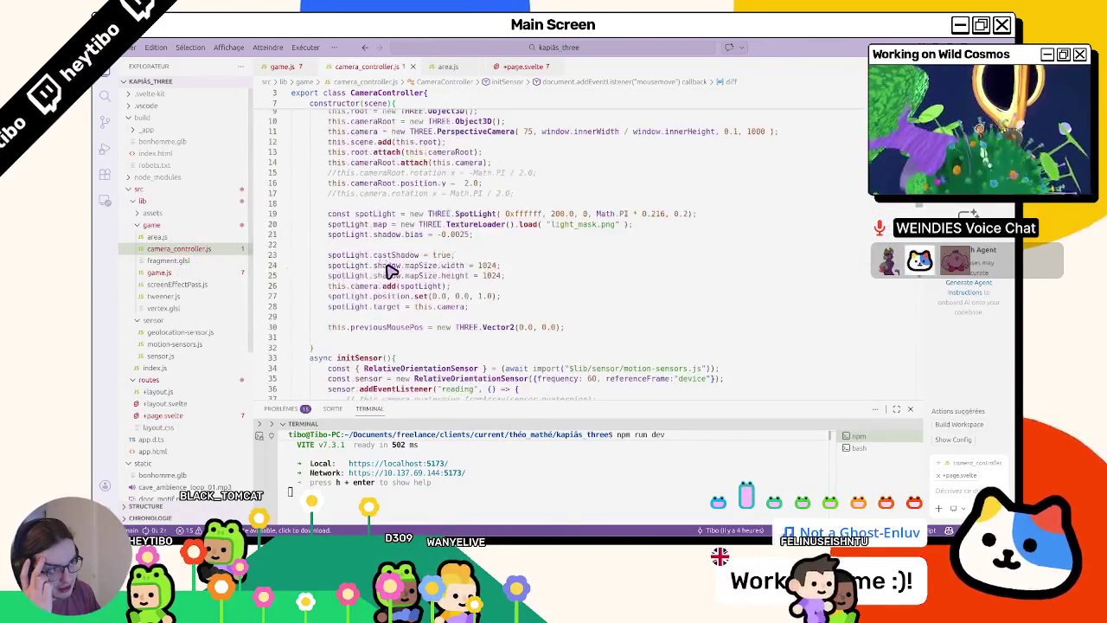
scroll(391, 271, up, 2)
click(376, 237)
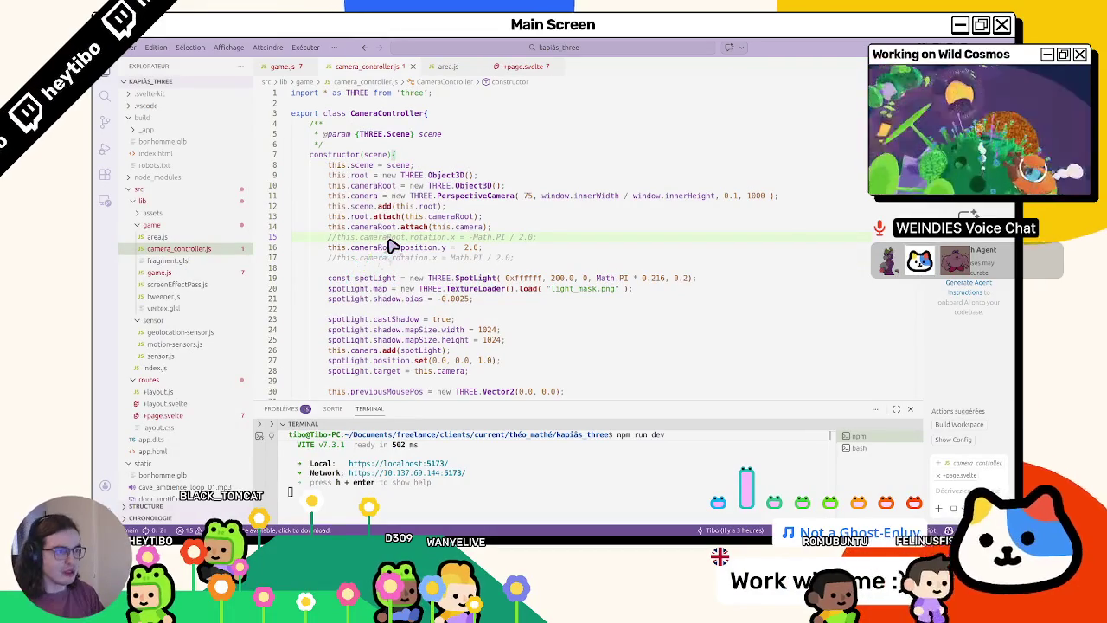
key(alt+Down)
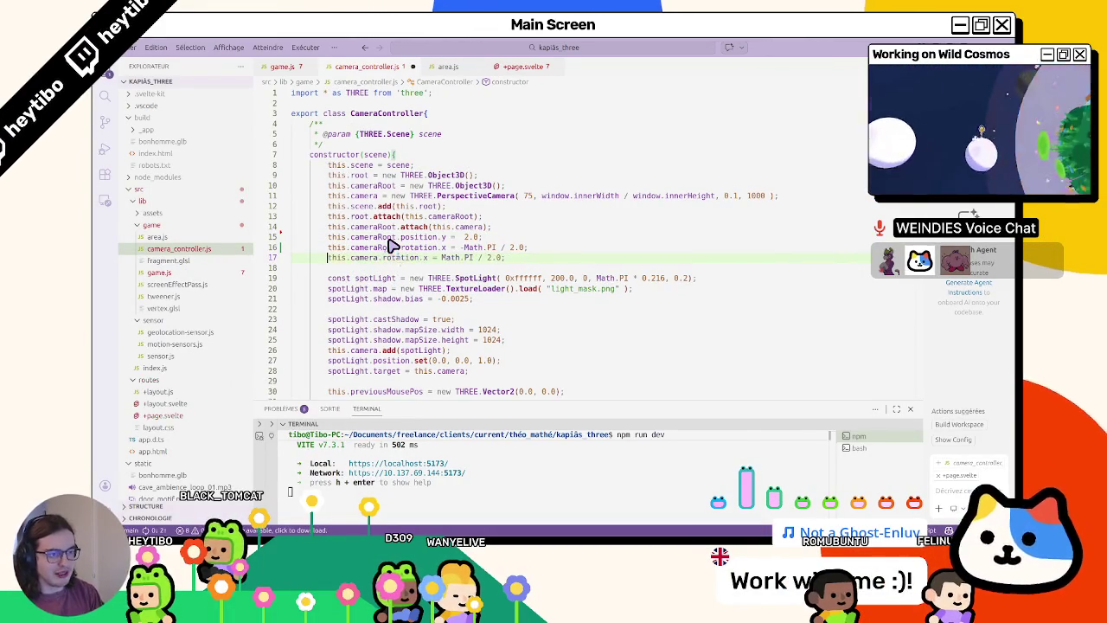
key(ctrl+s)
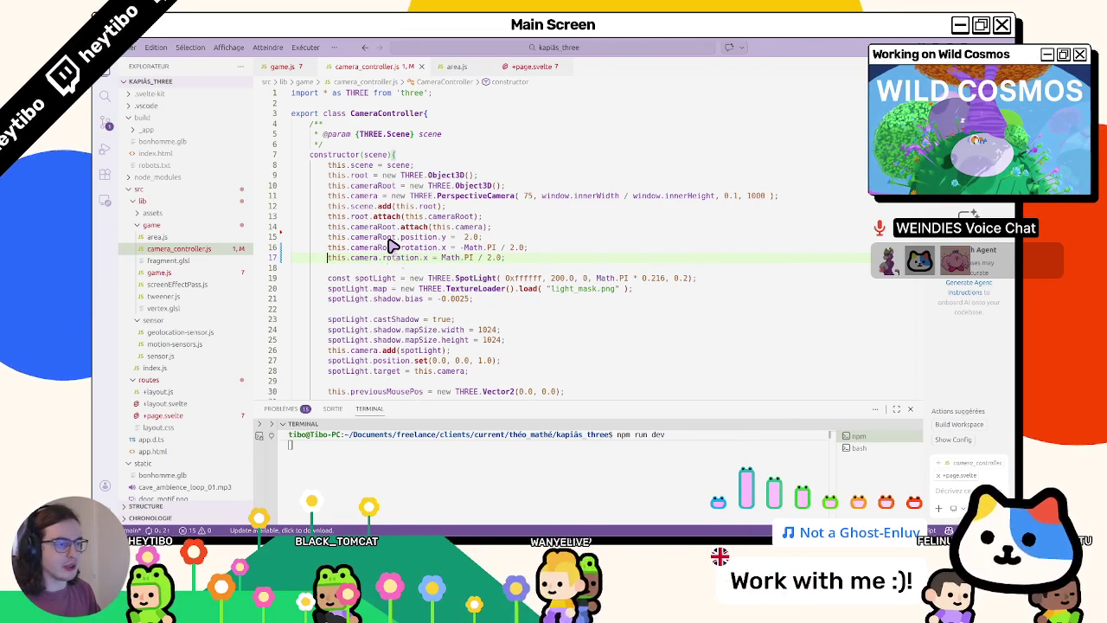
- Keep line 16's cameraRoot rotation.x active and comment out line 17's camera.rotation.x
click(330, 253)
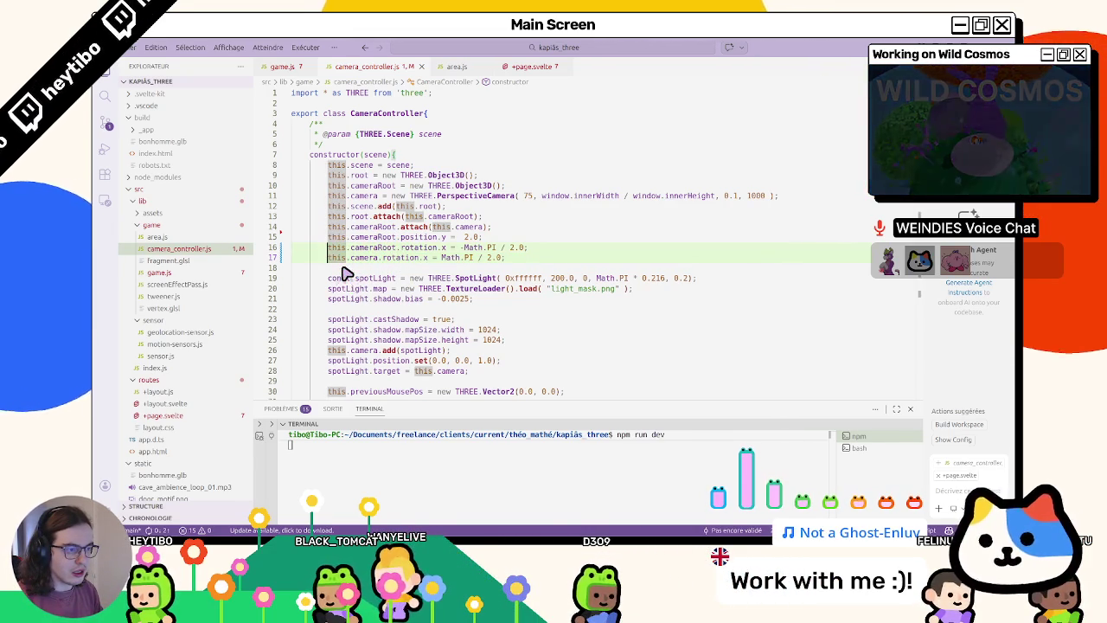
key(ctrl+slash)
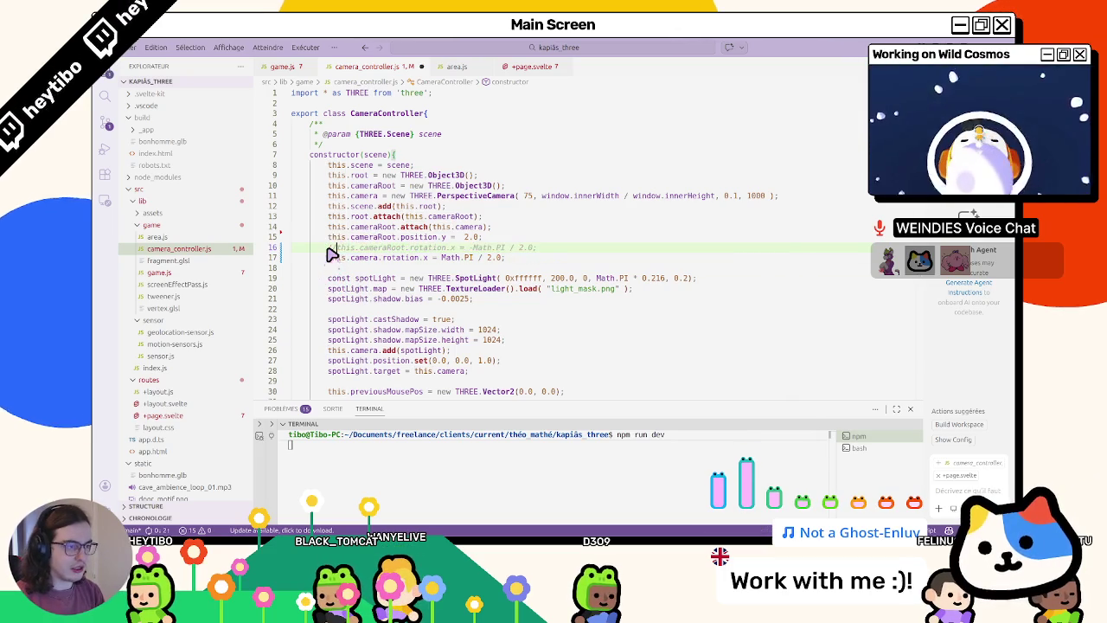
scroll(336, 256, down, 3)
scroll(354, 255, down, 3)
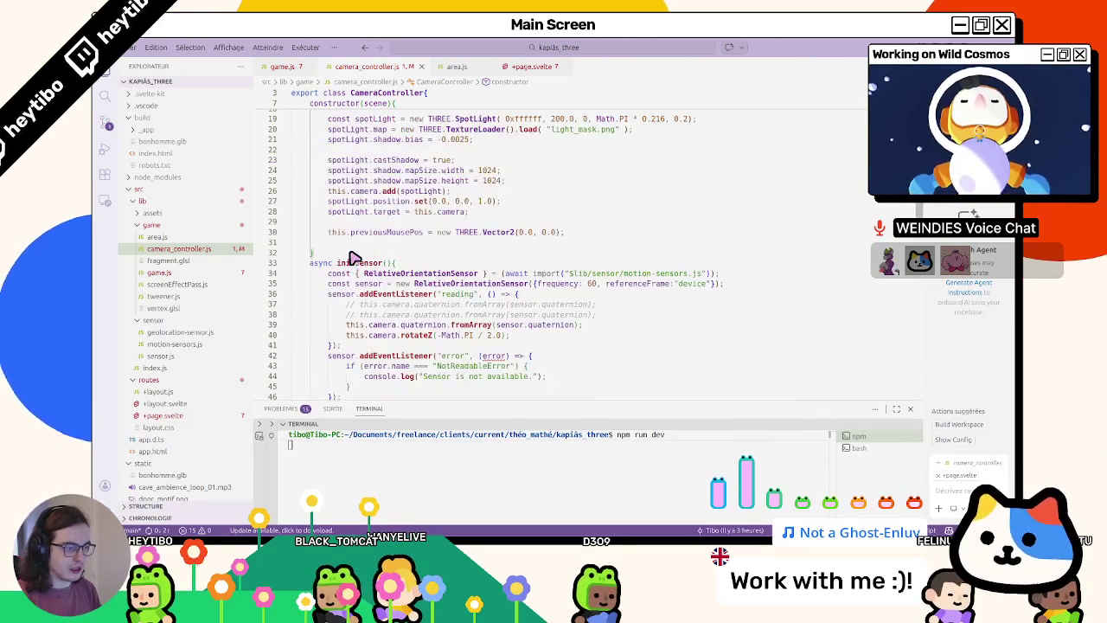
scroll(354, 255, up, 2)
scroll(353, 260, up, 2)
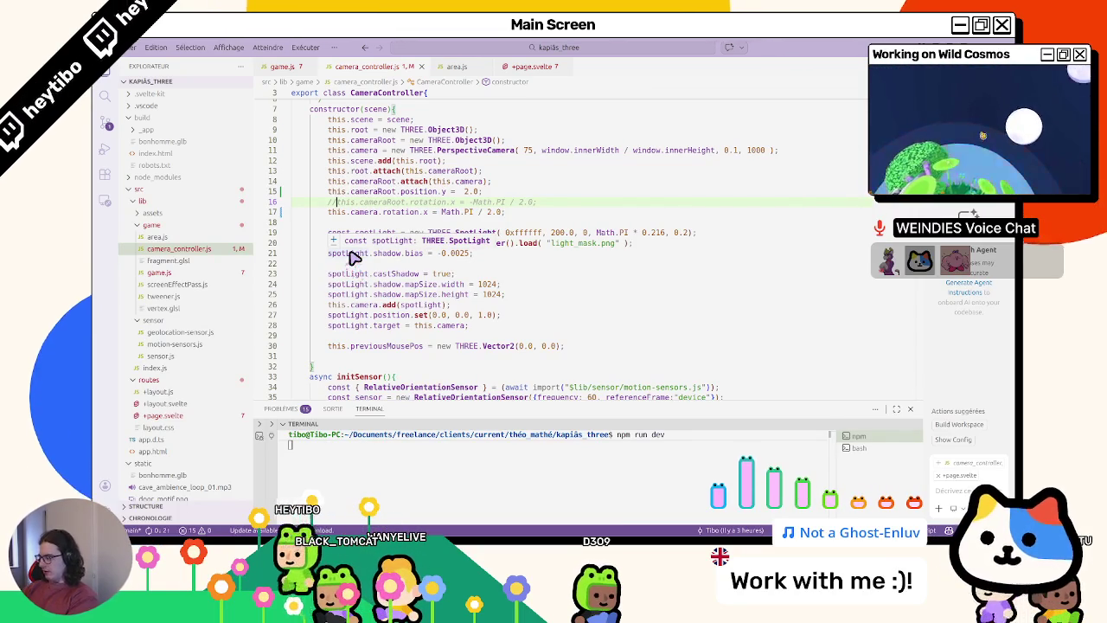
key(Delete)
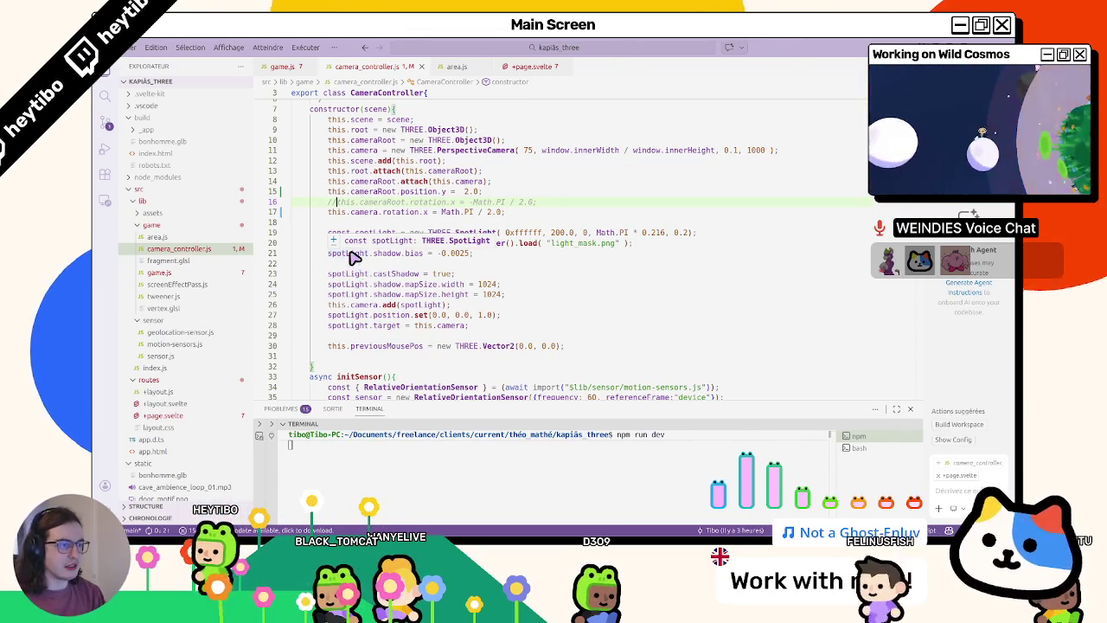
key(Delete)
key(Down)
text(//)
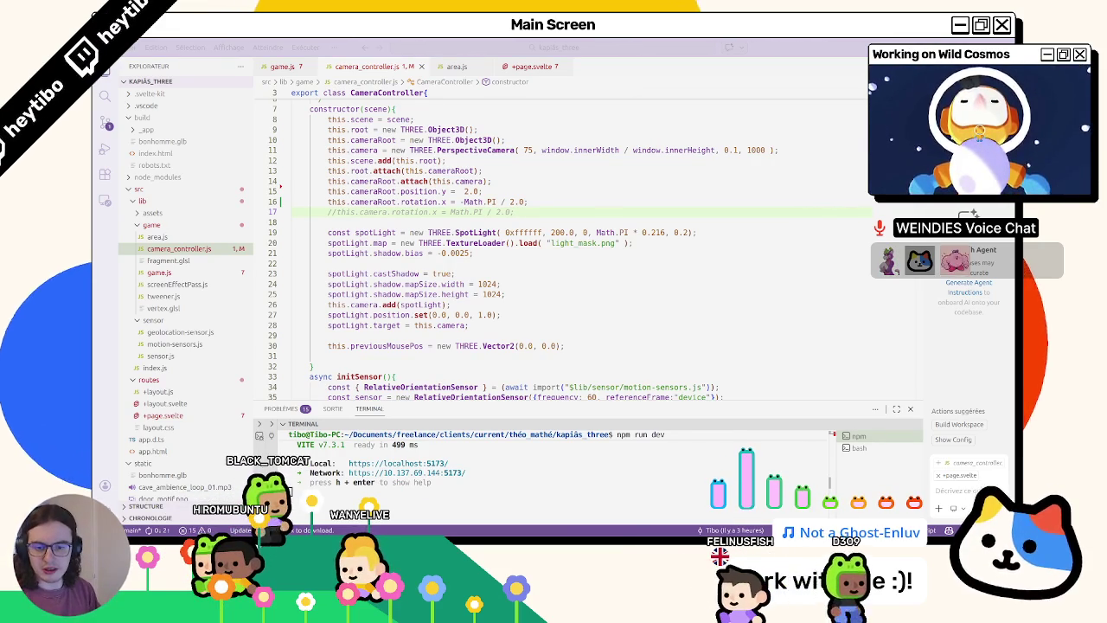
- Toggle comments on camera rotation lines 16–17, undo the last edit, and save
key(ctrl+slash)
key(Up)
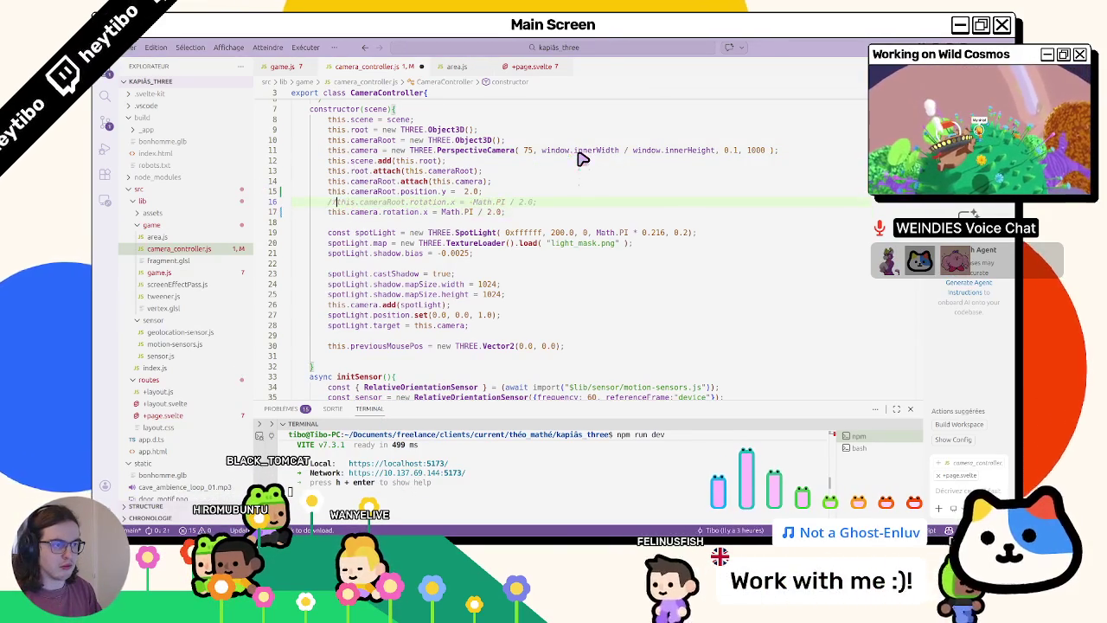
key(ctrl+slash)
key(alt+Up)
key(Down)
key(Down)
key(ctrl+slash)
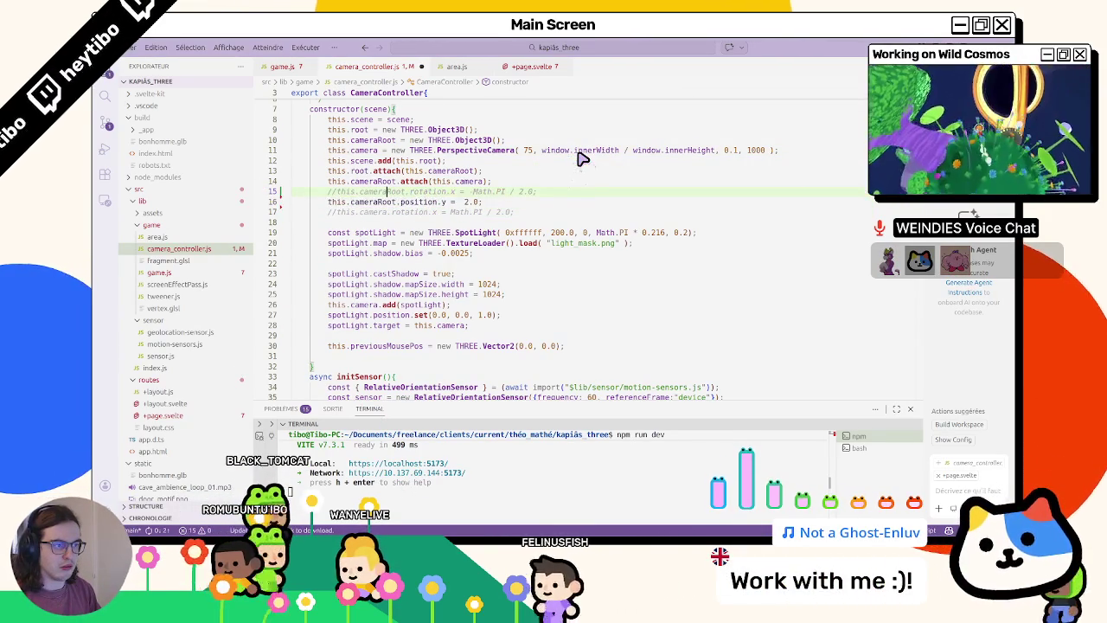
key(ctrl+z)
key(ctrl+z)
key(ctrl+z)
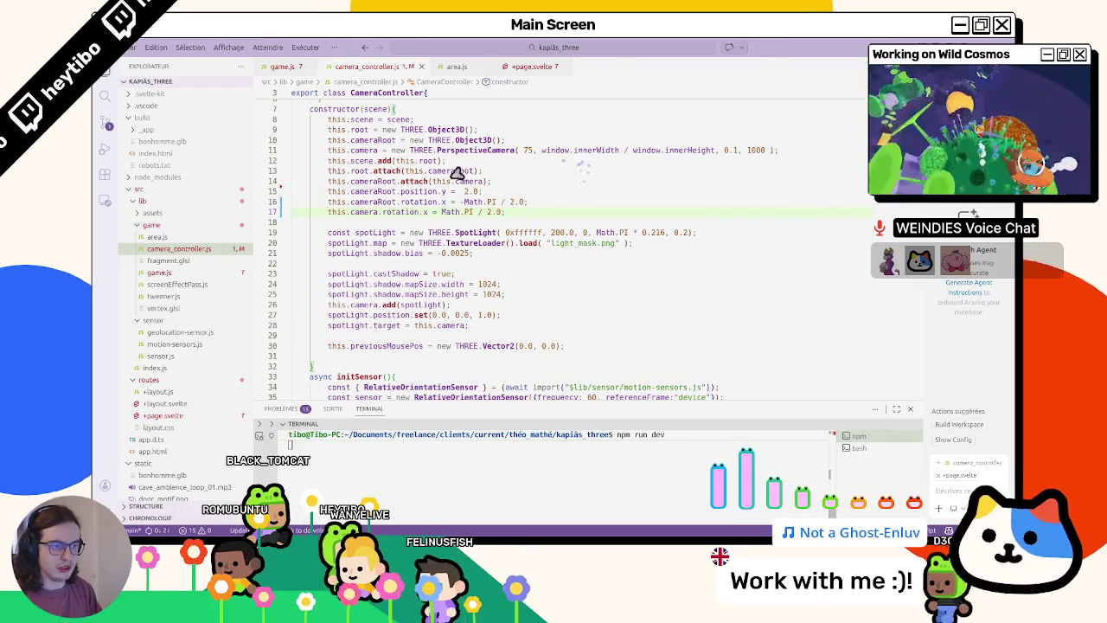
key(ctrl+s)
- Check the running game, then save camera_controller.js again
key(alt+Tab)
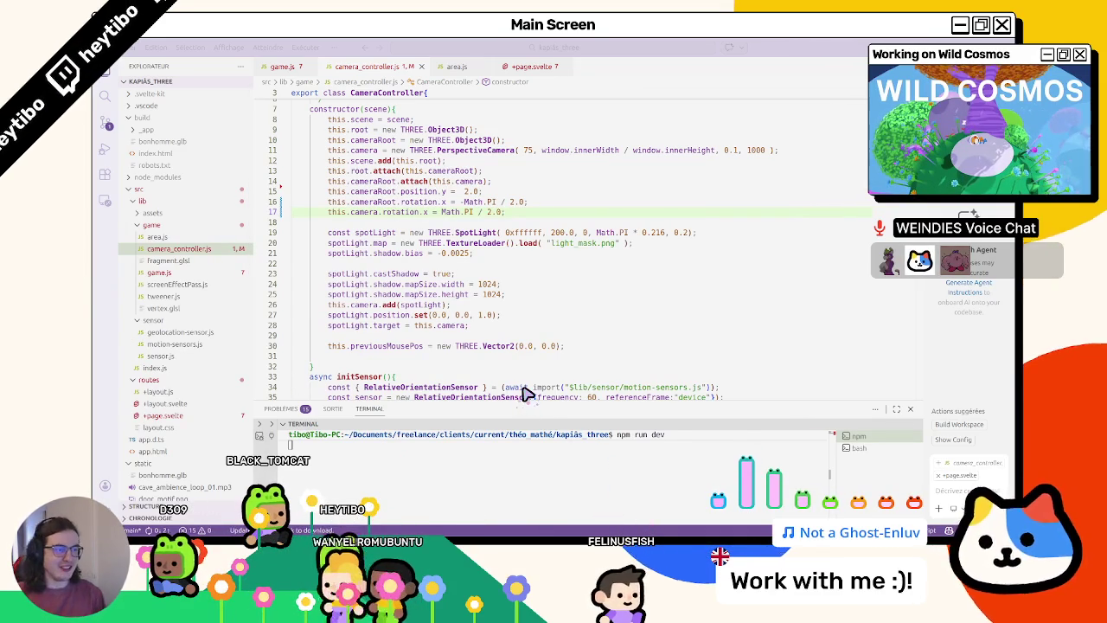
click(362, 218)
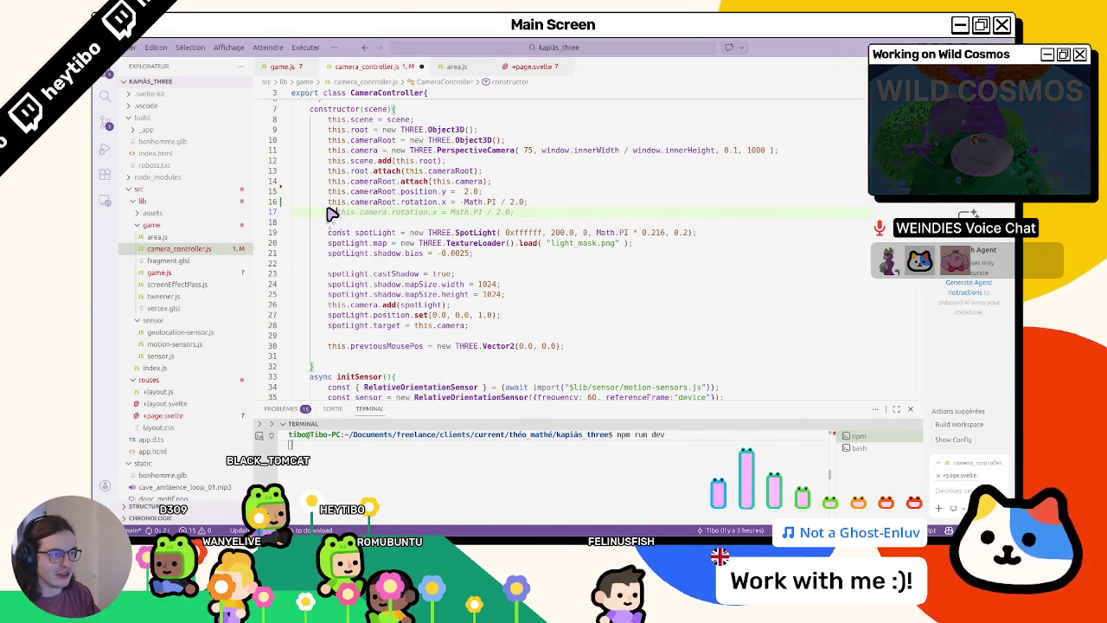
key(ctrl+s)
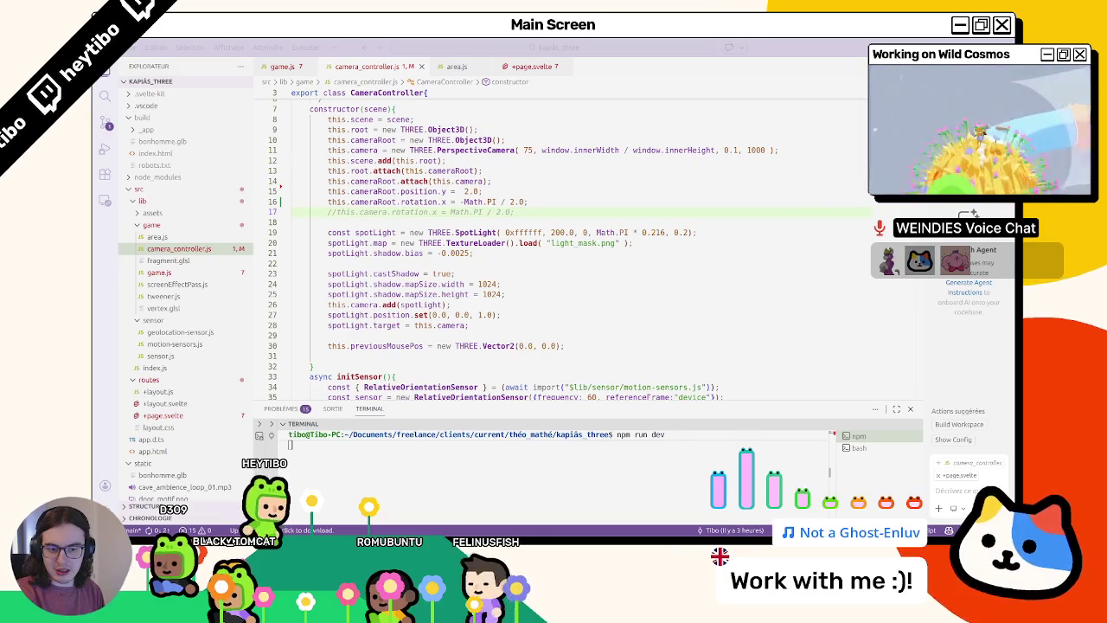
click(328, 212)
key(ctrl+slash)
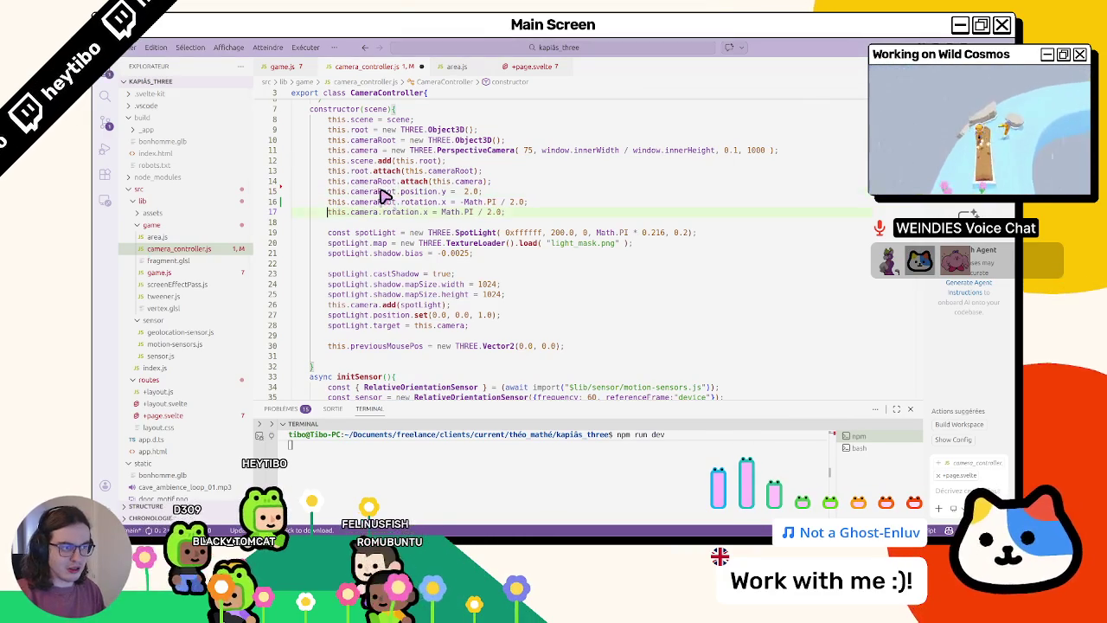
key(alt+Tab)
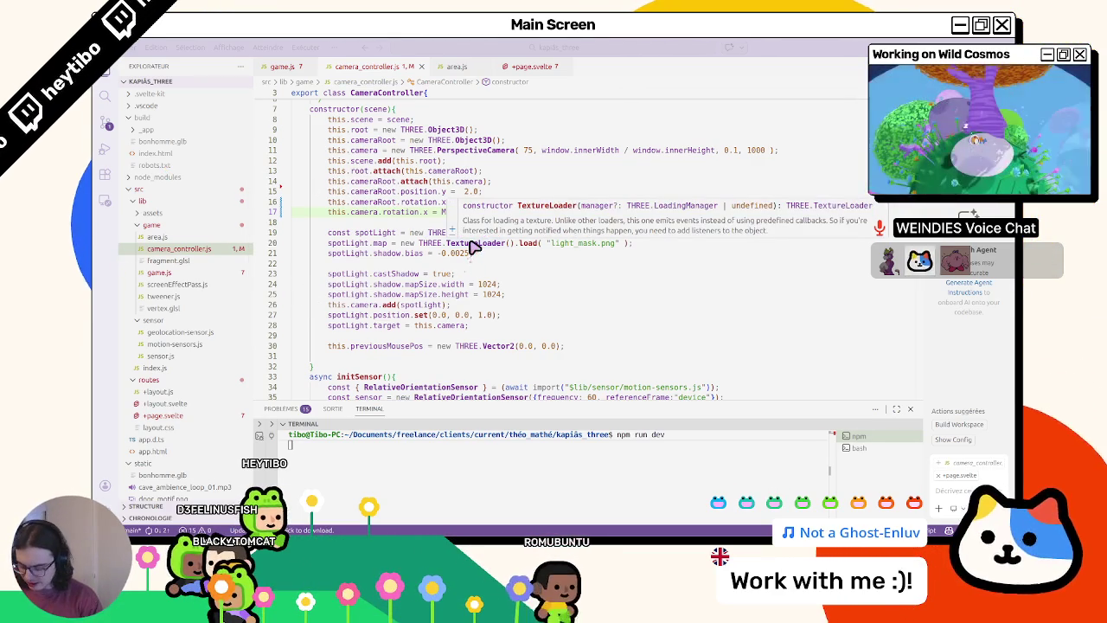
mouse_move(472, 243)
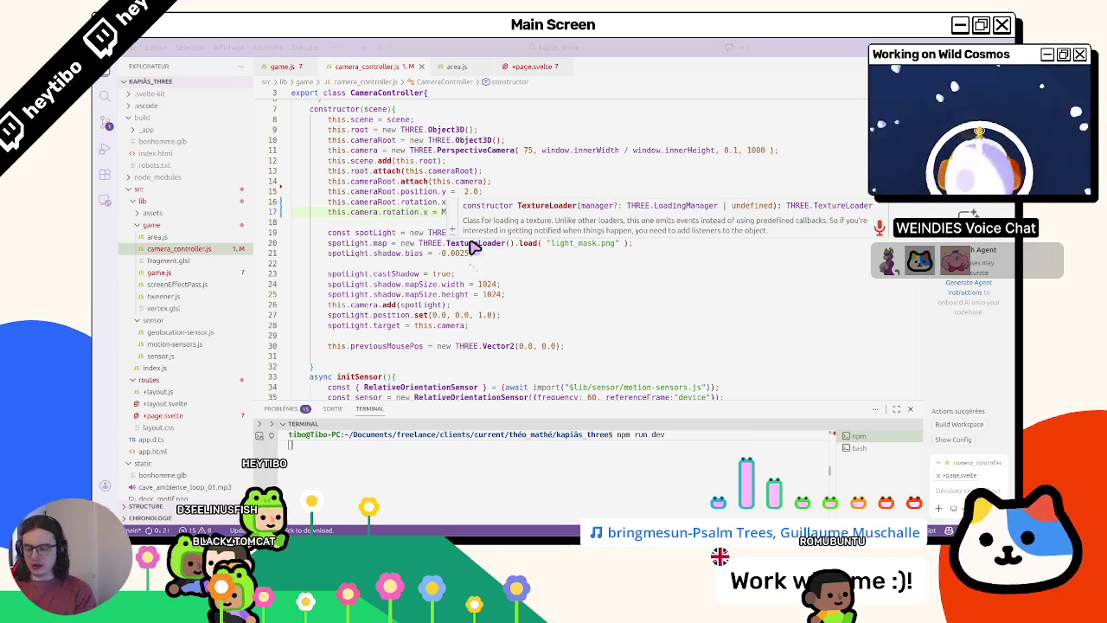
click(403, 141)
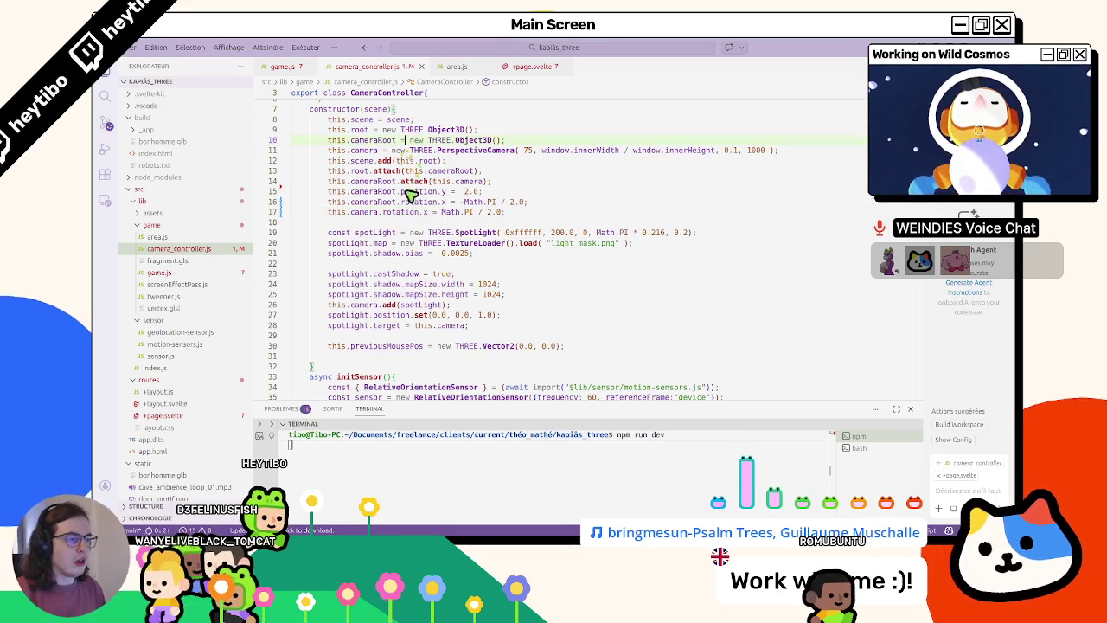
click(328, 203)
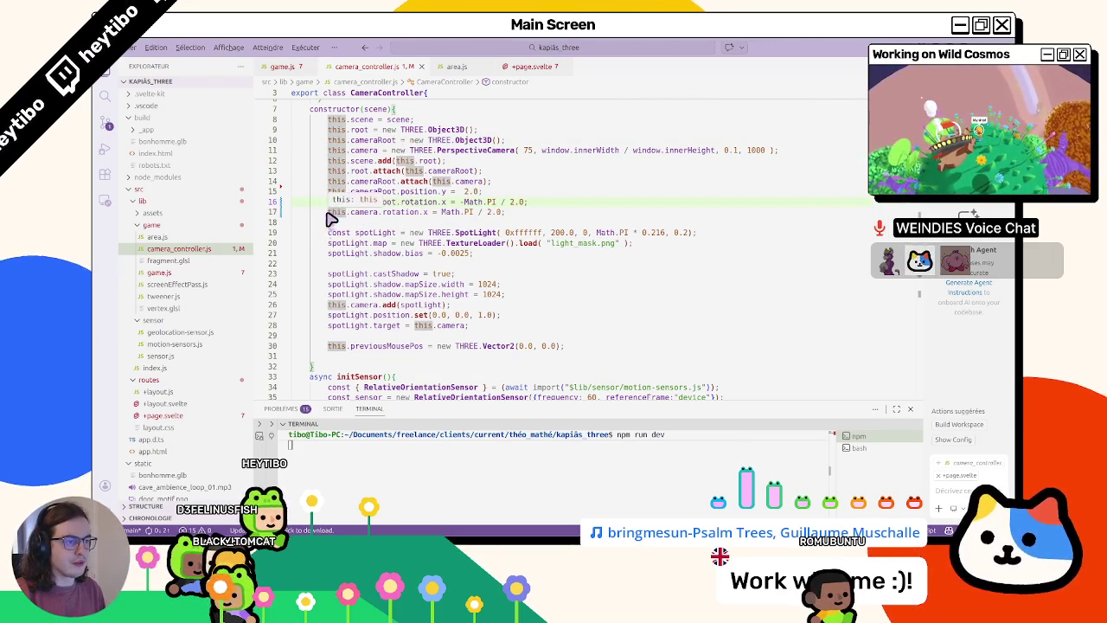
click(332, 212)
text(//)
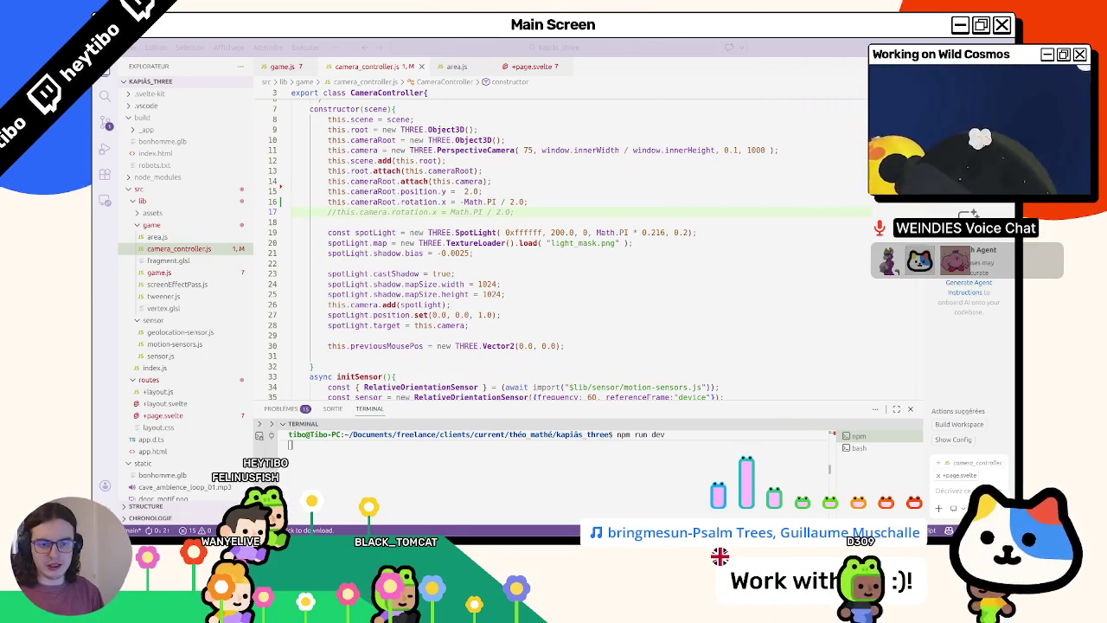
- Inspect where position and cameraRoot are used, then search the file for 'rotation'
click(357, 202)
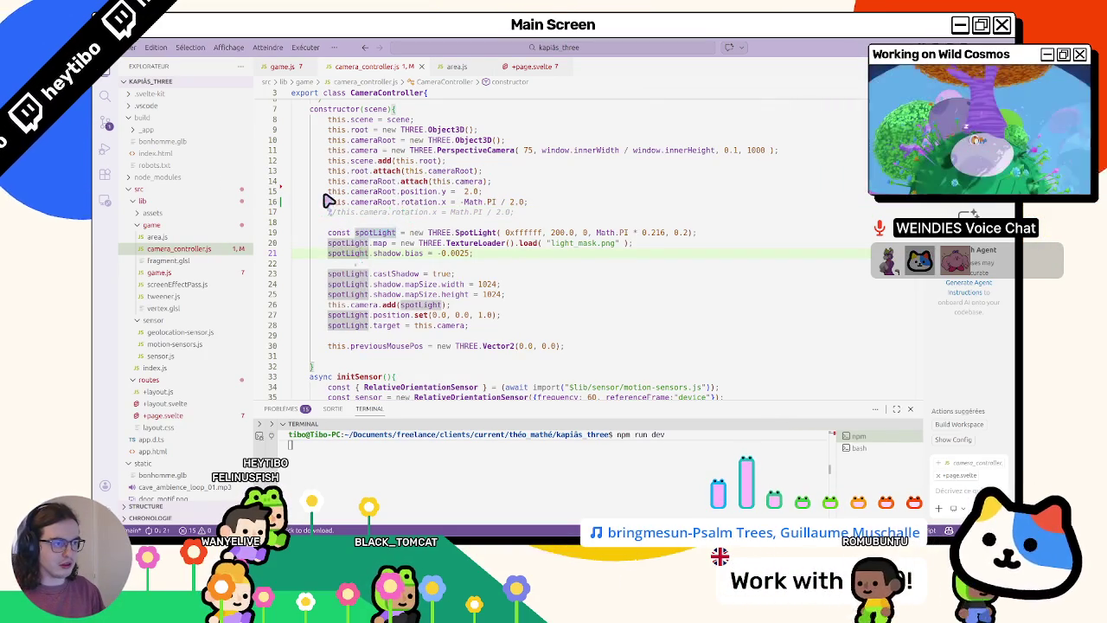
click(416, 191)
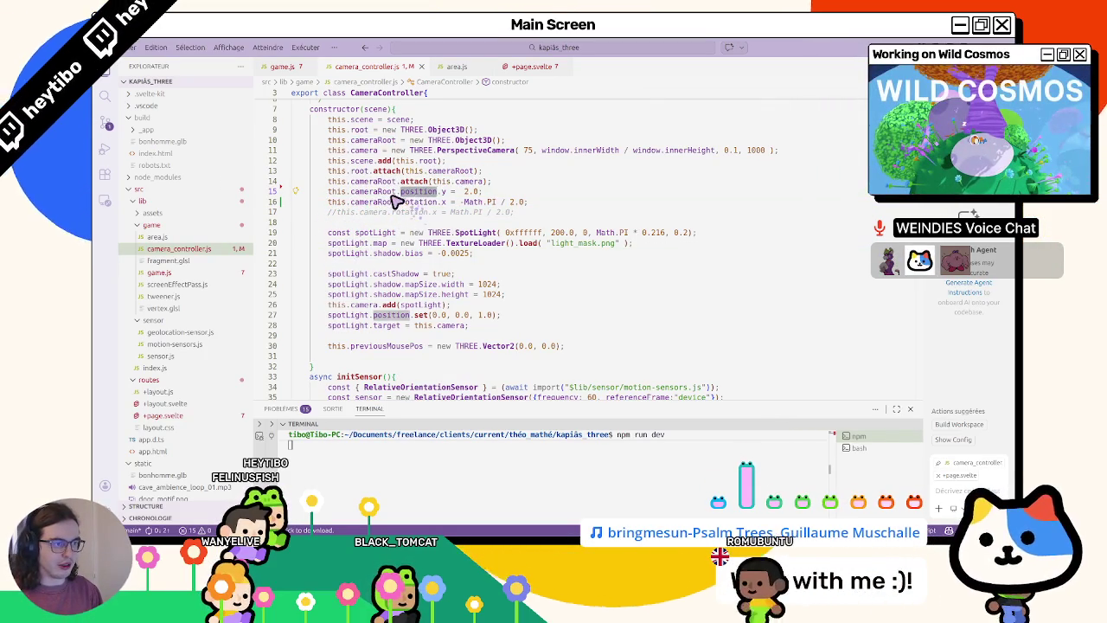
click(372, 201)
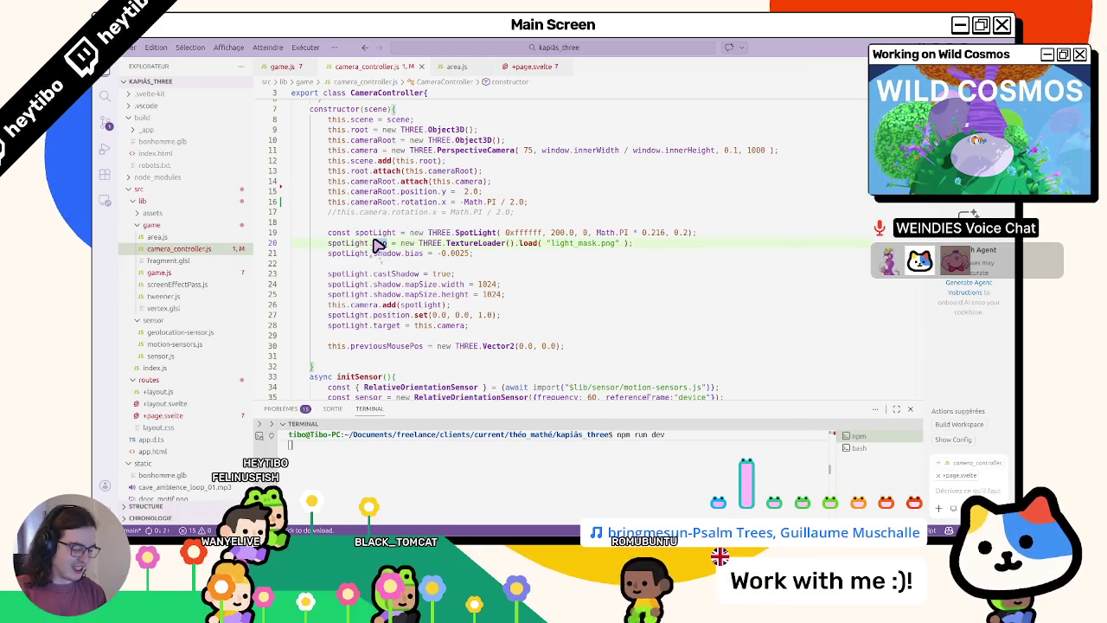
key(ctrl+f)
text(rotation)
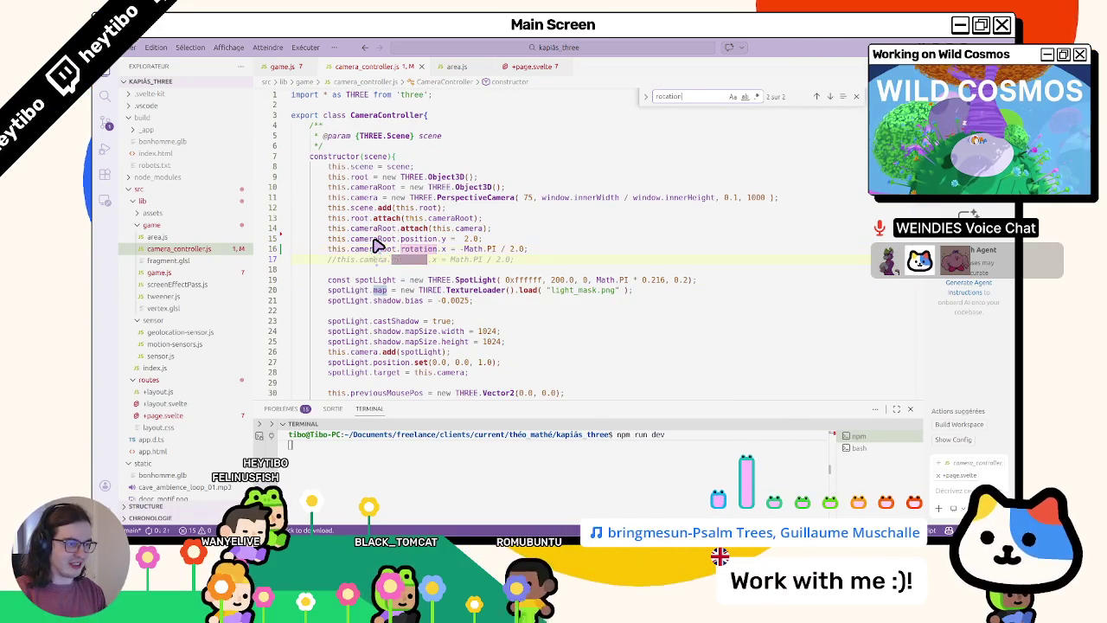
- Comment out the camera.rotateZ line in the sensor reading handler and save
key(BackSpace)
key(BackSpace)
key(BackSpace)
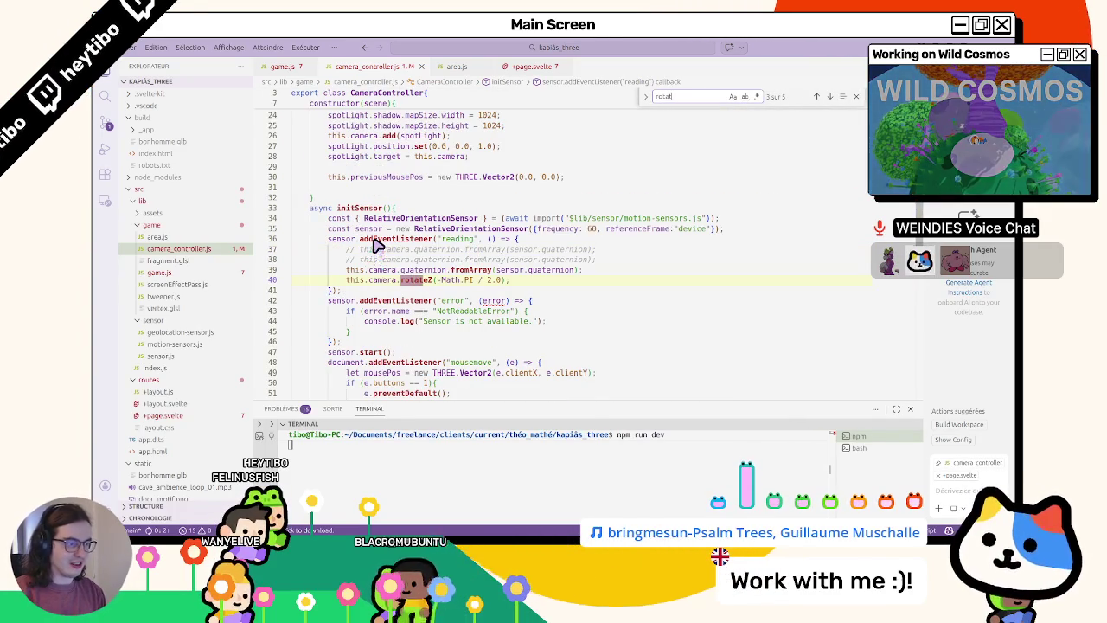
key(Escape)
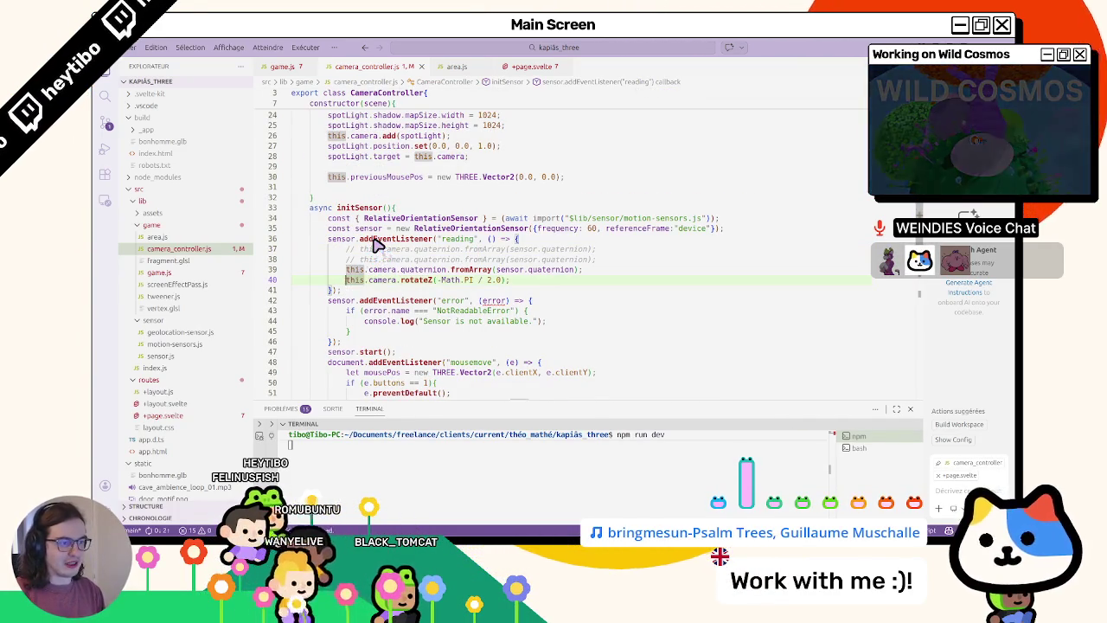
key(ctrl+slash)
key(ctrl+s)
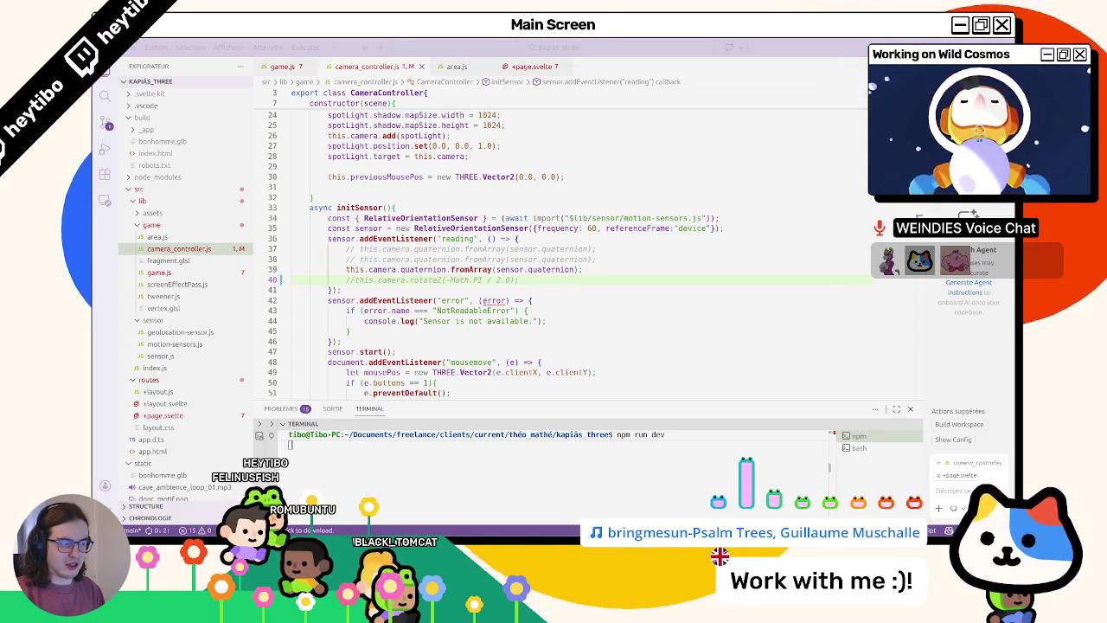
click(398, 251)
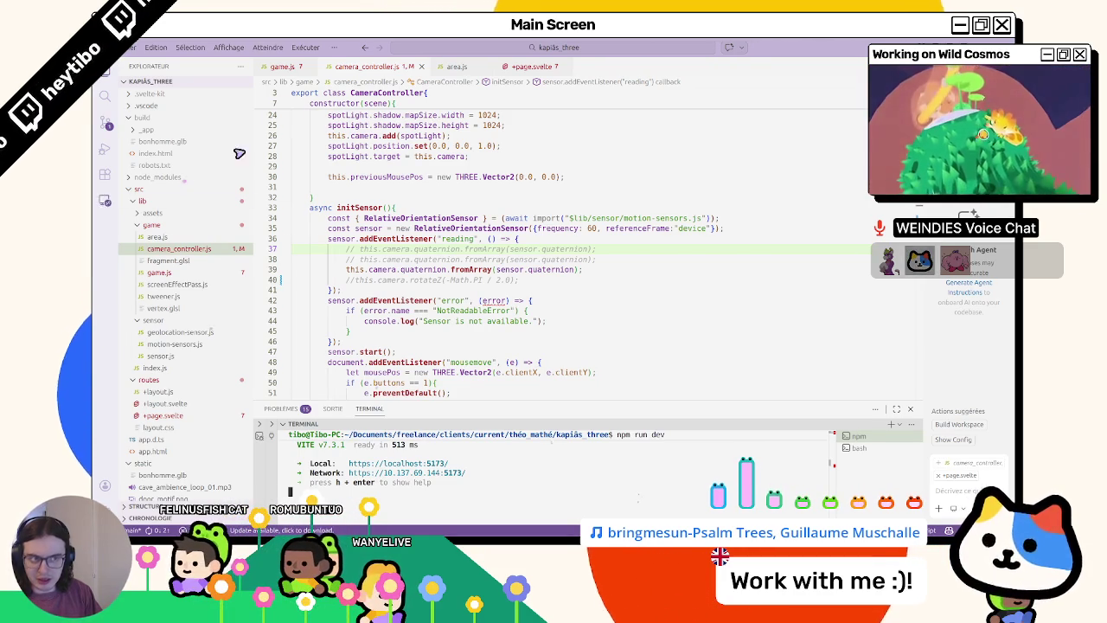
- Add a blank line after start() in game.js and save
click(283, 67)
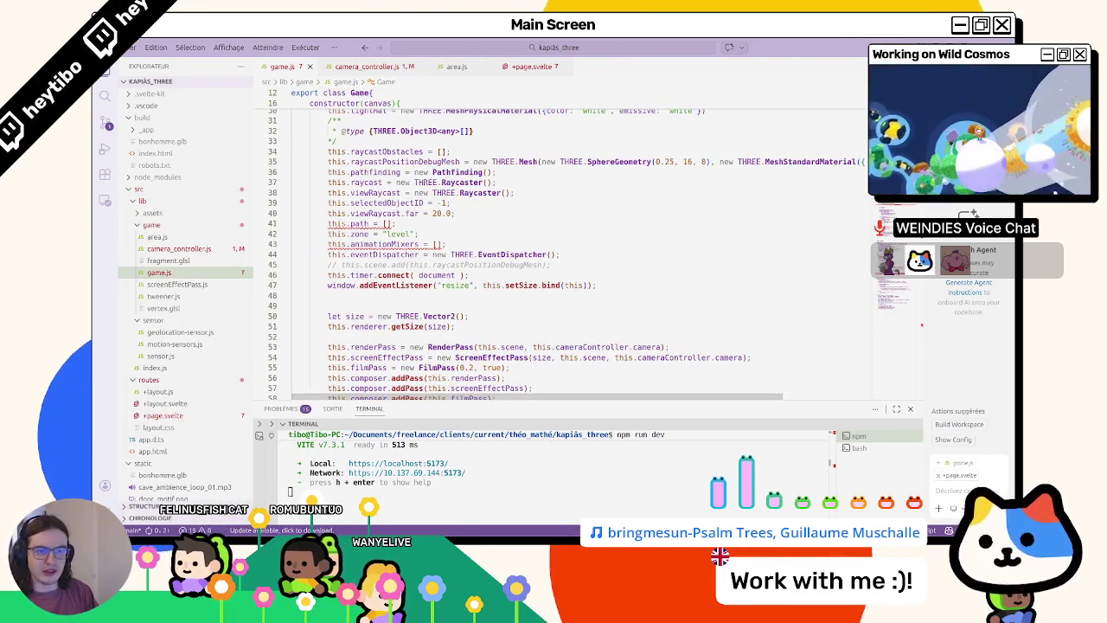
click(441, 213)
scroll(447, 225, down, 10)
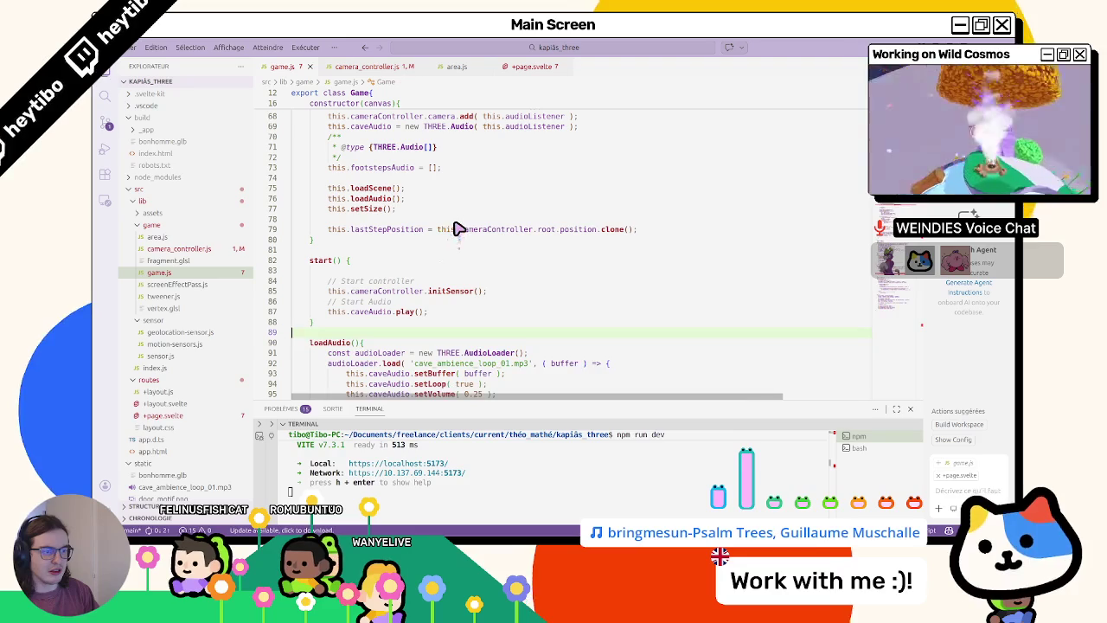
key(Return)
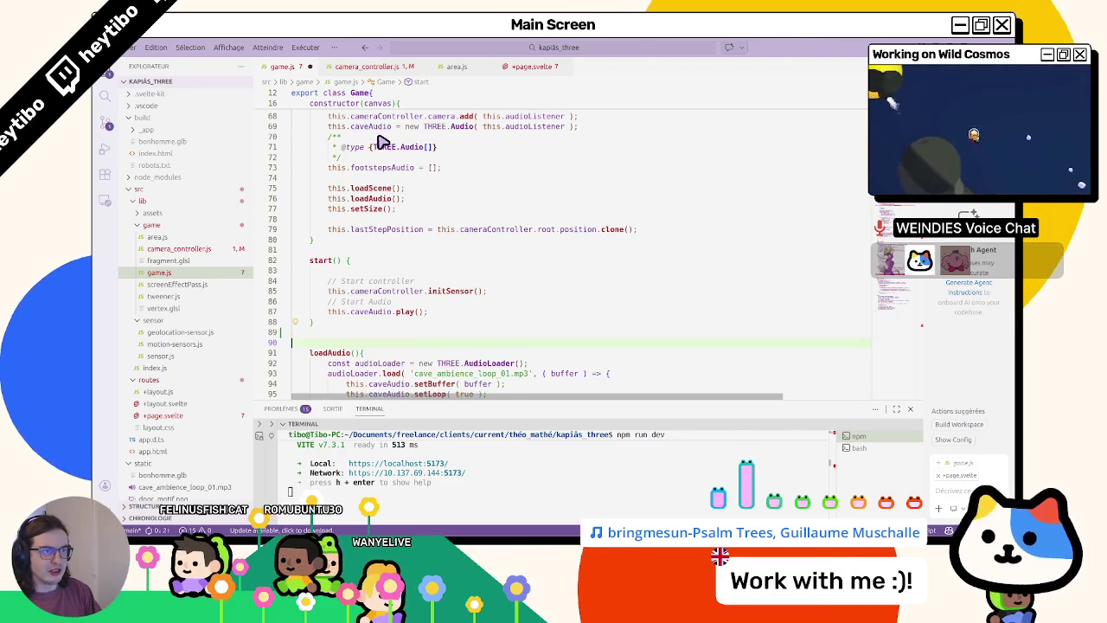
key(ctrl+s)
- Search game.js for the shader code in loadScene, then switch to the running game
key(ctrl+f)
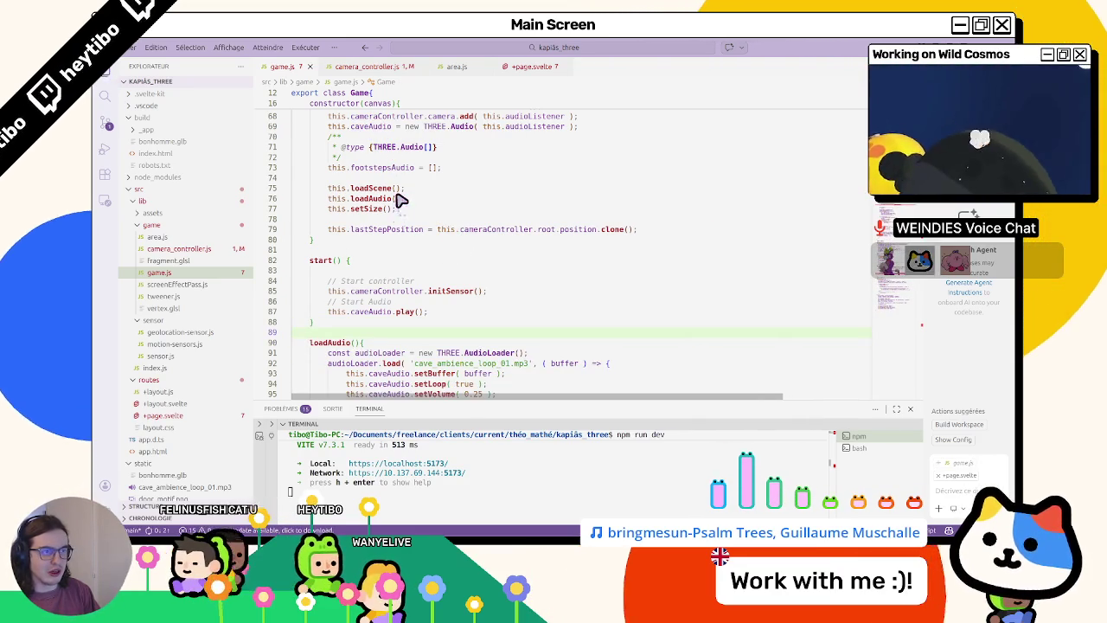
text(c)
text(hader)
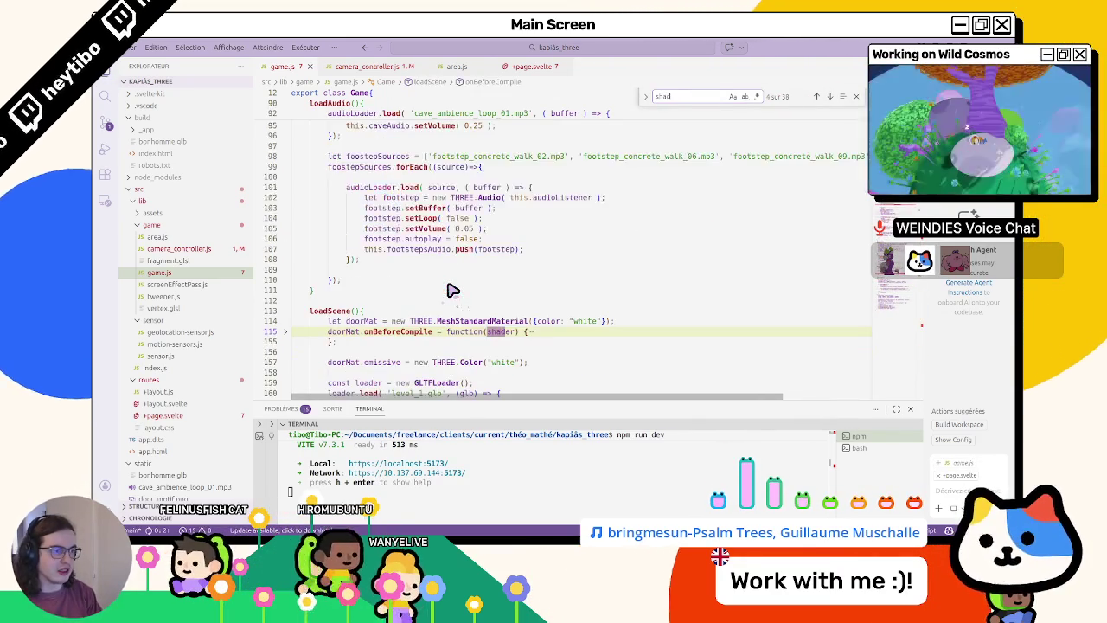
key(Return)
key(Return)
key(Return)
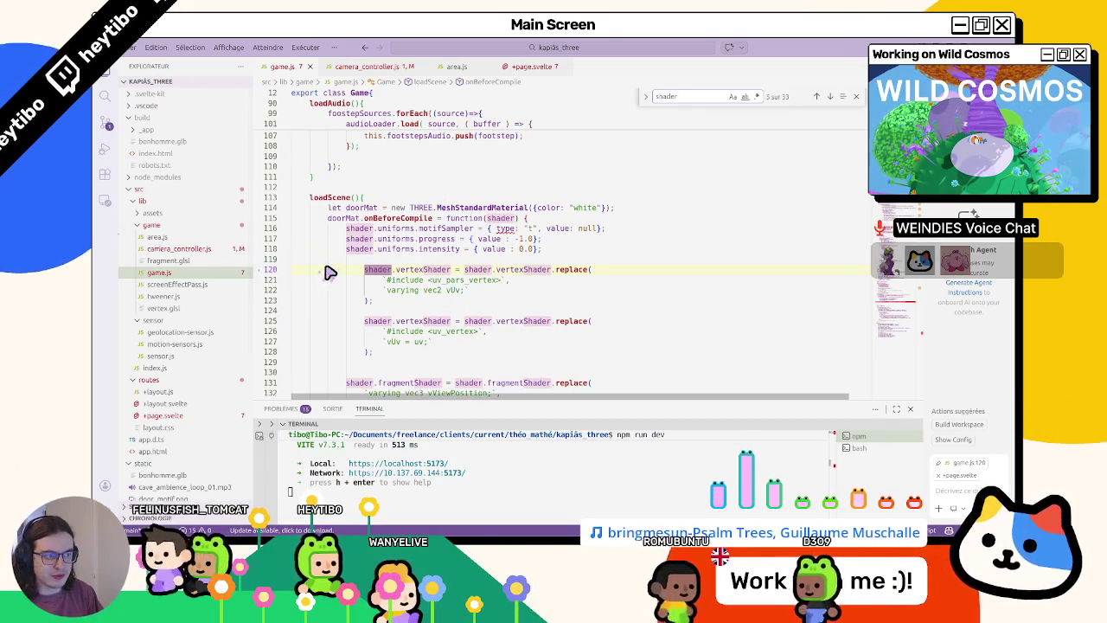
key(Escape)
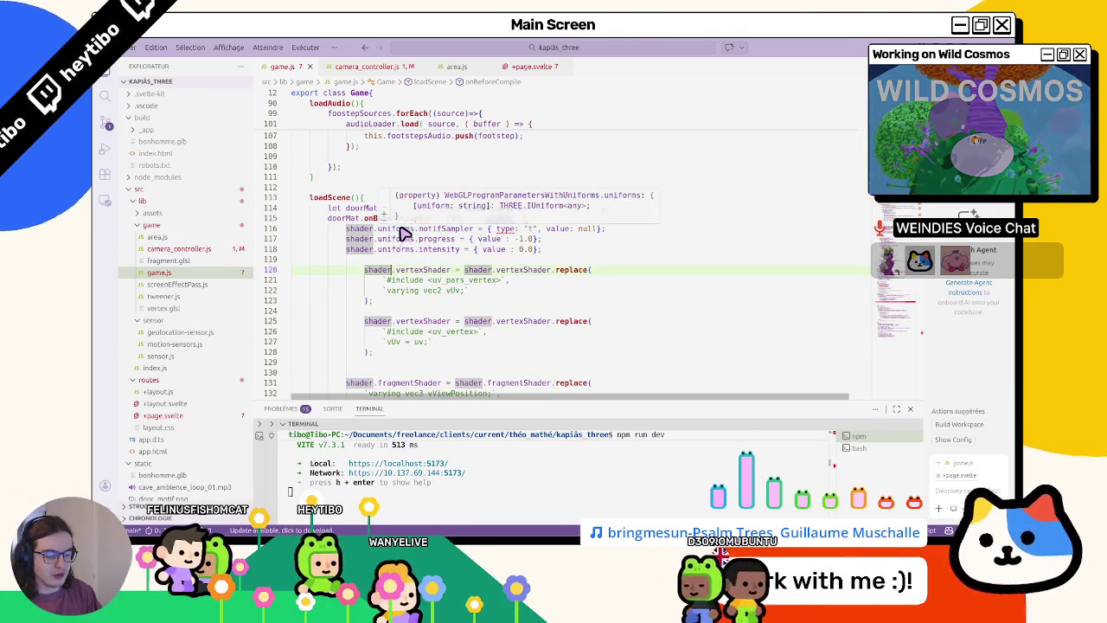
key(alt+Tab)
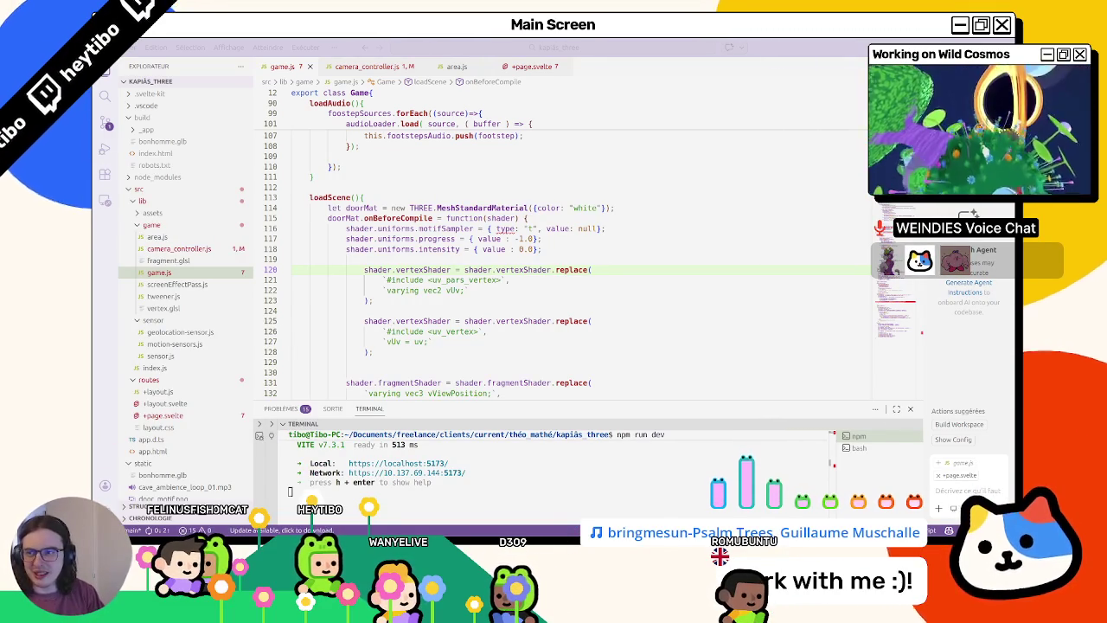
- Look over the open tabs, highlight doorMat's uses in game.js, and fold loadScene
click(367, 67)
click(524, 66)
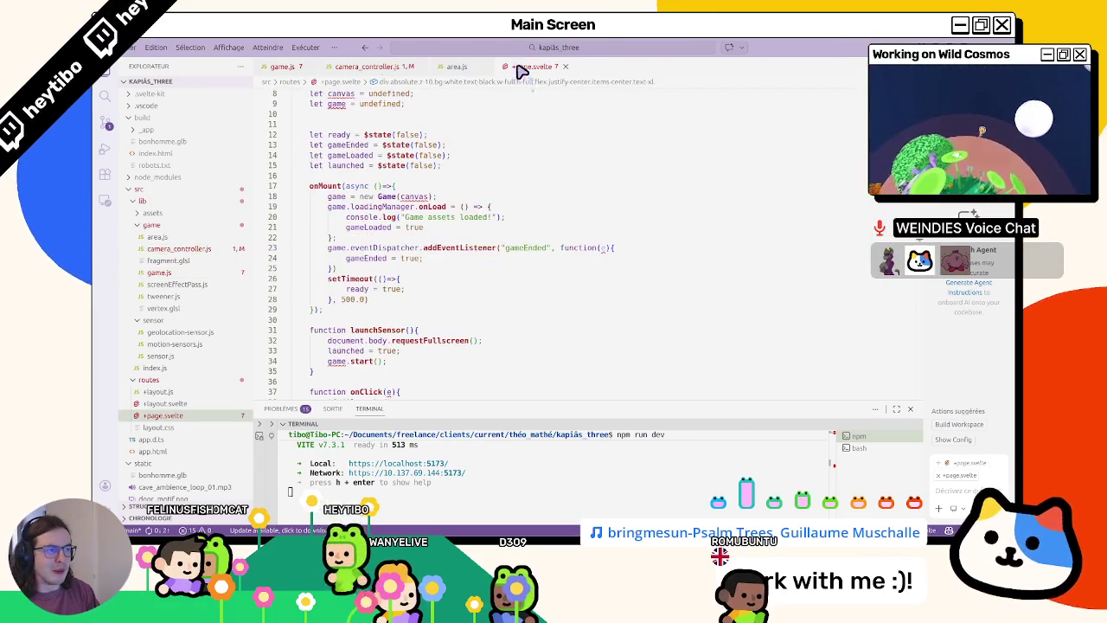
click(450, 66)
click(366, 66)
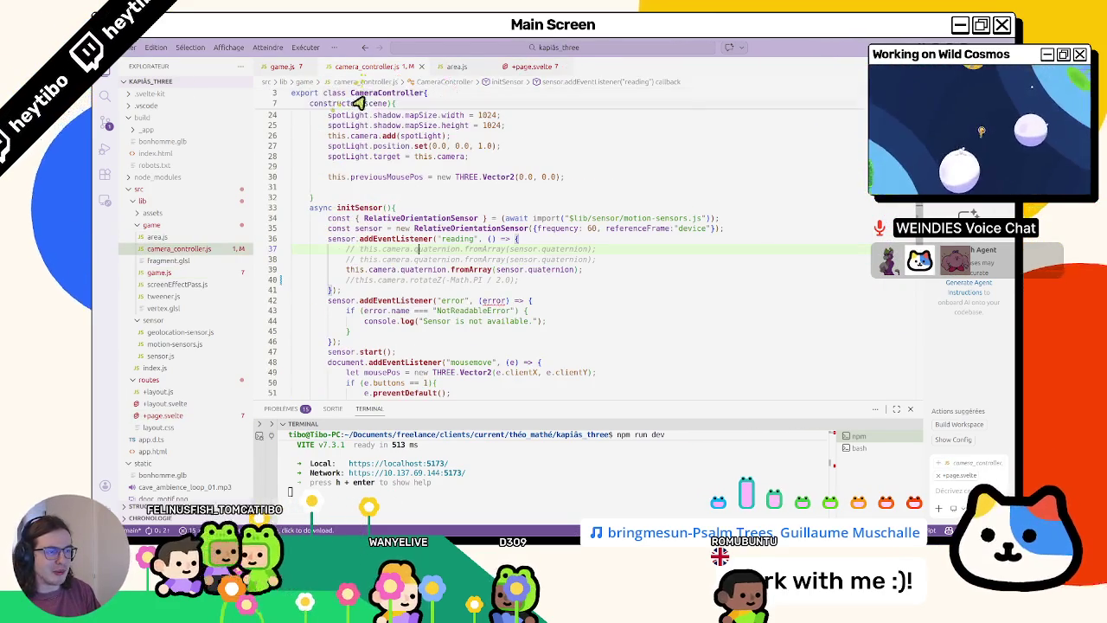
click(284, 69)
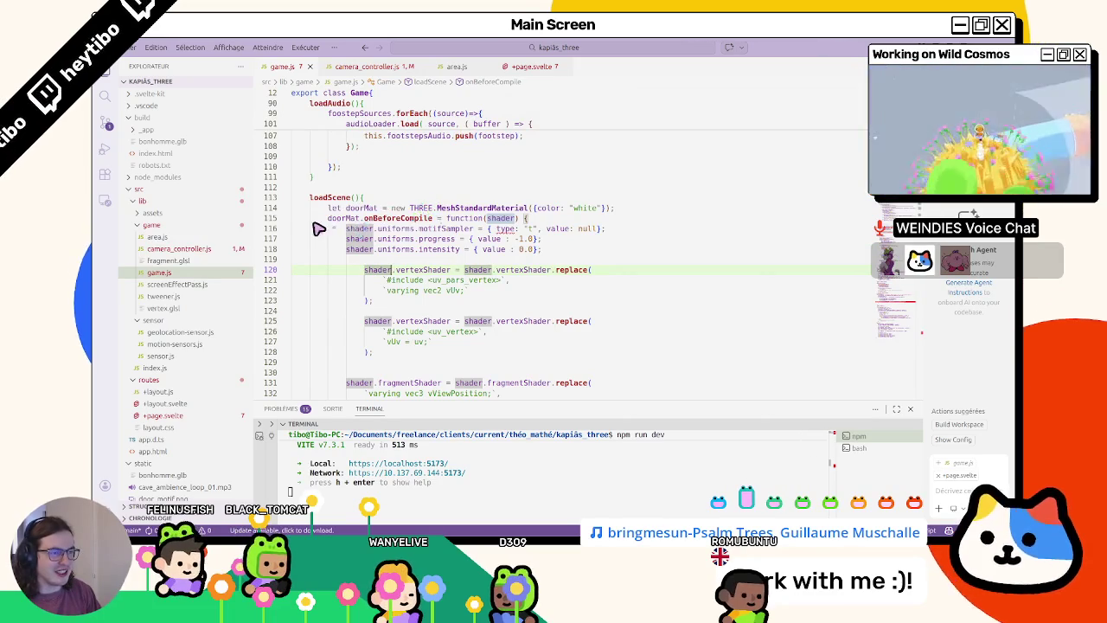
double_click(342, 218)
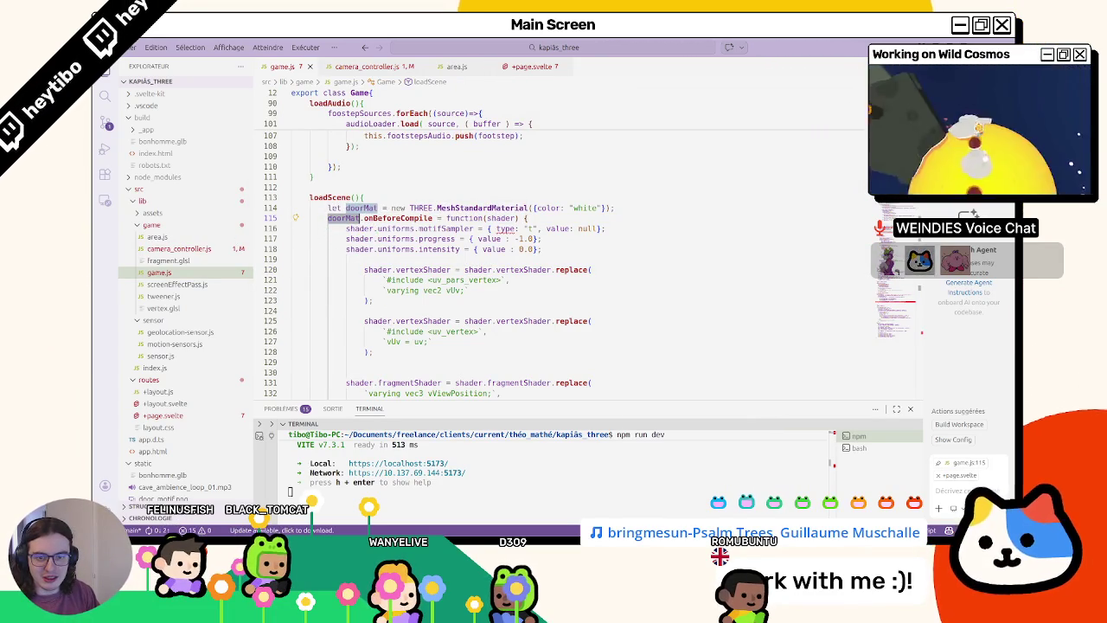
click(285, 198)
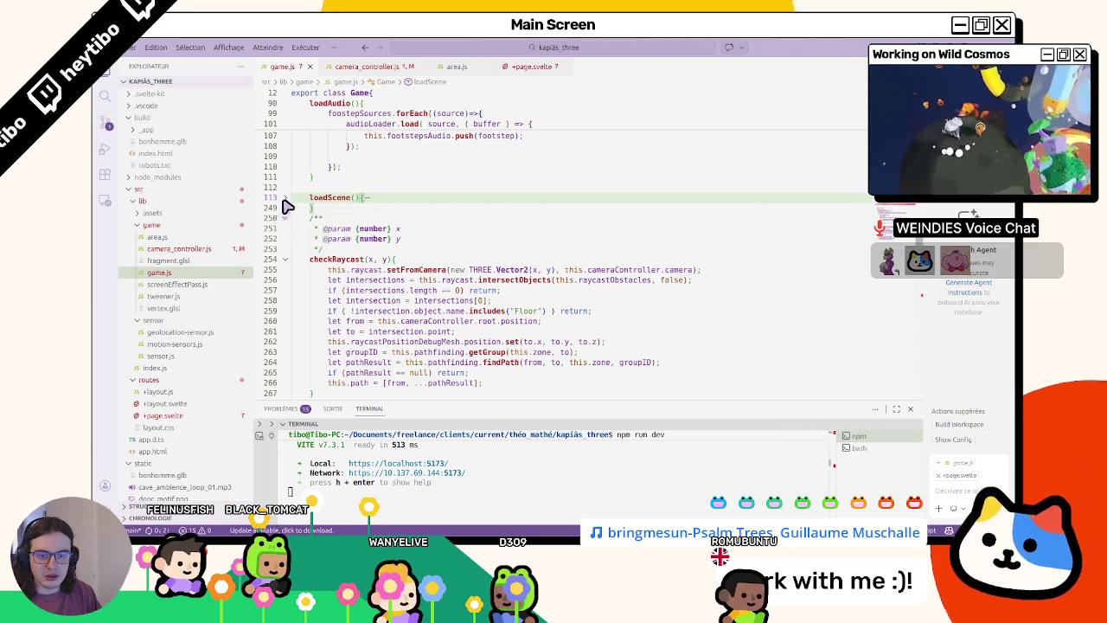
- Unfold loadScene and scroll down to the door texture loading code
scroll(406, 331, down, 5)
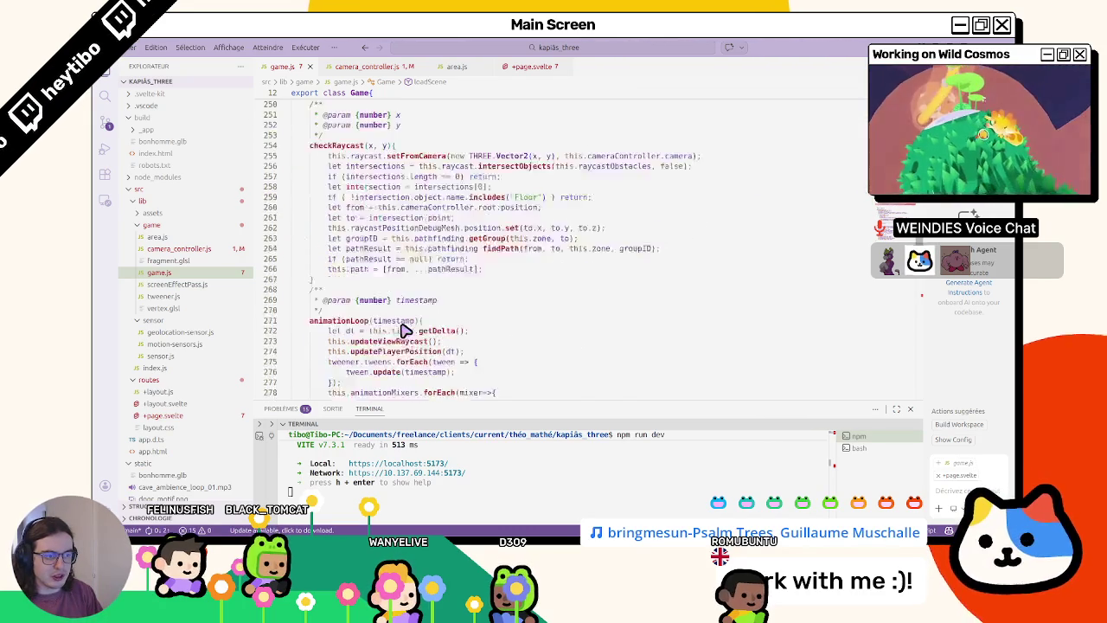
scroll(406, 327, down, 3)
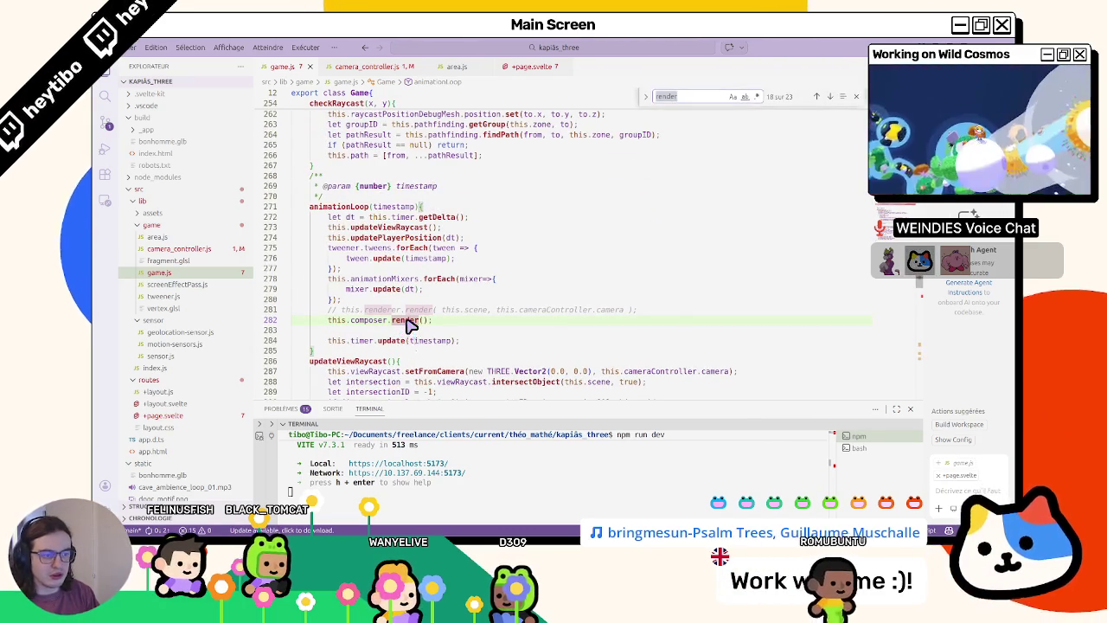
scroll(279, 213, up, 2)
scroll(279, 213, up, 2)
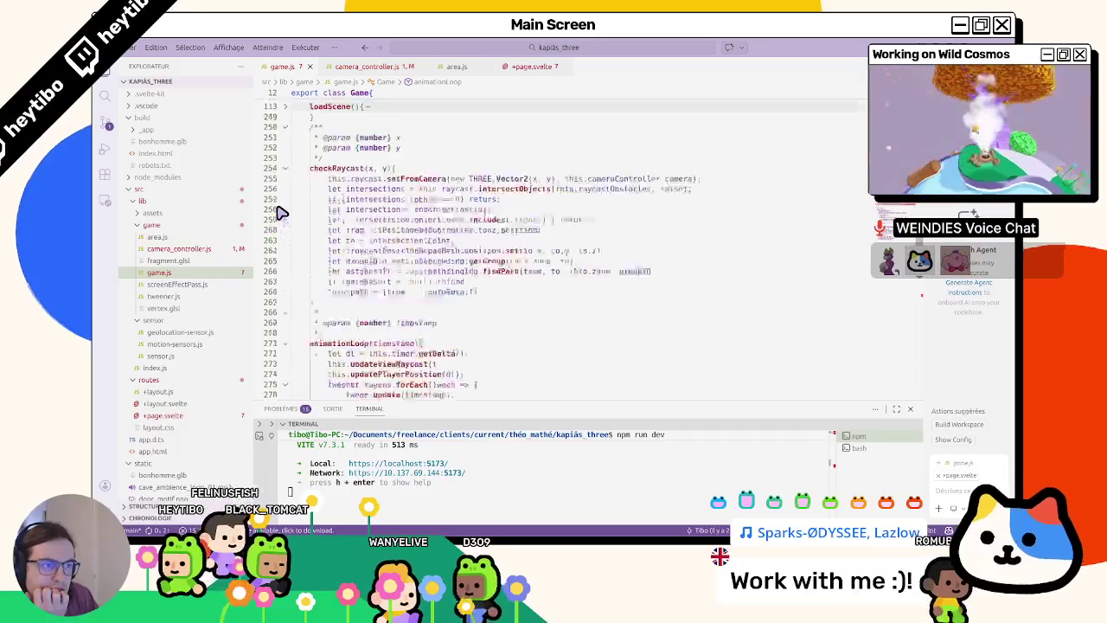
scroll(279, 208, up, 1)
click(287, 128)
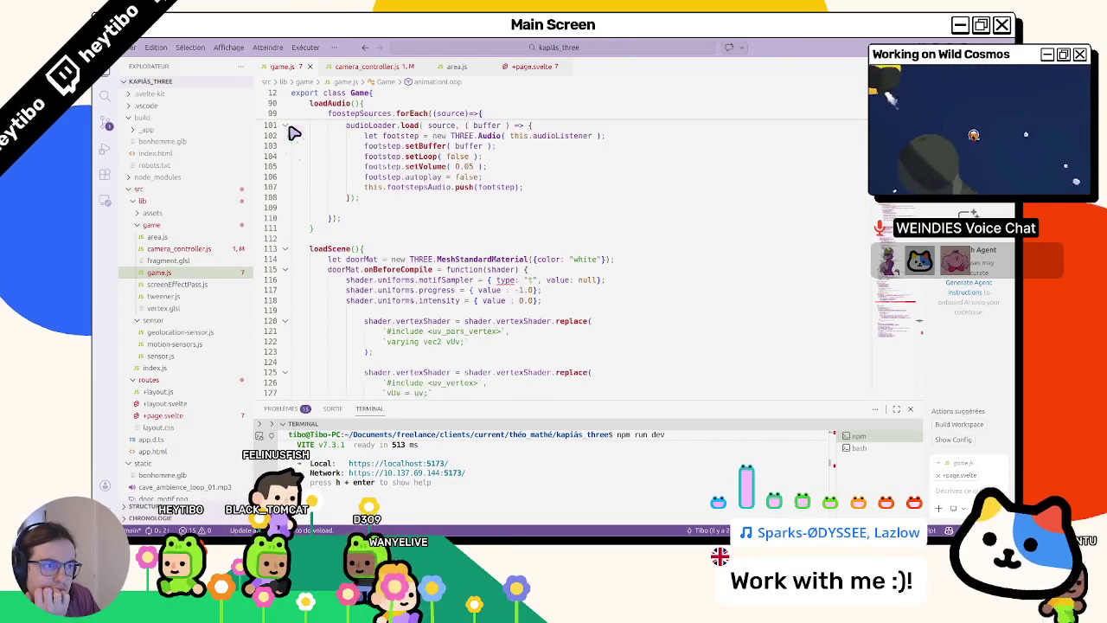
scroll(341, 237, down, 5)
scroll(338, 240, down, 5)
scroll(348, 251, down, 5)
scroll(349, 250, down, 5)
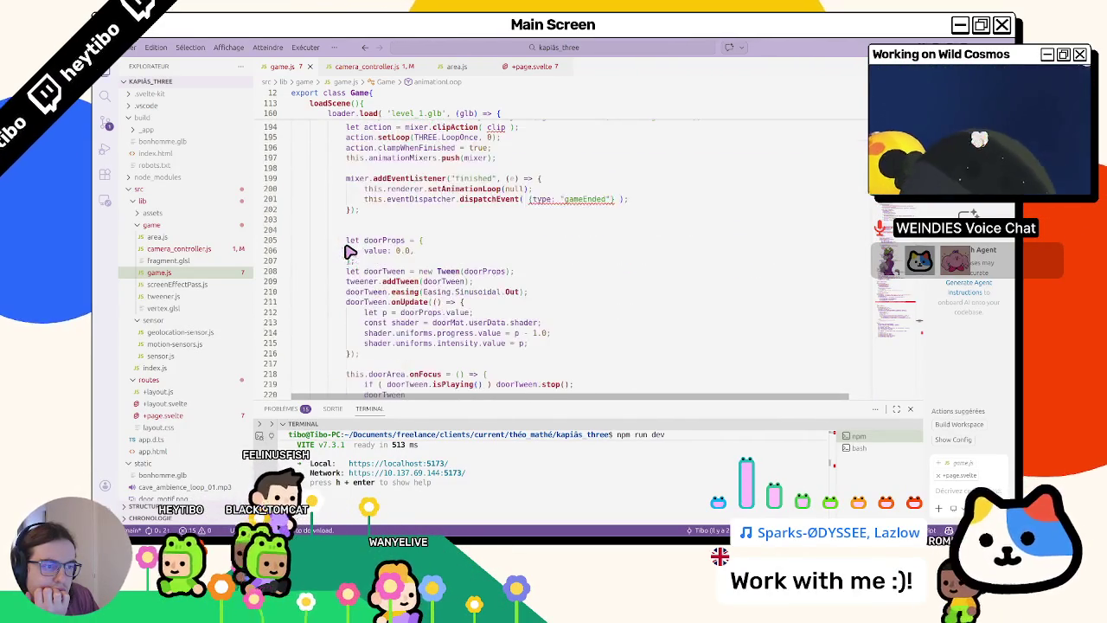
scroll(349, 253, down, 5)
scroll(350, 254, down, 5)
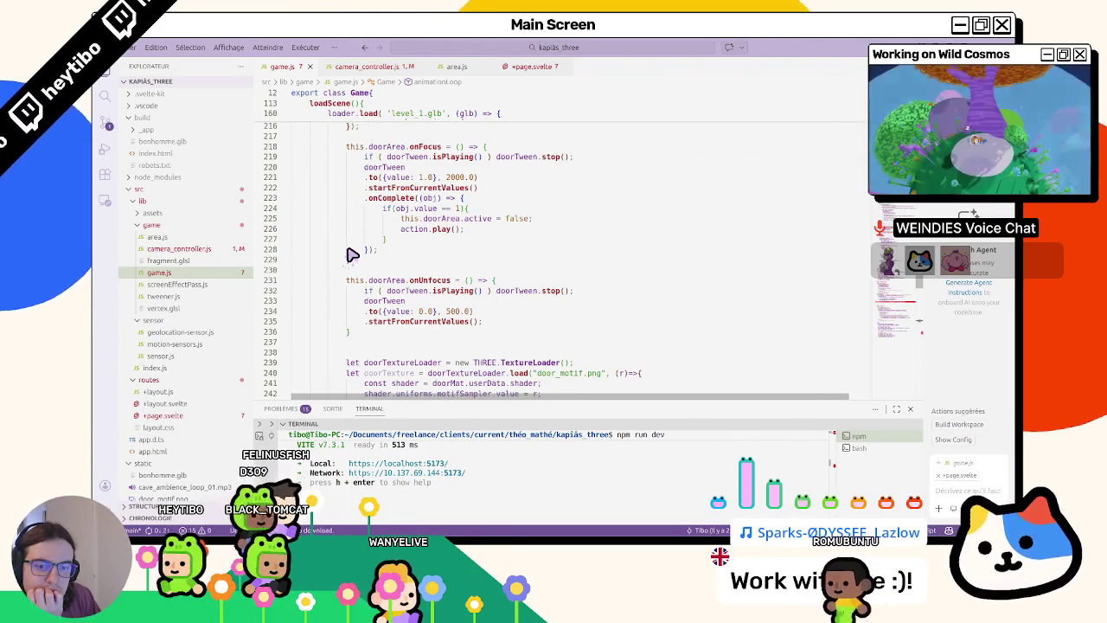
scroll(347, 258, down, 2)
scroll(325, 276, down, 3)
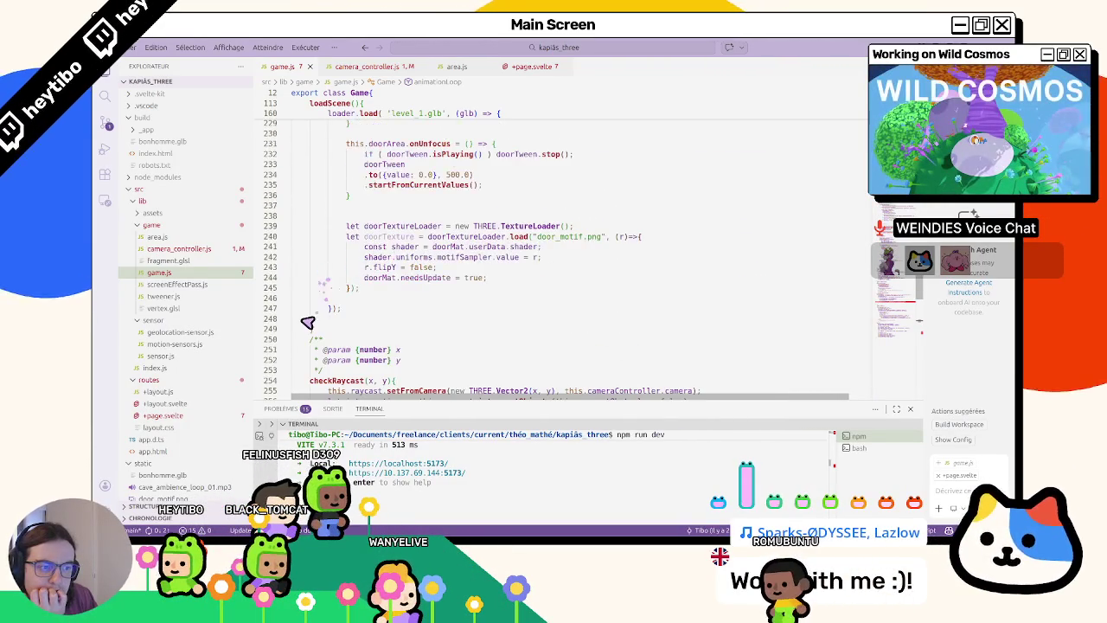
- Select shader.uniforms.motifSampler and the doorTexture variable to inspect them
double_click(403, 257)
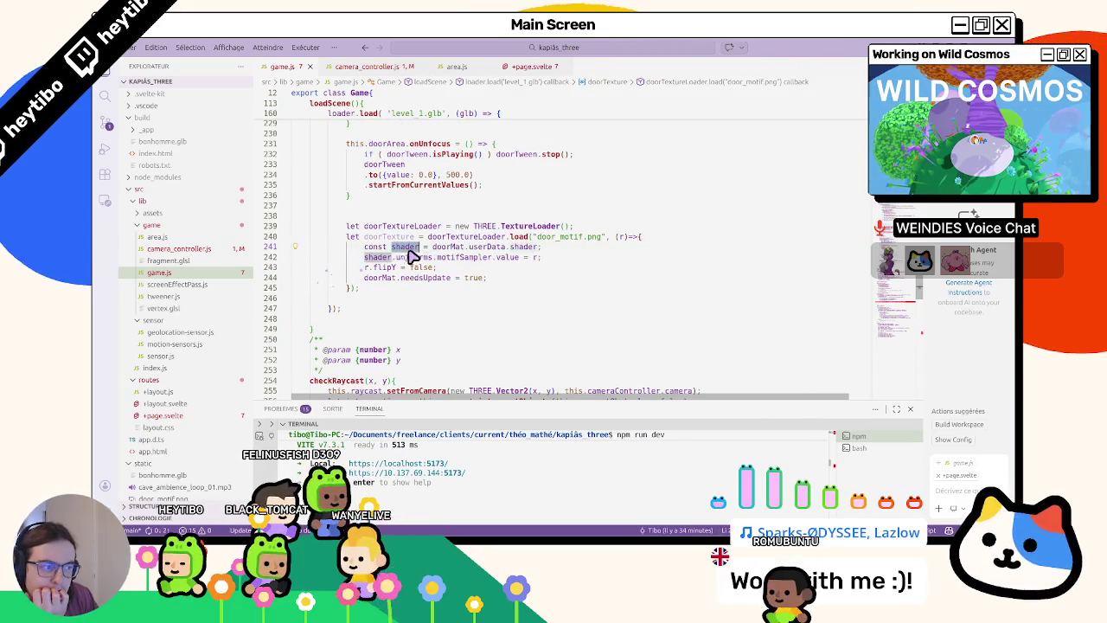
drag(387, 264, 462, 258)
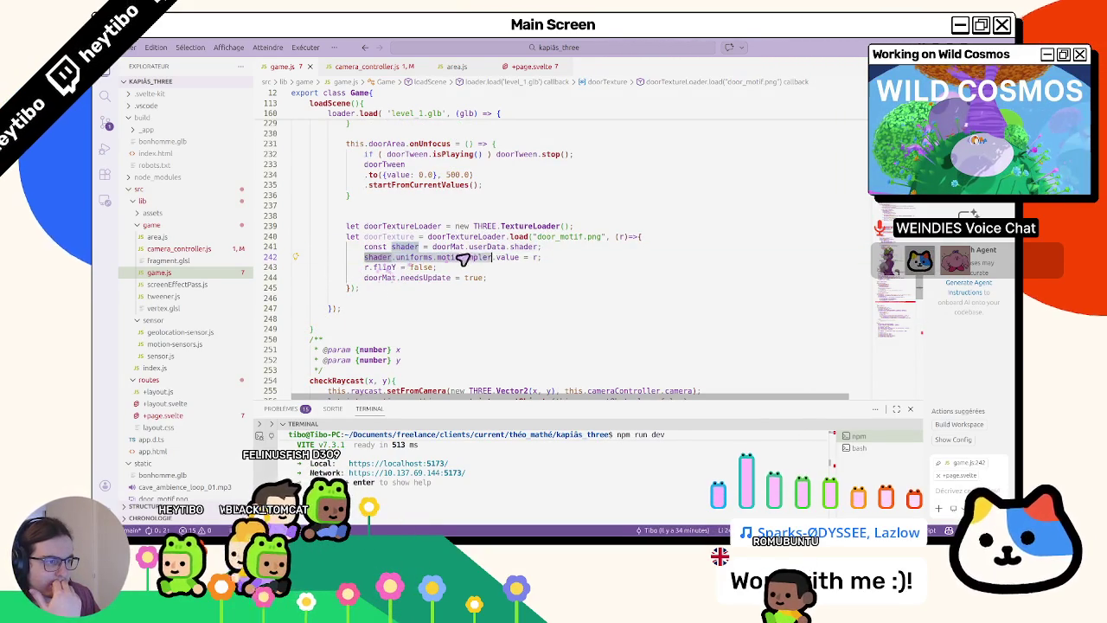
double_click(388, 237)
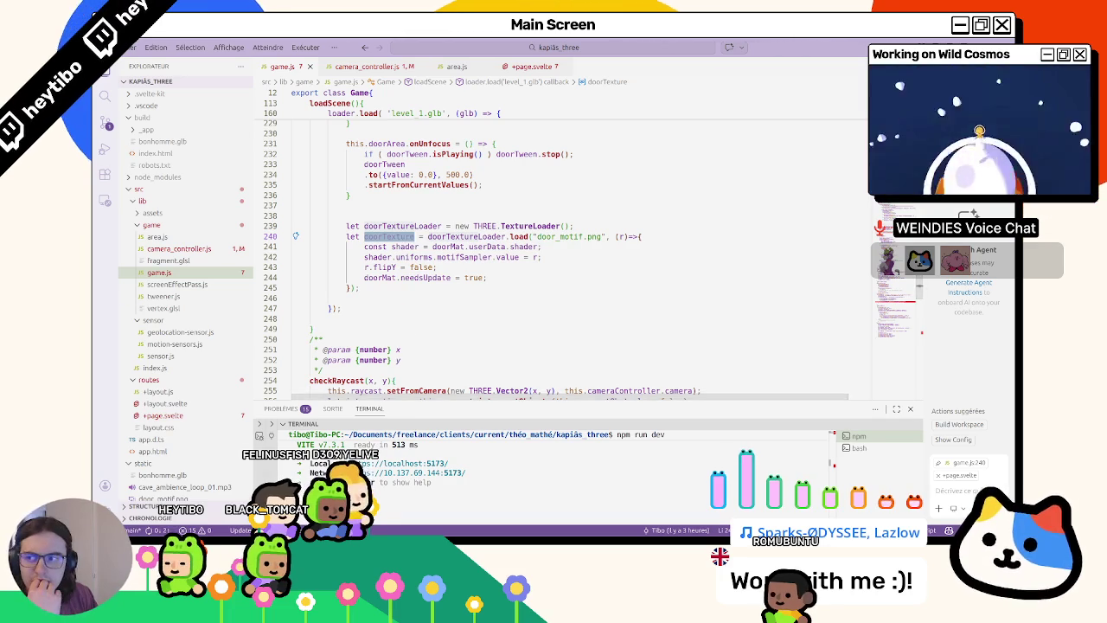
key(alt+Tab)
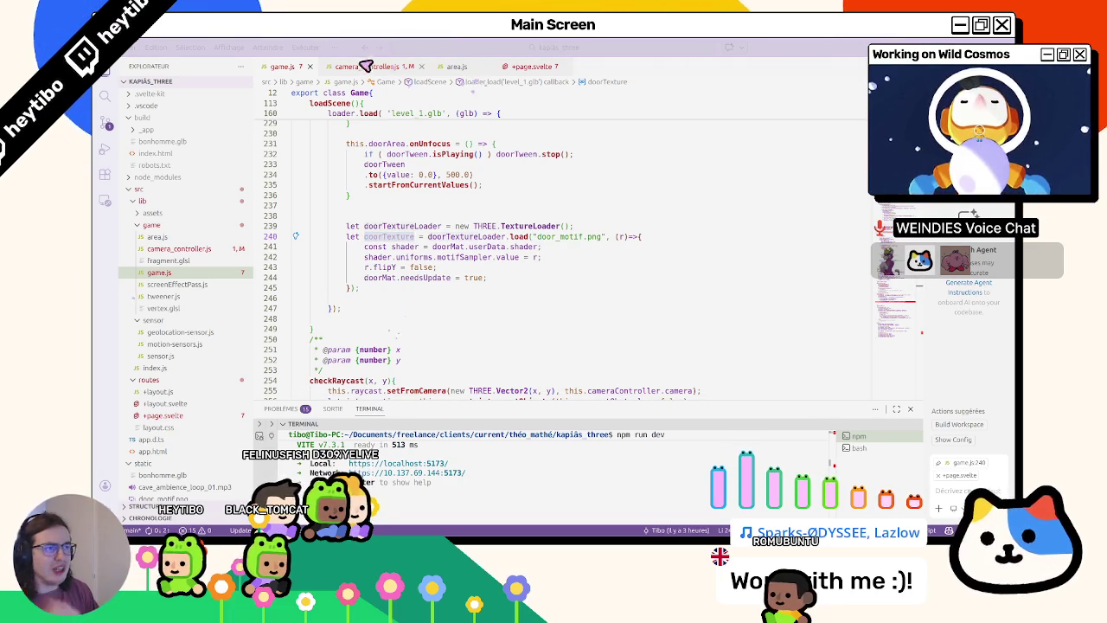
- Edit the comment on line 17 of camera_controller.js and switch the terminal to bash
click(364, 67)
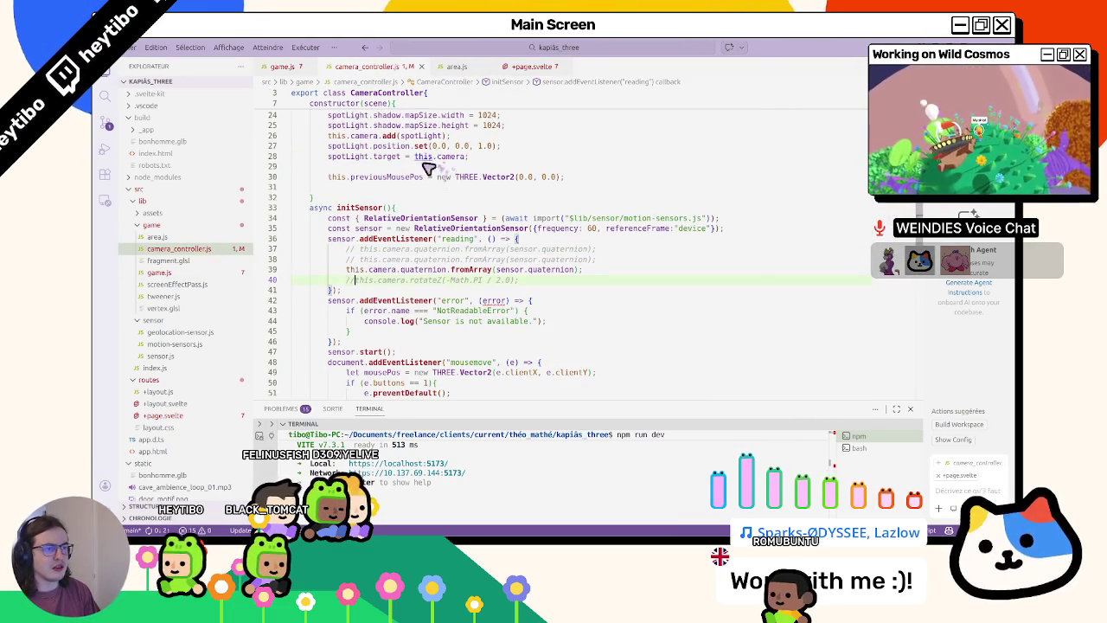
scroll(386, 180, up, 5)
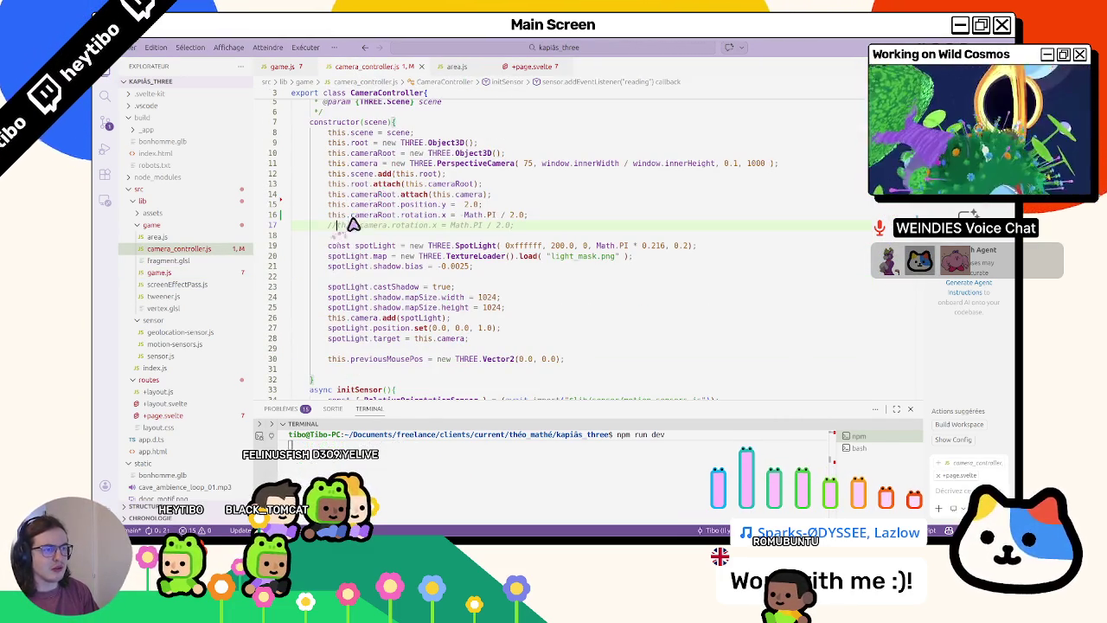
key(BackSpace)
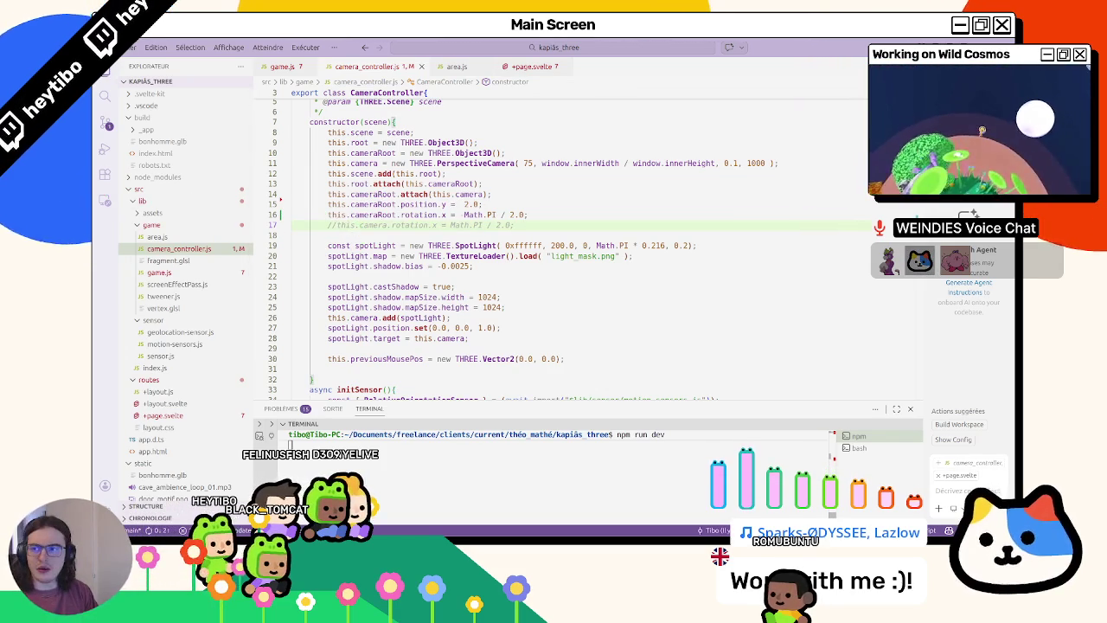
key(alt+Tab)
click(497, 361)
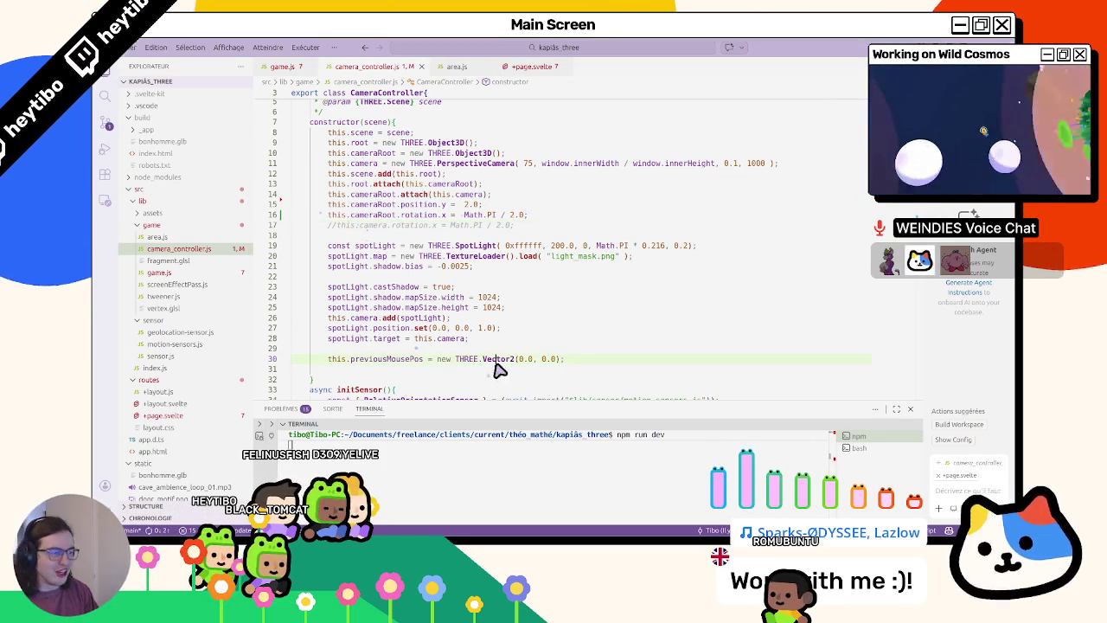
click(860, 447)
text(git sa)
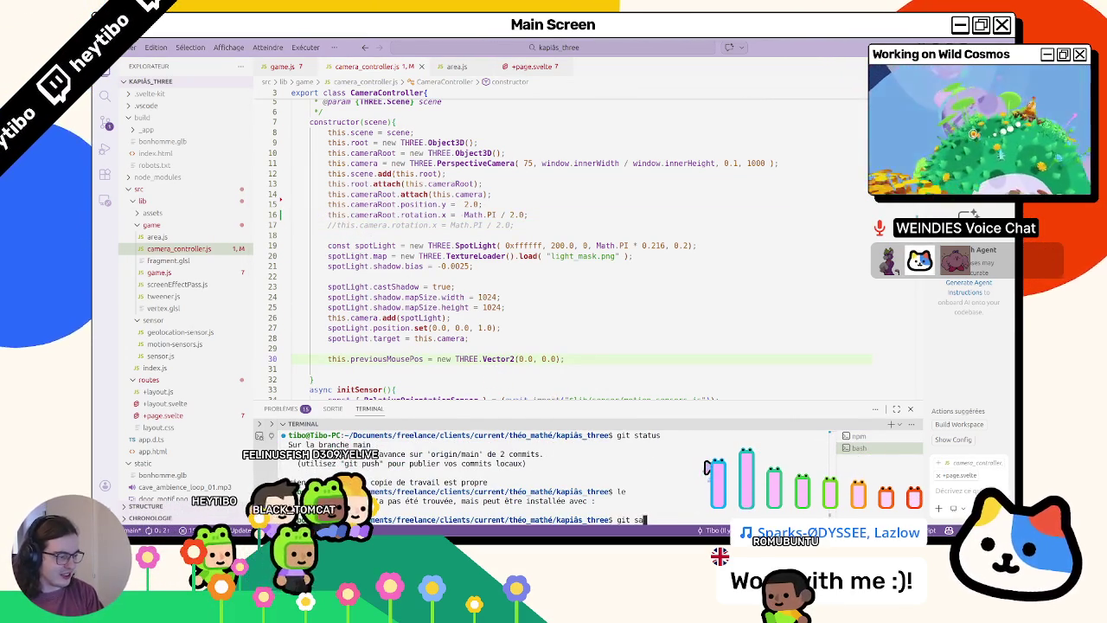
- Run git status, git restore ., and git status again, then return to the npm terminal
text(tatus)
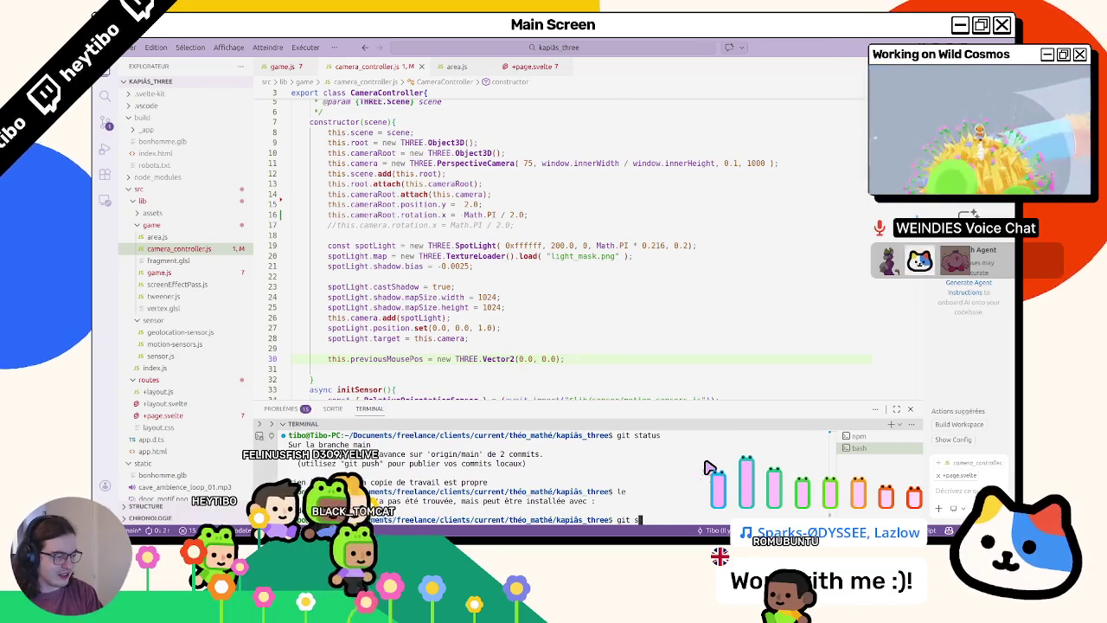
key(Return)
text(git )
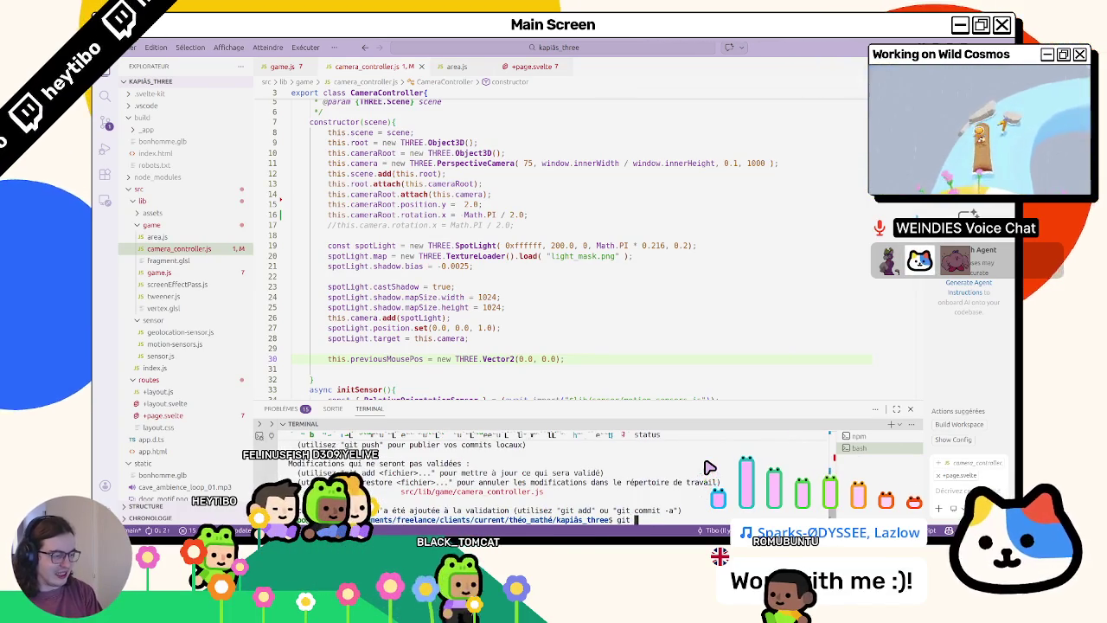
text(restore .)
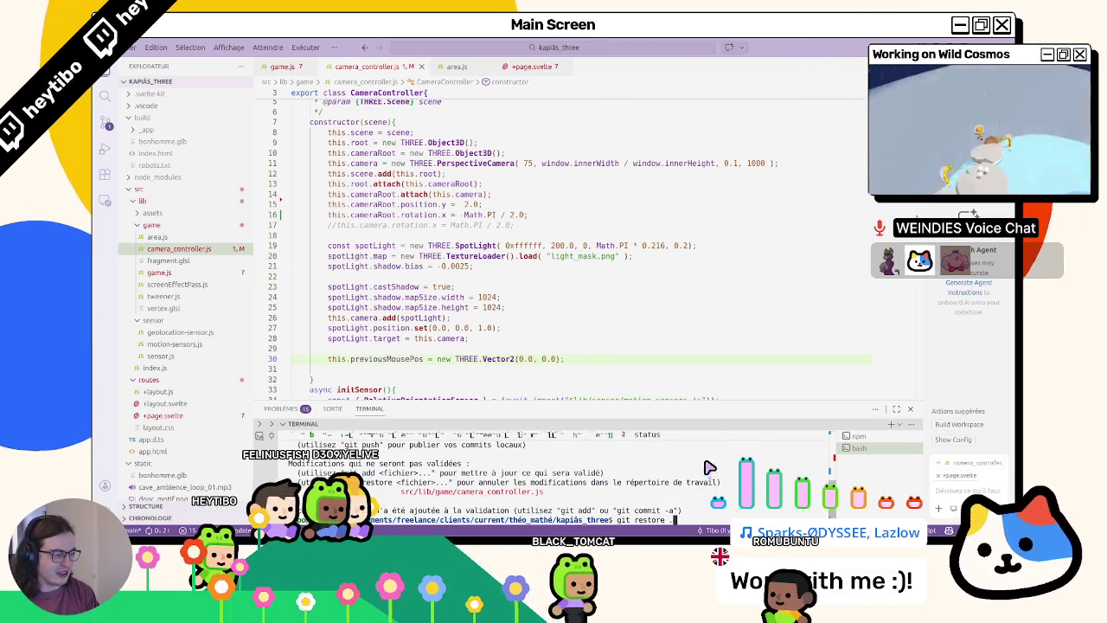
key(Return)
text(git status)
key(Return)
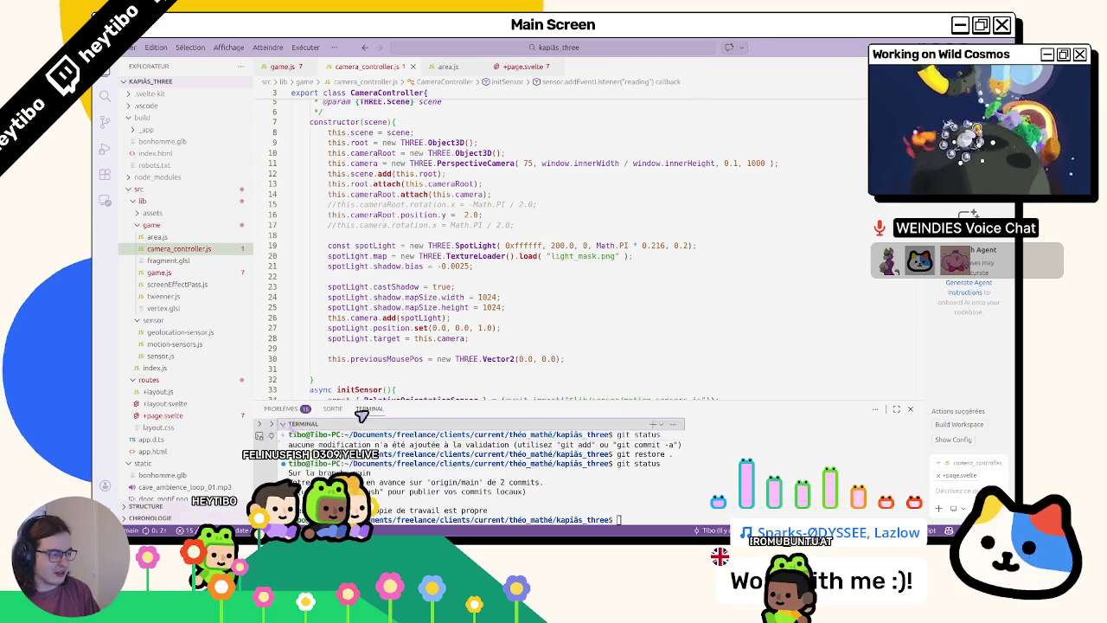
click(872, 435)
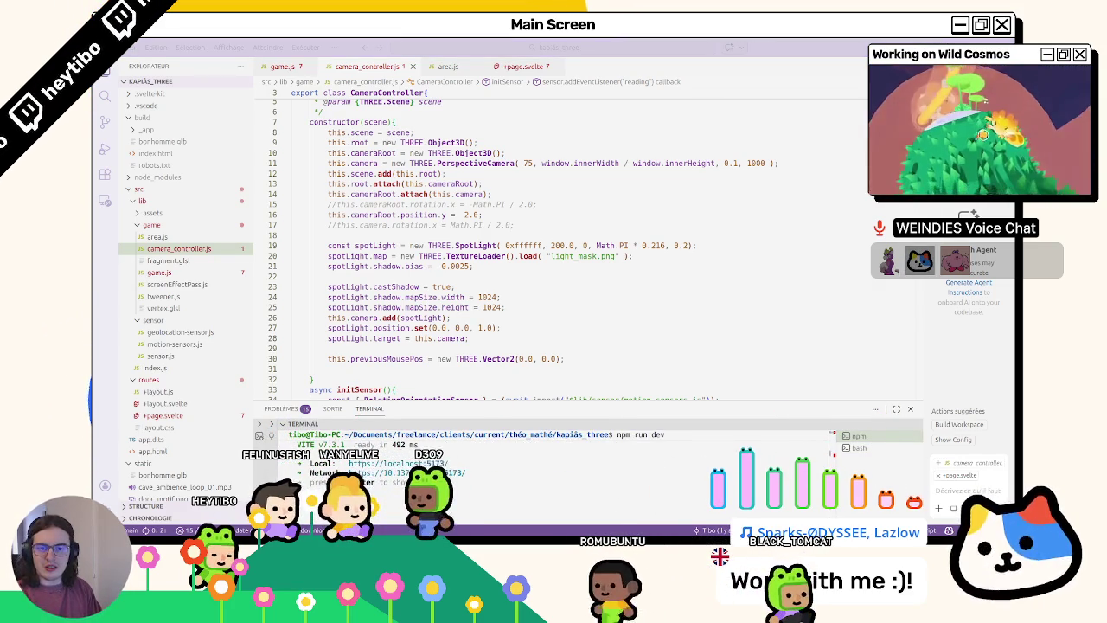
- Close game.js and move the commented rotation.x line below position.y in camera_controller.js
click(448, 66)
click(294, 67)
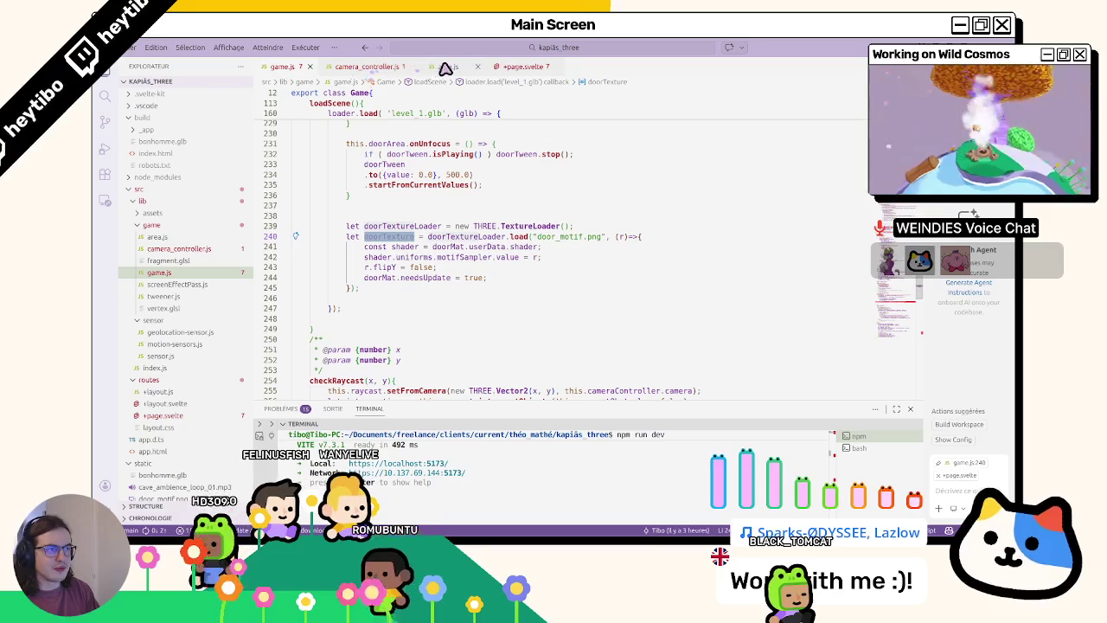
click(310, 67)
scroll(368, 337, down, 3)
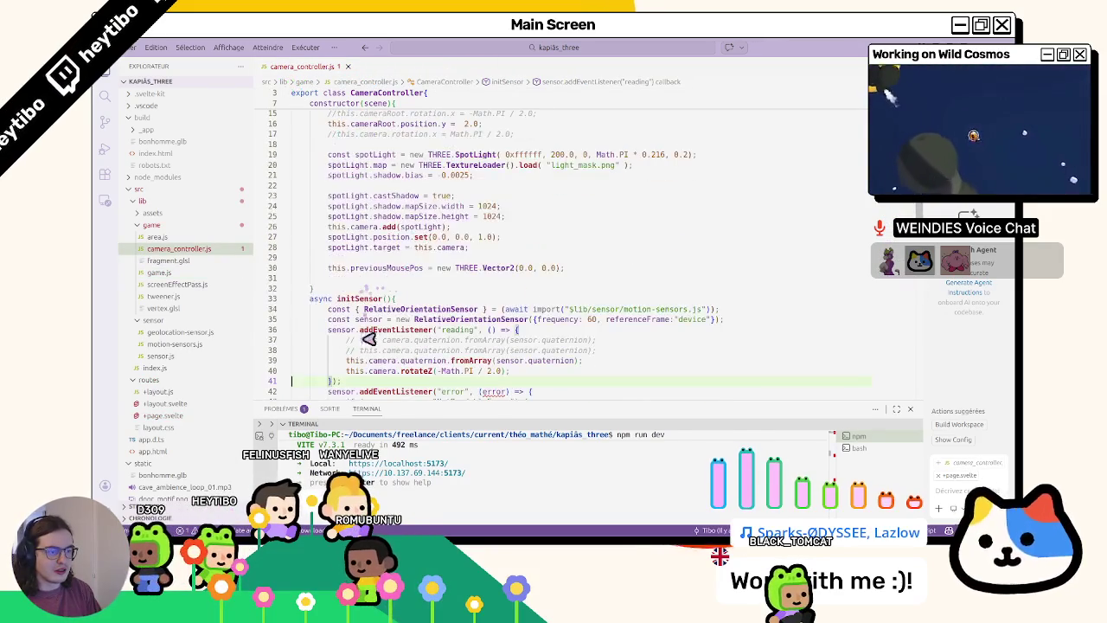
scroll(351, 377, down, 3)
click(347, 373)
text(//)
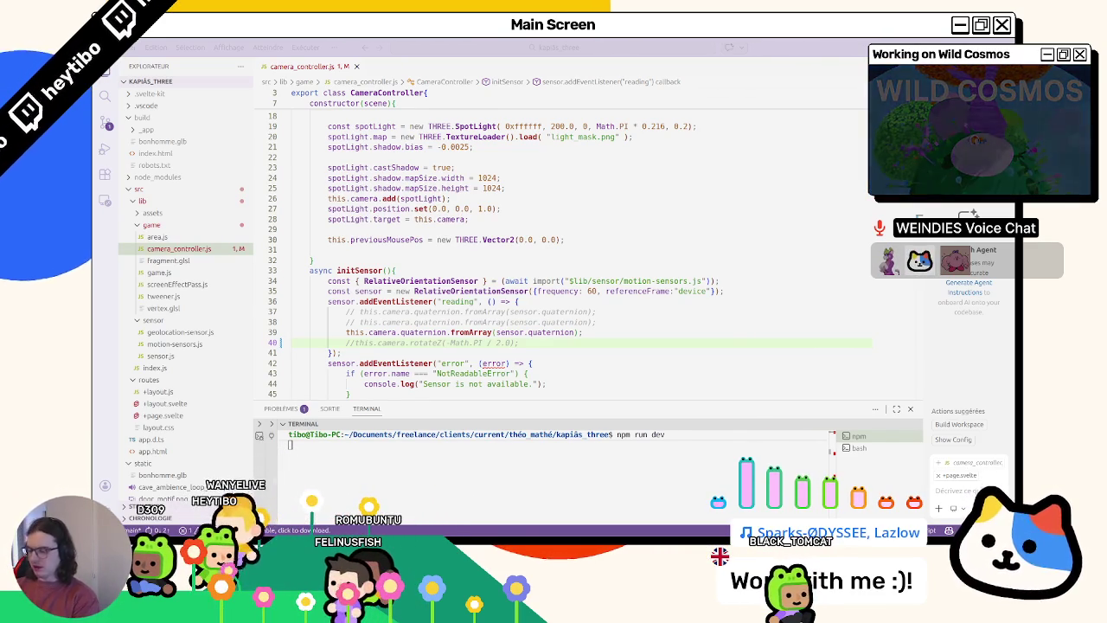
scroll(395, 205, up, 5)
scroll(372, 225, up, 1)
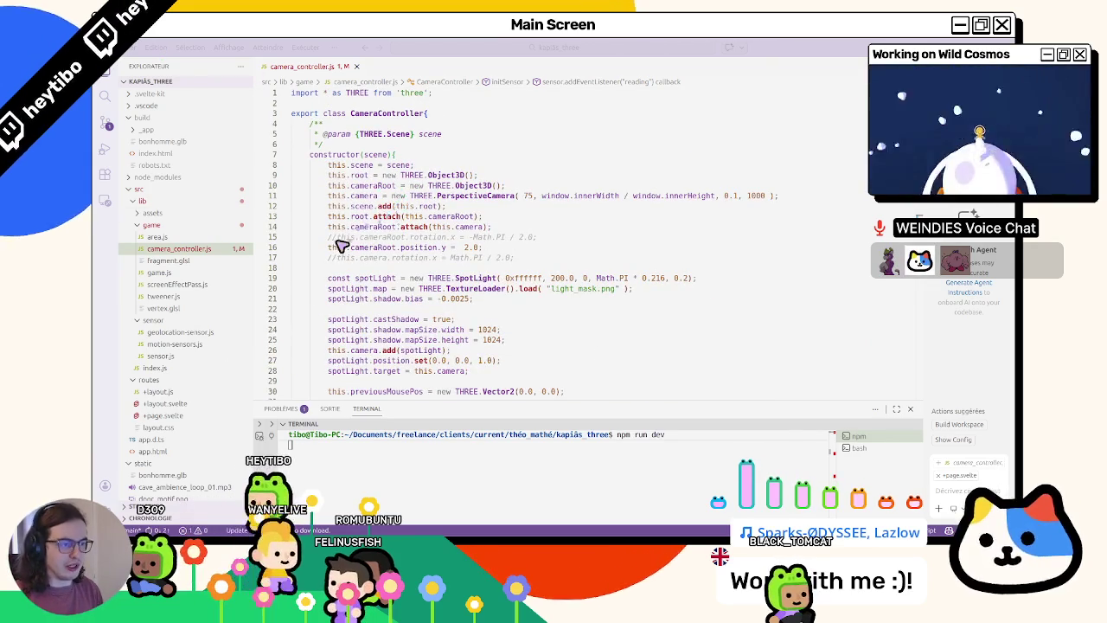
key(alt+Down)
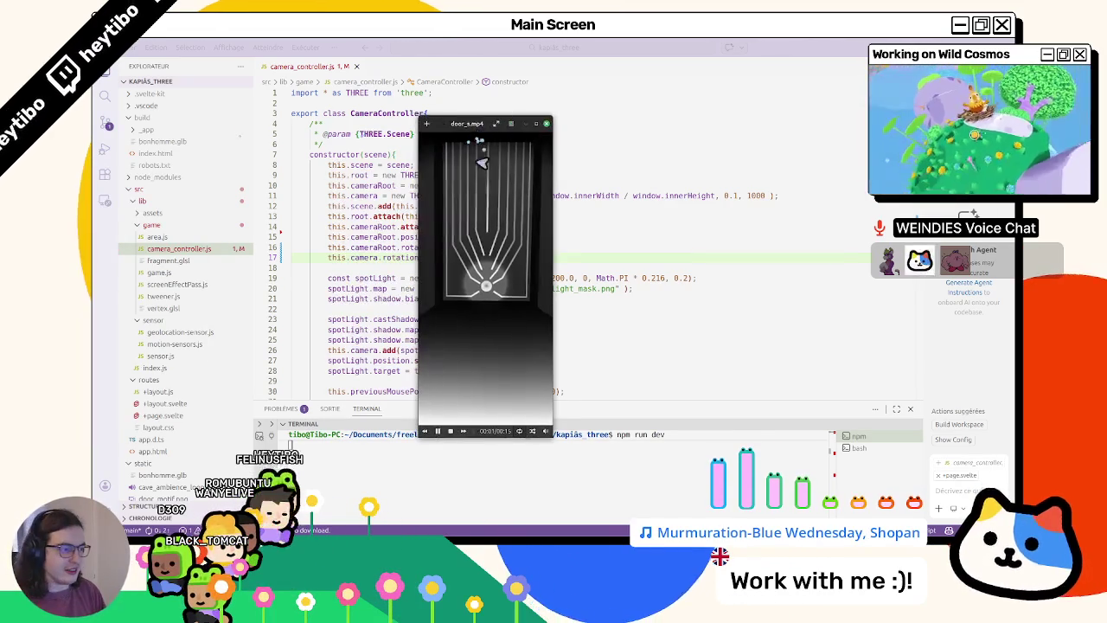
- Watch door_s.mp4 fullscreen for reference, then exit fullscreen and close the player
key(f)
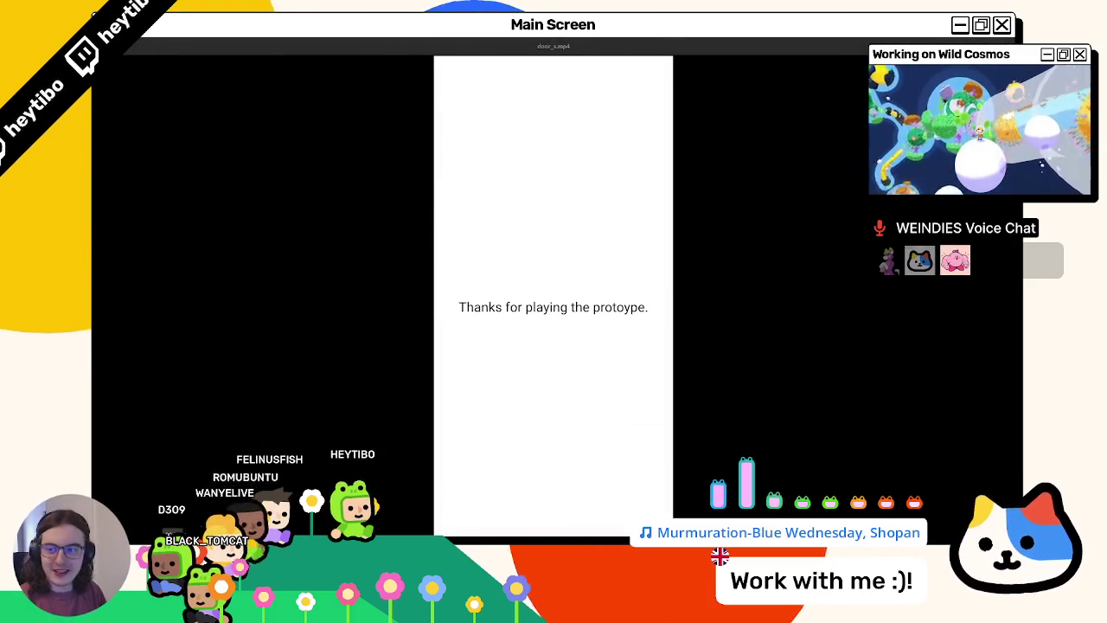
key(Escape)
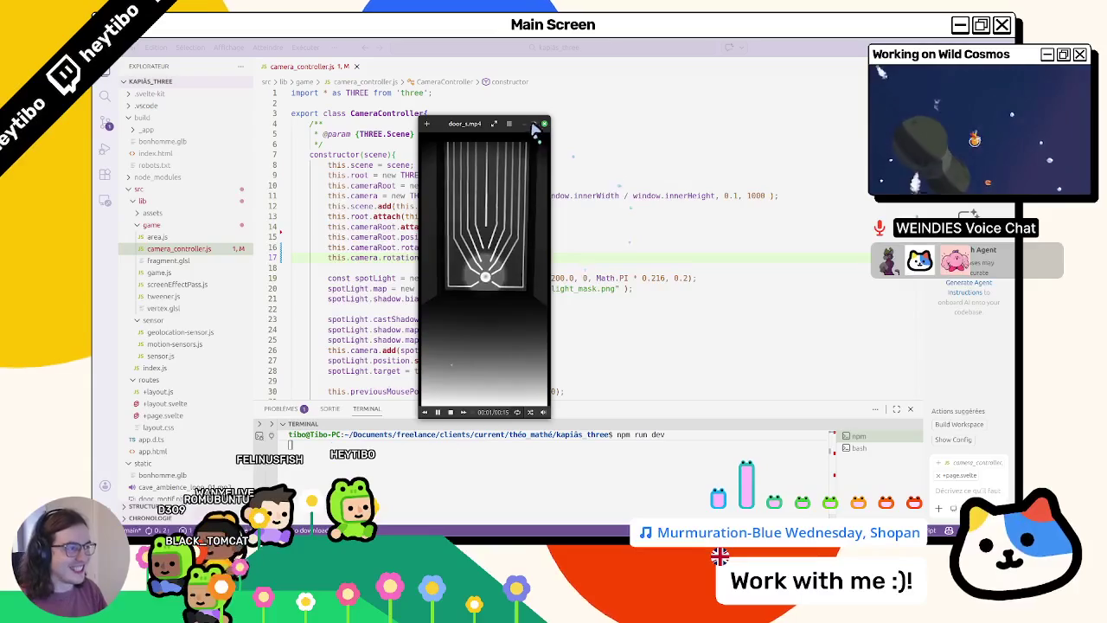
click(545, 124)
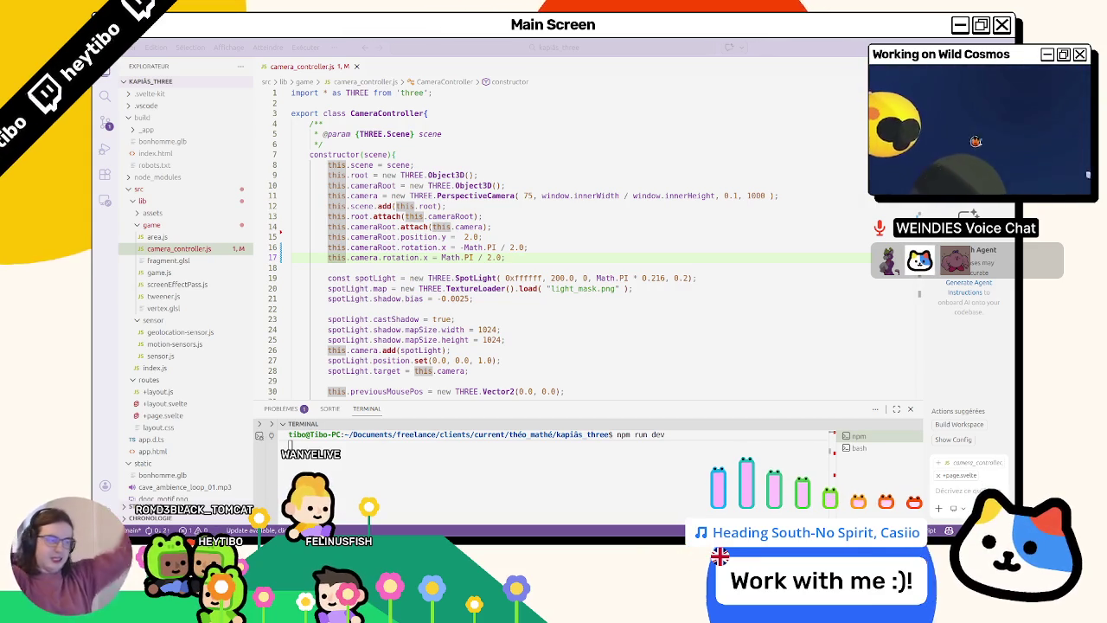
click(852, 455)
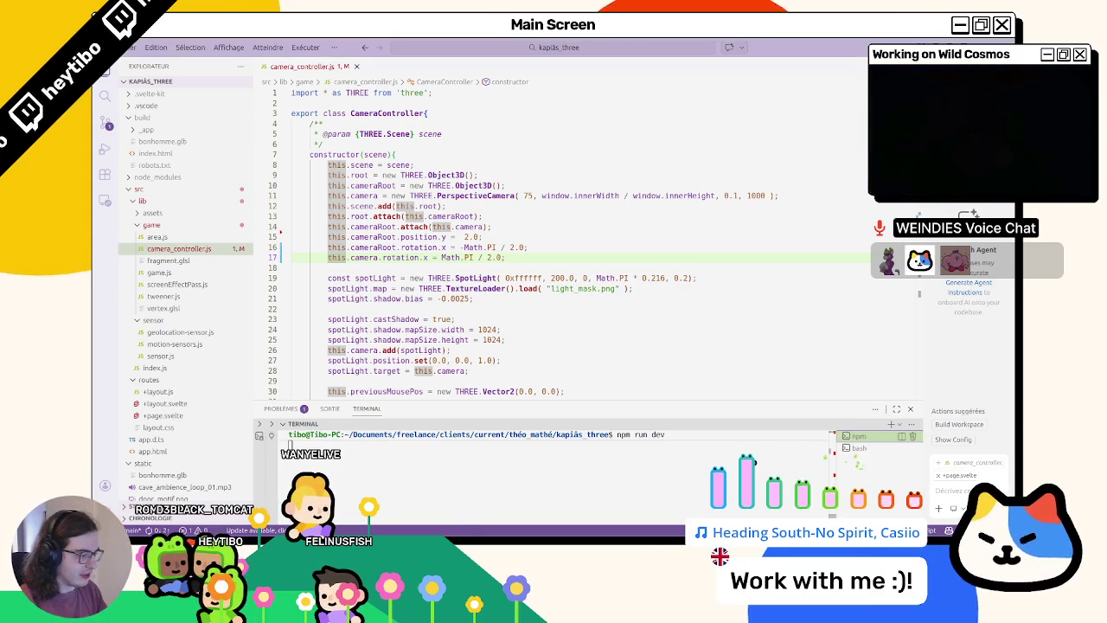
click(861, 447)
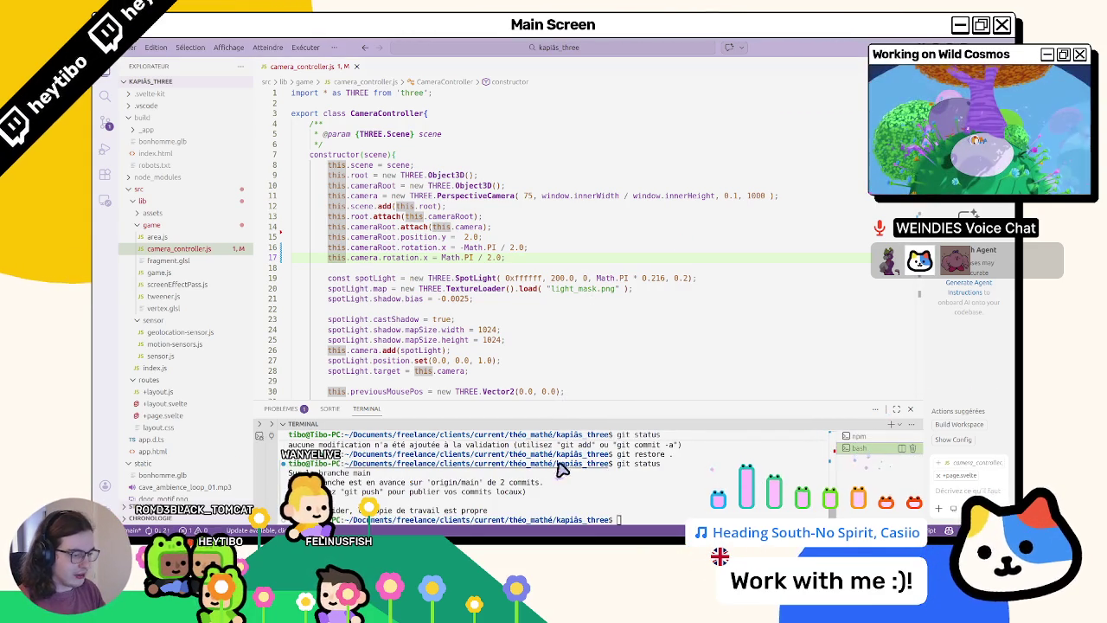
click(856, 436)
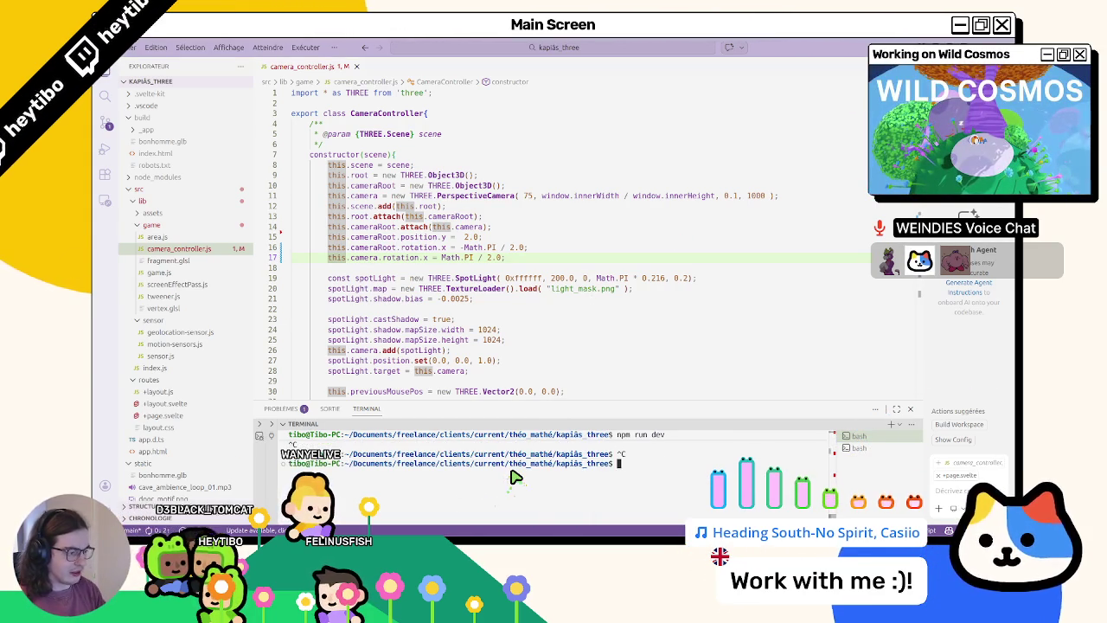
text(npm run dev)
ctrl+click(443, 468)
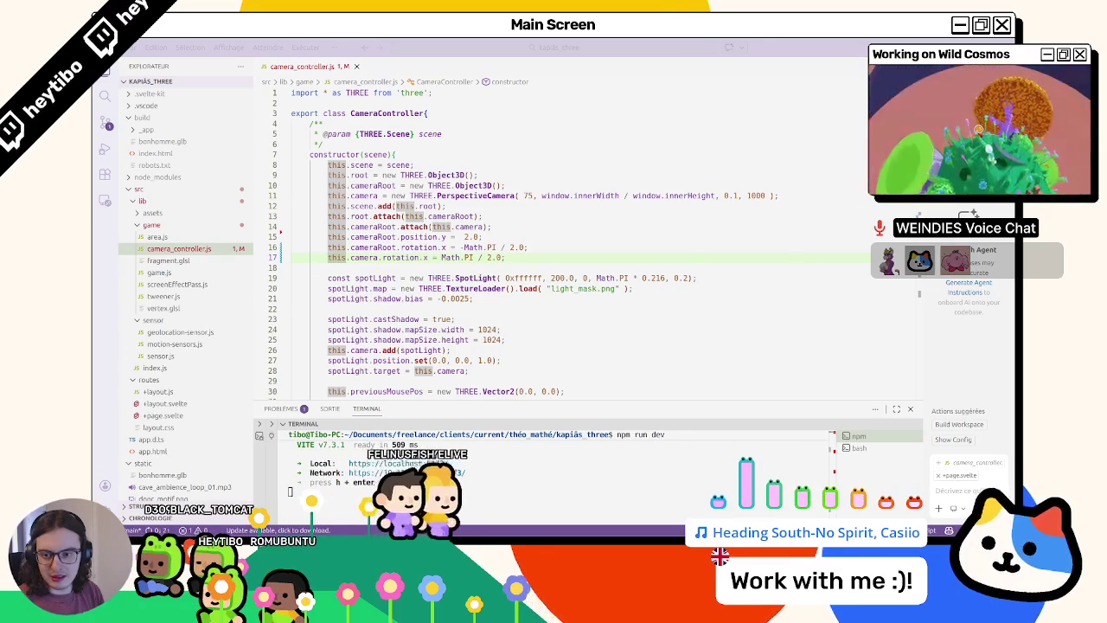
- Change line 54's rotation axis from Vector3(0, 1, 0) to Vector3(0, 0, 1) and save camera_controller.js
scroll(415, 284, down, 1)
scroll(418, 289, down, 4)
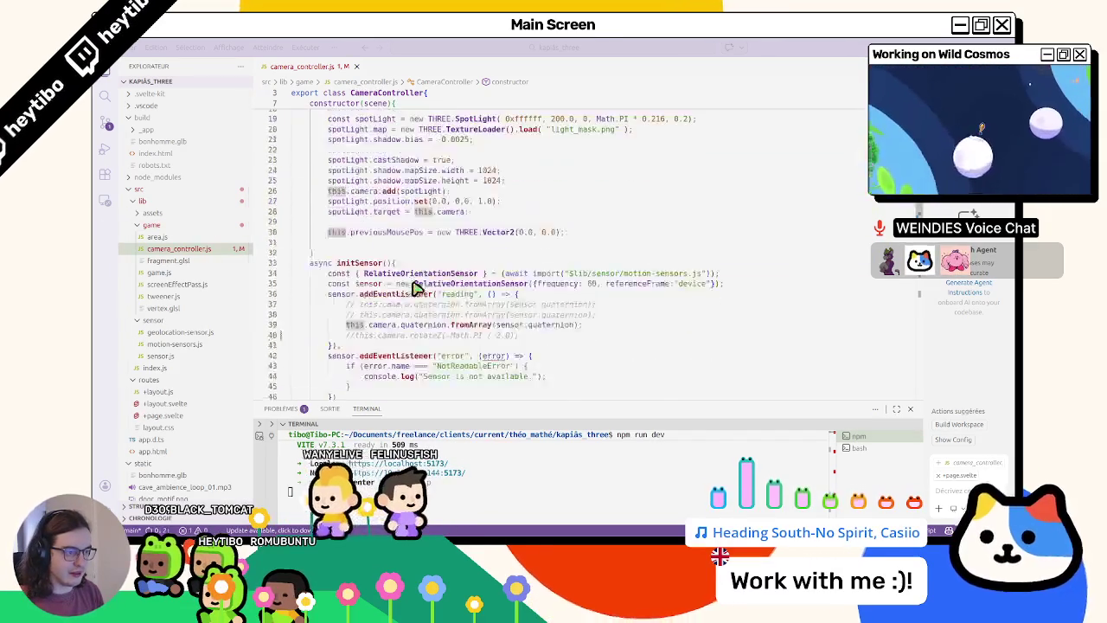
scroll(416, 288, up, 5)
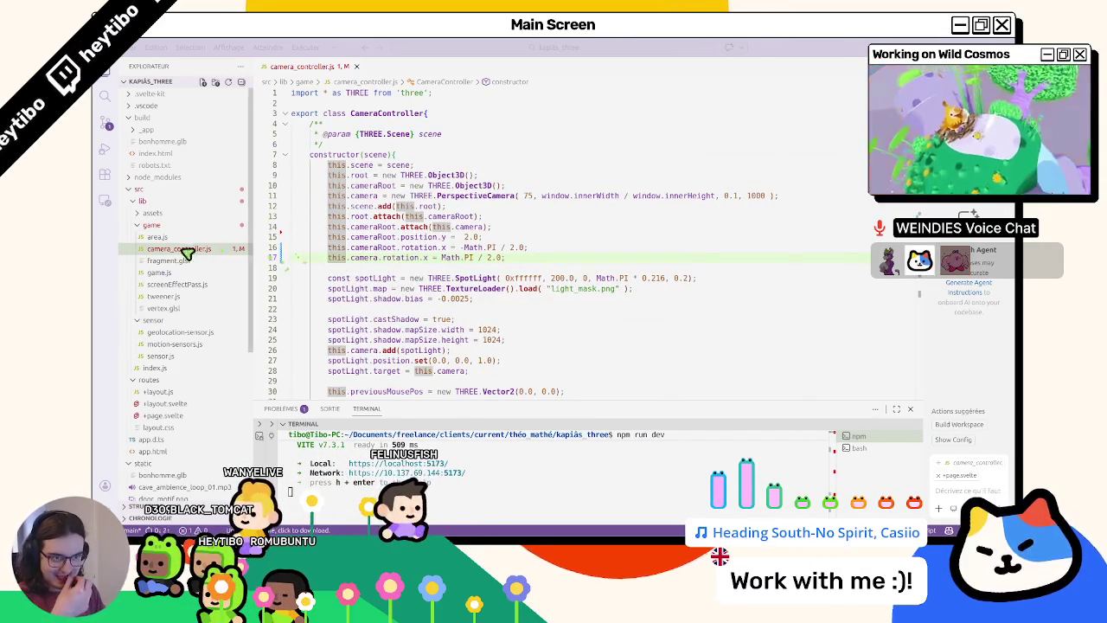
scroll(407, 359, down, 8)
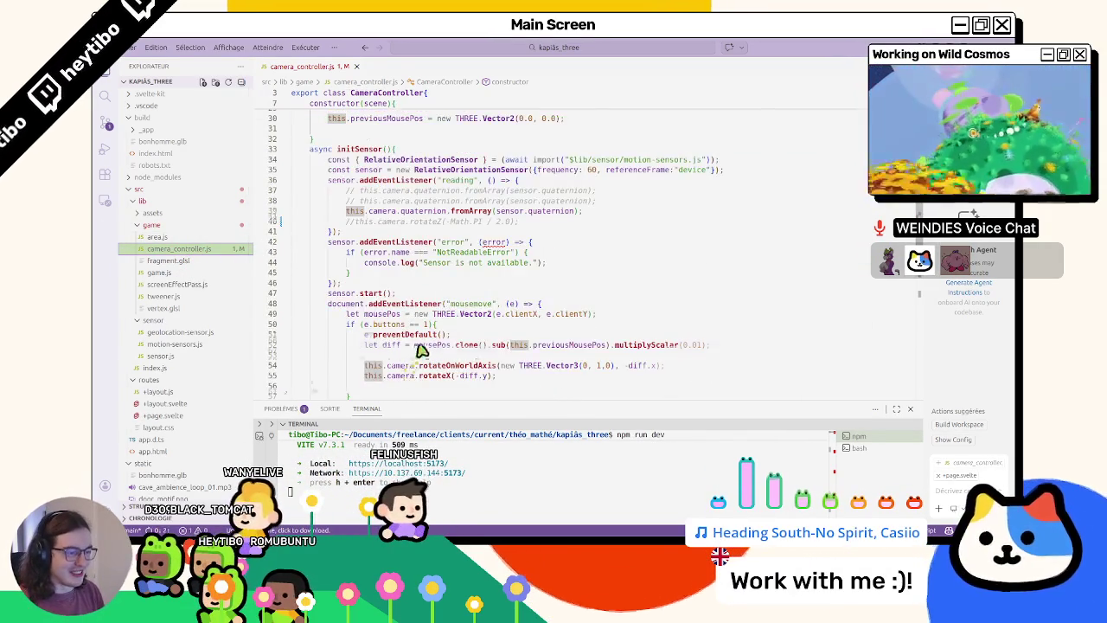
scroll(424, 352, down, 5)
click(441, 261)
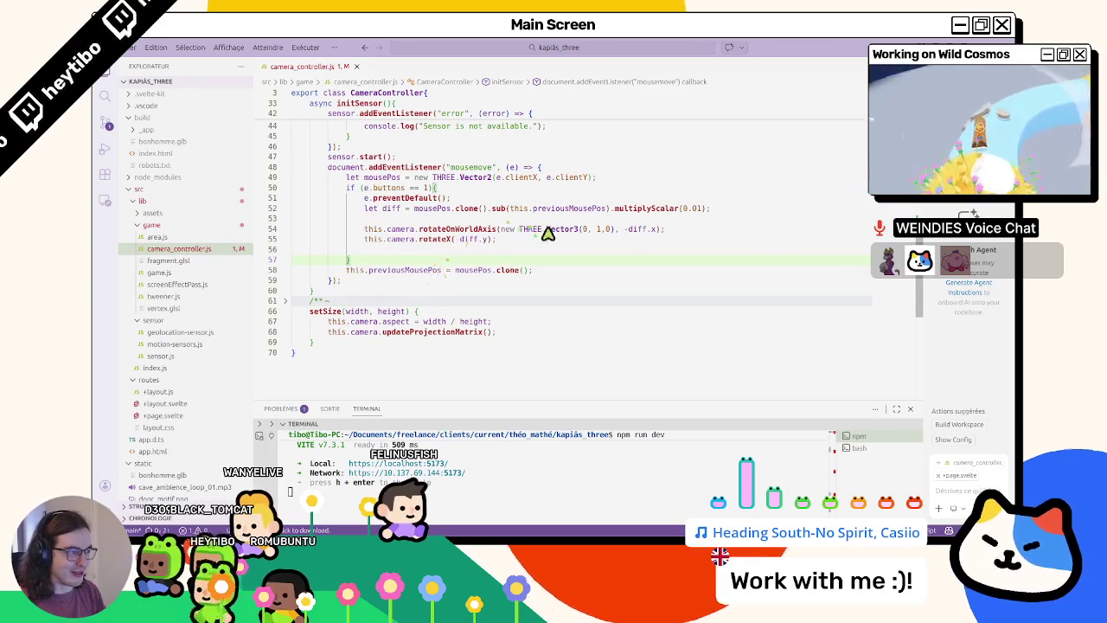
double_click(655, 229)
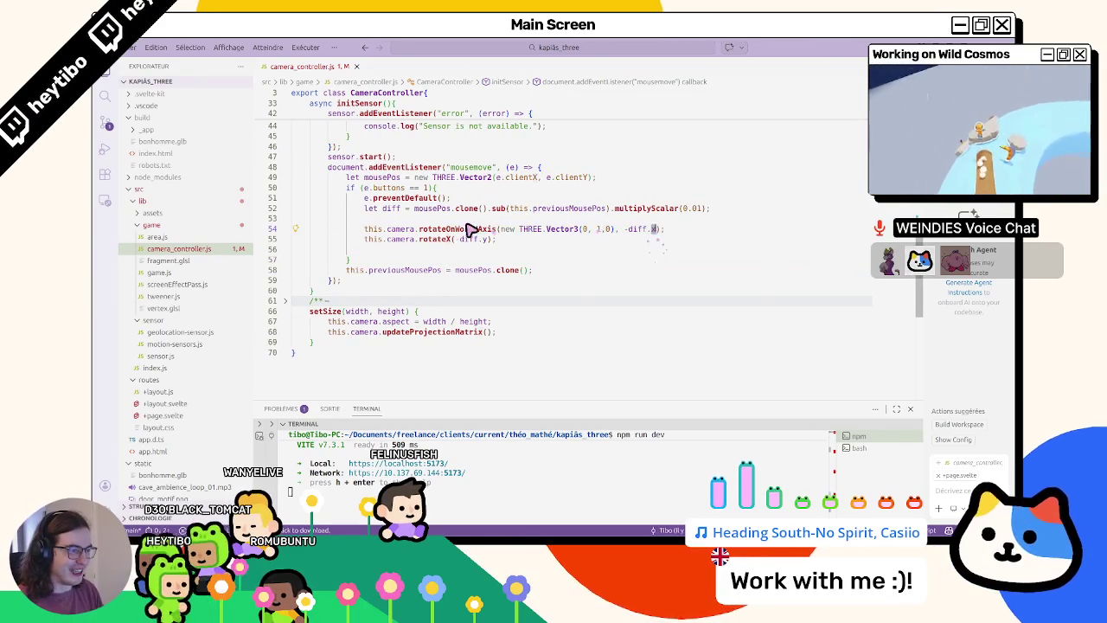
click(605, 233)
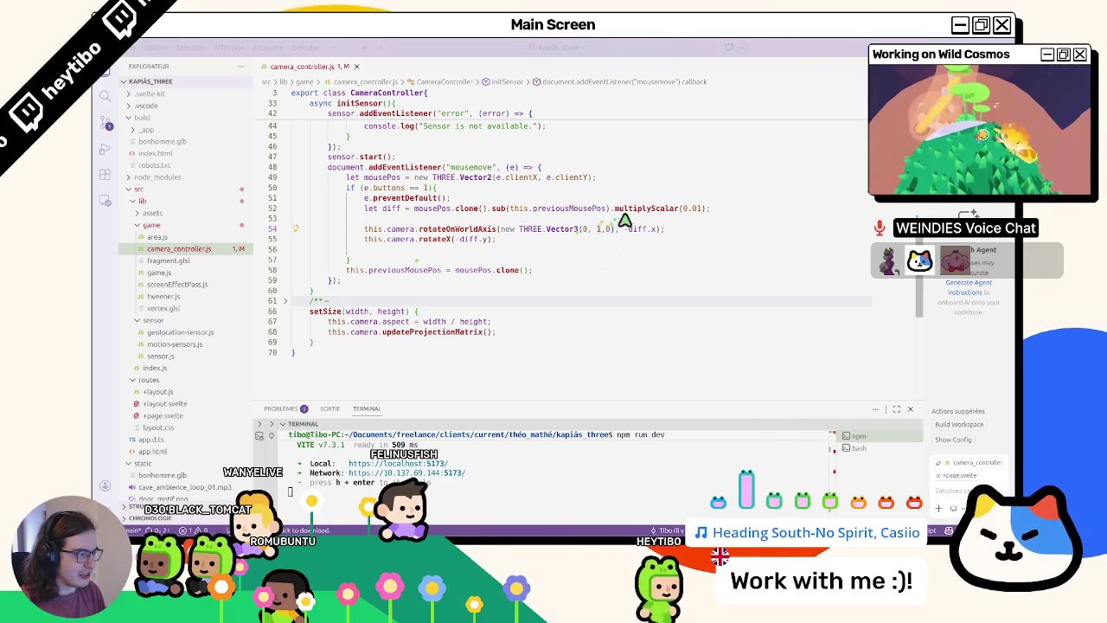
click(663, 231)
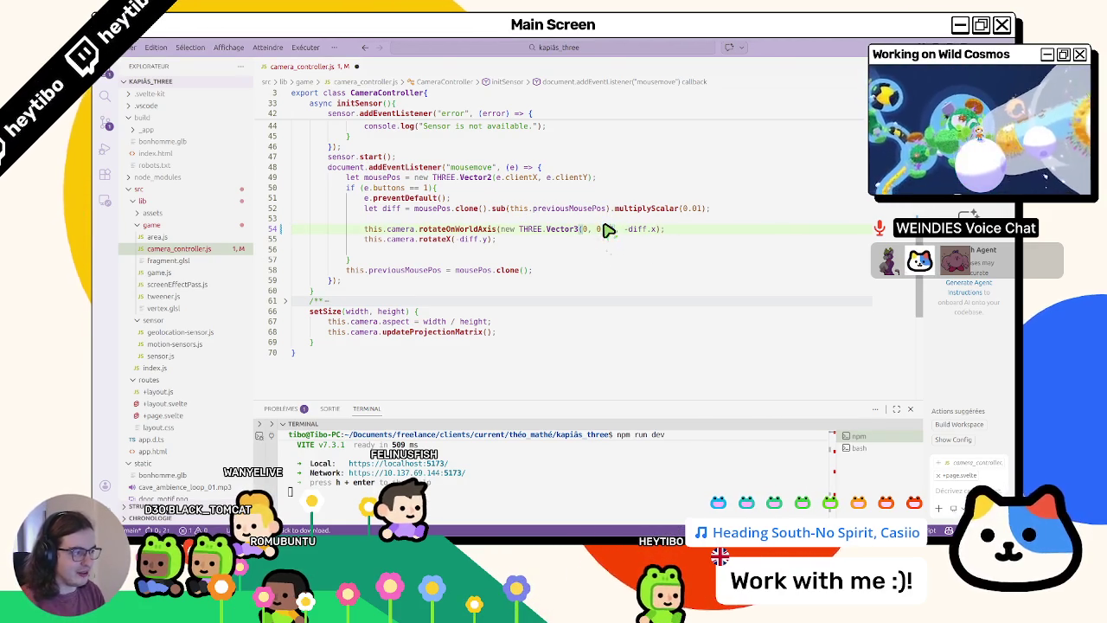
text(1)
key(ctrl+s)
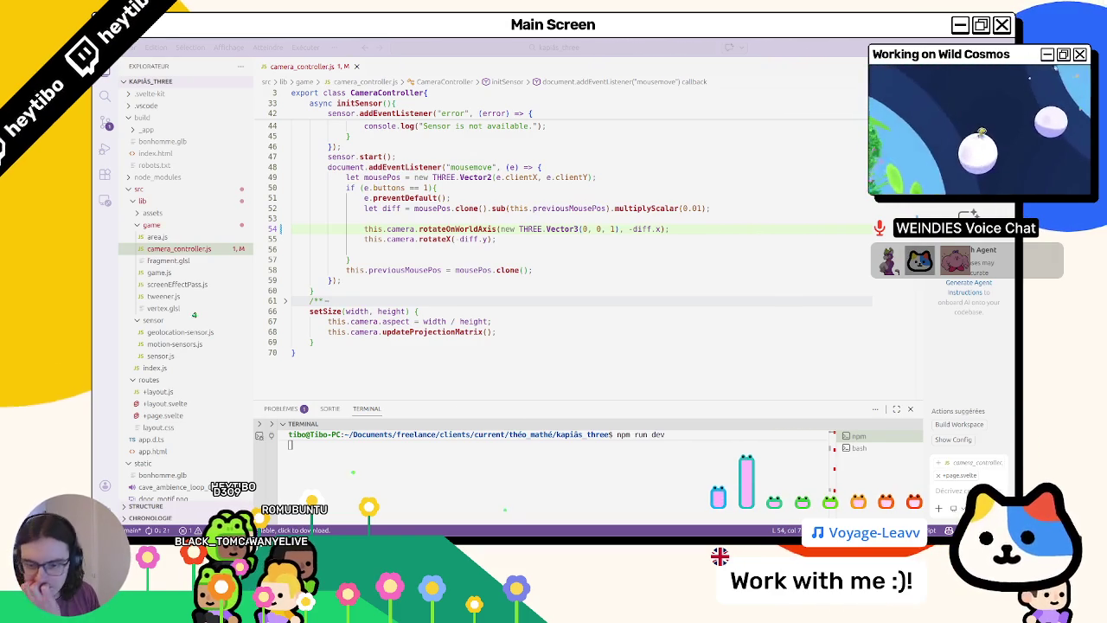
- In the bash terminal, run git status, stage everything with git add ., and recheck status
click(571, 45)
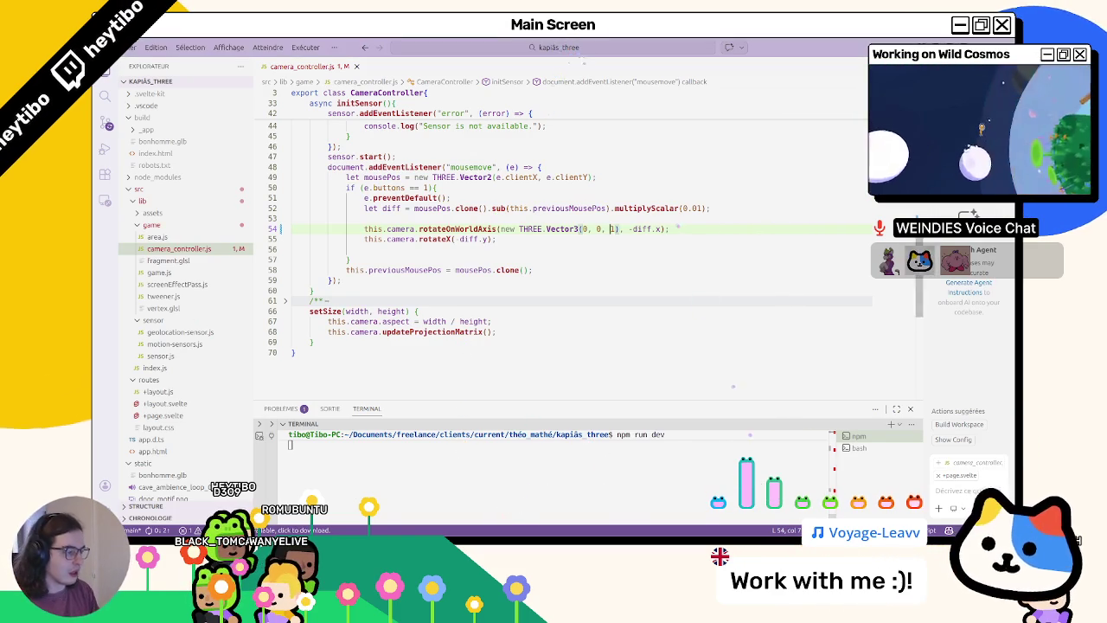
click(859, 447)
text(atus)
key(Return)
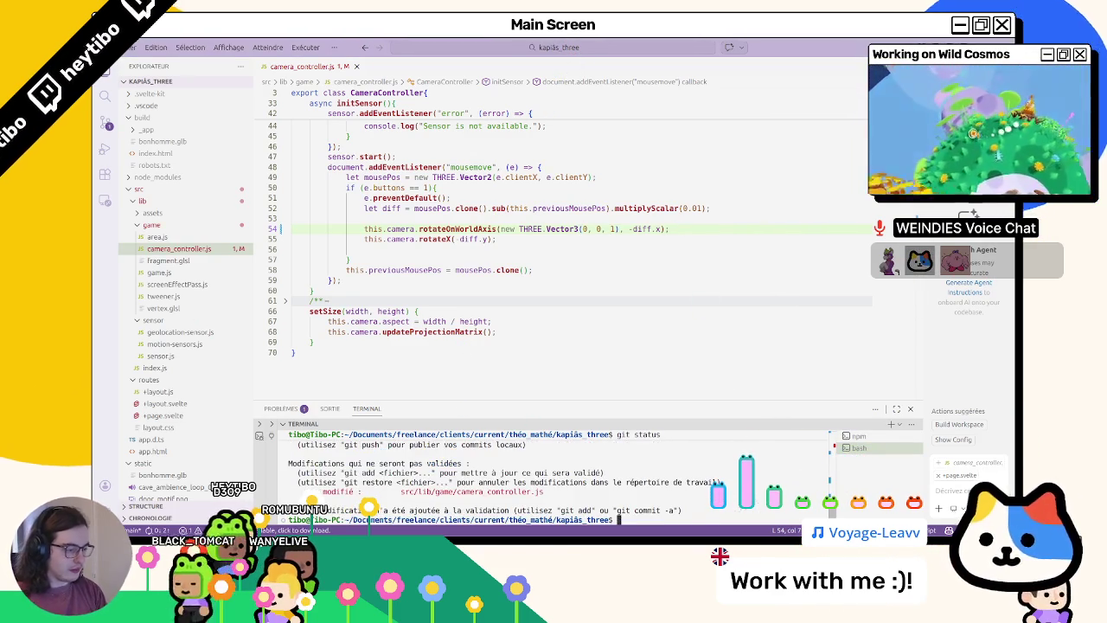
text(git add .)
key(Return)
key(Up)
key(Up)
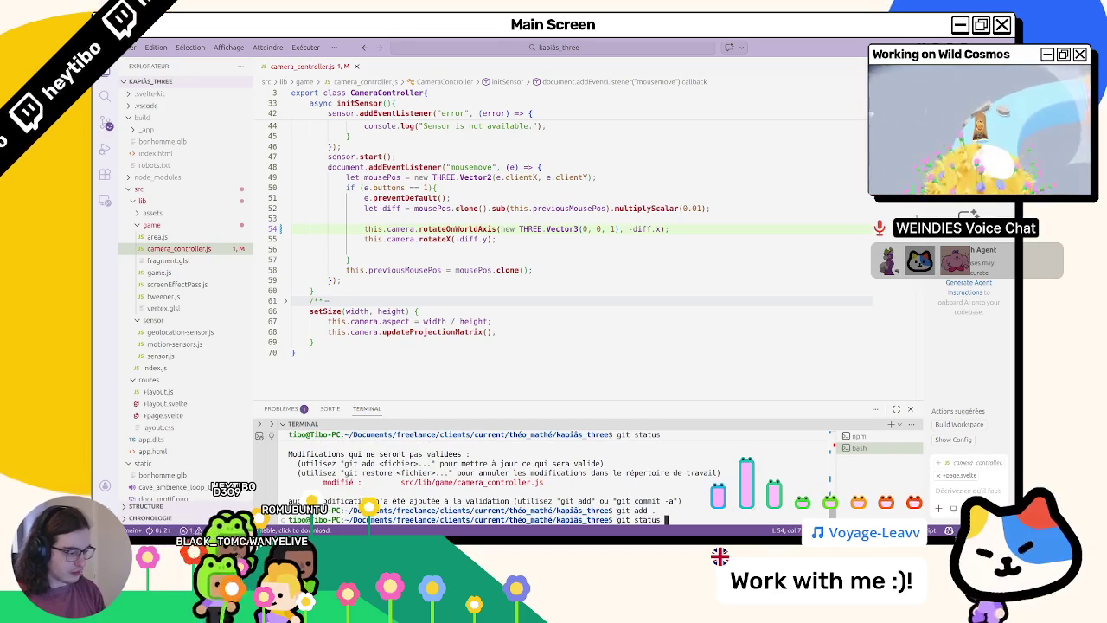
key(Return)
- Commit with message 'add: portrait mode', confirm git status is clean, then reveal the desktop
text(git commit -m)
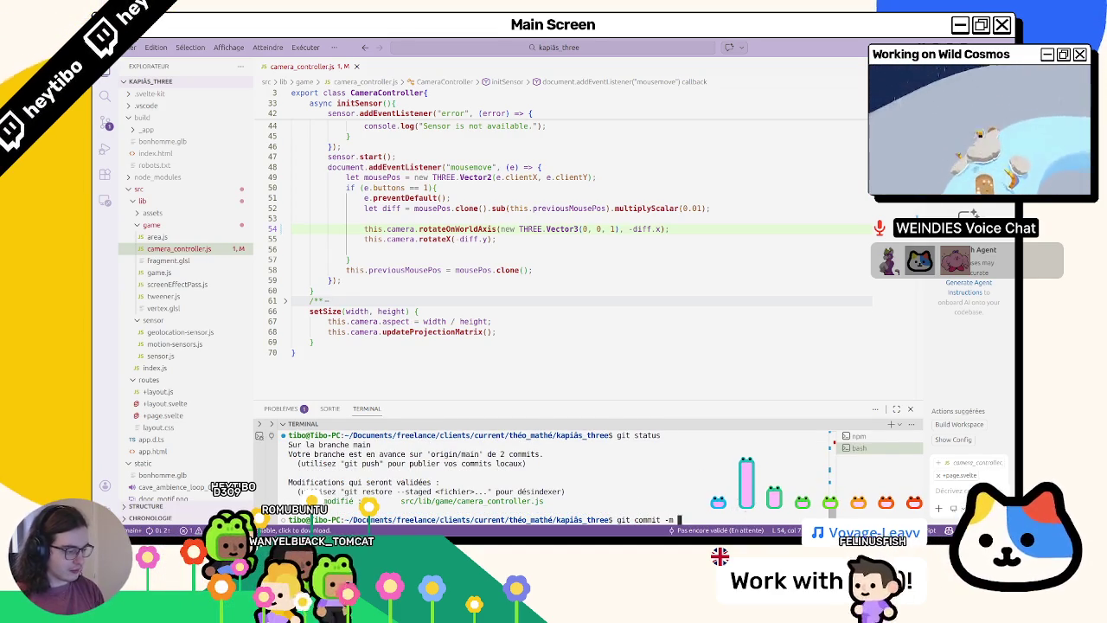
text("add:")
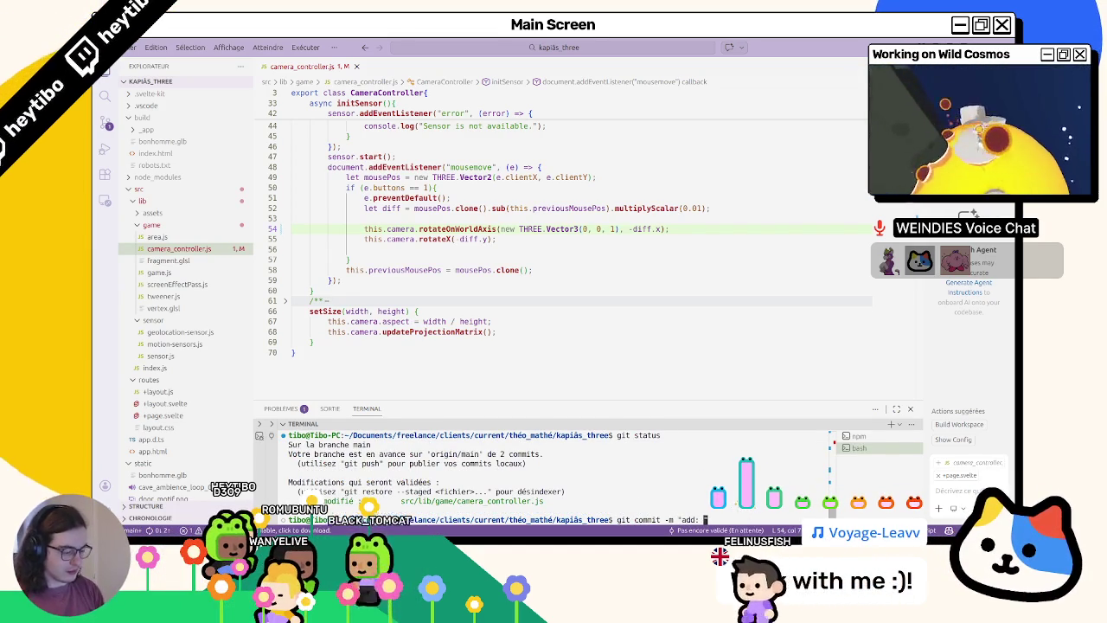
text( portrait mode)
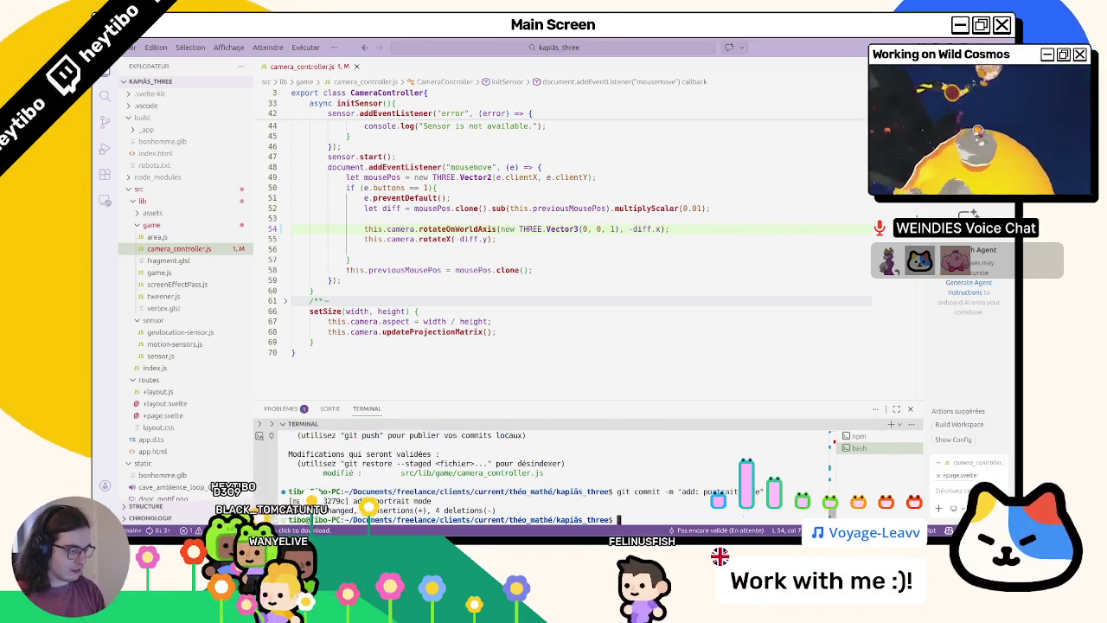
key(Return)
key(ctrl+l)
text(git status)
key(Return)
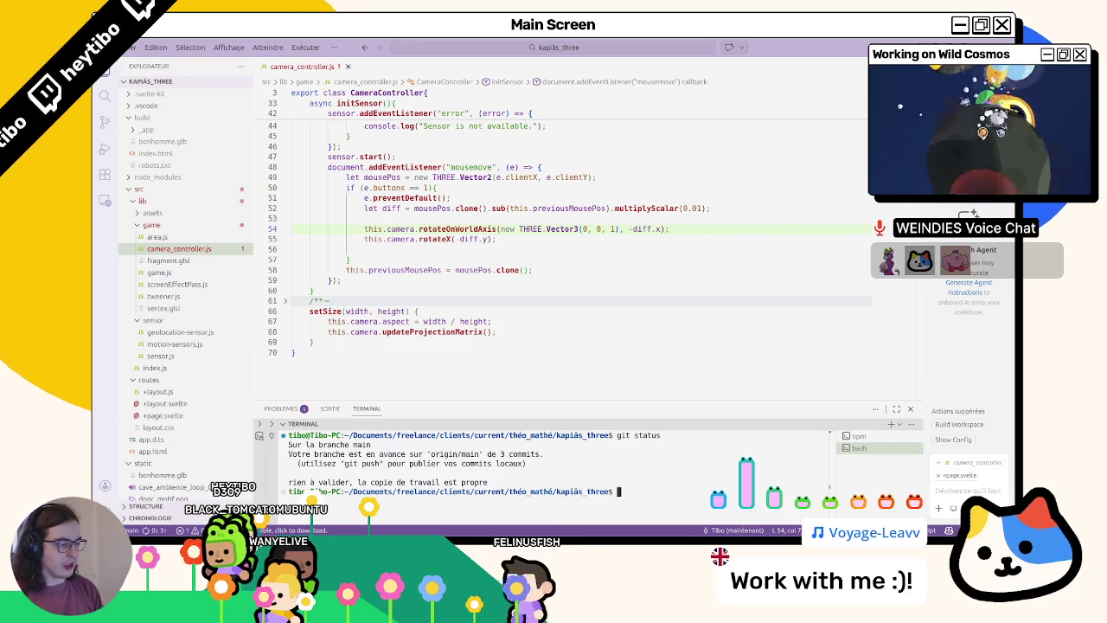
key(ctrl+l)
text(git)
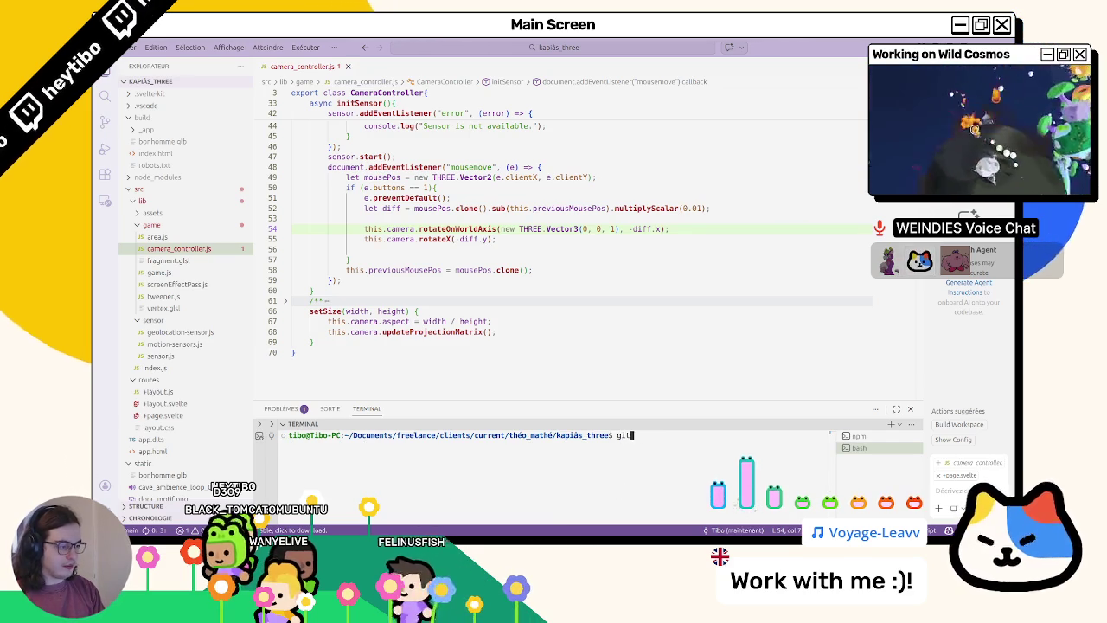
text( p)
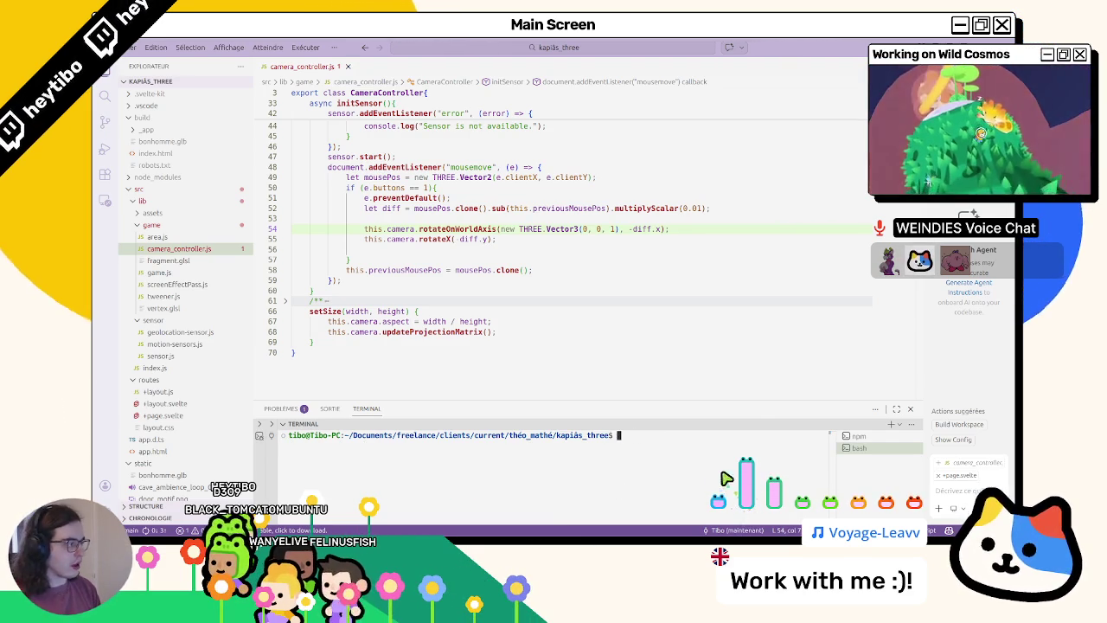
key(super+d)
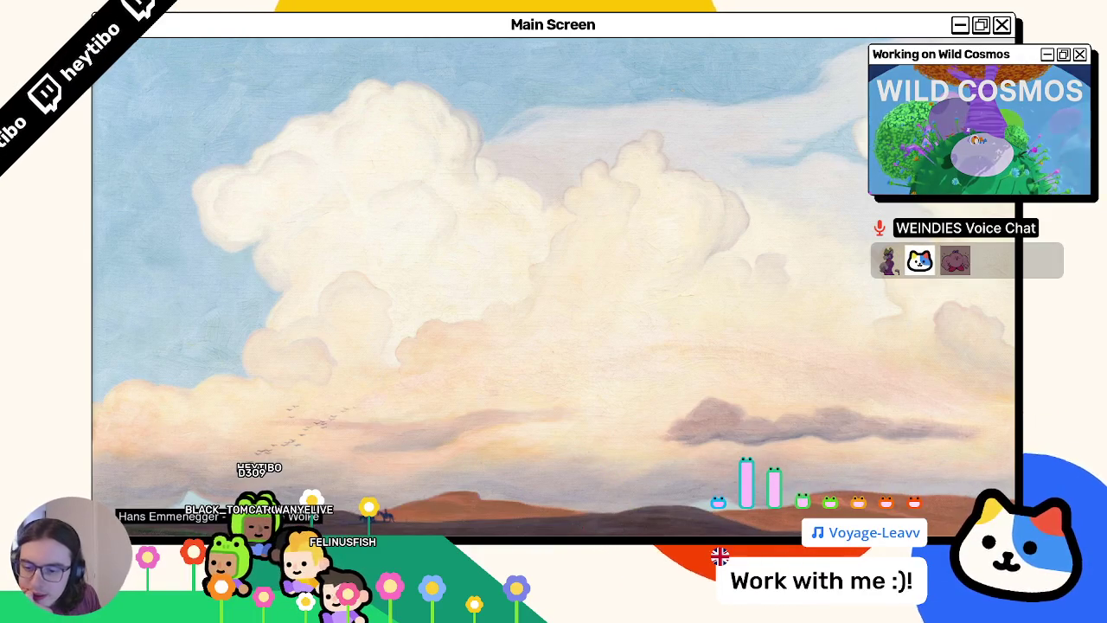
- Launch Krita from the Super-key application launcher search
key(super)
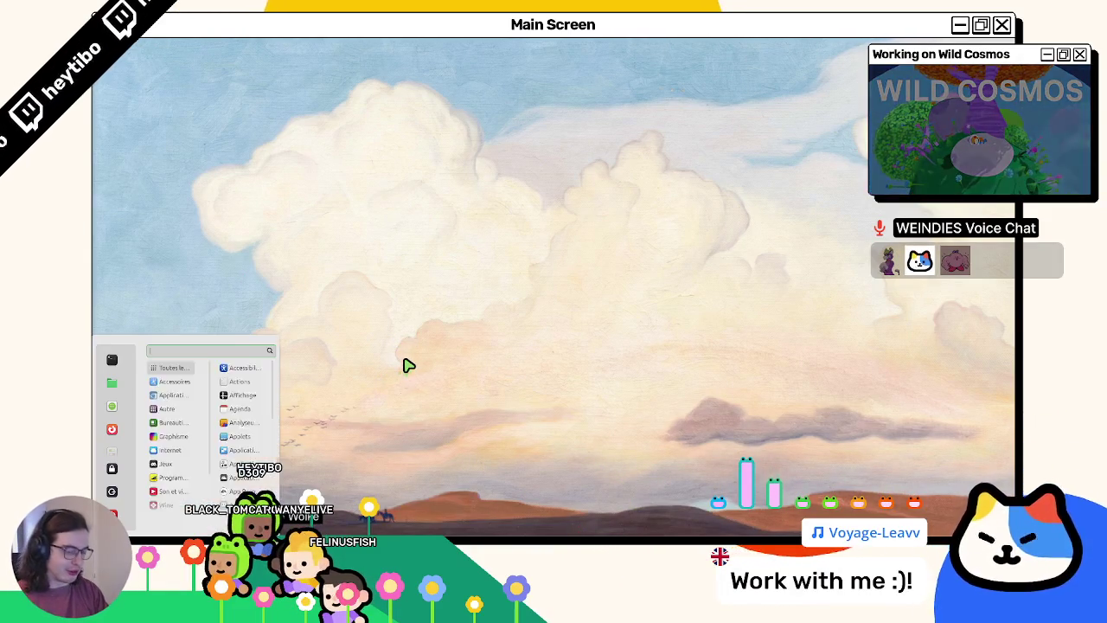
text(krit)
key(Return)
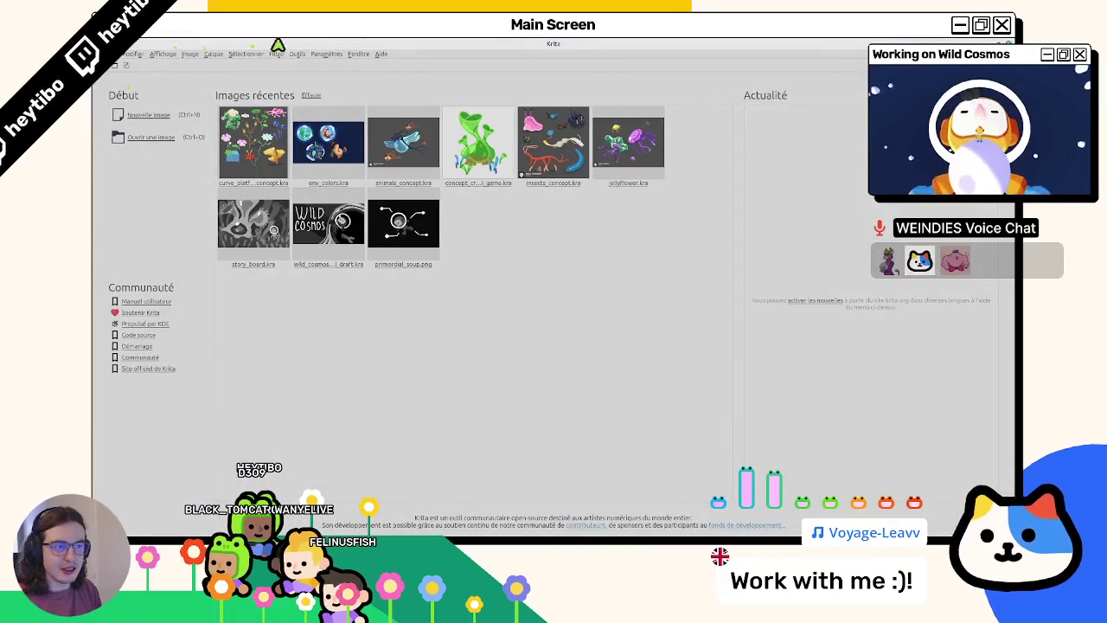
- Open env_colors.kra from Krita's recent images
click(302, 142)
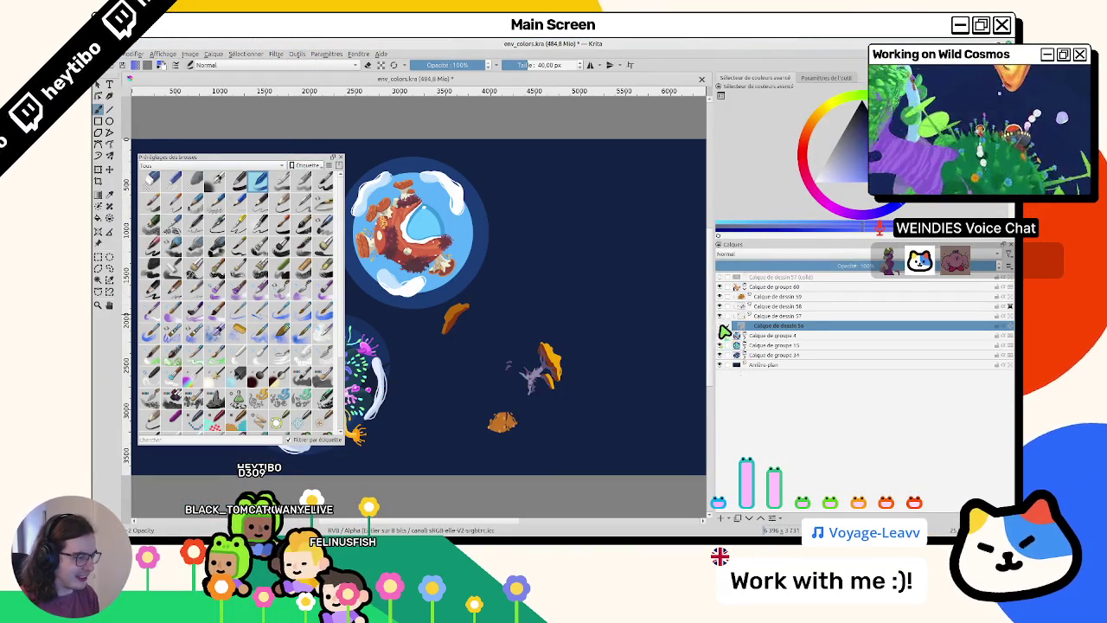
scroll(519, 285, down, 2)
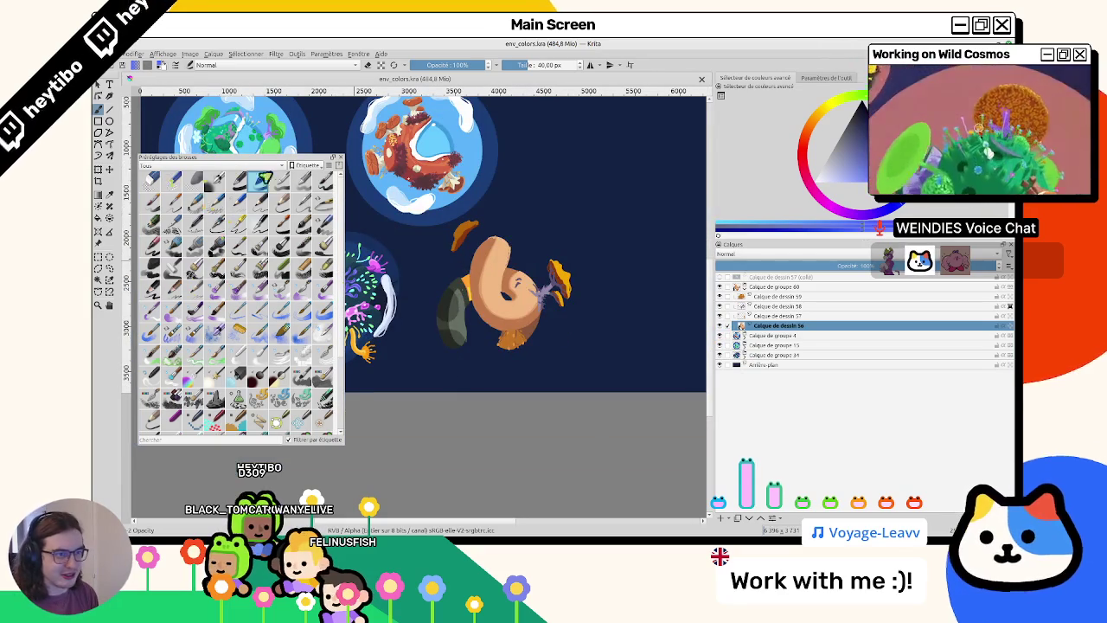
drag(297, 165, 299, 200)
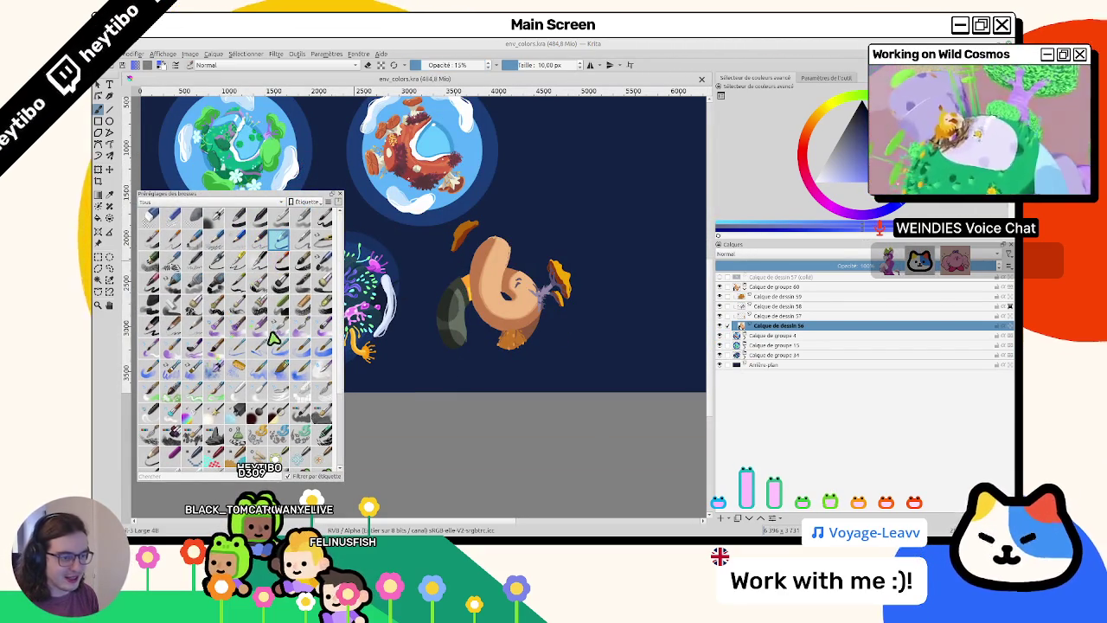
scroll(329, 432, down, 5)
scroll(329, 457, down, 5)
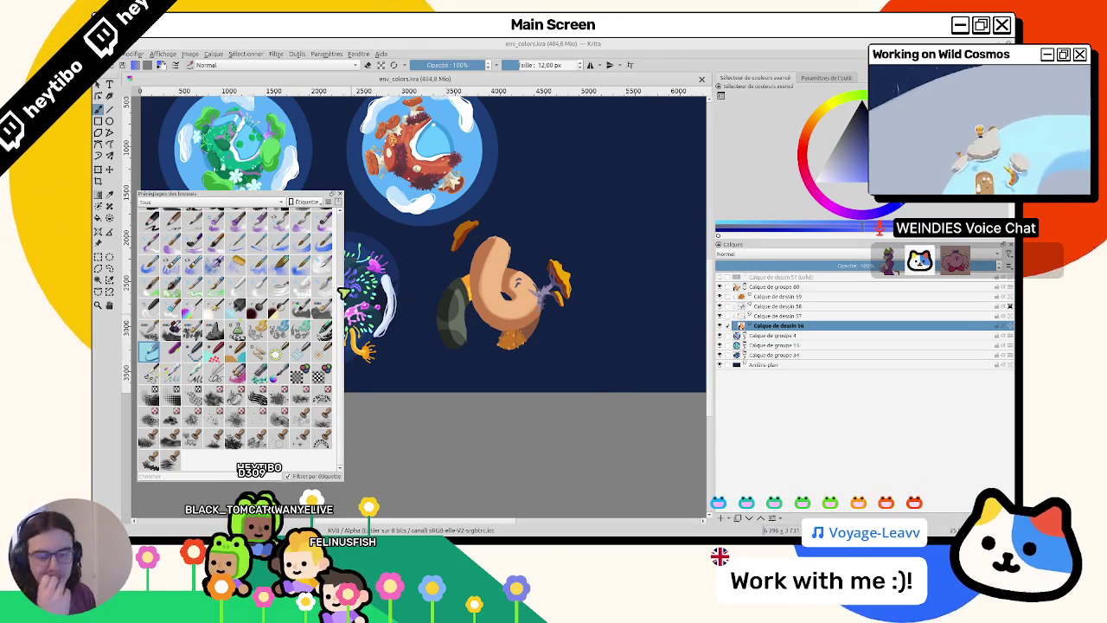
- Undo the stray blue scribble and dock the floating Brush Presets panel in the right dock
key(ctrl+z)
scroll(441, 294, up, 3)
scroll(426, 286, left, 3)
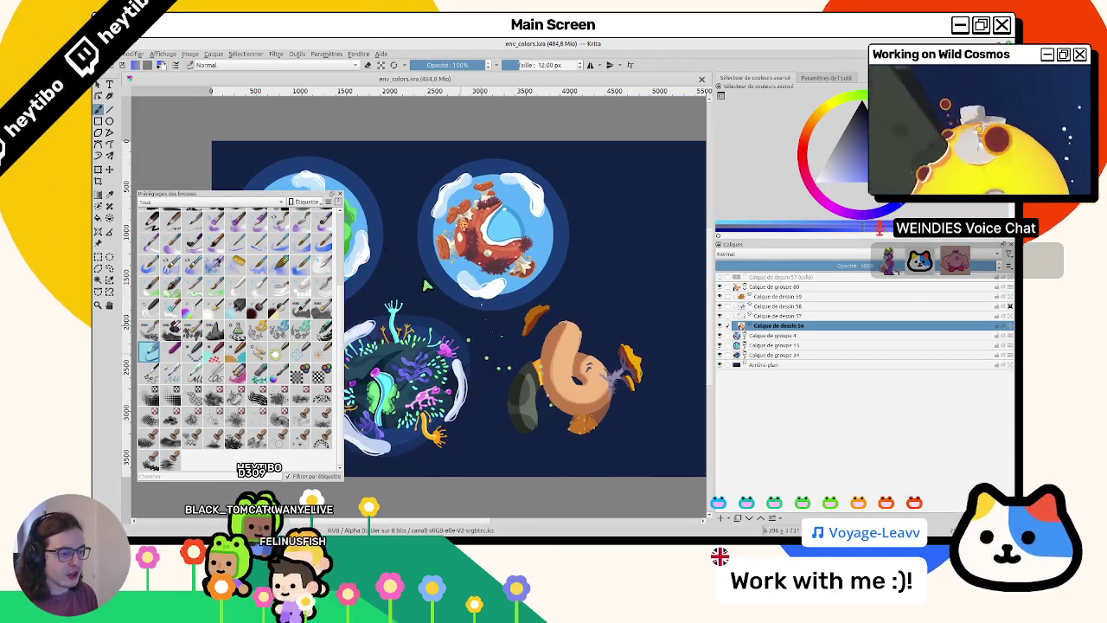
drag(290, 201, 772, 309)
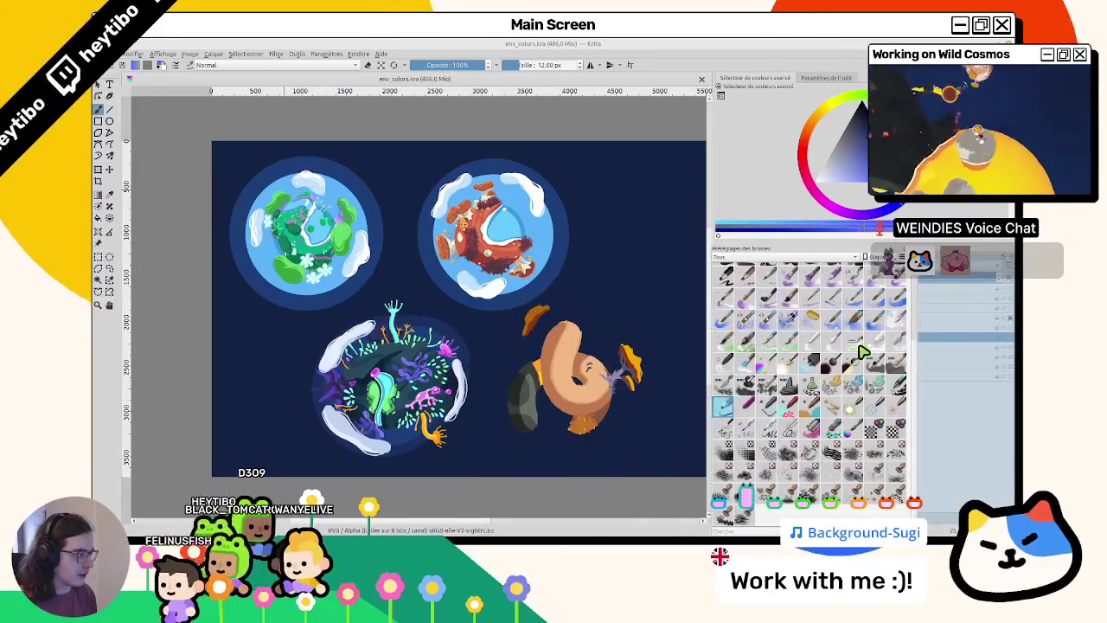
- Switch to the layers list and temporarily hide the current layer to check its strokes
click(792, 247)
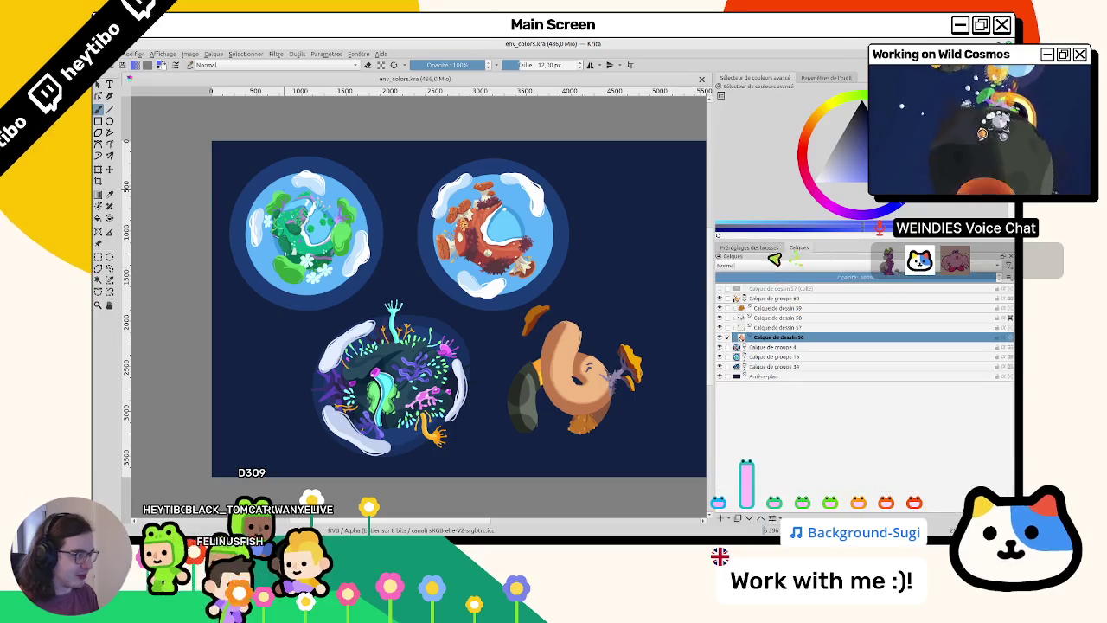
scroll(269, 198, up, 1)
scroll(268, 199, up, 2)
scroll(269, 199, up, 1)
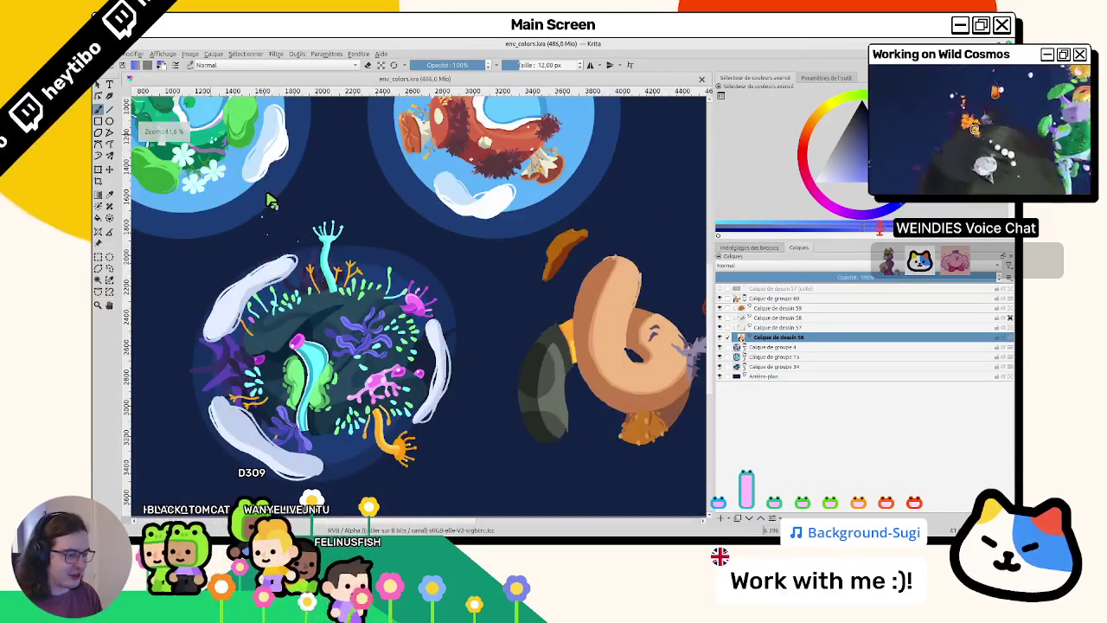
scroll(346, 339, up, 3)
scroll(346, 339, down, 1)
scroll(346, 339, down, 2)
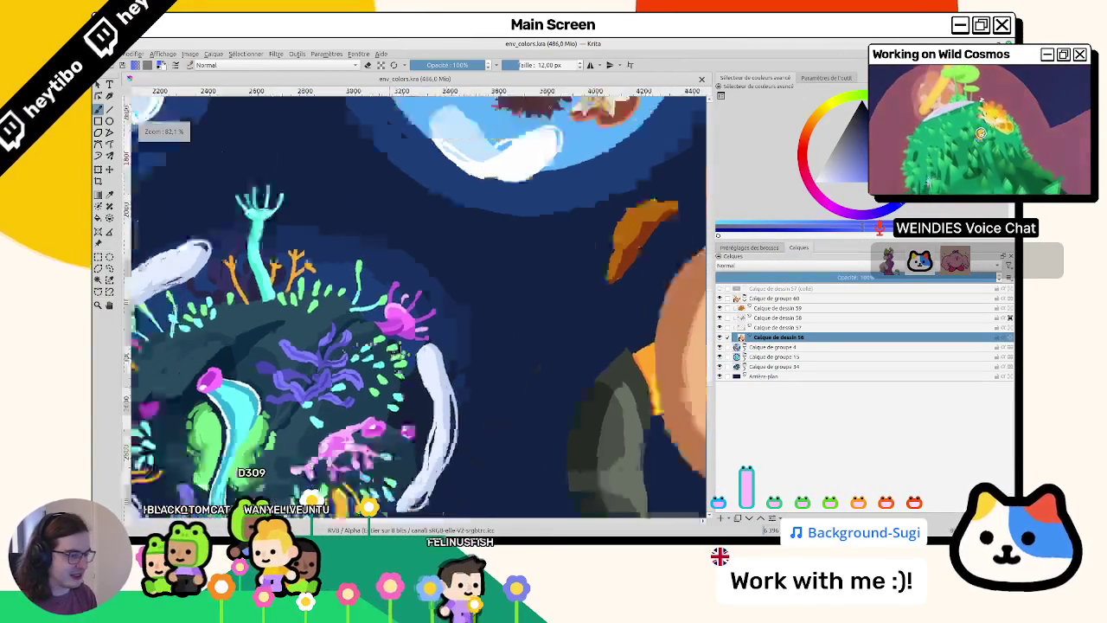
scroll(346, 339, down, 1)
click(722, 344)
click(723, 343)
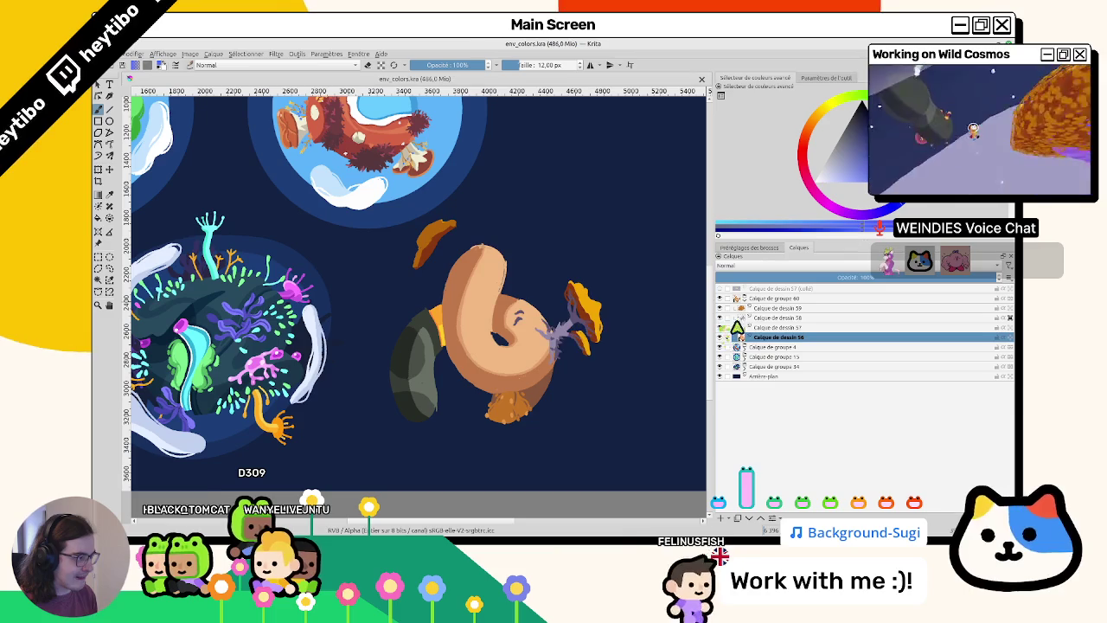
- Inspect Calque de dessin 58 and 59, then select Calque de dessin 57 for painting
click(769, 319)
scroll(537, 328, up, 1)
scroll(537, 329, up, 1)
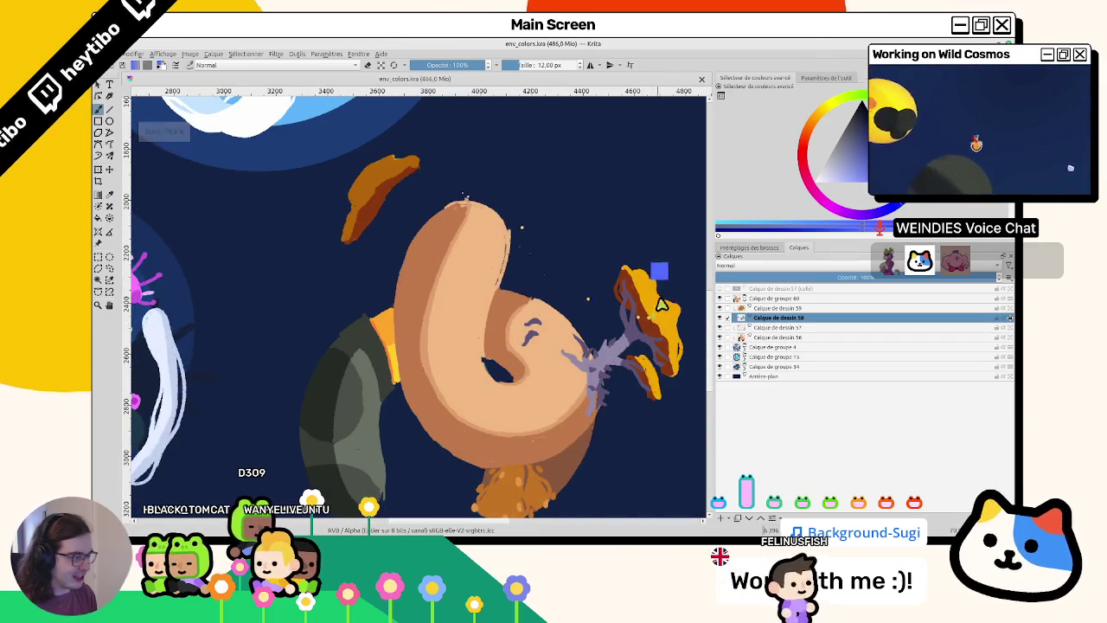
click(754, 309)
click(723, 339)
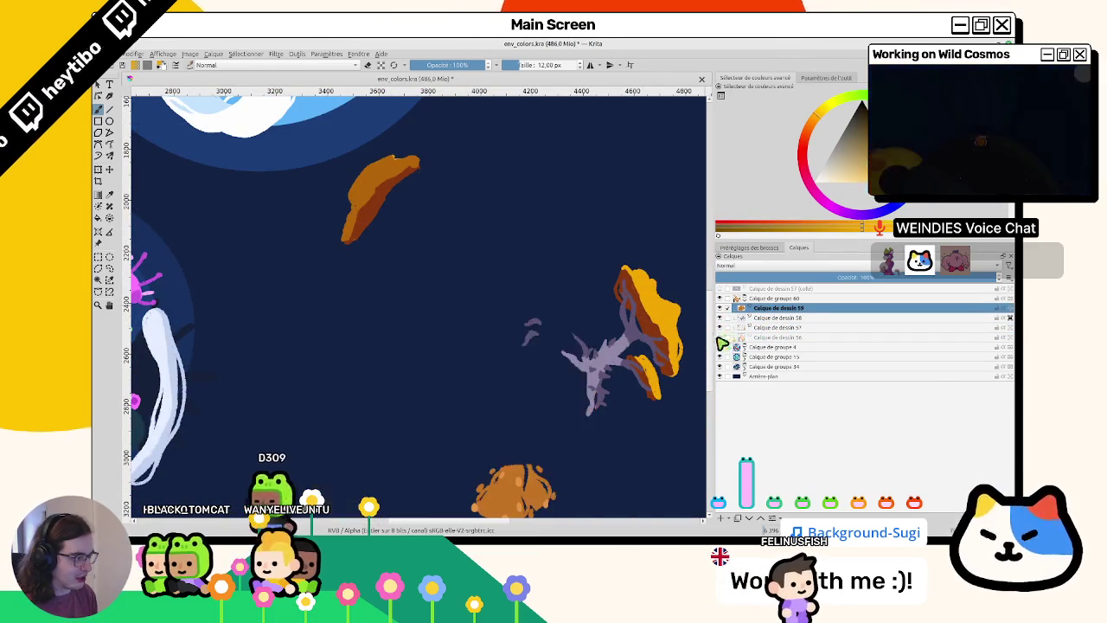
click(722, 339)
click(774, 328)
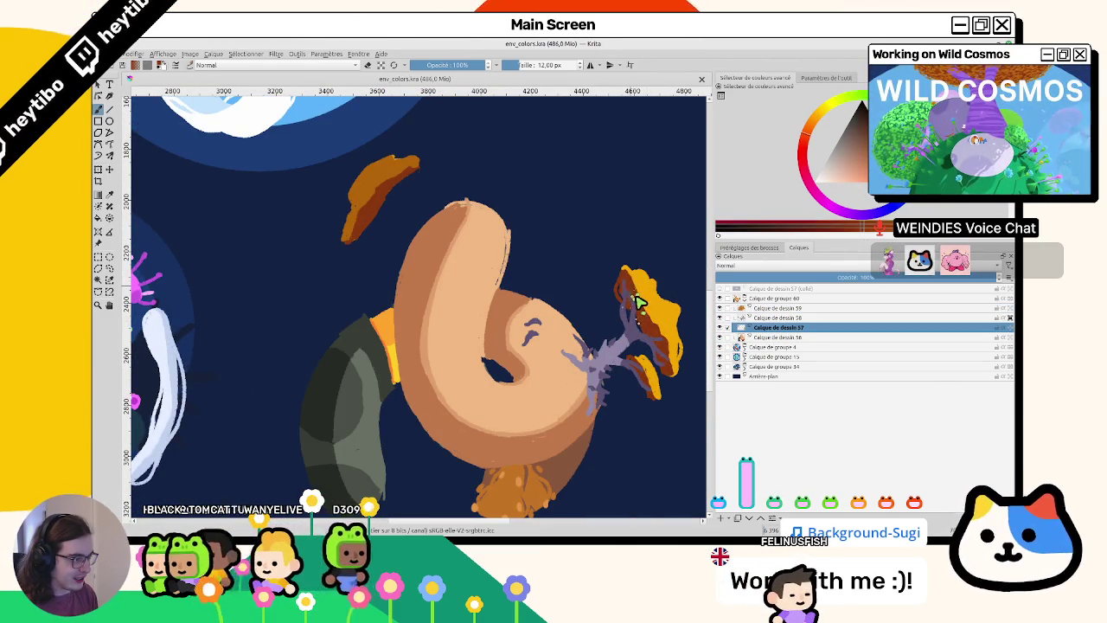
scroll(644, 292, up, 1)
- Paint orange along the left cap's left and top-left edges and the small cap's top-right edge
scroll(658, 251, up, 1)
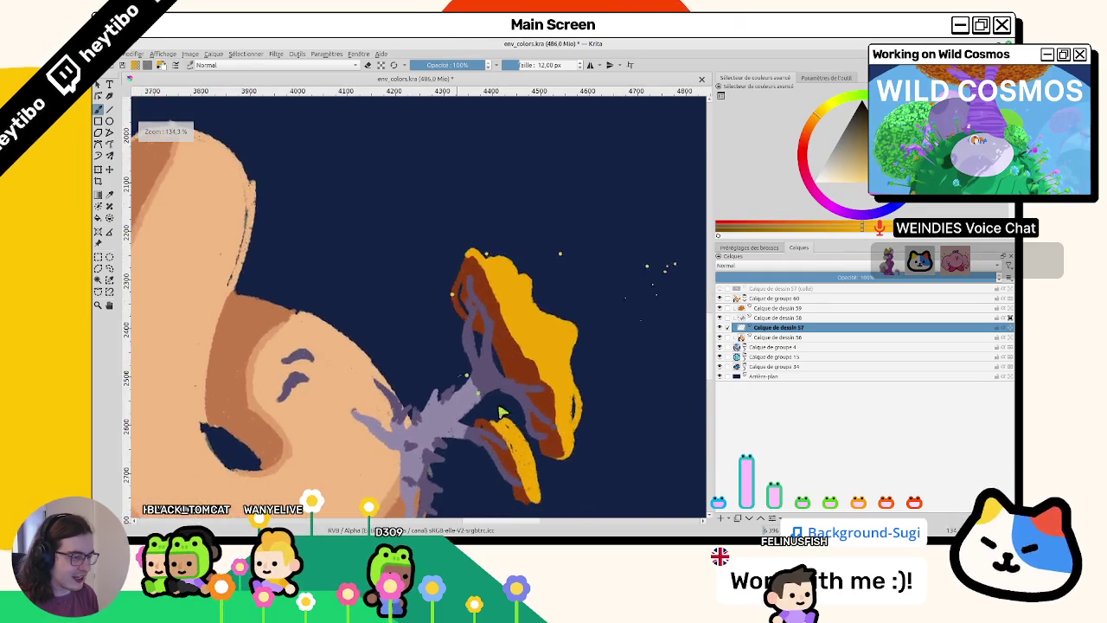
scroll(467, 216, up, 1)
drag(451, 205, 469, 256)
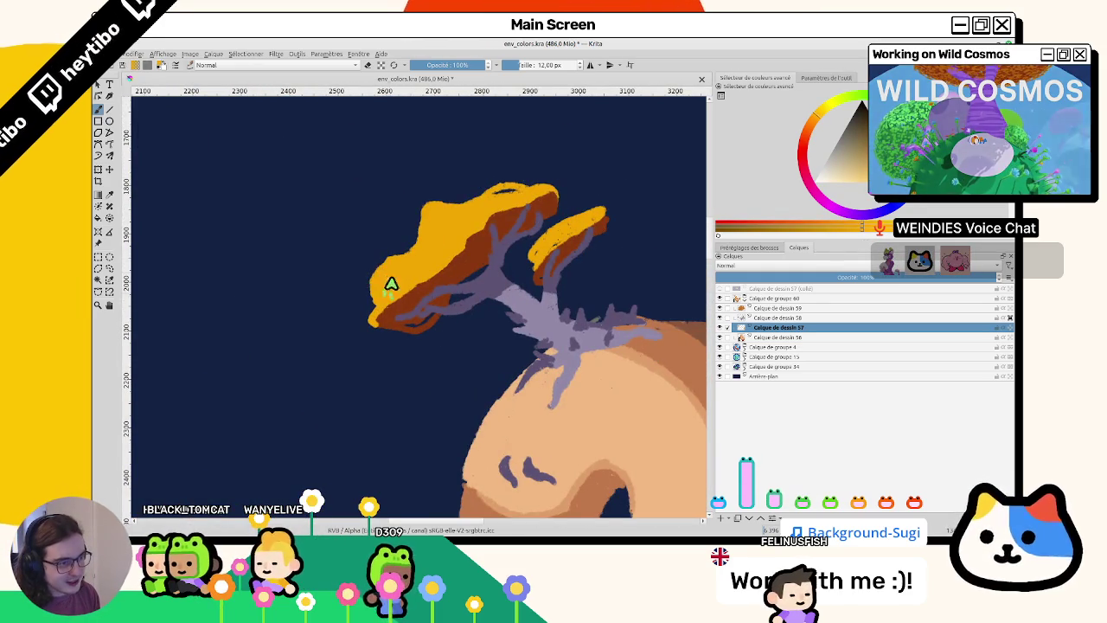
drag(369, 291, 416, 250)
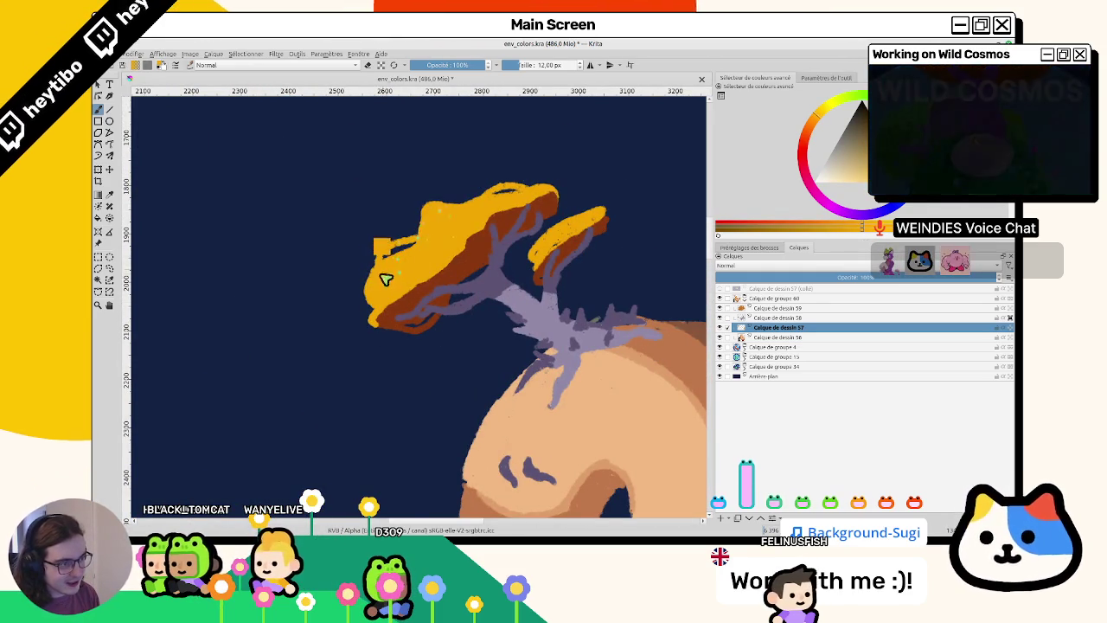
drag(420, 248, 440, 214)
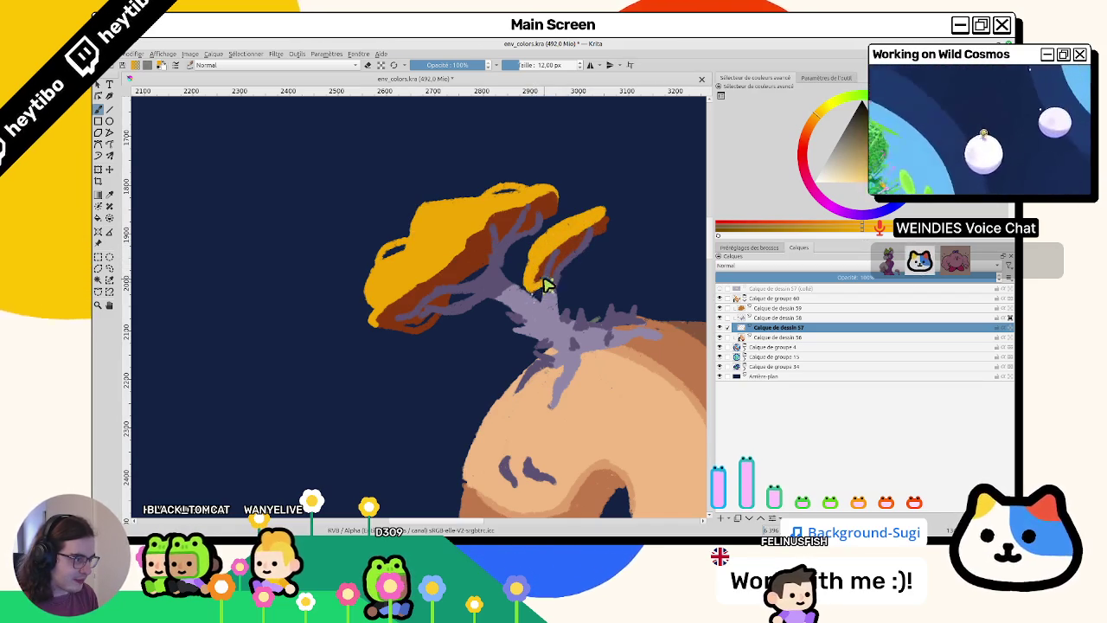
drag(593, 234, 610, 227)
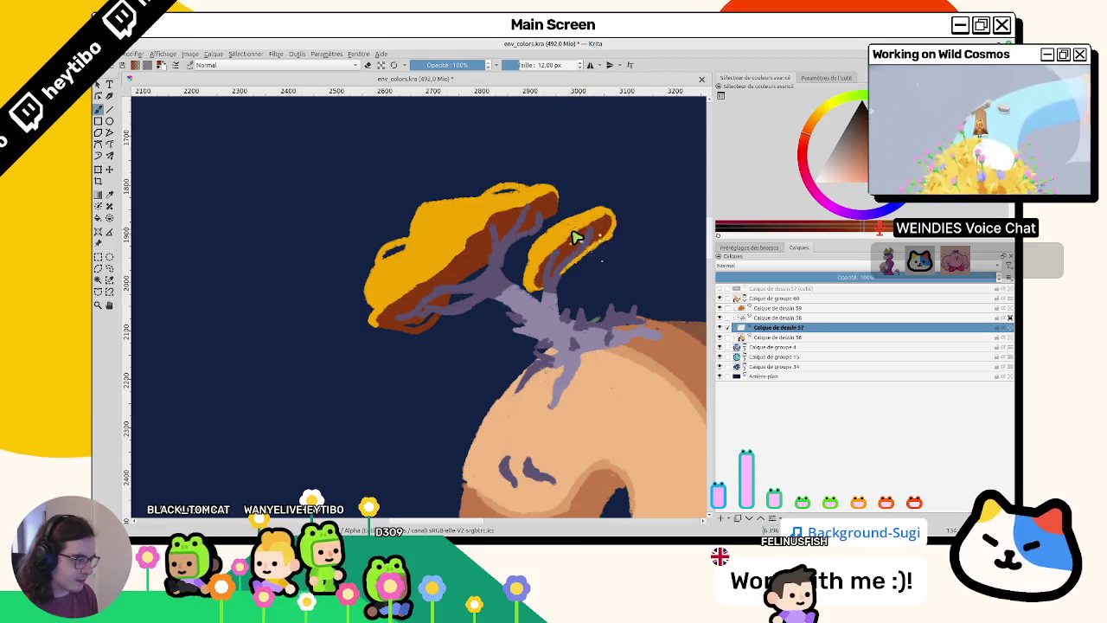
mouse_move(576, 236)
mouse_down()
mouse_move(343, 326)
mouse_move(505, 292)
mouse_up()
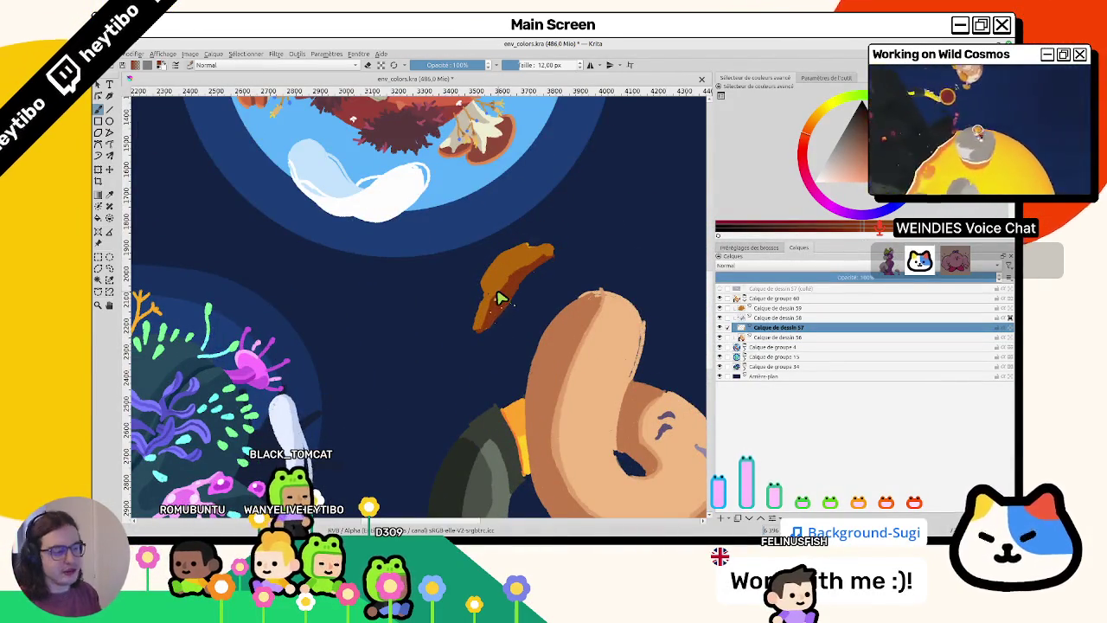
- Zoom in on the floating cap, repaint its lower shading and fill its upper tip with orange
drag(500, 298, 530, 273)
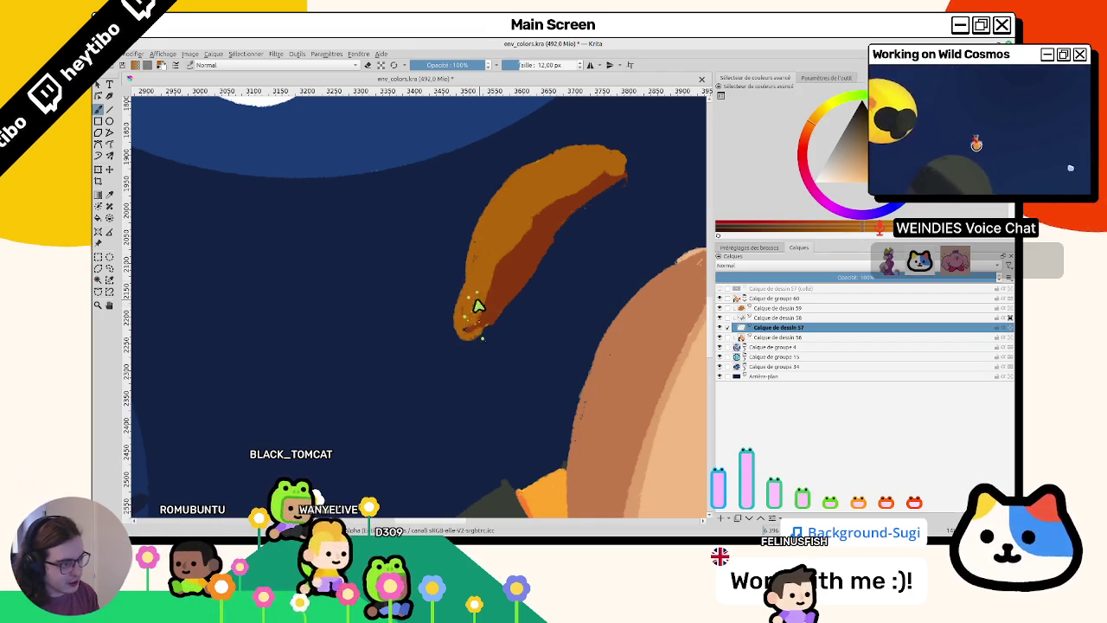
mouse_move(494, 292)
mouse_down()
mouse_move(487, 251)
mouse_move(467, 300)
mouse_move(482, 326)
mouse_up()
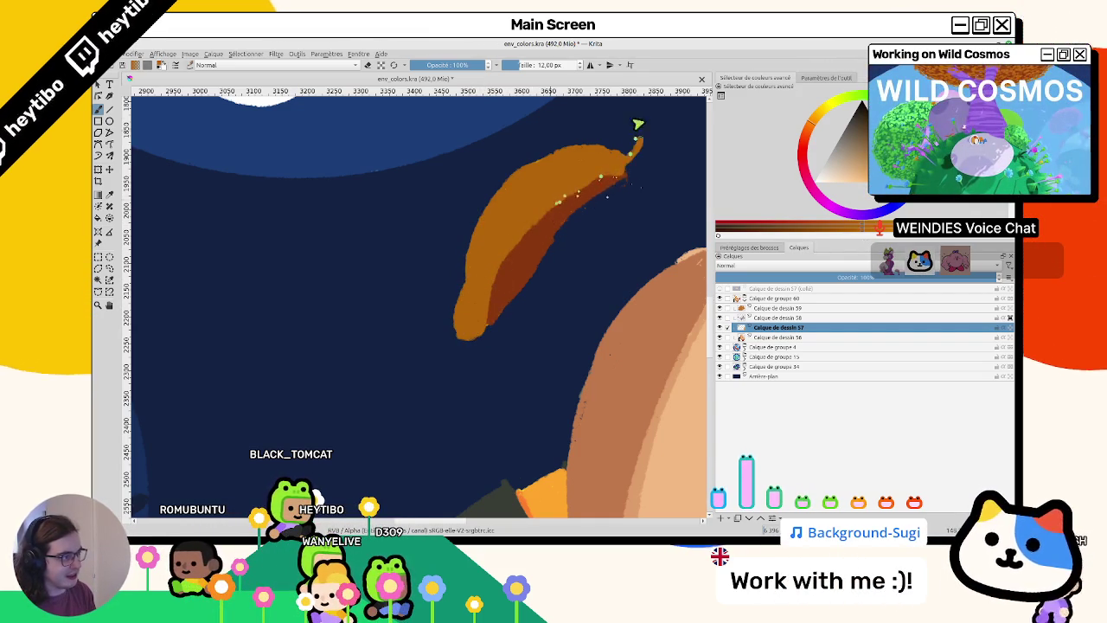
mouse_move(597, 153)
mouse_down()
mouse_move(630, 152)
mouse_move(465, 302)
mouse_move(519, 208)
mouse_move(400, 314)
mouse_move(387, 272)
mouse_up()
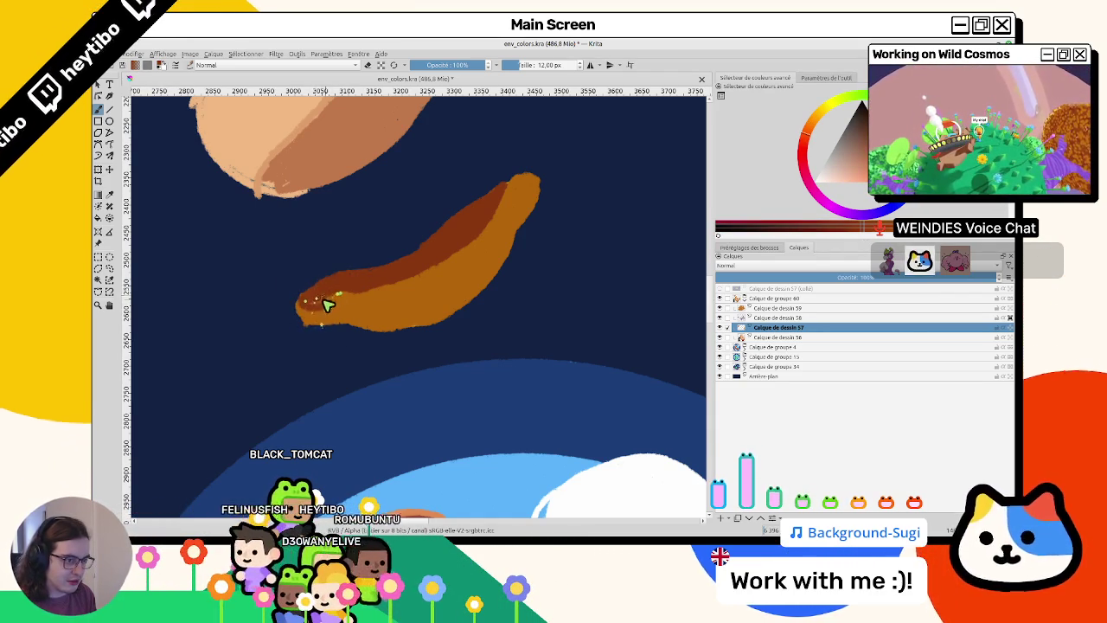
mouse_move(371, 285)
mouse_down()
mouse_move(316, 303)
mouse_move(335, 381)
mouse_move(452, 324)
mouse_up()
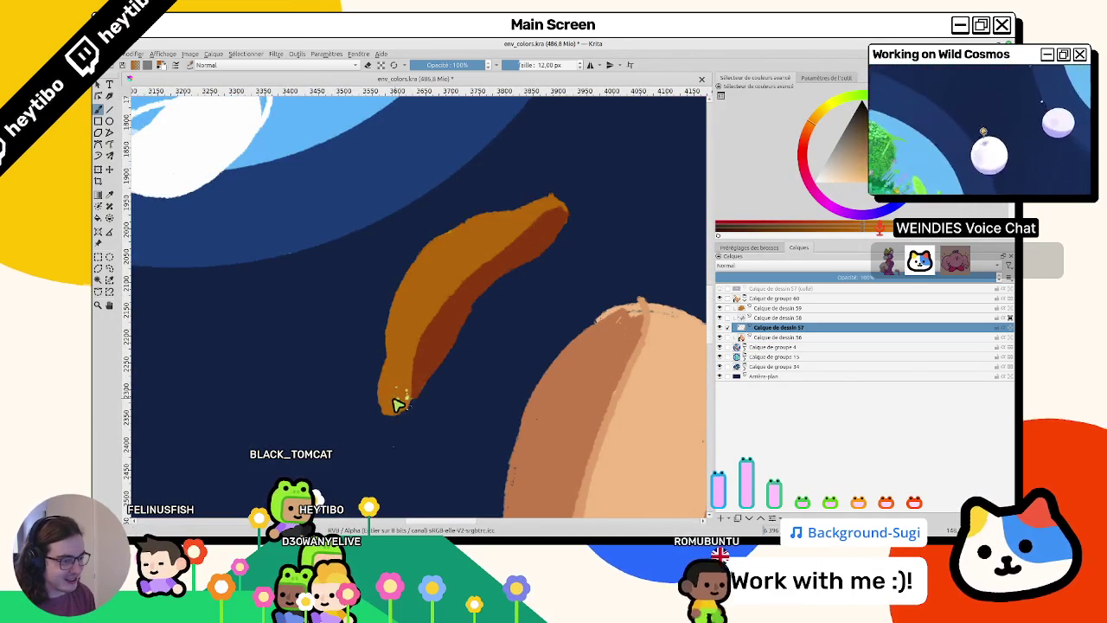
drag(396, 403, 462, 265)
drag(405, 401, 434, 317)
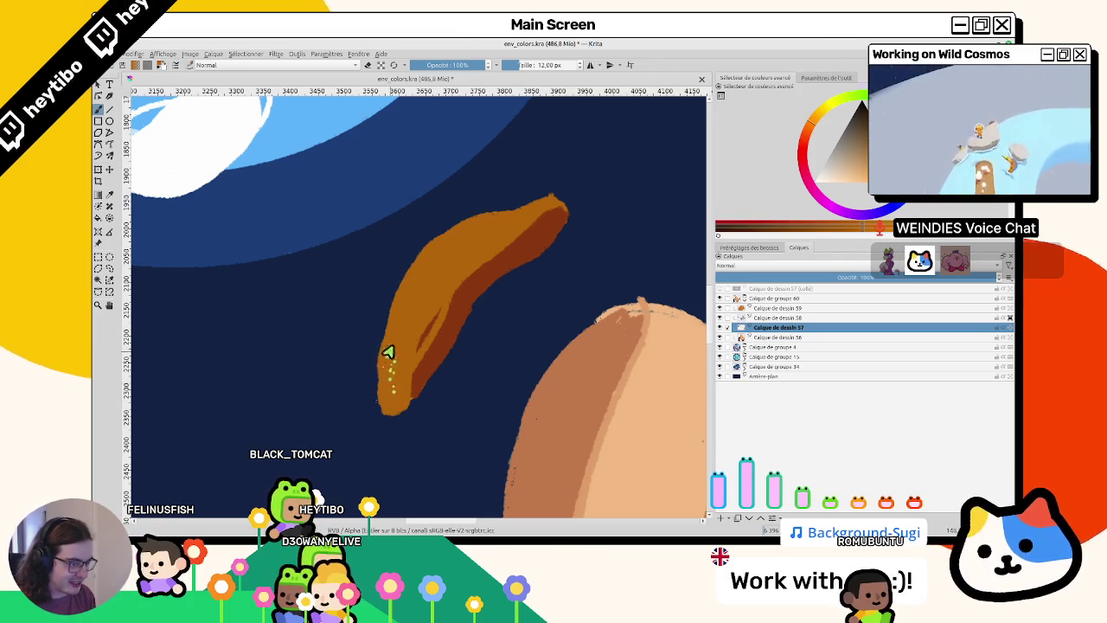
- Rotate the view back out and add a dark-orange stroke along the cap's edge
mouse_move(389, 352)
mouse_down()
mouse_move(494, 234)
mouse_move(490, 316)
mouse_move(445, 223)
mouse_move(428, 364)
mouse_move(567, 370)
mouse_move(383, 277)
mouse_up()
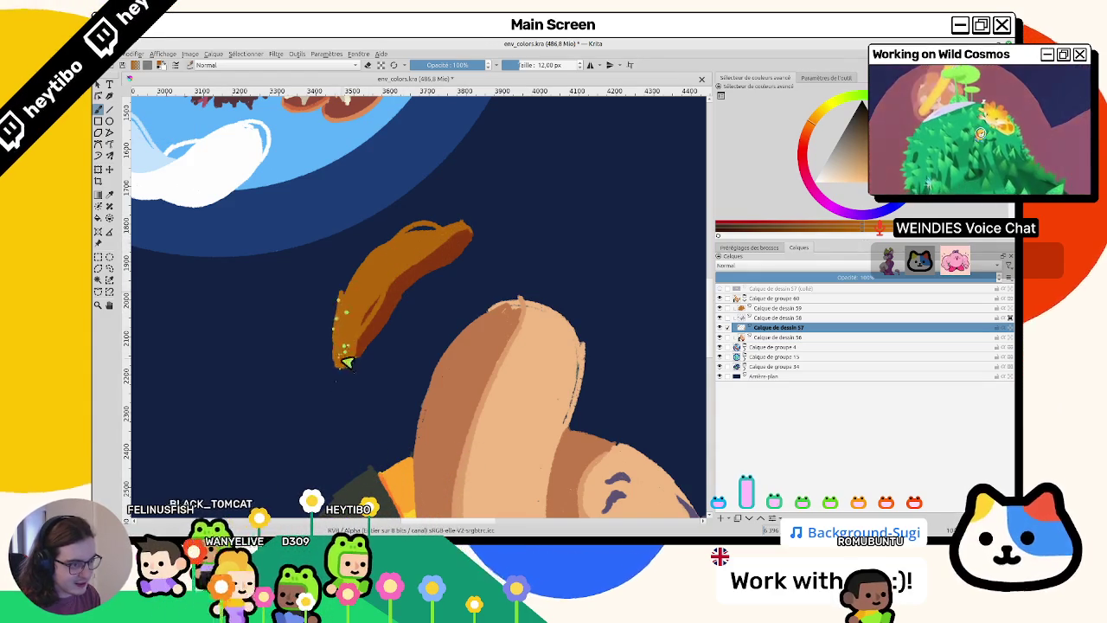
mouse_move(346, 314)
mouse_down()
mouse_move(527, 261)
mouse_move(403, 321)
mouse_move(373, 322)
mouse_move(371, 309)
mouse_move(292, 280)
mouse_move(390, 383)
mouse_move(359, 417)
mouse_up()
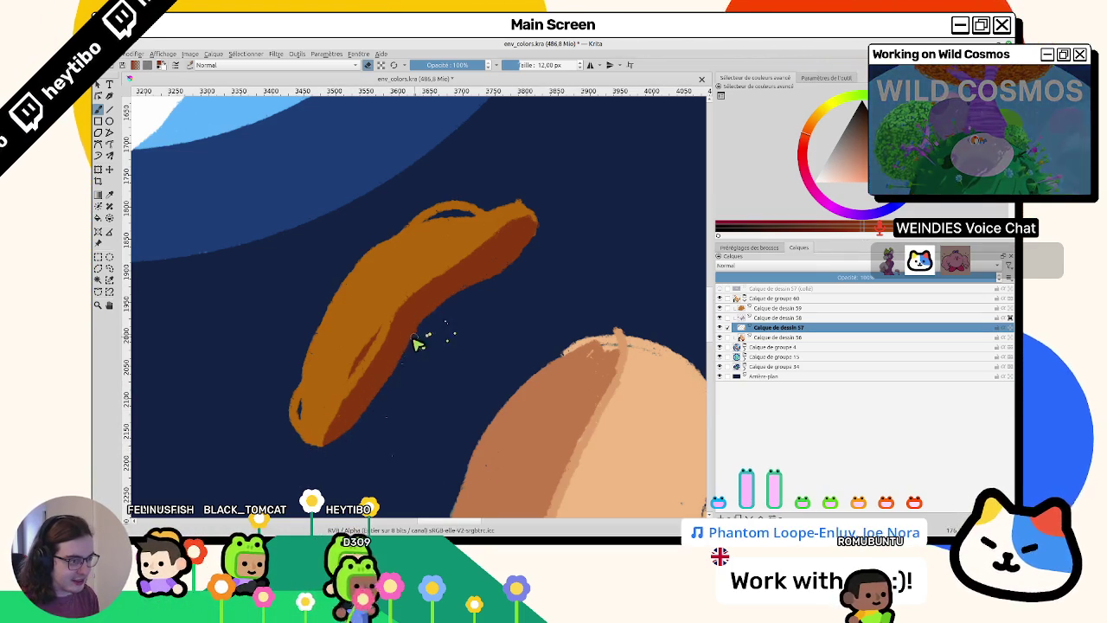
drag(414, 355, 522, 275)
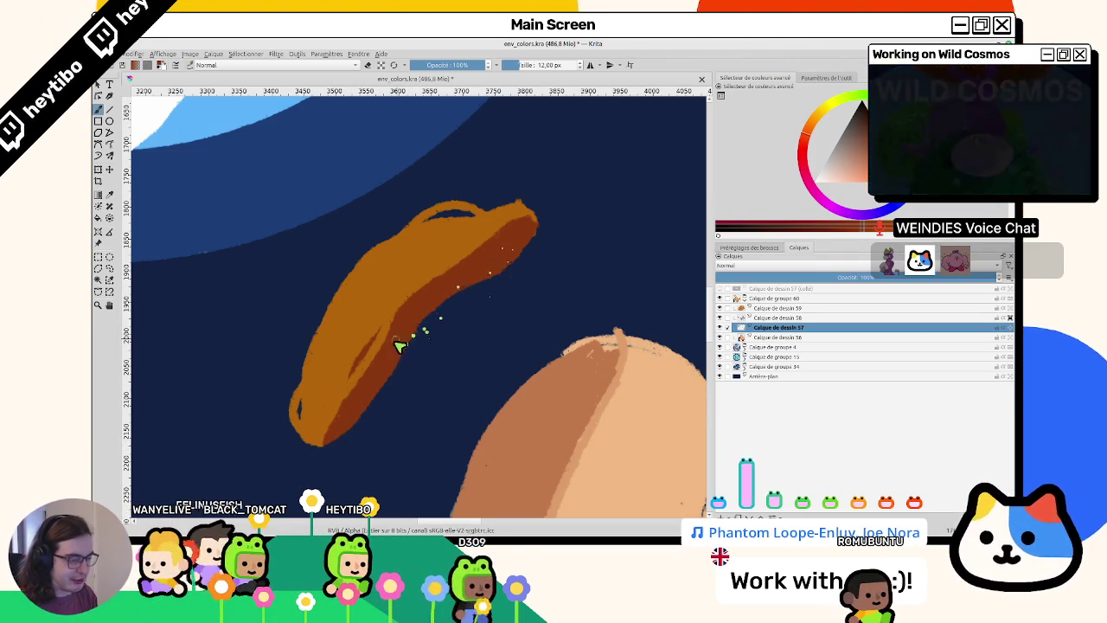
- Reset the view rotation and select layer Calque de dessin 58 after checking its visibility
scroll(451, 311, down, 5)
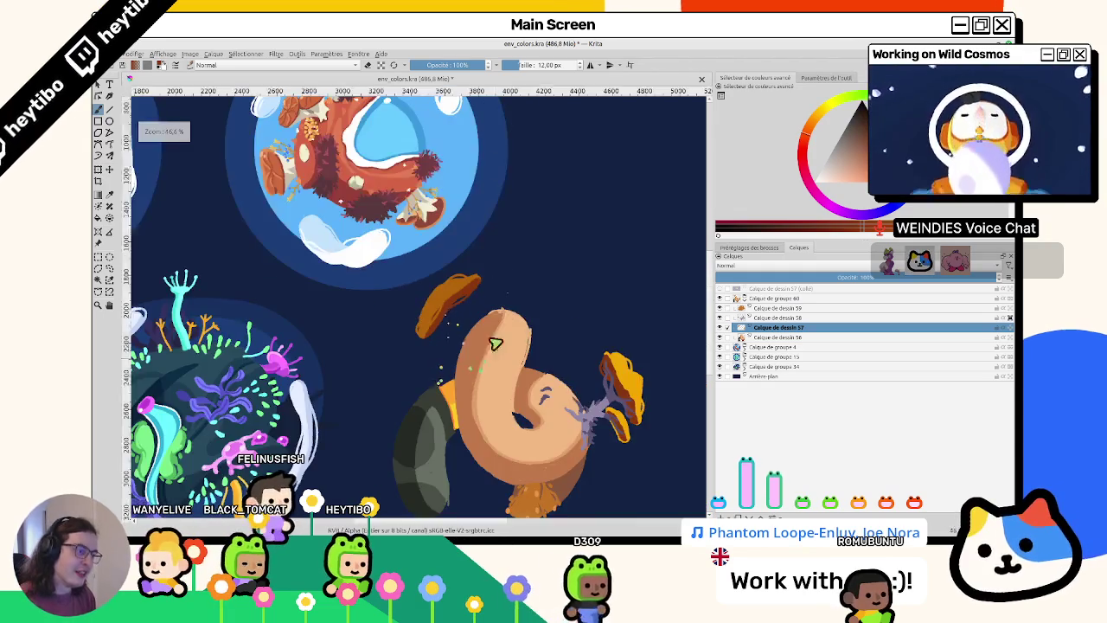
key(5)
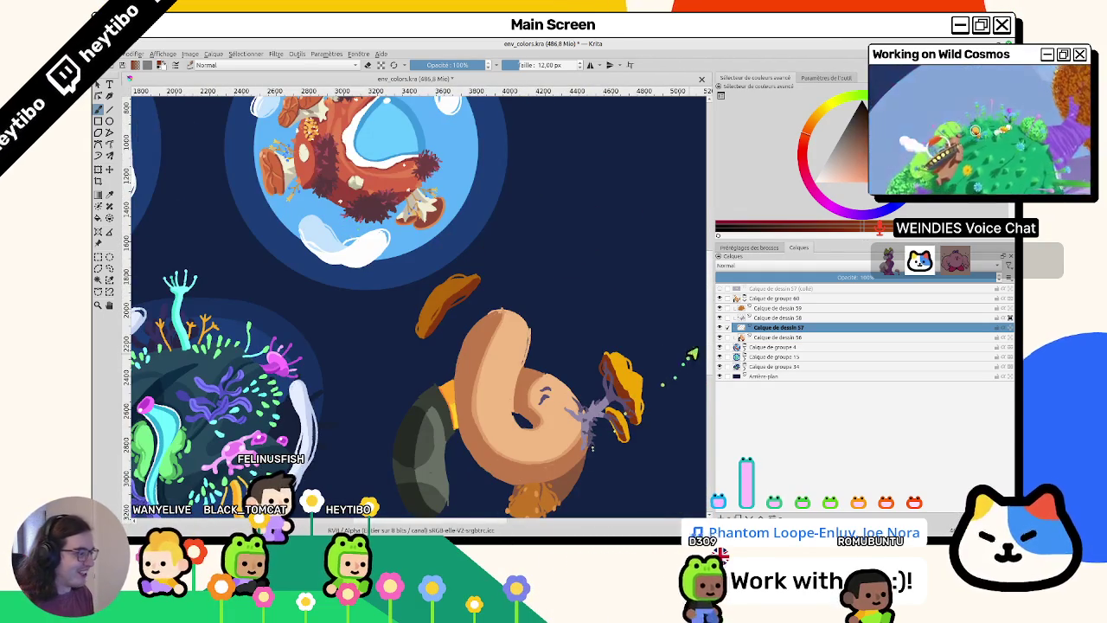
click(719, 318)
click(761, 318)
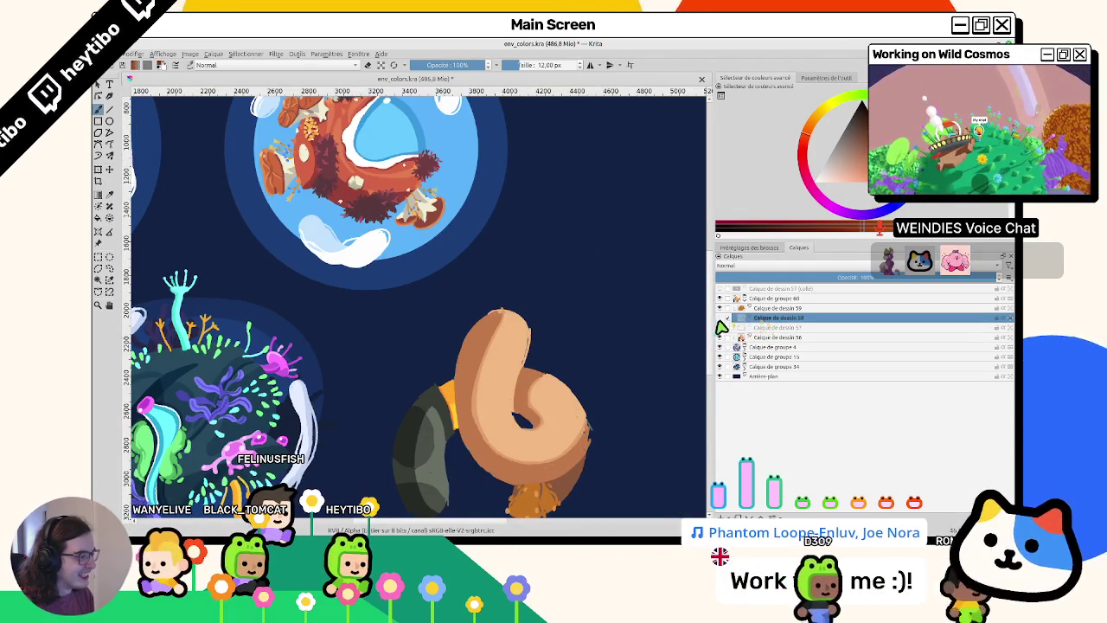
click(719, 318)
scroll(381, 302, up, 2)
scroll(381, 301, up, 1)
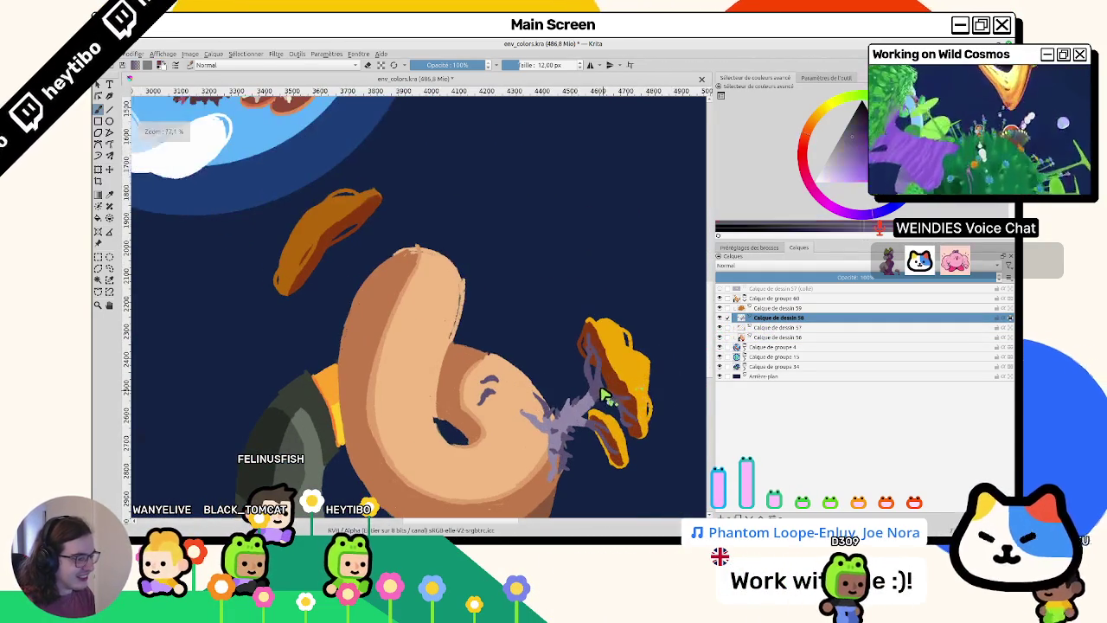
scroll(380, 301, up, 1)
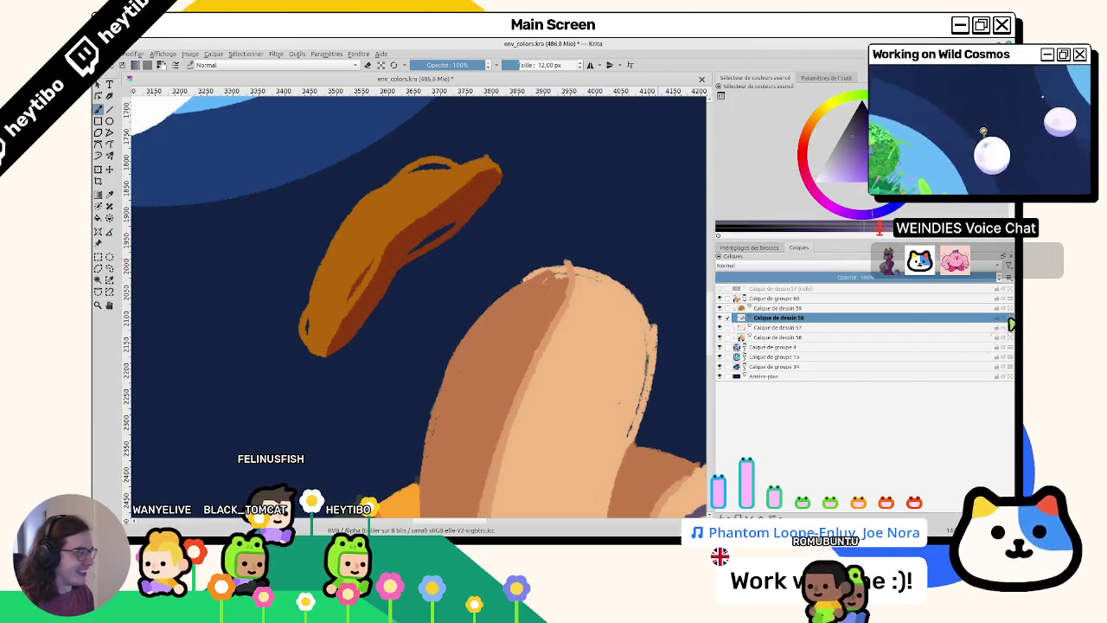
- Paint a purple stem from the orange cap down onto the creature's body
drag(474, 193, 446, 290)
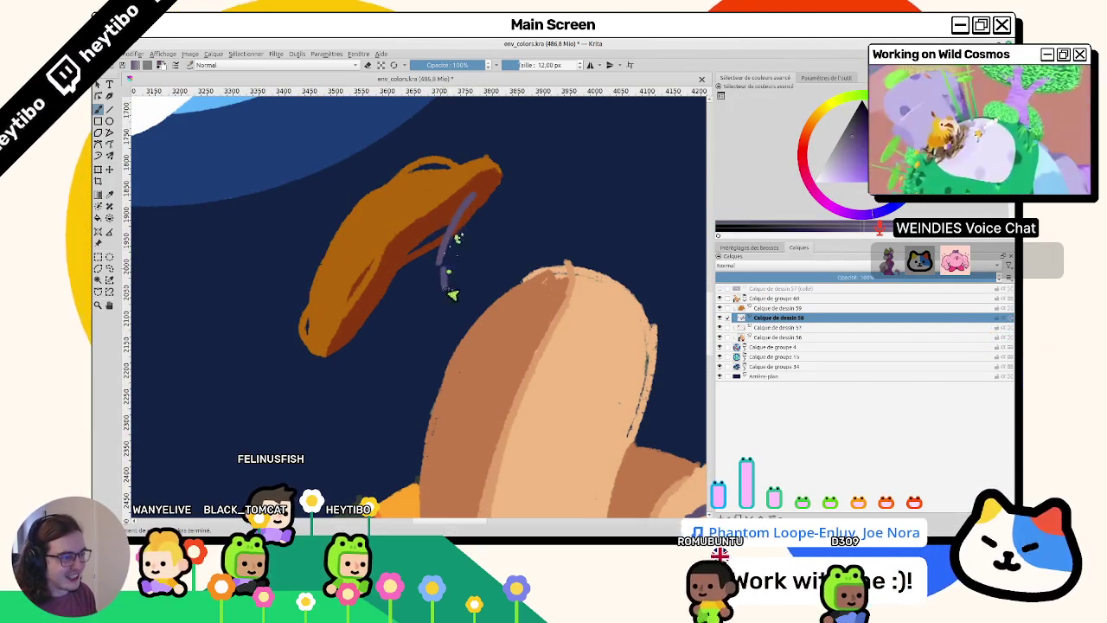
drag(440, 249, 476, 324)
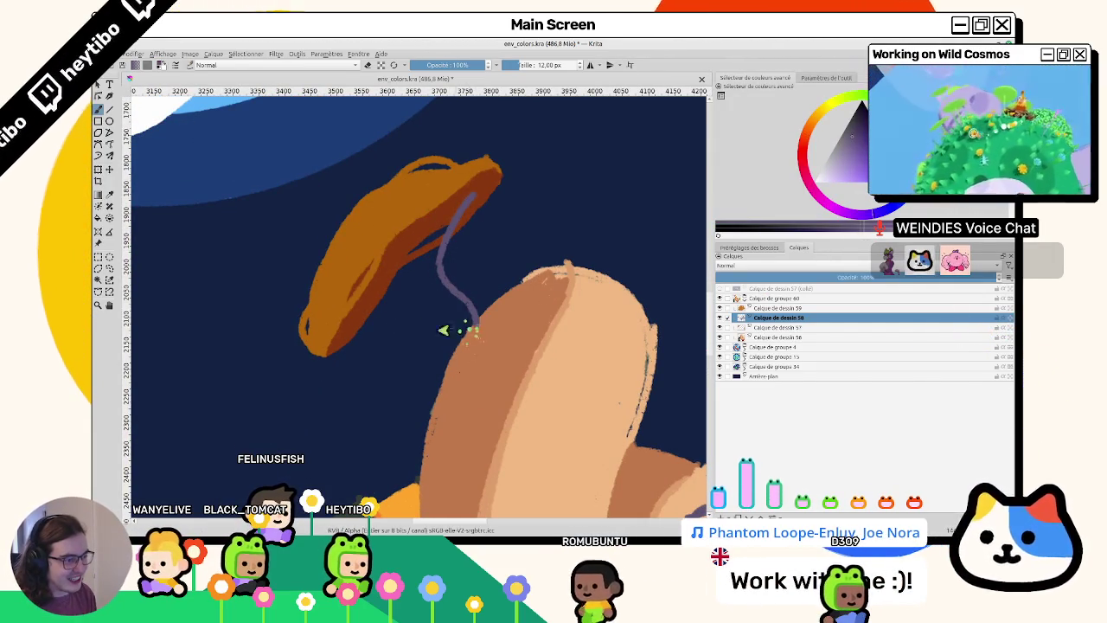
drag(361, 325, 436, 298)
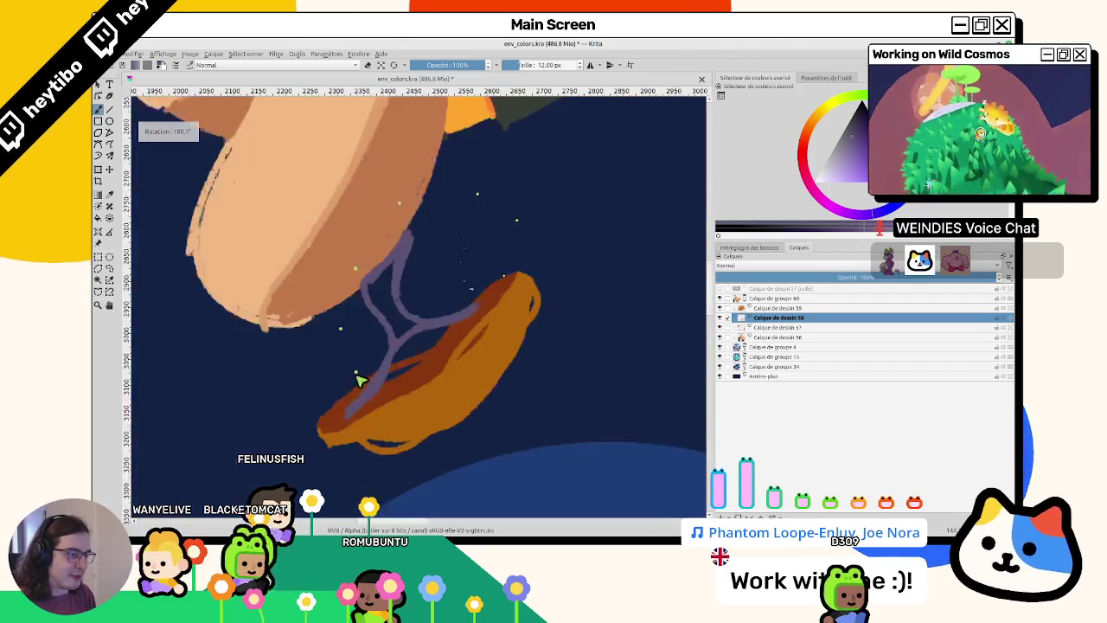
- Rotate and zoom the canvas to check the stem, ending with the planets in view
drag(480, 274, 425, 329)
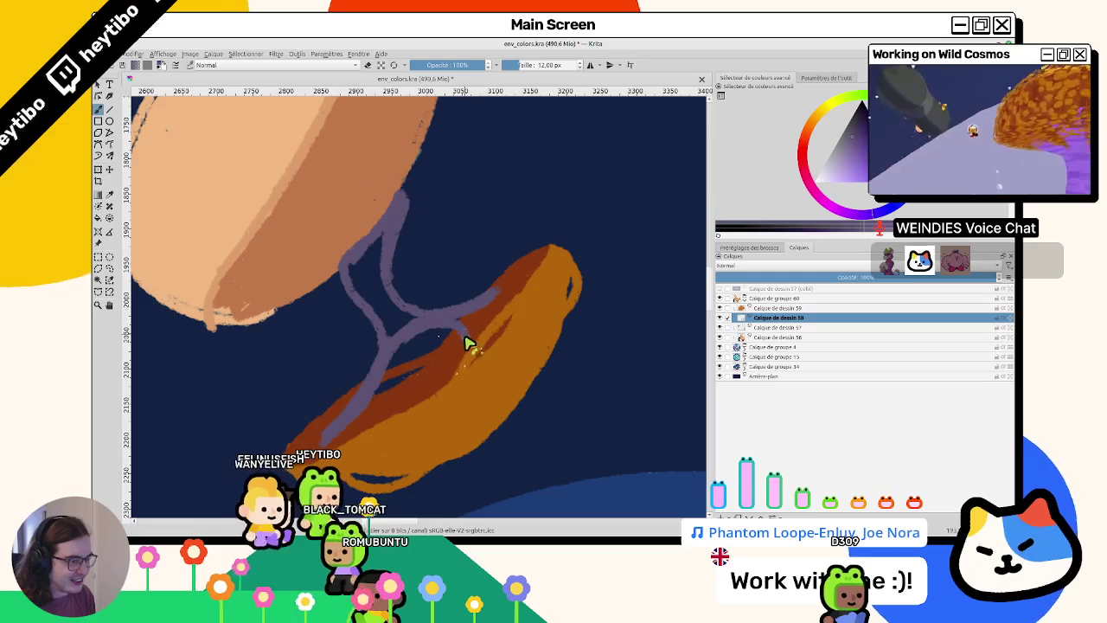
drag(571, 361, 384, 247)
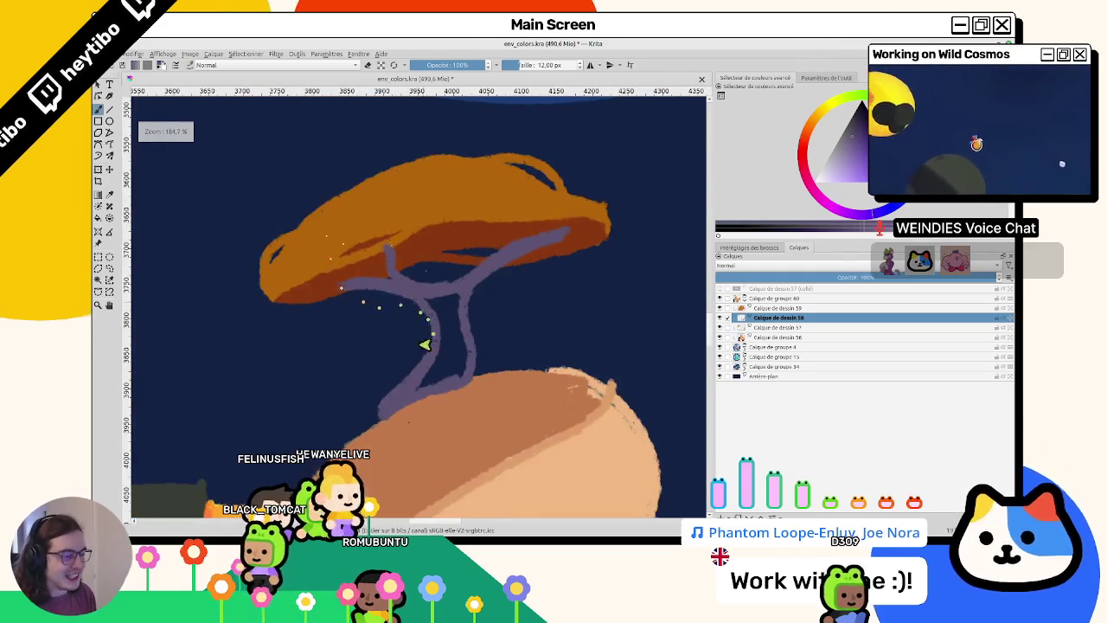
scroll(433, 323, up, 1)
scroll(433, 323, up, 3)
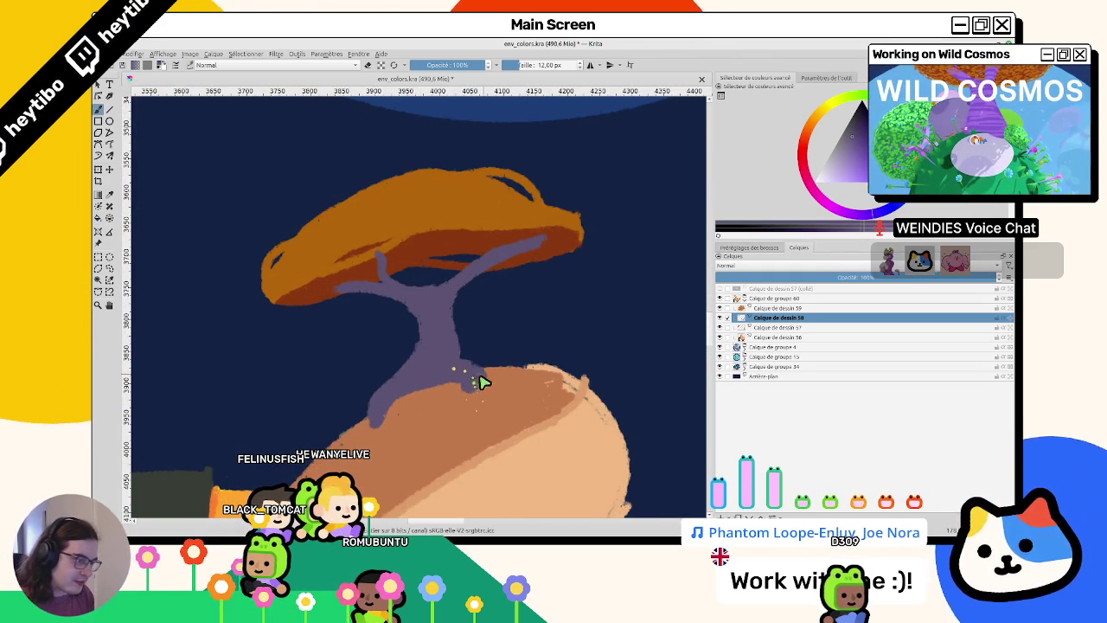
scroll(494, 433, down, 5)
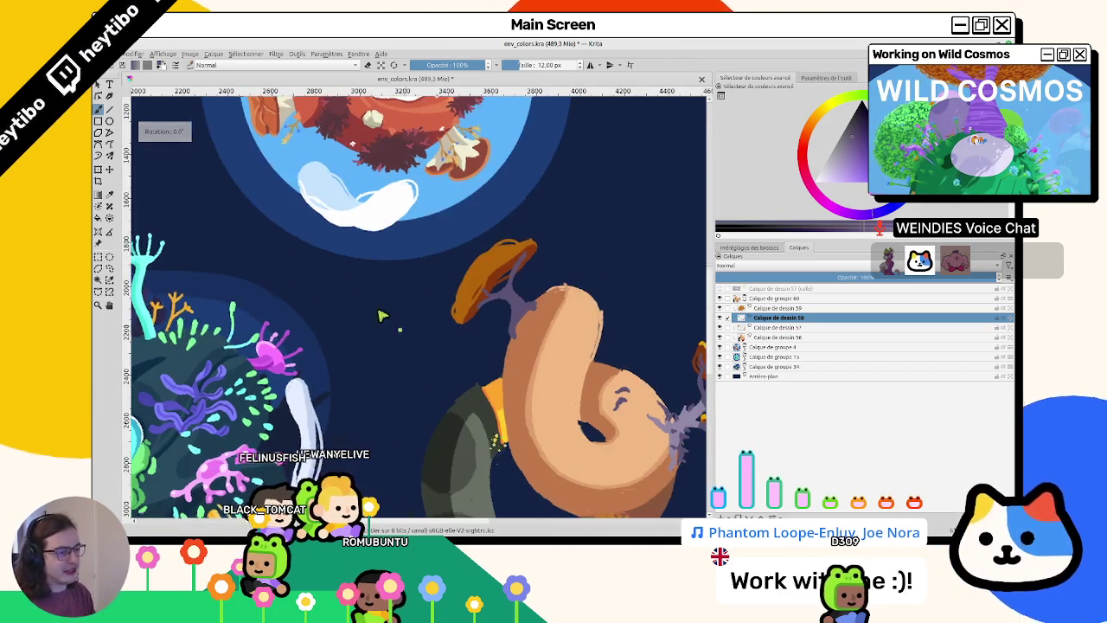
drag(495, 433, 415, 325)
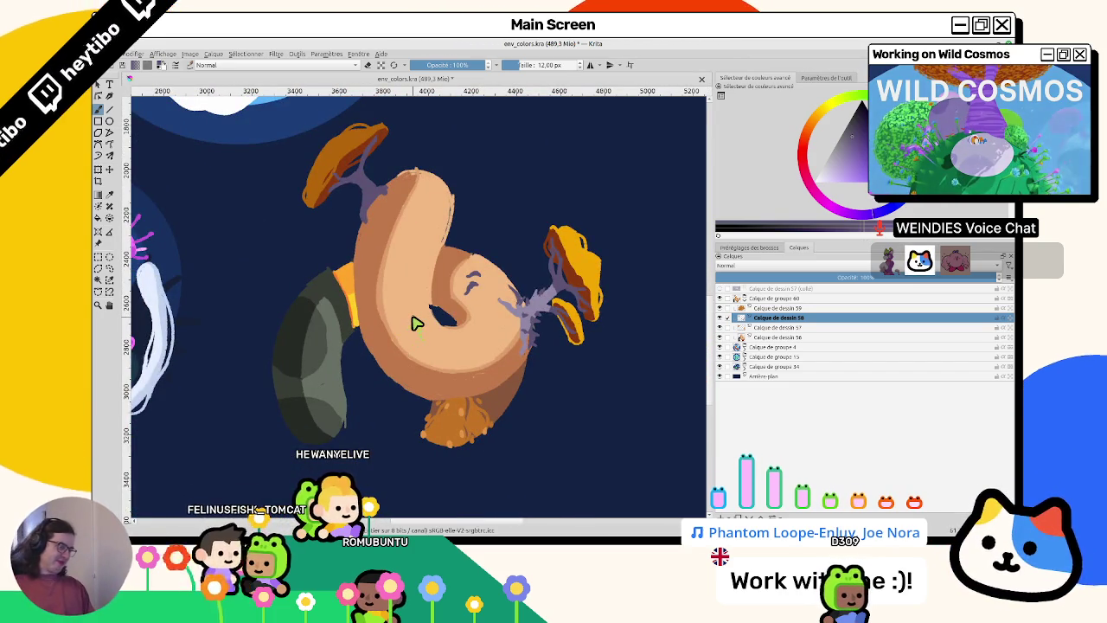
mouse_move(415, 324)
mouse_down()
mouse_move(566, 498)
mouse_move(578, 417)
mouse_move(655, 350)
mouse_move(520, 299)
mouse_up()
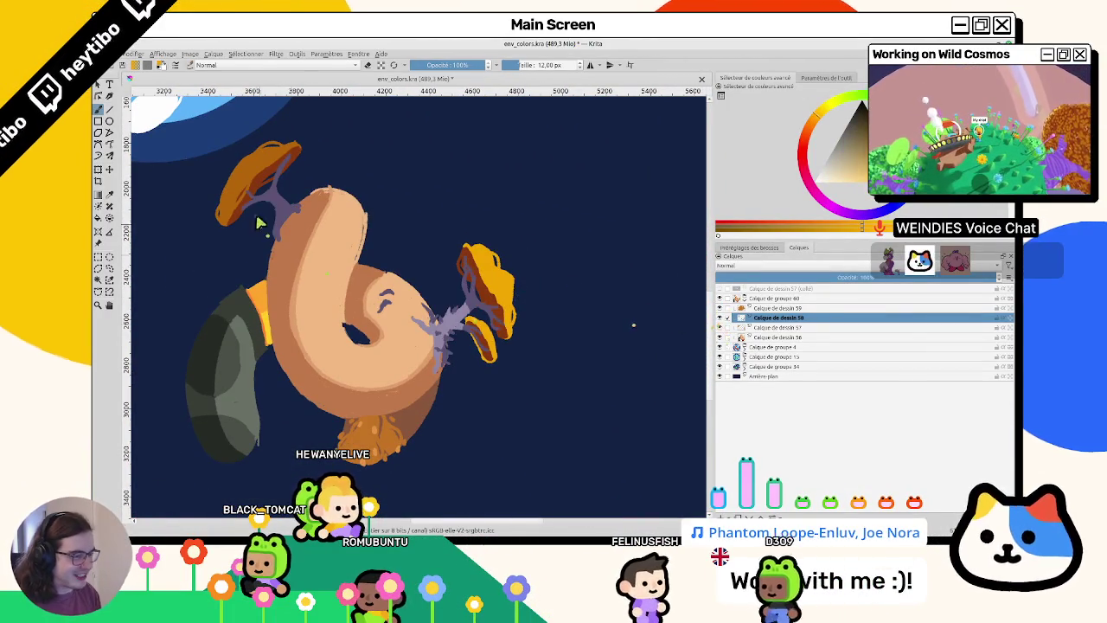
mouse_move(352, 186)
mouse_down()
mouse_move(475, 321)
mouse_move(501, 268)
mouse_up()
click(779, 336)
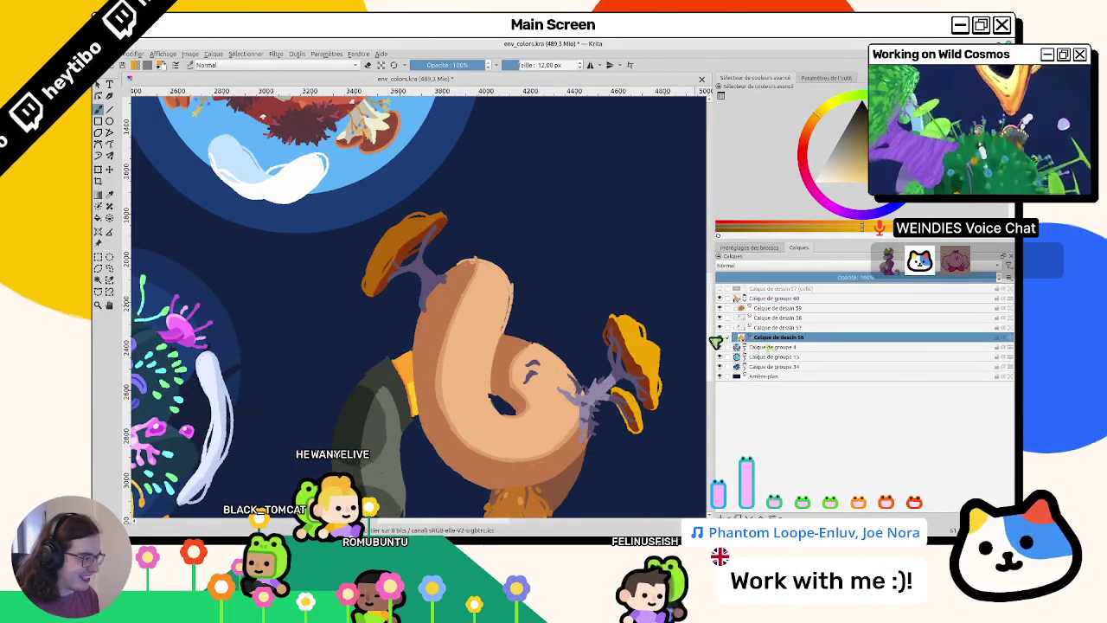
click(720, 337)
click(720, 338)
scroll(425, 403, up, 2)
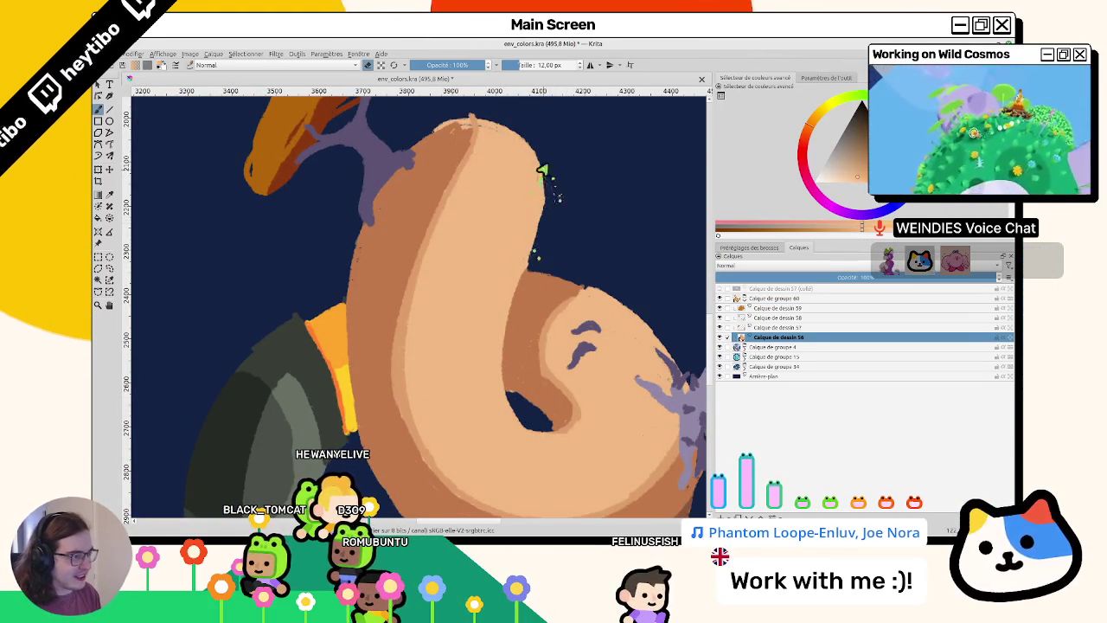
mouse_move(510, 249)
mouse_down()
mouse_move(393, 430)
mouse_move(457, 321)
mouse_up()
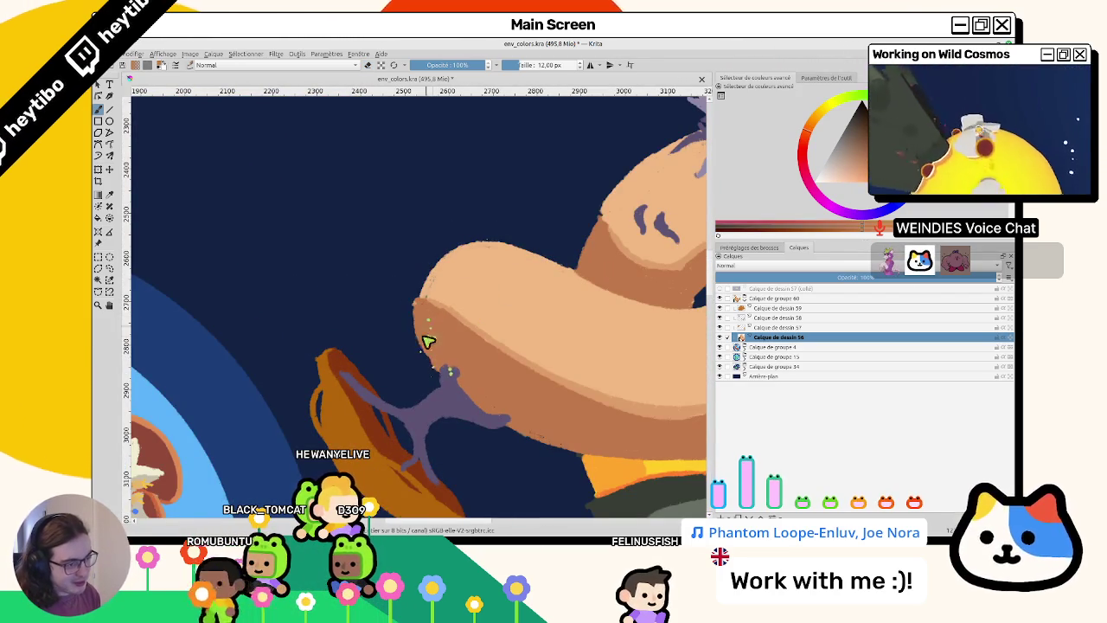
drag(425, 338, 409, 357)
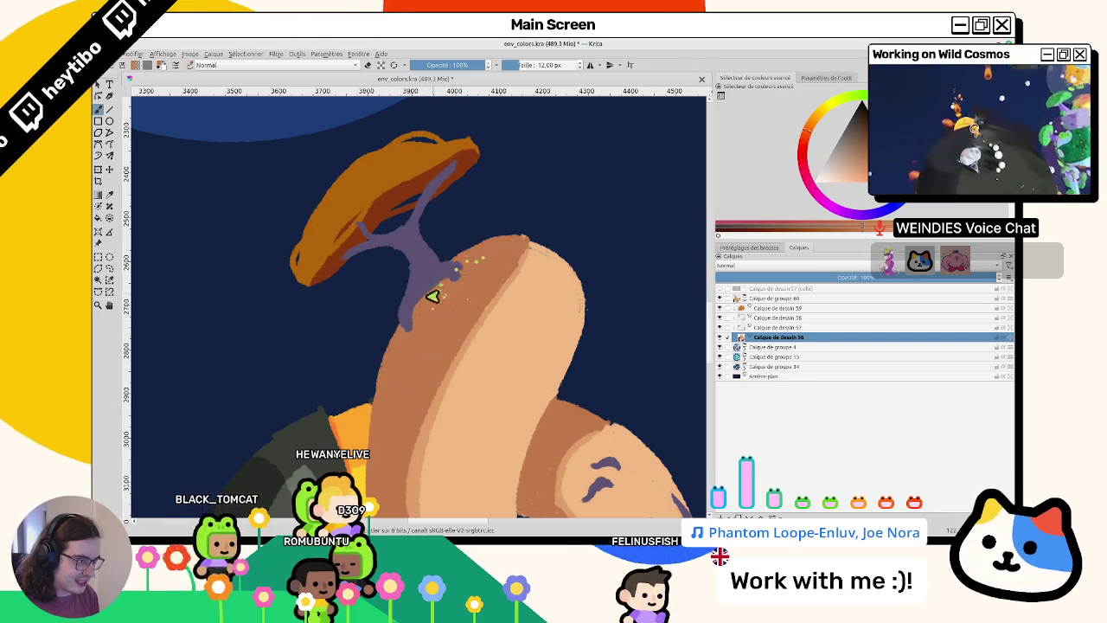
drag(548, 314, 424, 298)
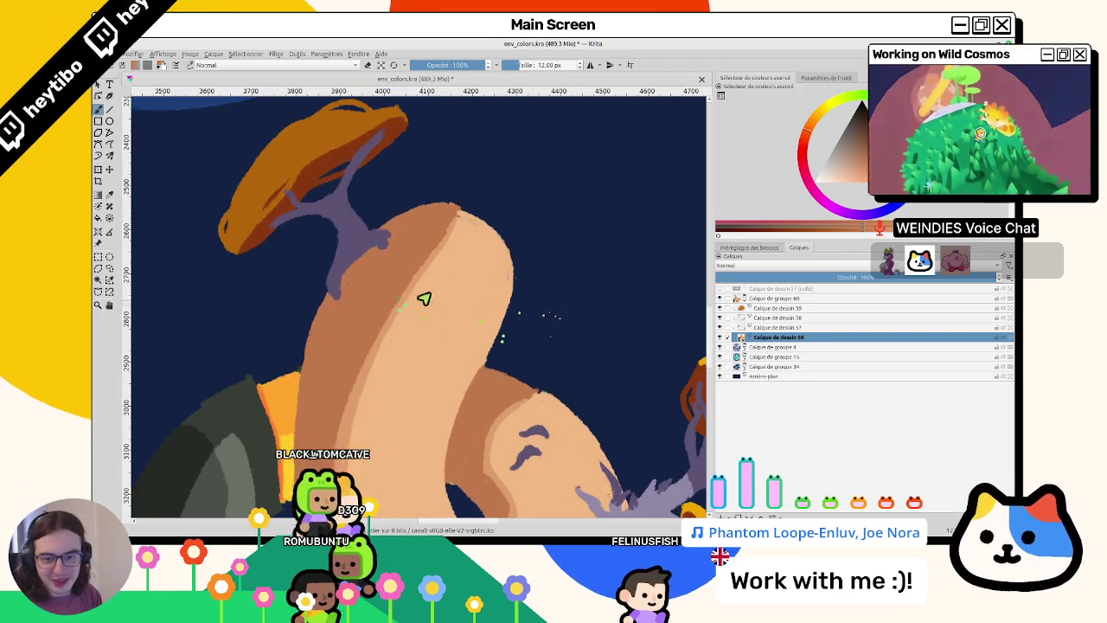
drag(473, 226, 451, 229)
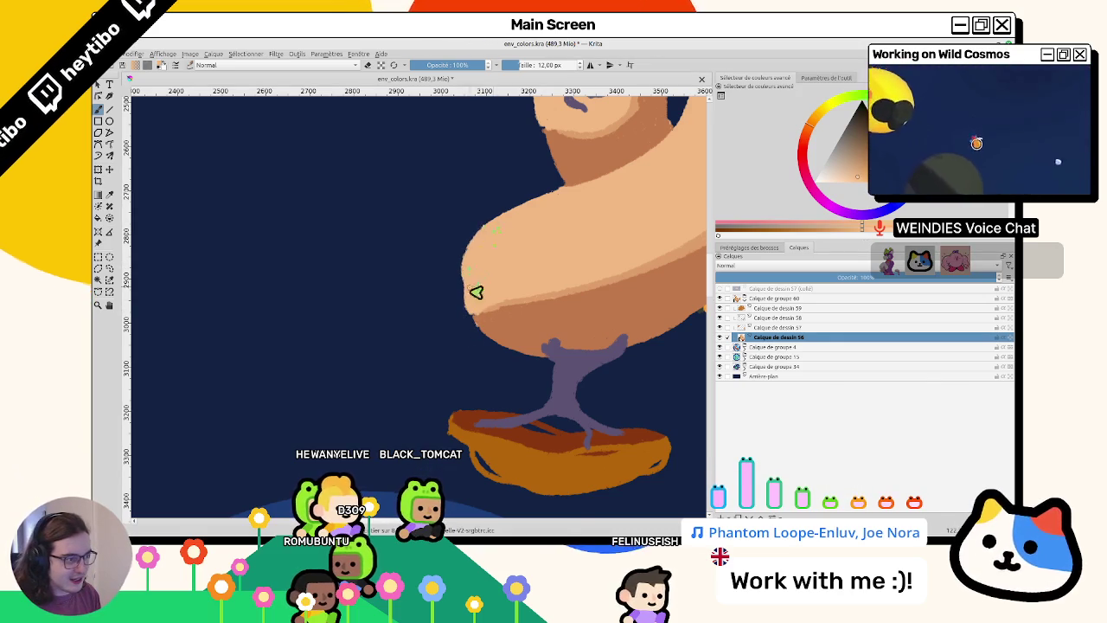
mouse_move(472, 277)
mouse_down()
mouse_move(526, 306)
mouse_move(494, 321)
mouse_move(444, 267)
mouse_move(480, 296)
mouse_move(504, 240)
mouse_move(423, 220)
mouse_move(466, 236)
mouse_up()
scroll(466, 236, up, 3)
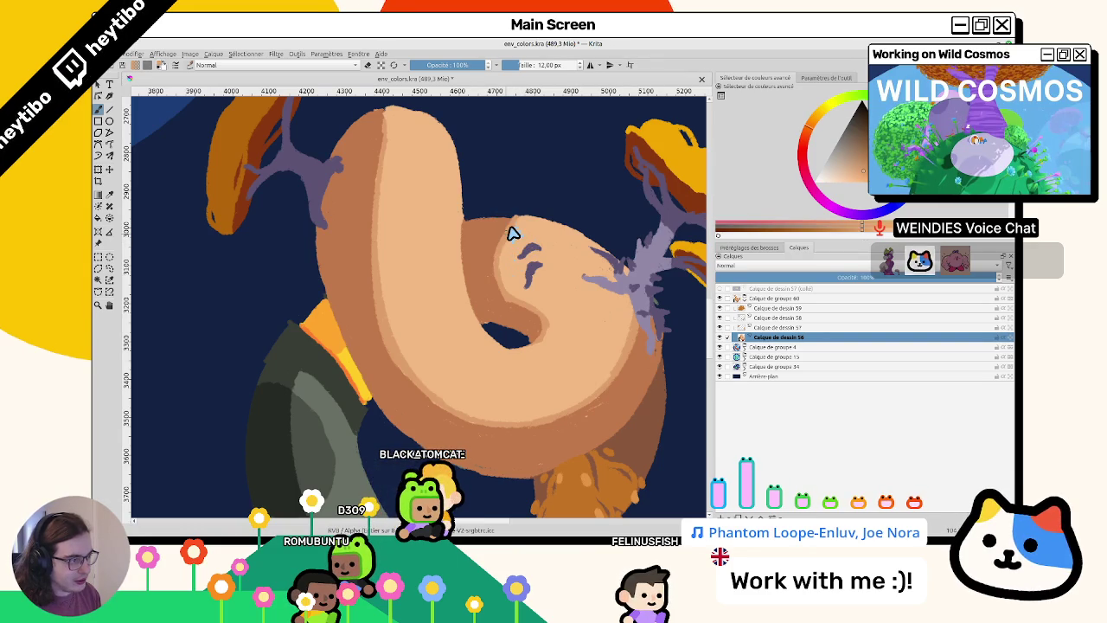
drag(513, 233, 383, 259)
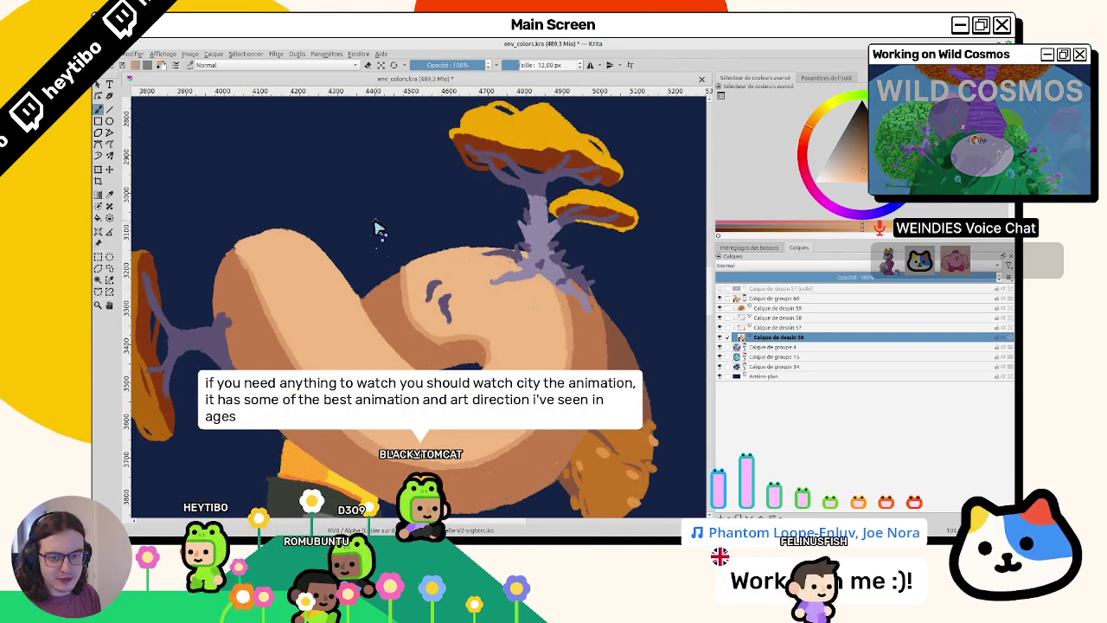
scroll(366, 286, down, 5)
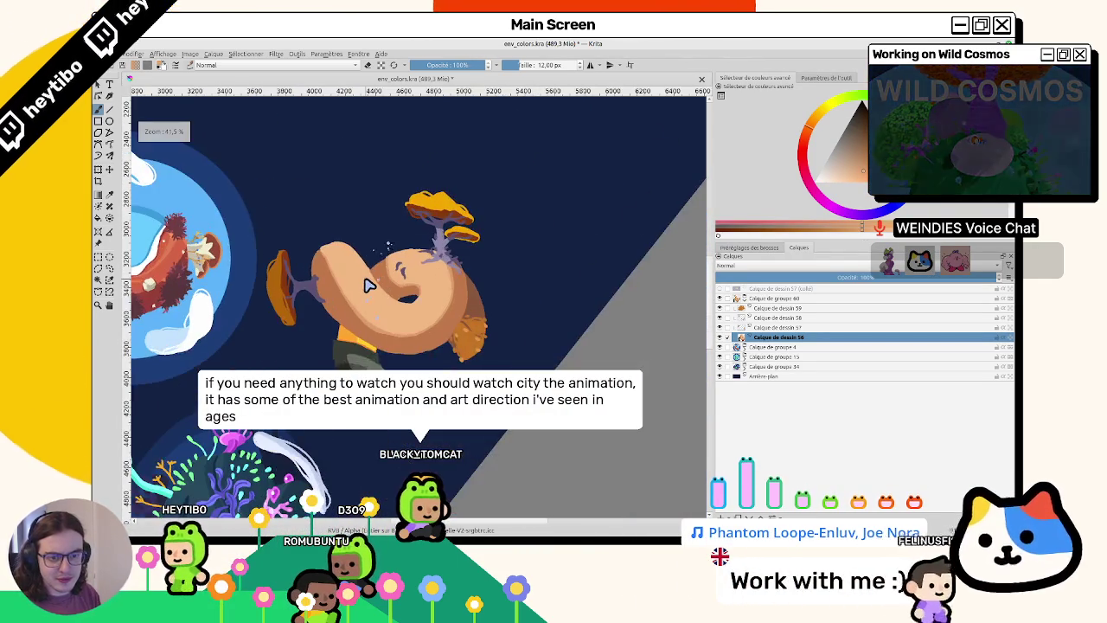
scroll(366, 285, up, 5)
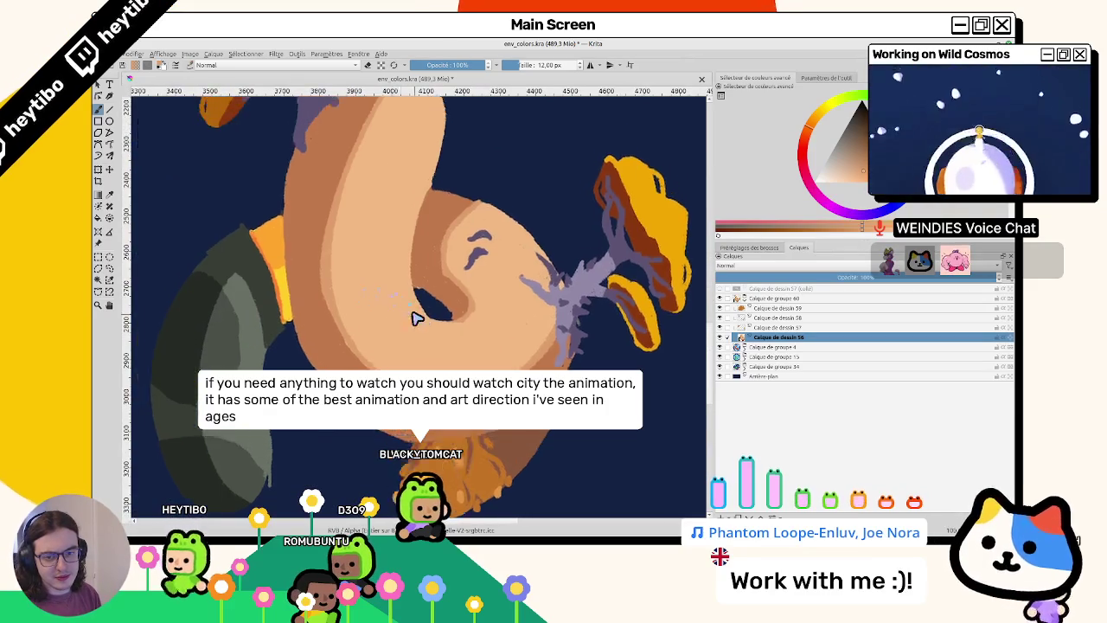
scroll(416, 329, down, 3)
scroll(407, 346, up, 3)
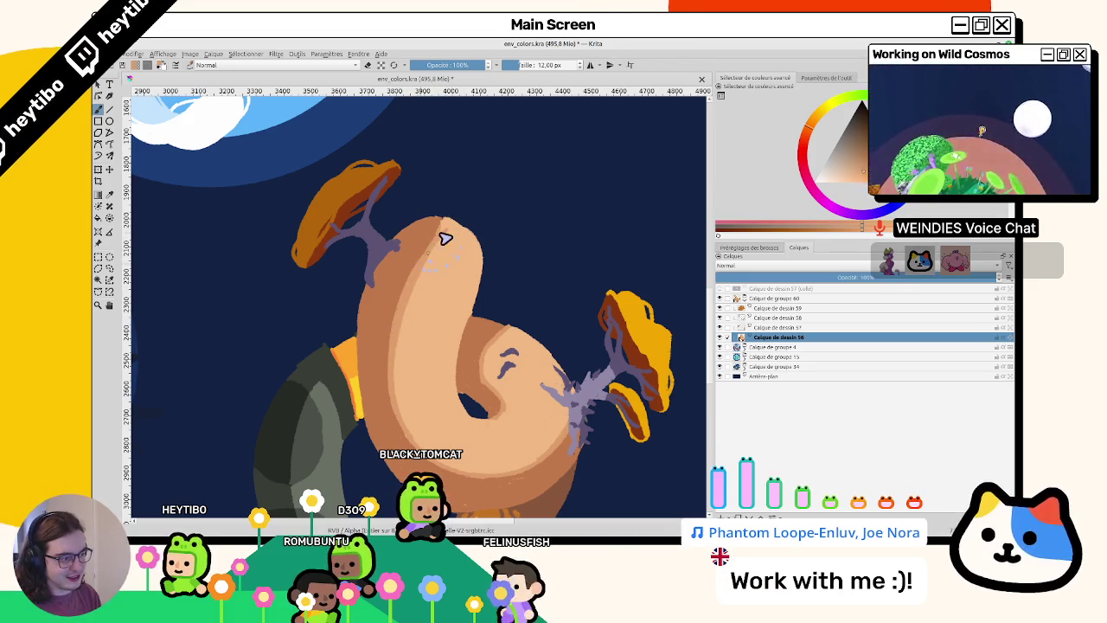
scroll(341, 354, down, 3)
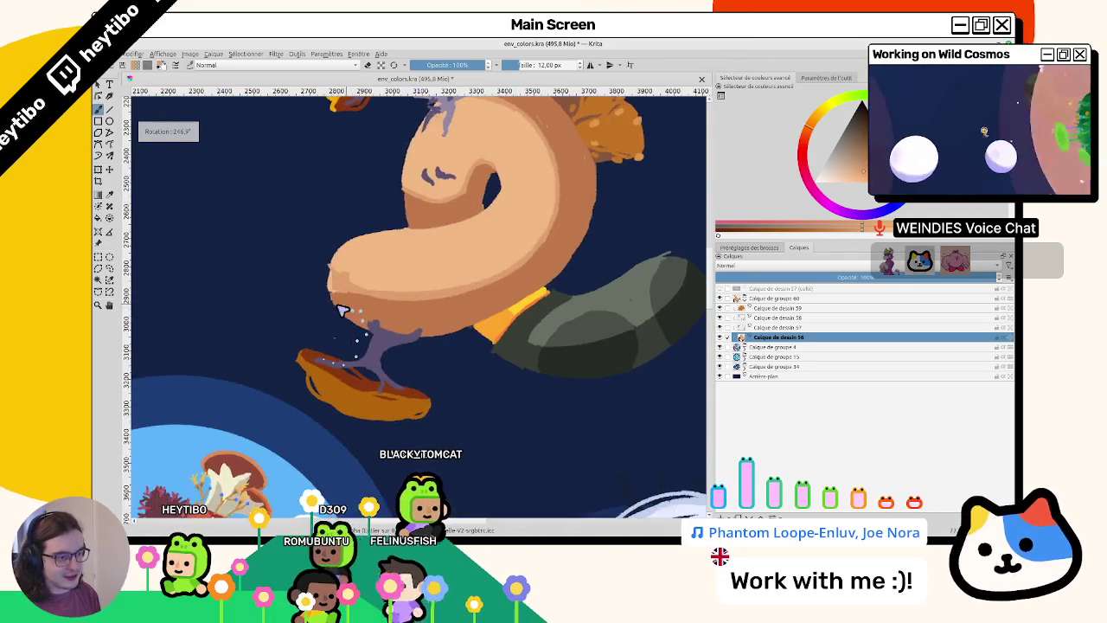
ctrl+scroll(346, 329, up, 4)
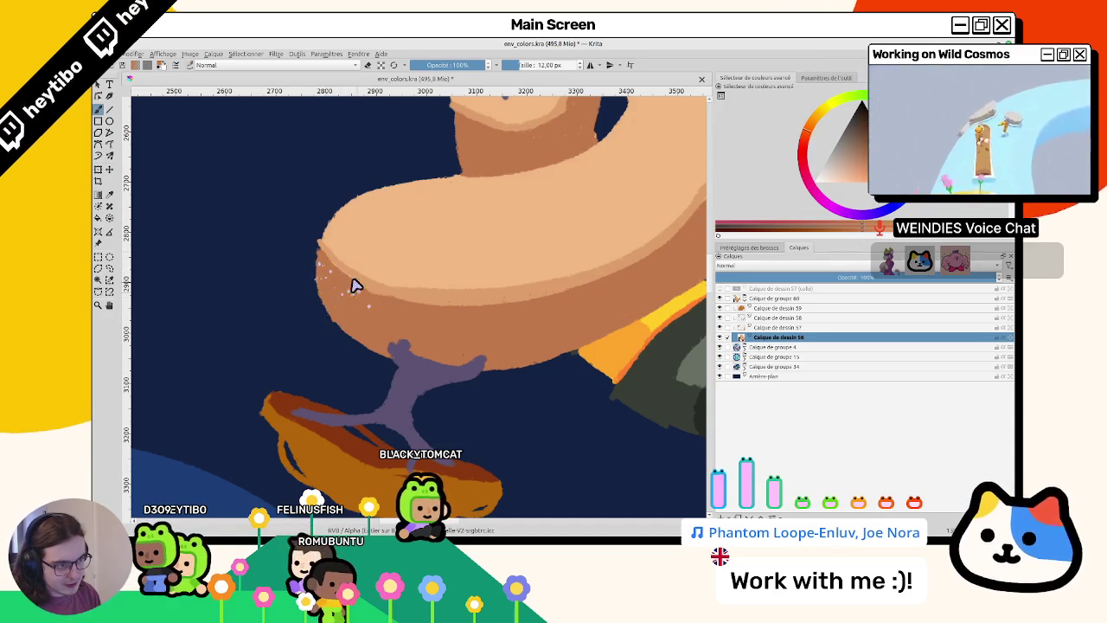
ctrl+scroll(404, 297, down, 5)
ctrl+scroll(390, 334, up, 5)
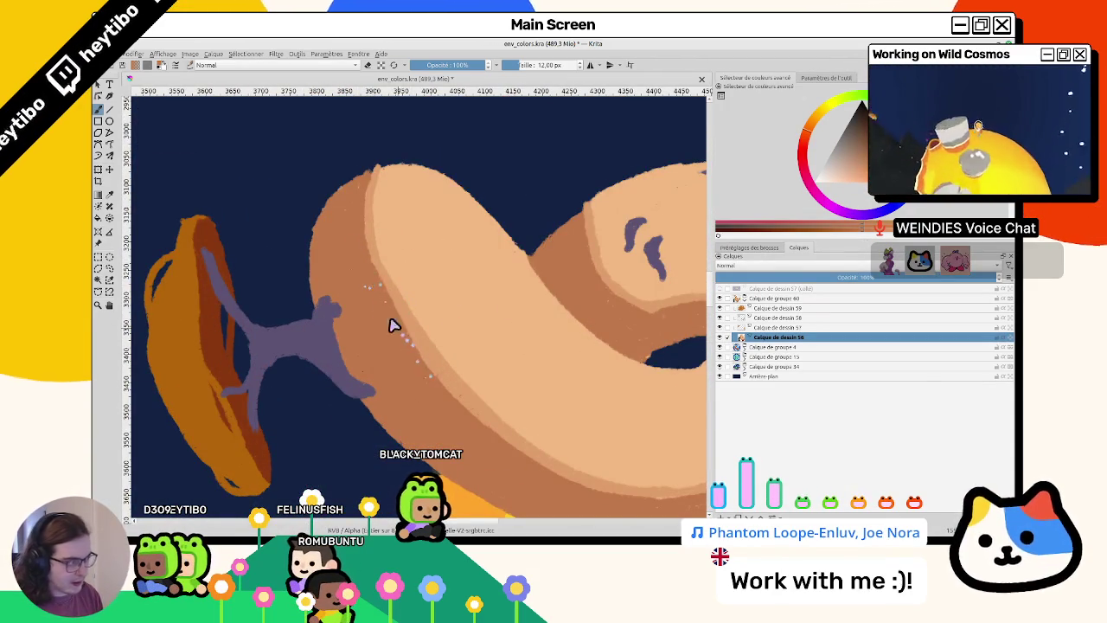
ctrl+scroll(567, 339, down, 5)
click(719, 317)
click(719, 317)
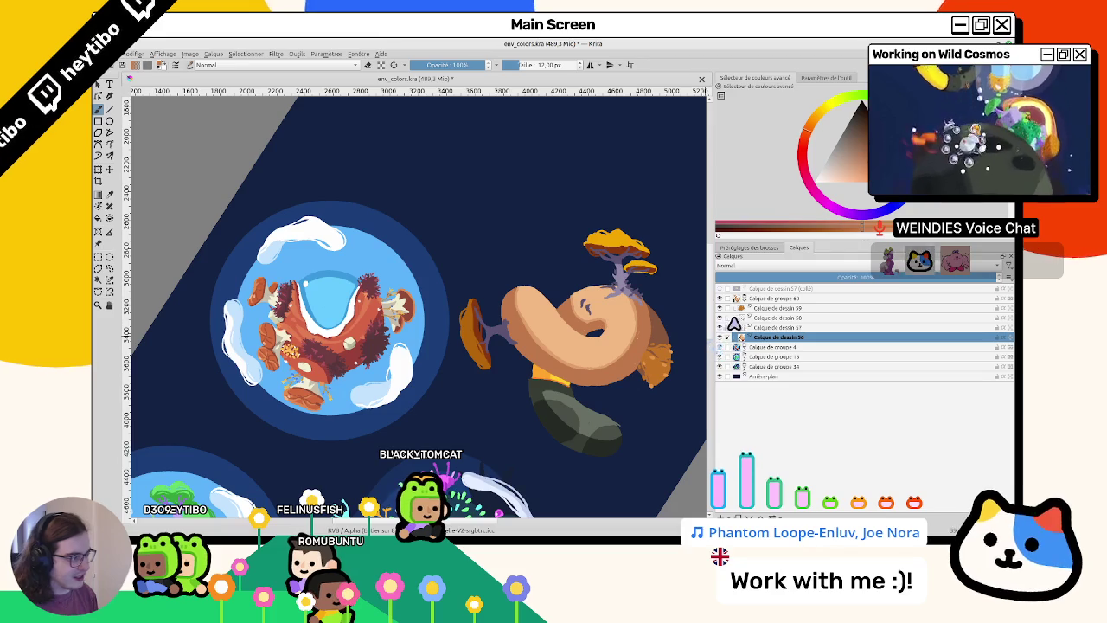
click(725, 309)
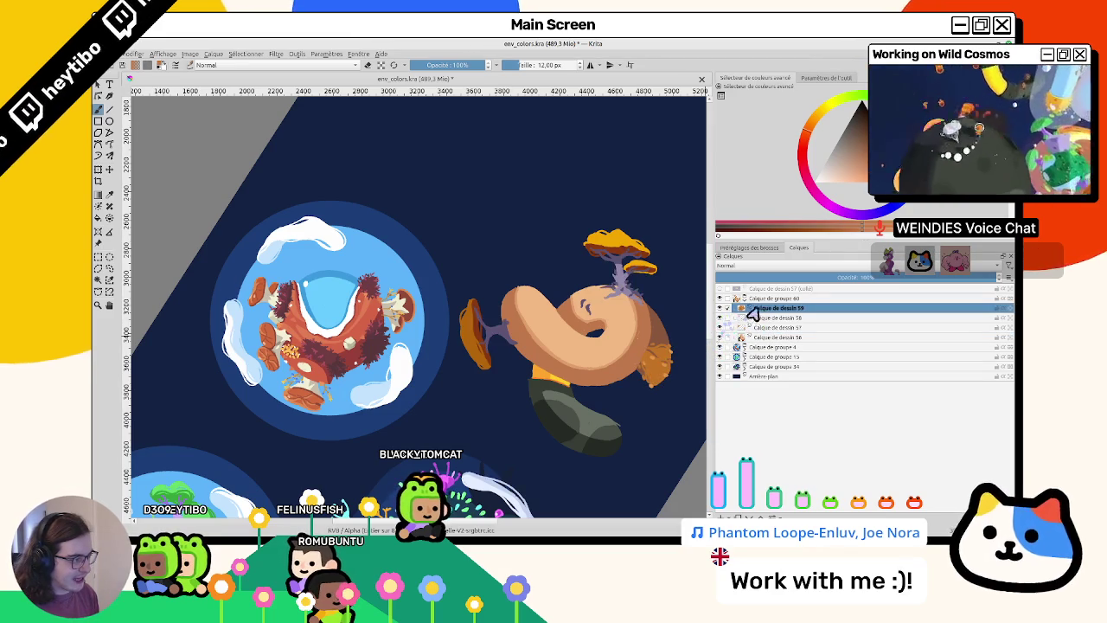
- Select Calque de dessin 57, centre the creature's trees, and pick orange on the colour wheel
click(774, 327)
ctrl+scroll(582, 394, up, 3)
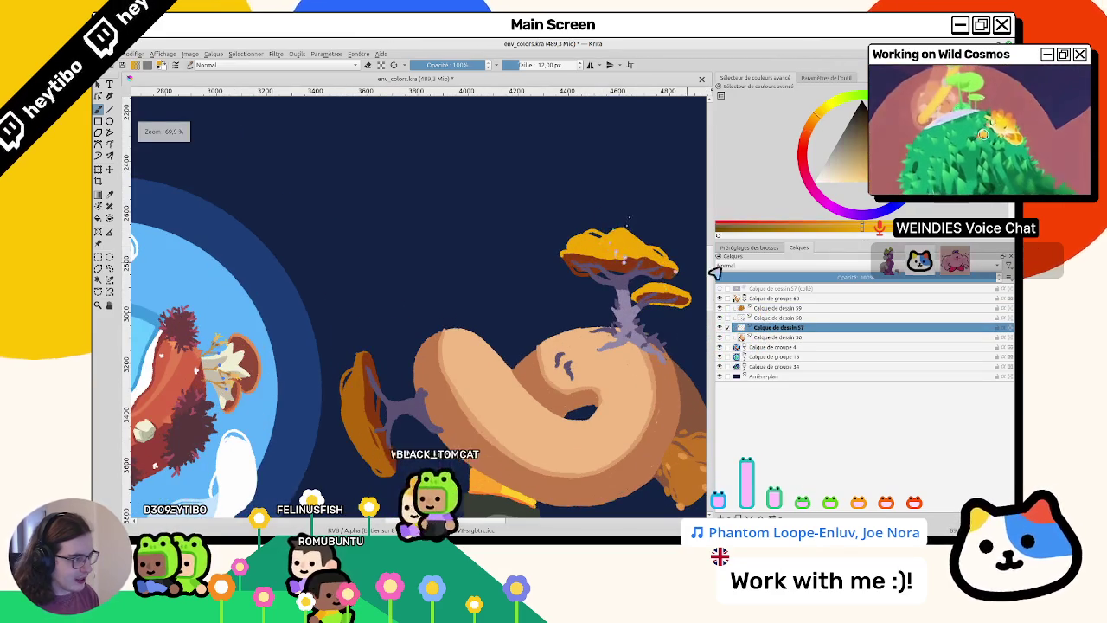
ctrl+scroll(582, 395, up, 2)
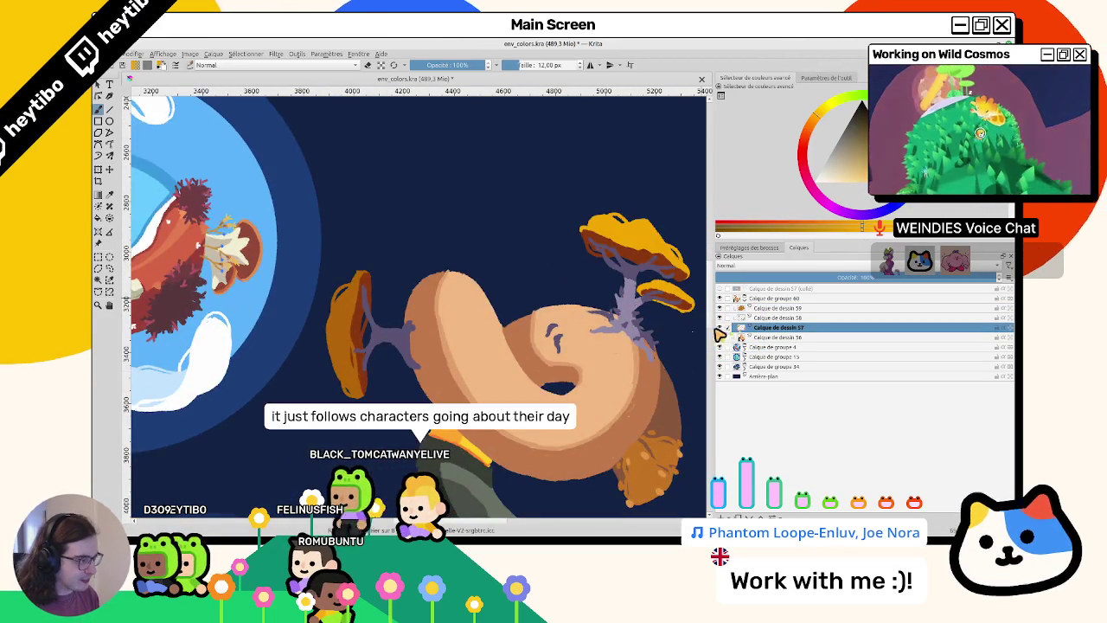
mouse_move(583, 394)
mouse_down()
mouse_move(444, 366)
mouse_move(492, 317)
mouse_move(364, 258)
mouse_up()
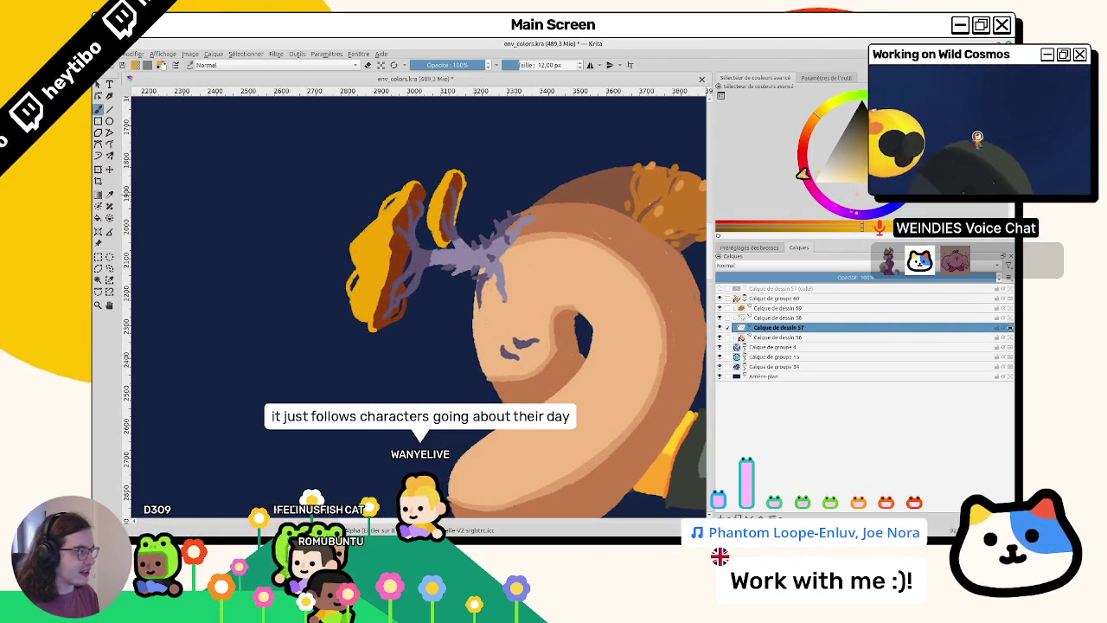
click(803, 127)
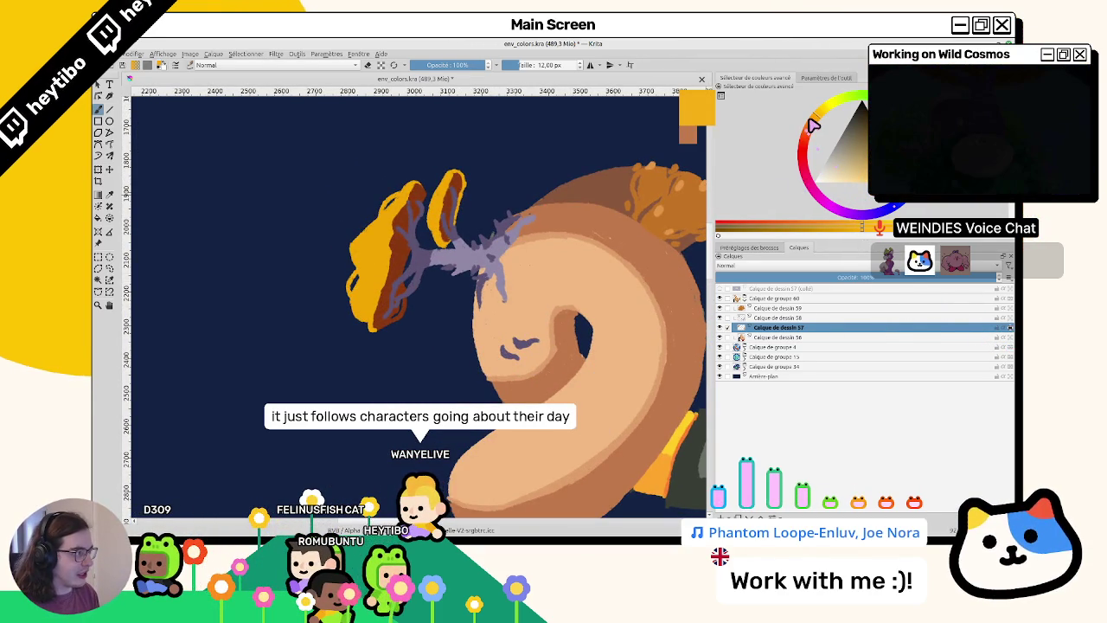
- Paint a dark brown shading stroke from the right cap's base up to its tip
scroll(449, 227, up, 1)
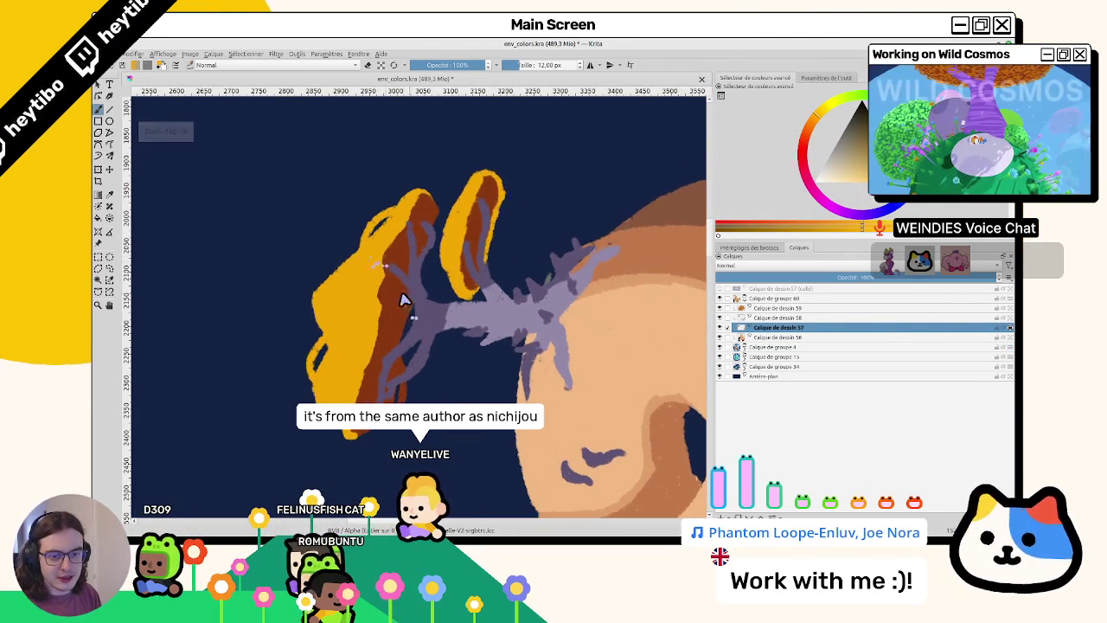
scroll(390, 264, up, 1)
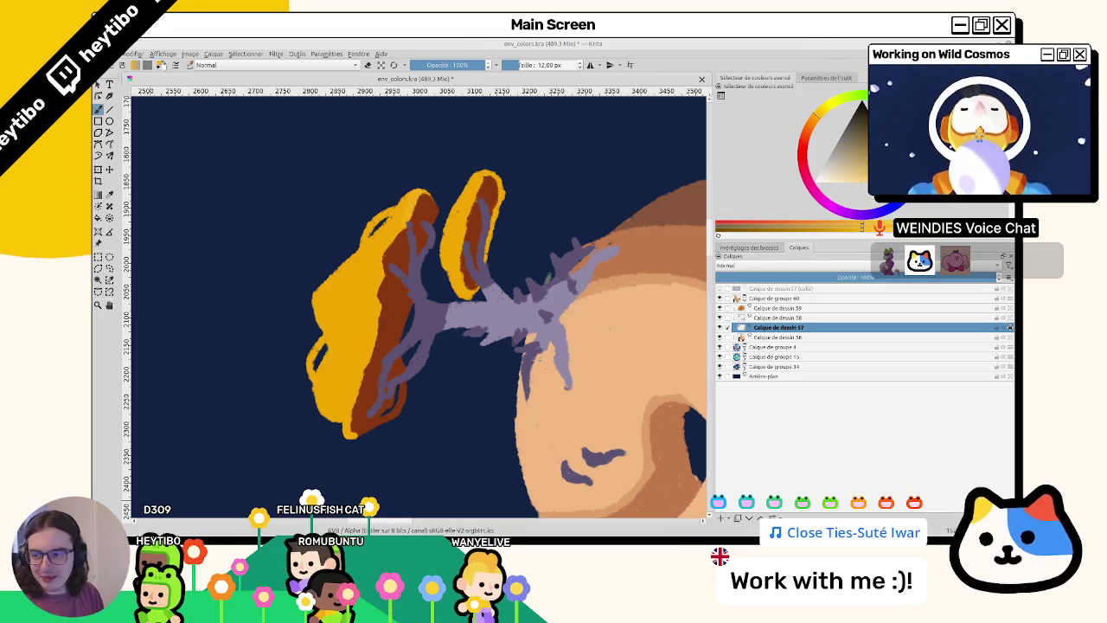
drag(430, 248, 449, 240)
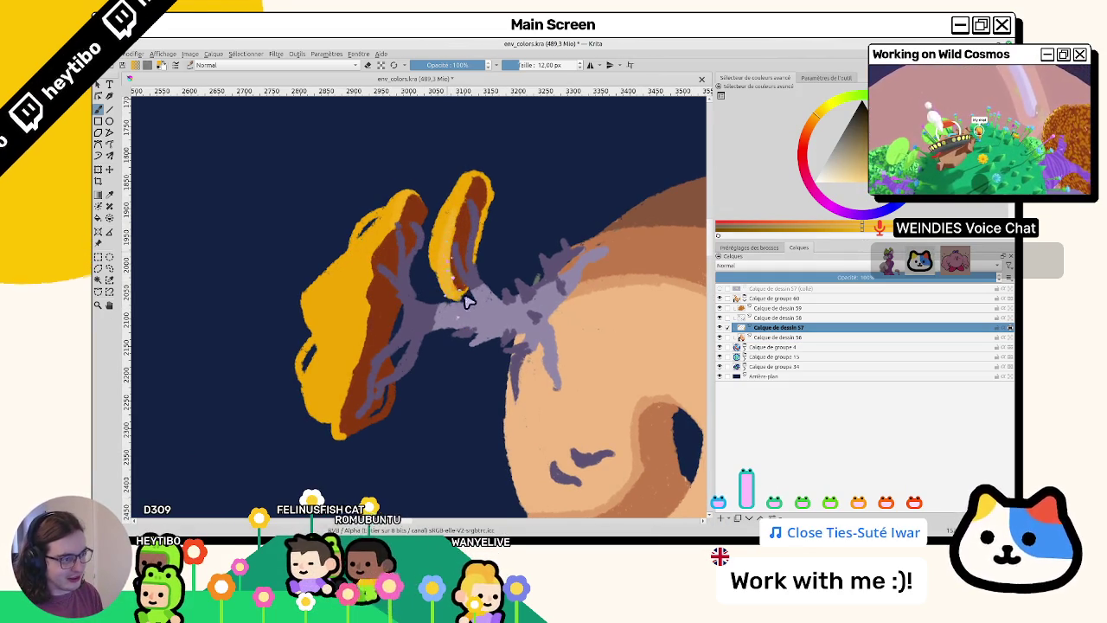
drag(471, 290, 487, 180)
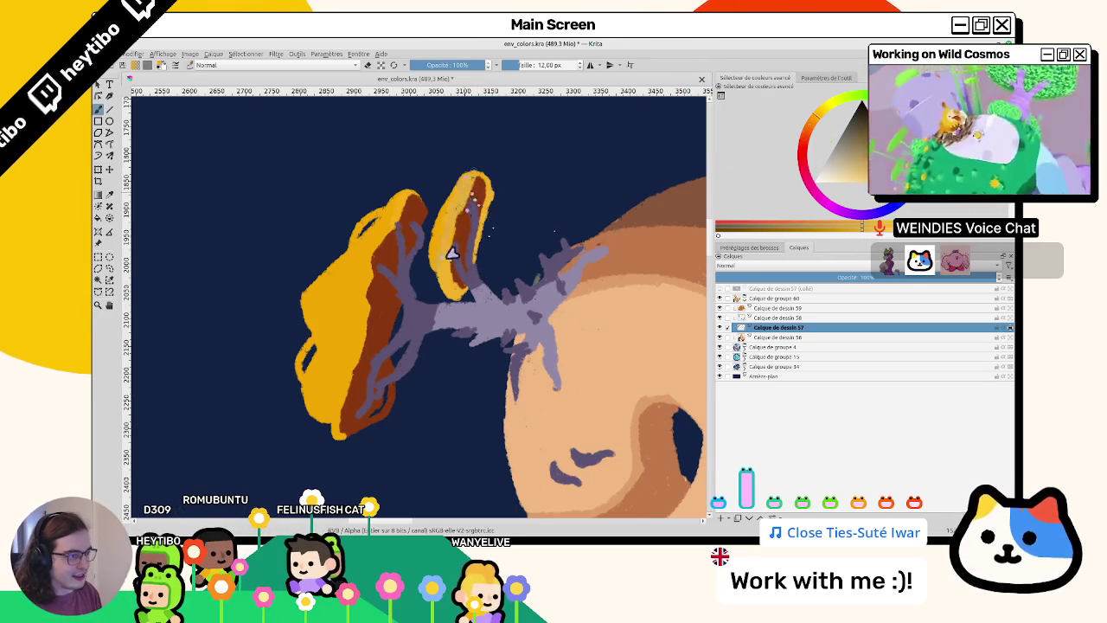
- Pick a new shade, dab along the orange cap, and refill the left cap lighter yellow-orange
click(847, 154)
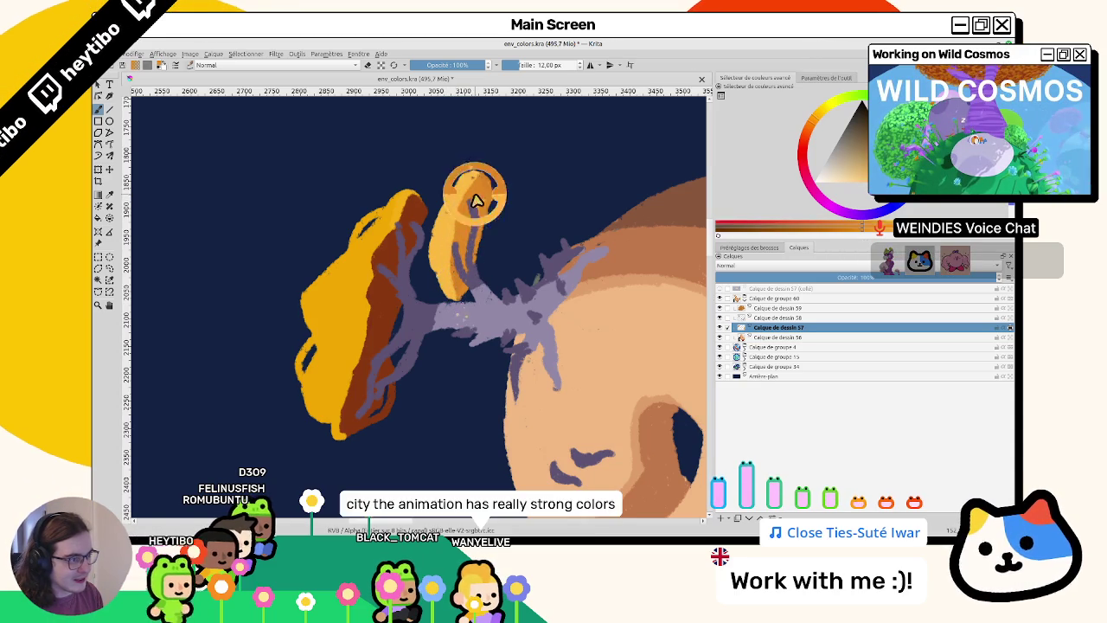
drag(470, 173, 456, 240)
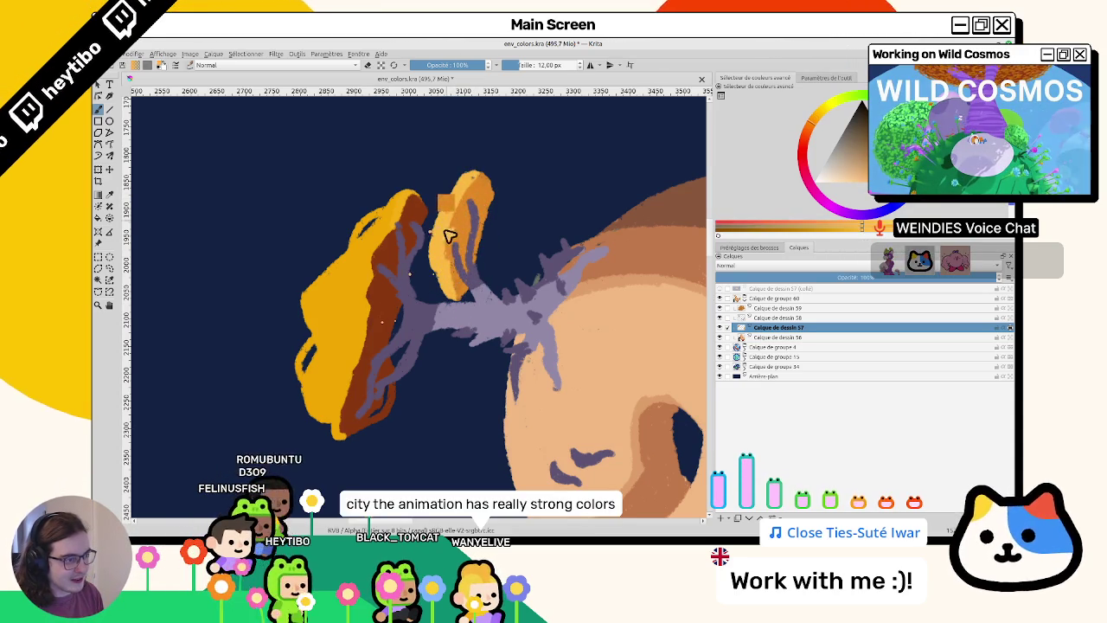
click(374, 300)
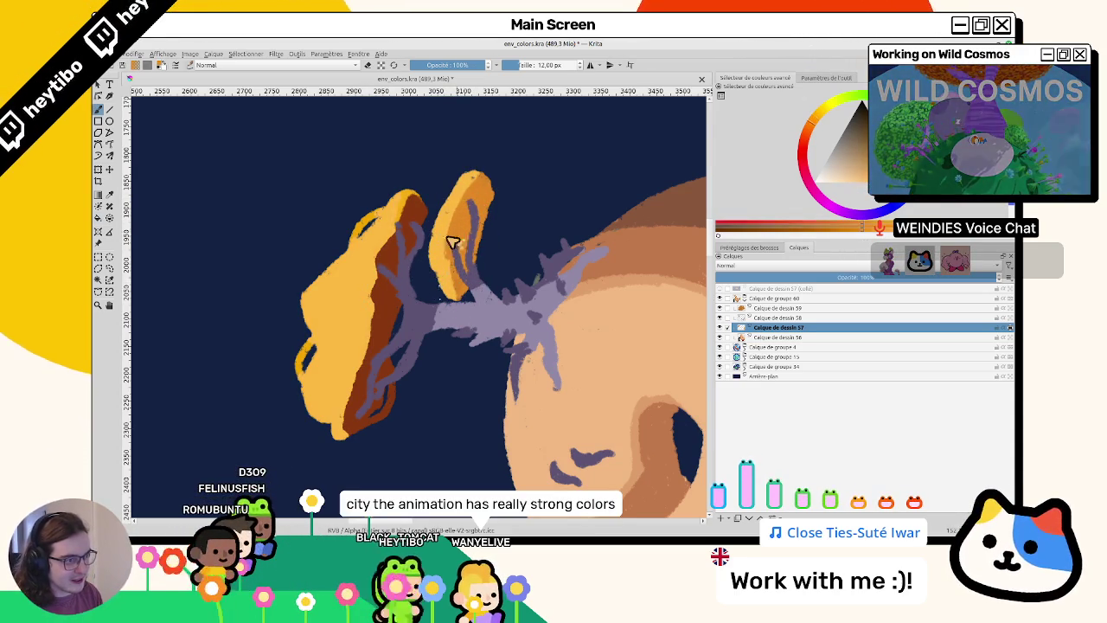
- Paint purple branches across the left cap and fill its brown shadow with orange
key(b)
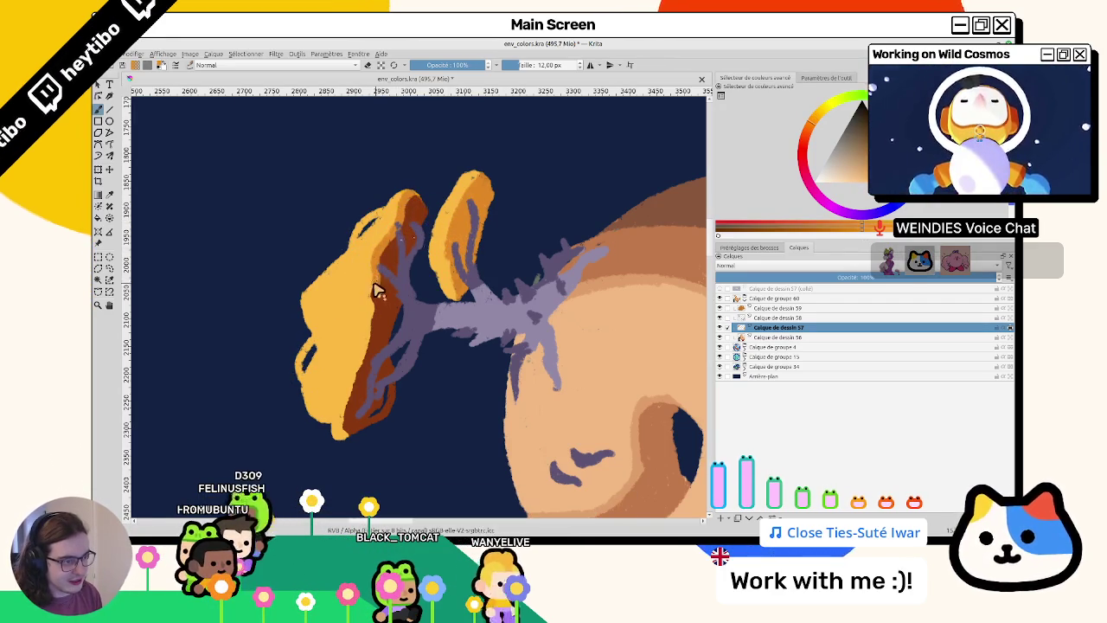
drag(376, 291, 354, 366)
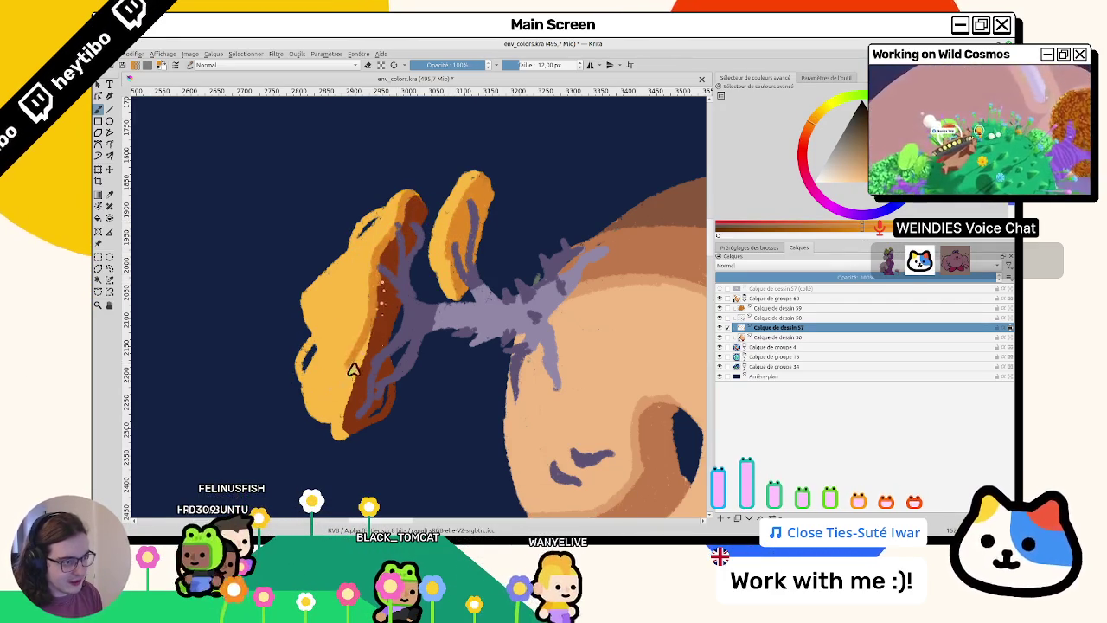
key(f)
click(357, 410)
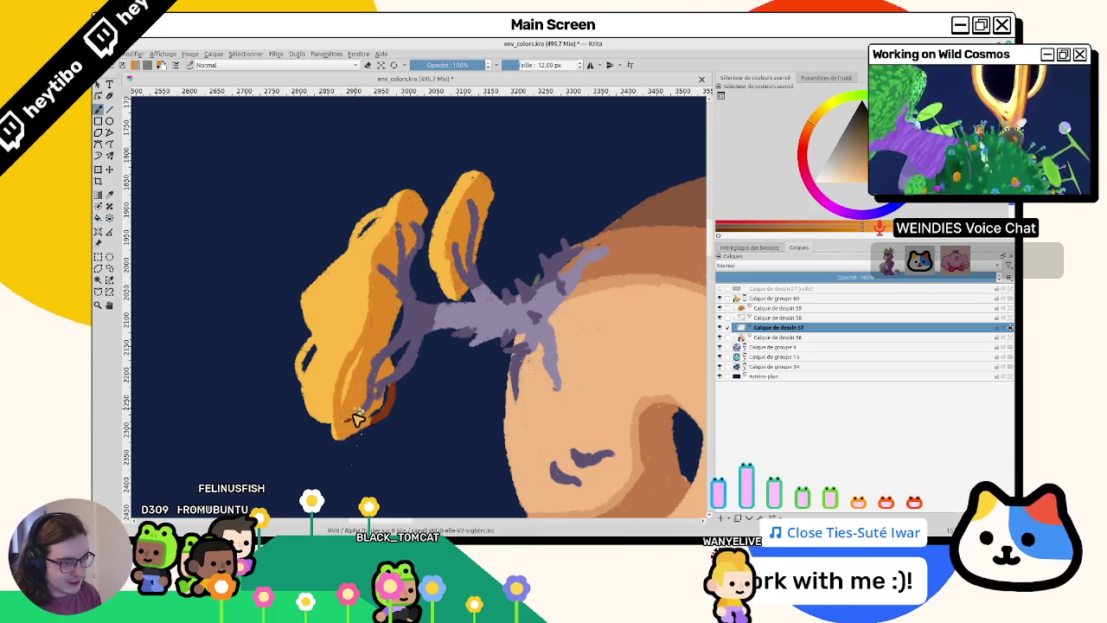
key(b)
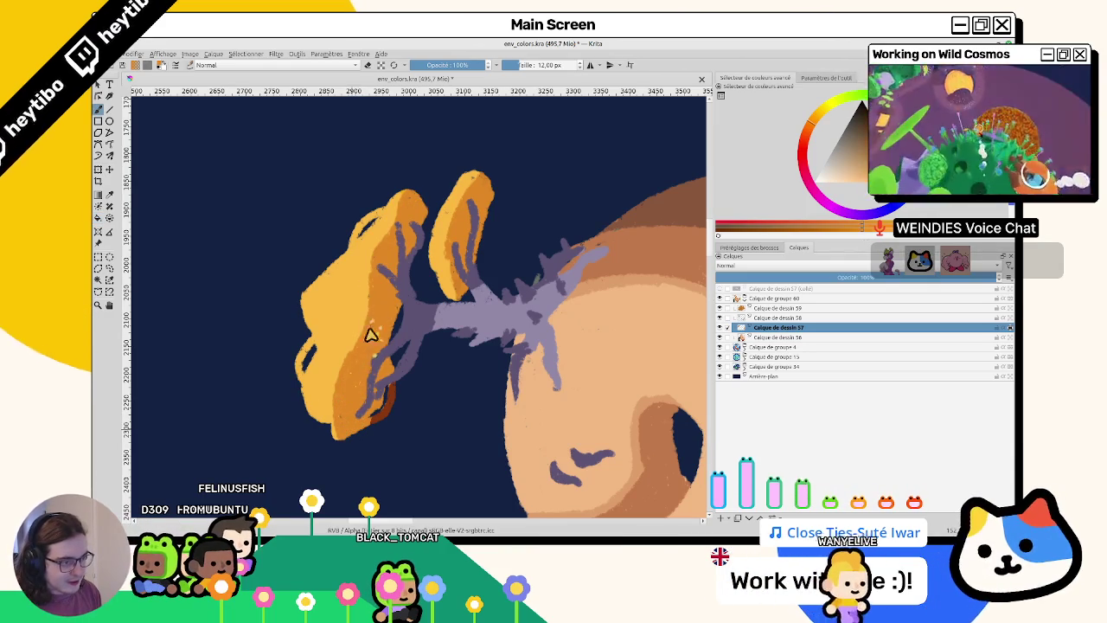
mouse_move(372, 342)
mouse_down()
mouse_move(381, 417)
mouse_move(489, 316)
mouse_up()
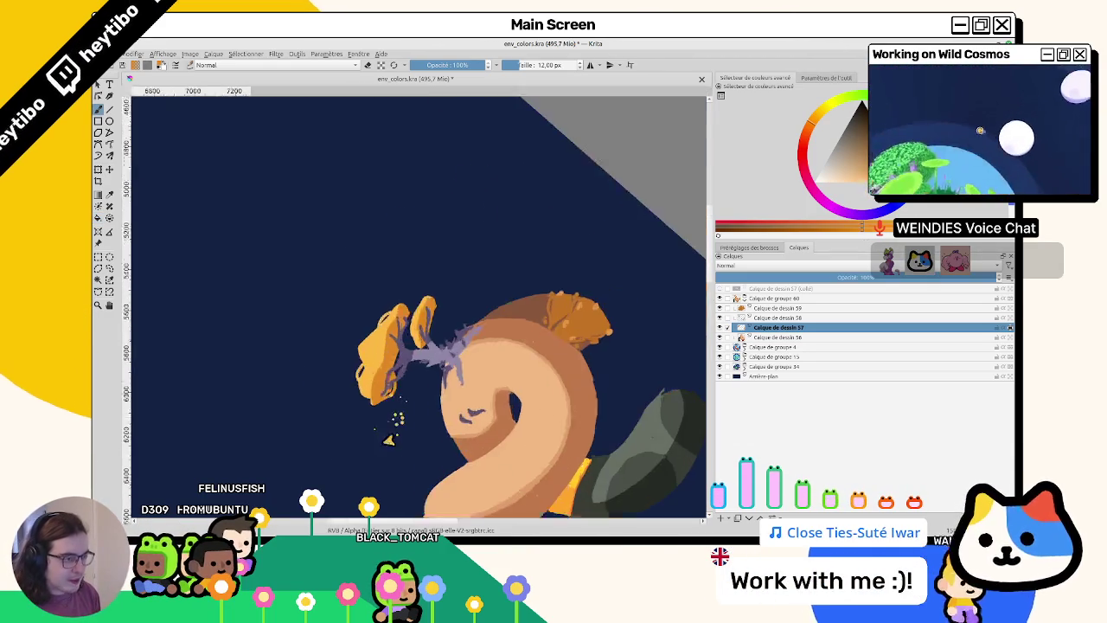
- Rotate the canvas upright over the tree, then zoom out to the whole image and back in
scroll(487, 316, up, 1)
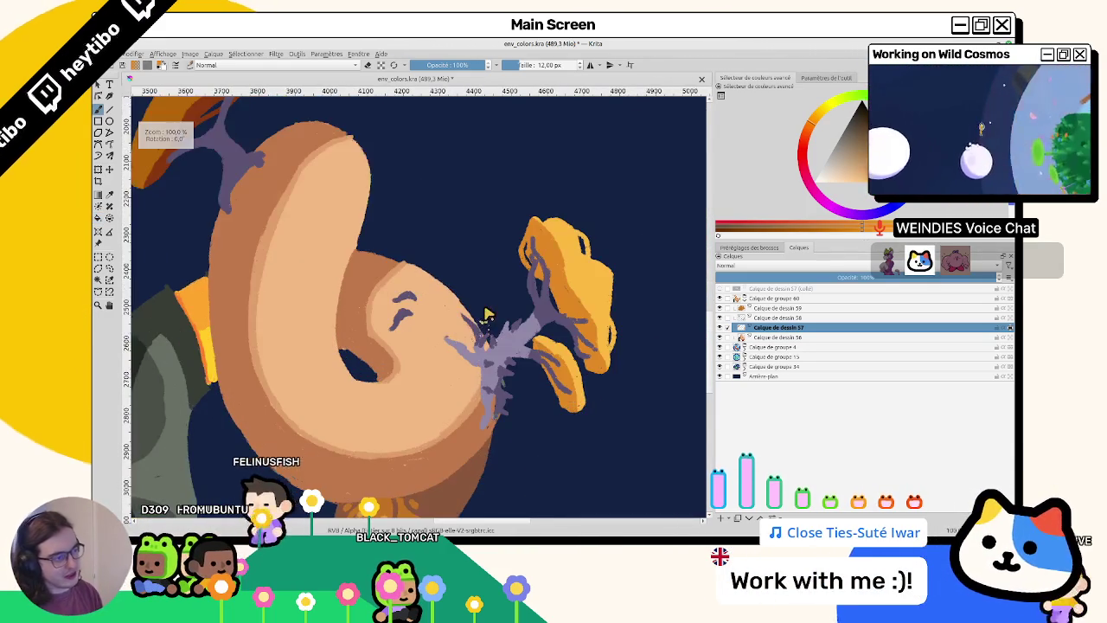
scroll(370, 268, up, 1)
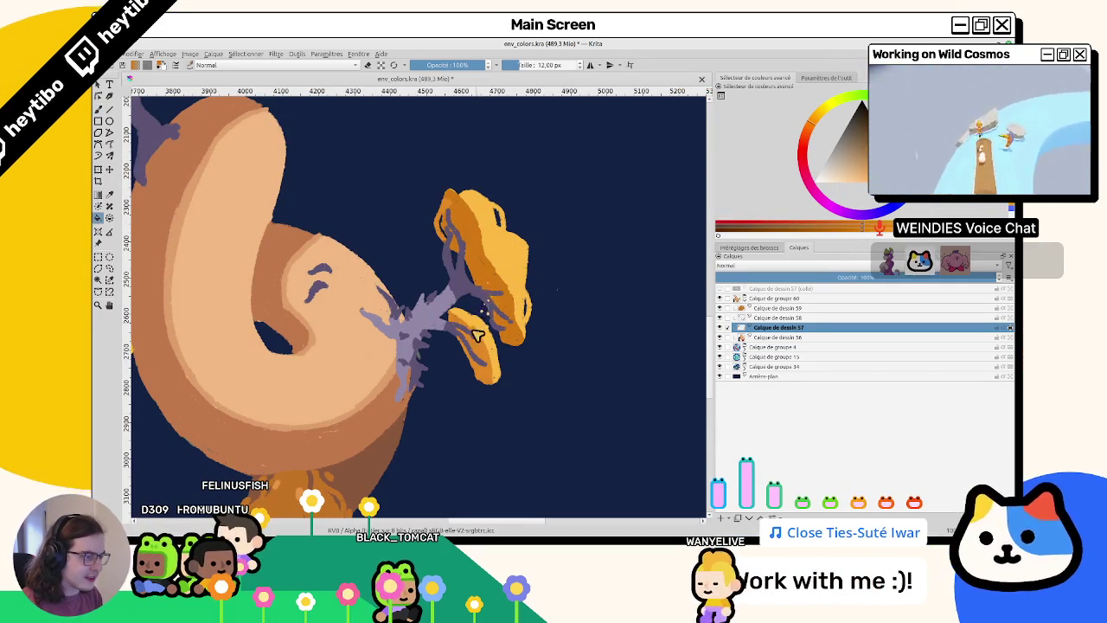
drag(511, 274, 442, 290)
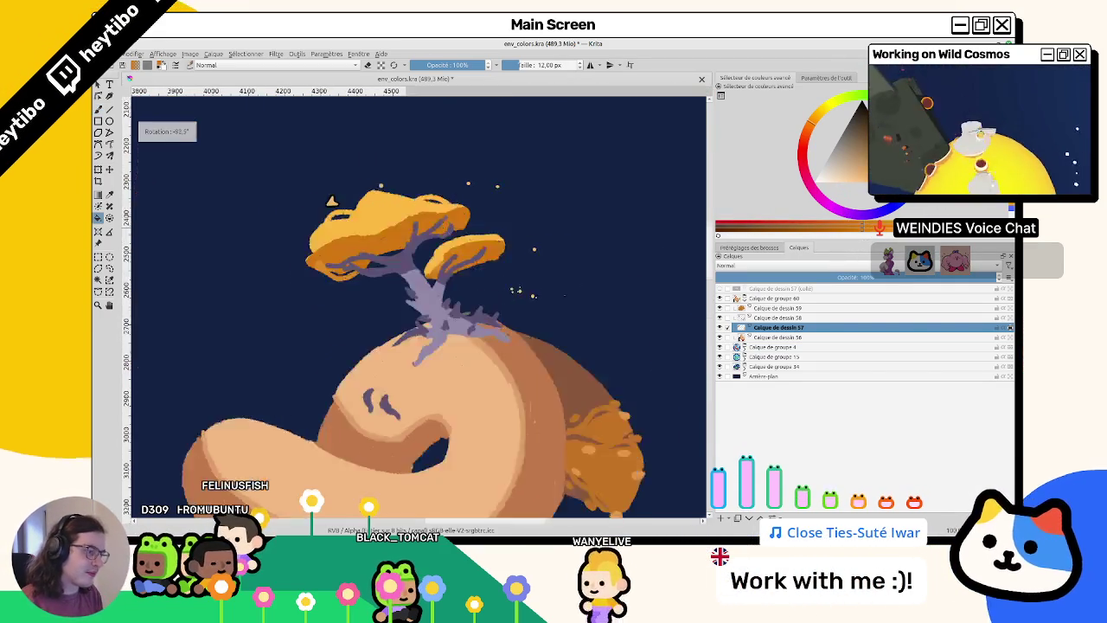
scroll(442, 290, up, 3)
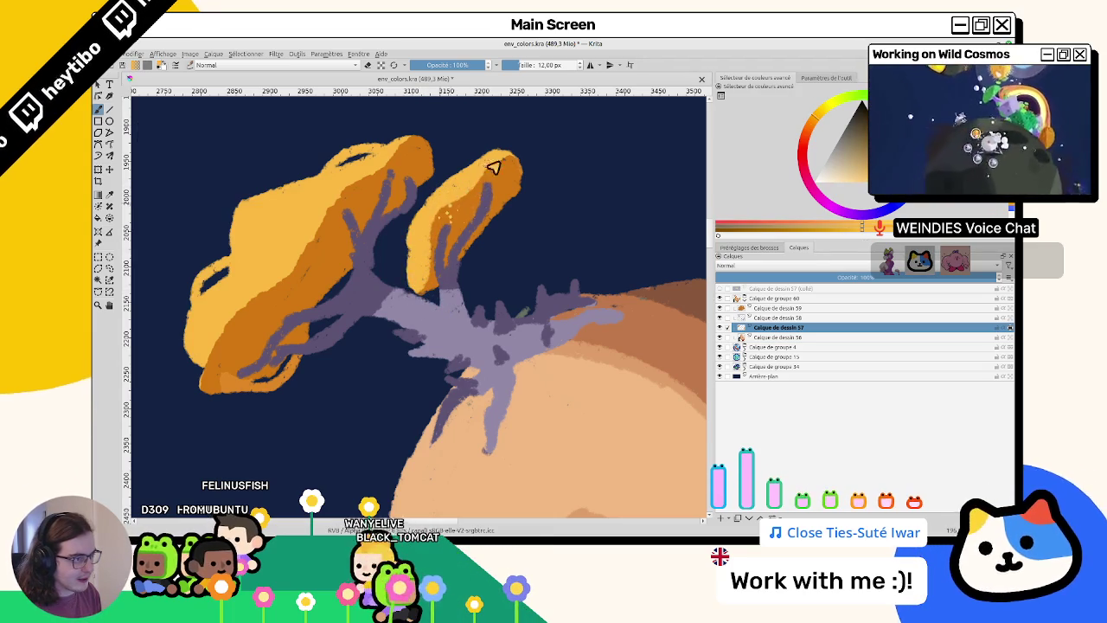
drag(485, 218, 302, 311)
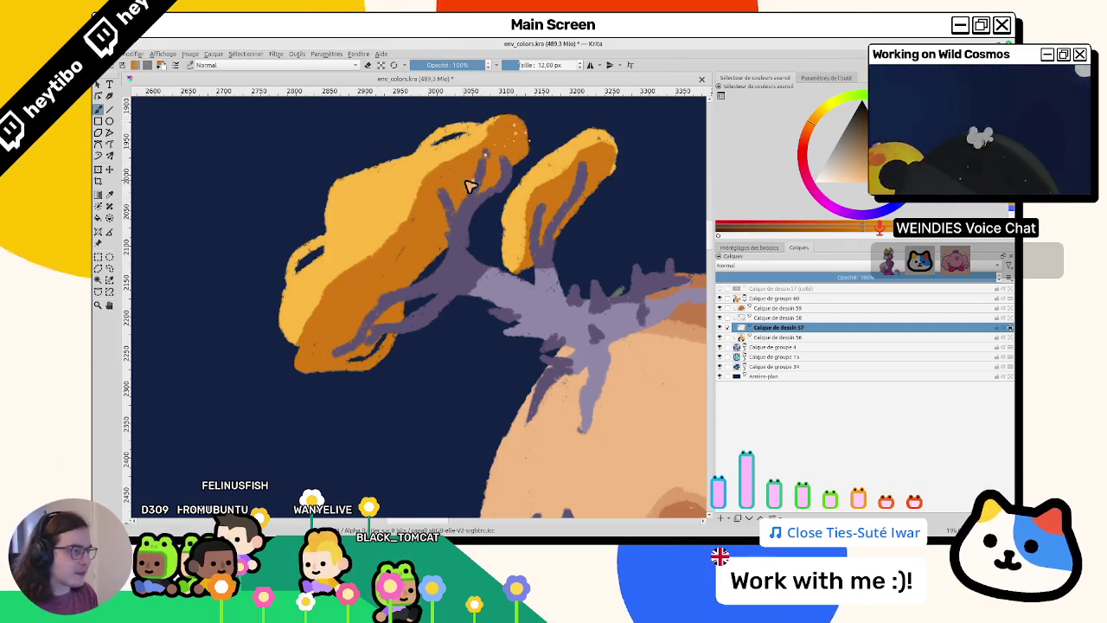
key(2)
key(1)
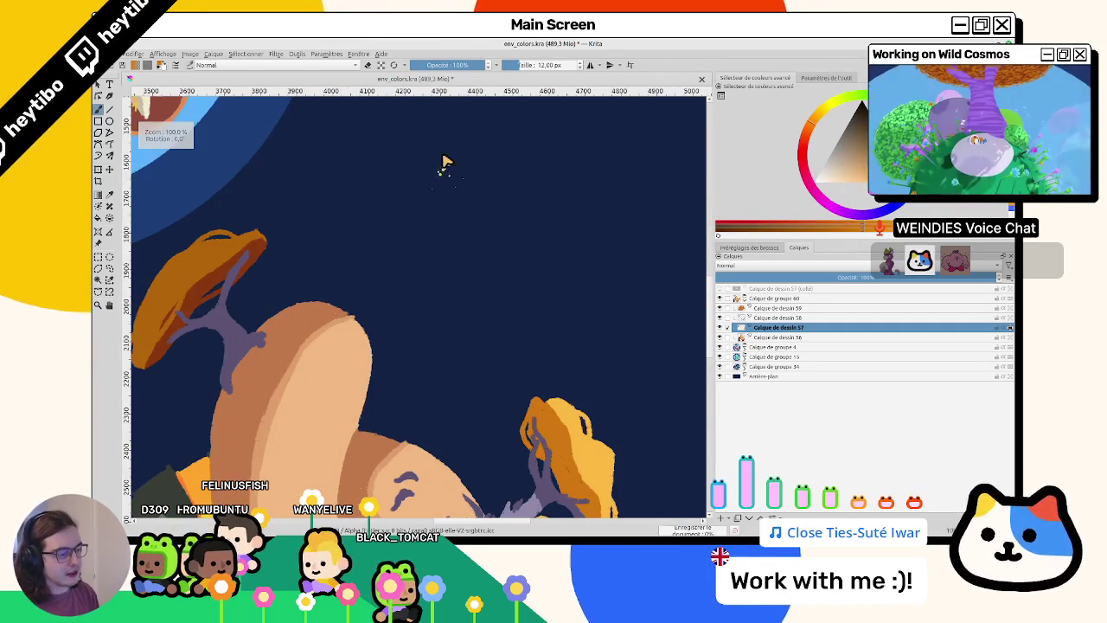
- Toggle the orange caps layer to compare, then frame the creature's upper coil and both trees
drag(162, 318, 279, 244)
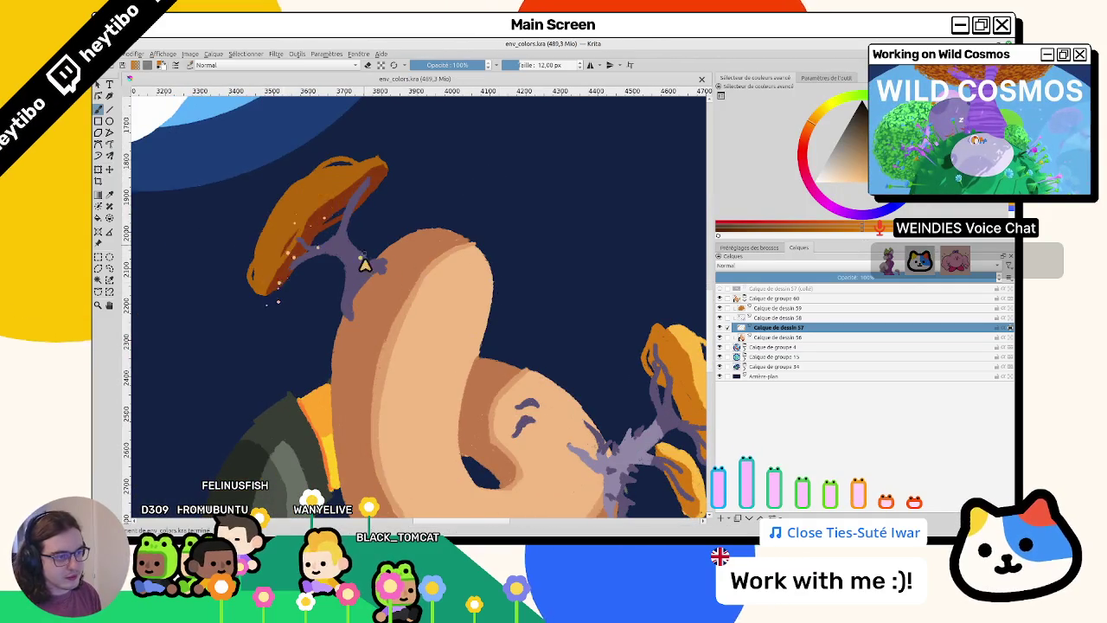
key(2)
key(1)
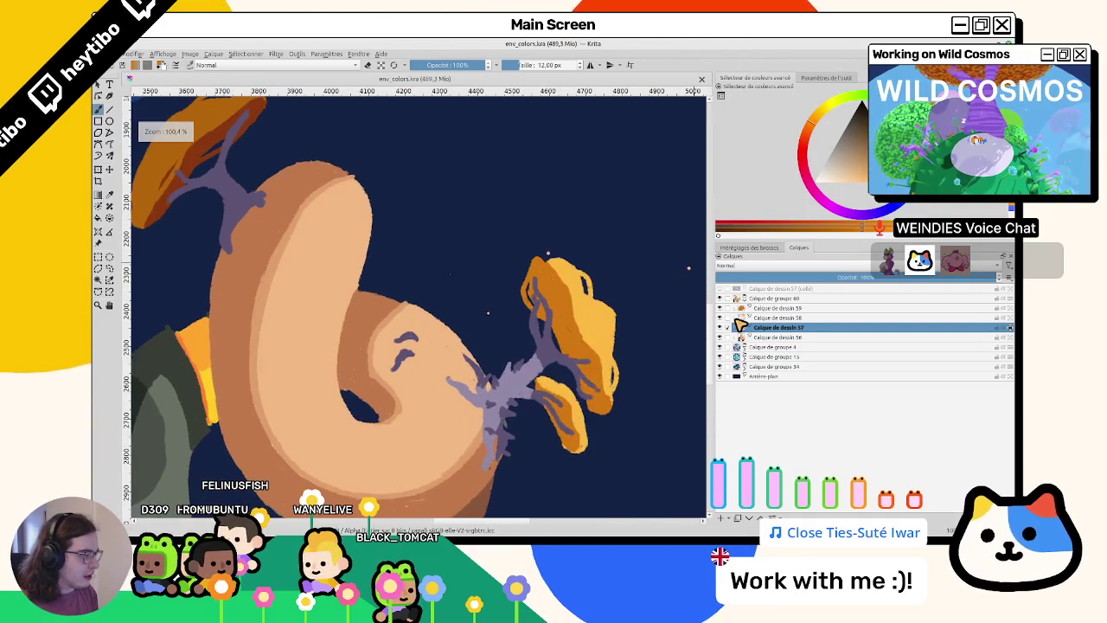
click(719, 327)
click(719, 327)
click(719, 327)
click(719, 327)
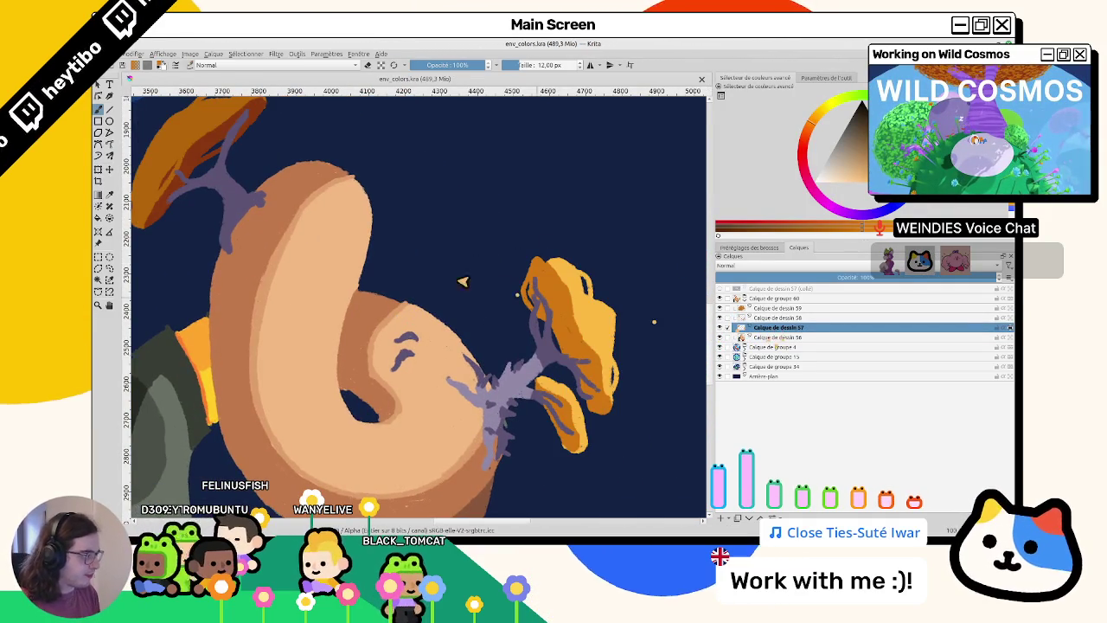
drag(463, 282, 517, 340)
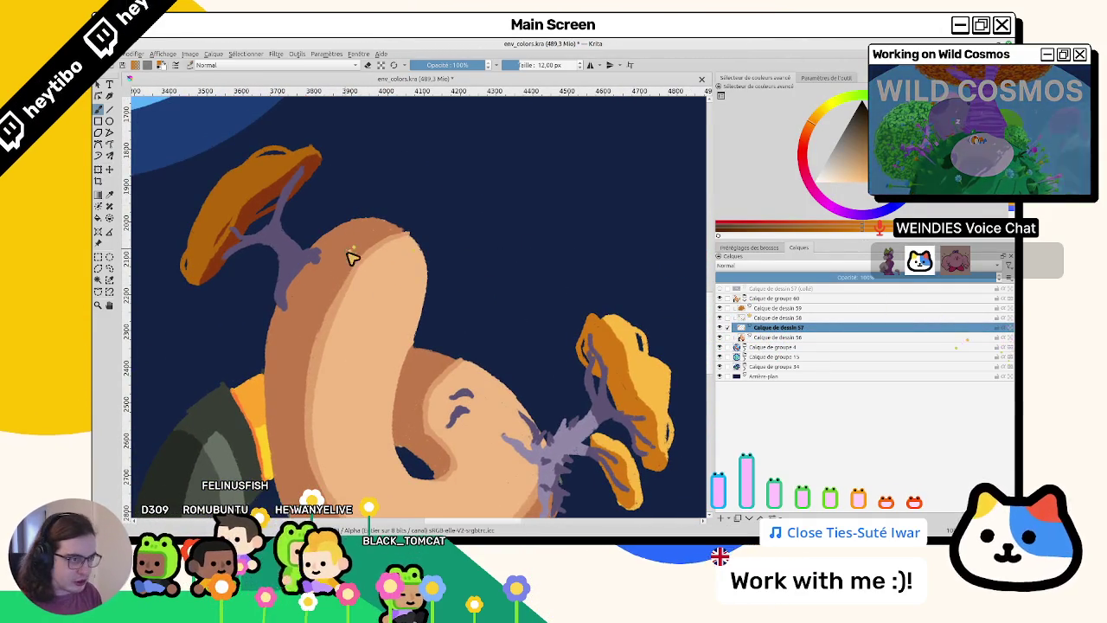
- Lasso-fill two solid deep-orange cap shapes on the upper coil beside the purple stem
drag(416, 194, 424, 303)
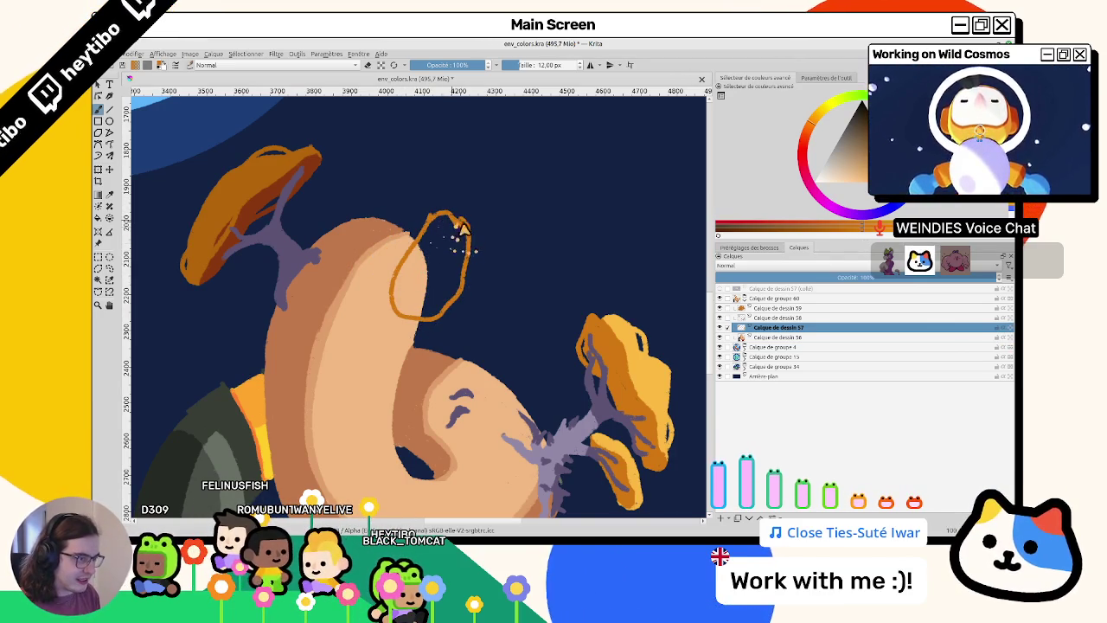
click(432, 299)
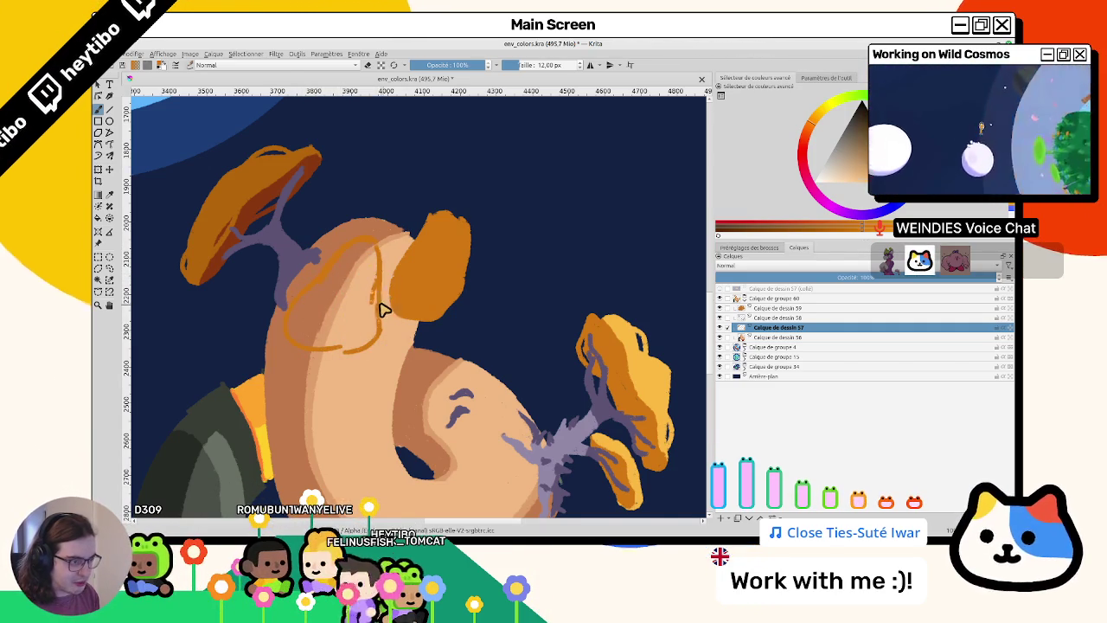
drag(331, 320, 346, 359)
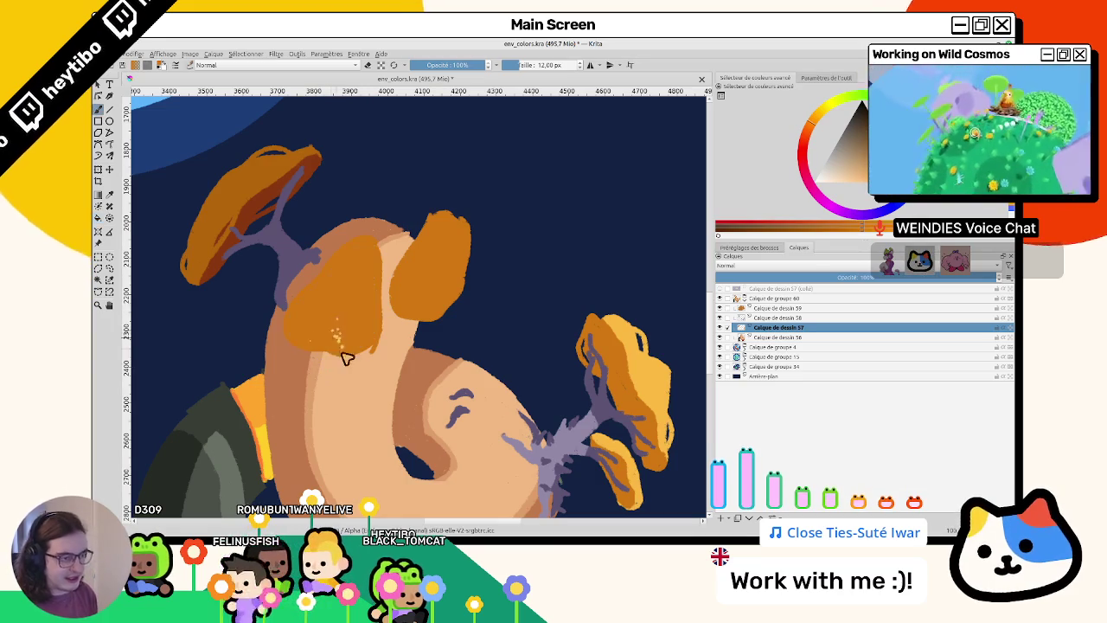
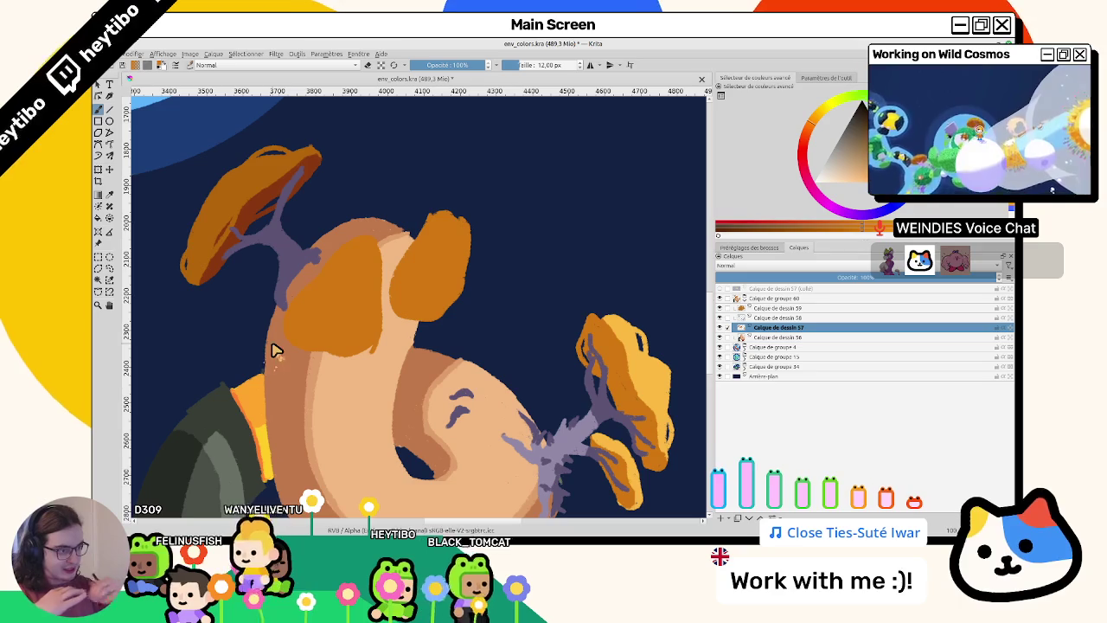
- Outline and fill the right and left central mushroom caps in lighter orange
drag(273, 350, 657, 372)
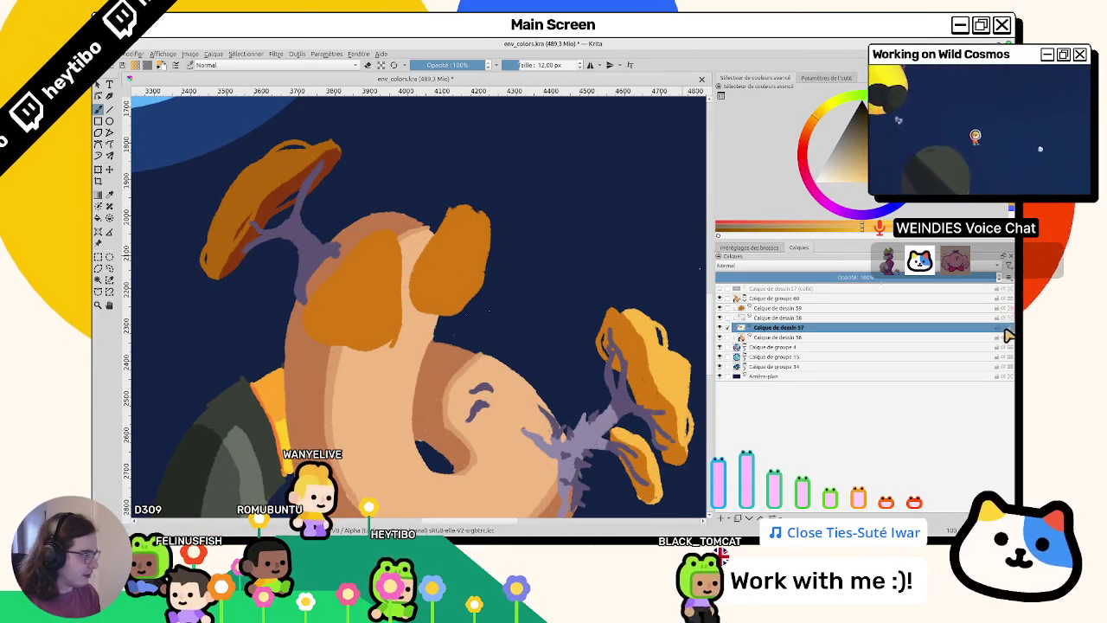
drag(460, 210, 433, 294)
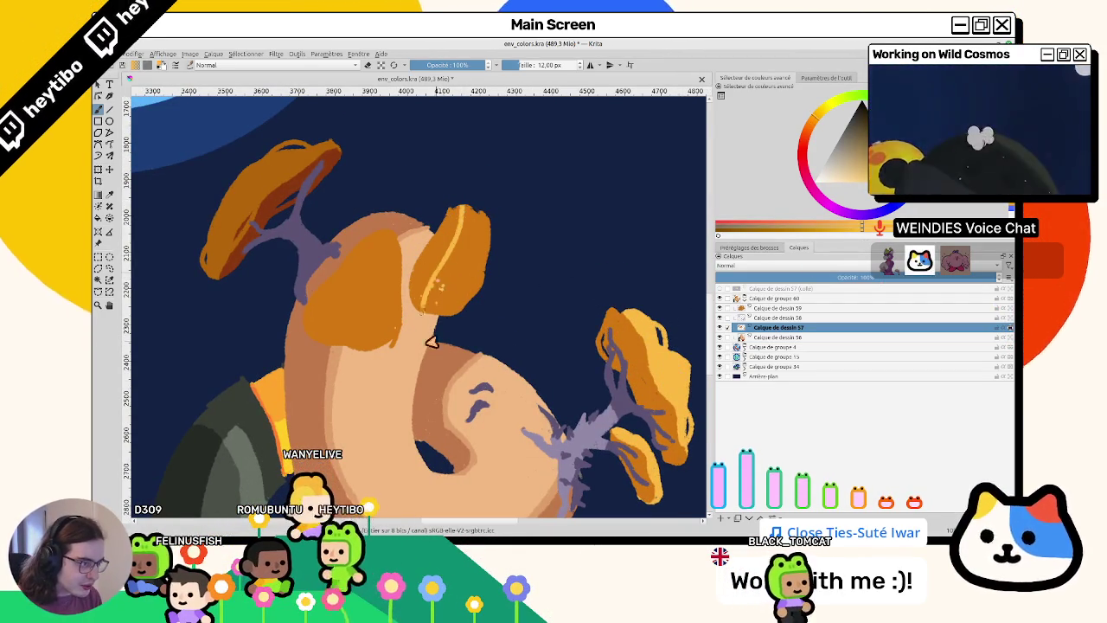
click(453, 279)
drag(379, 241, 331, 339)
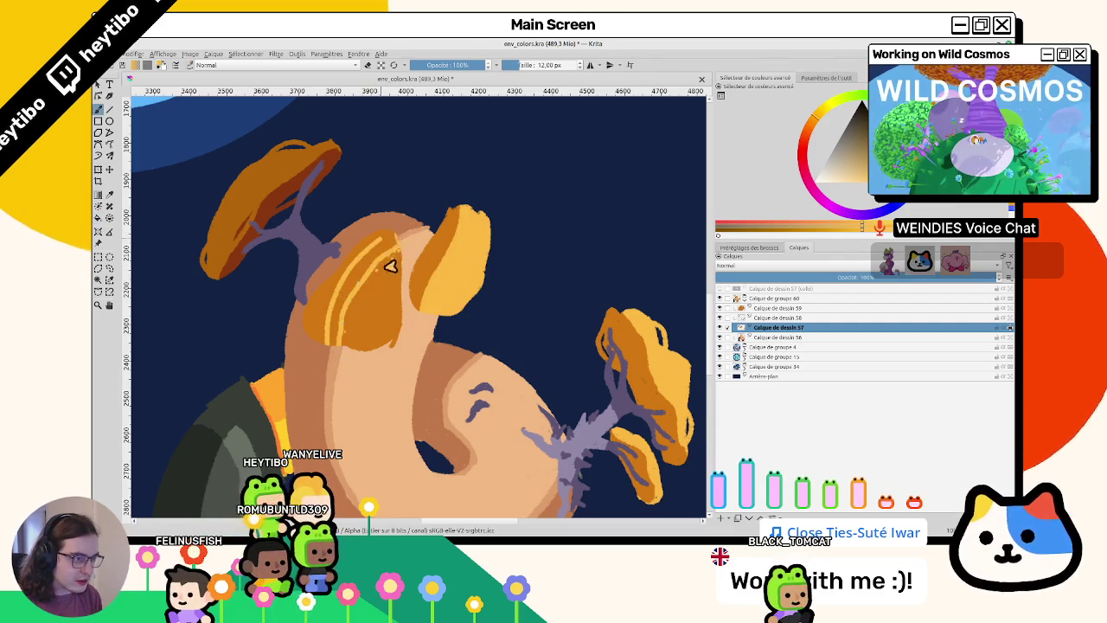
click(392, 313)
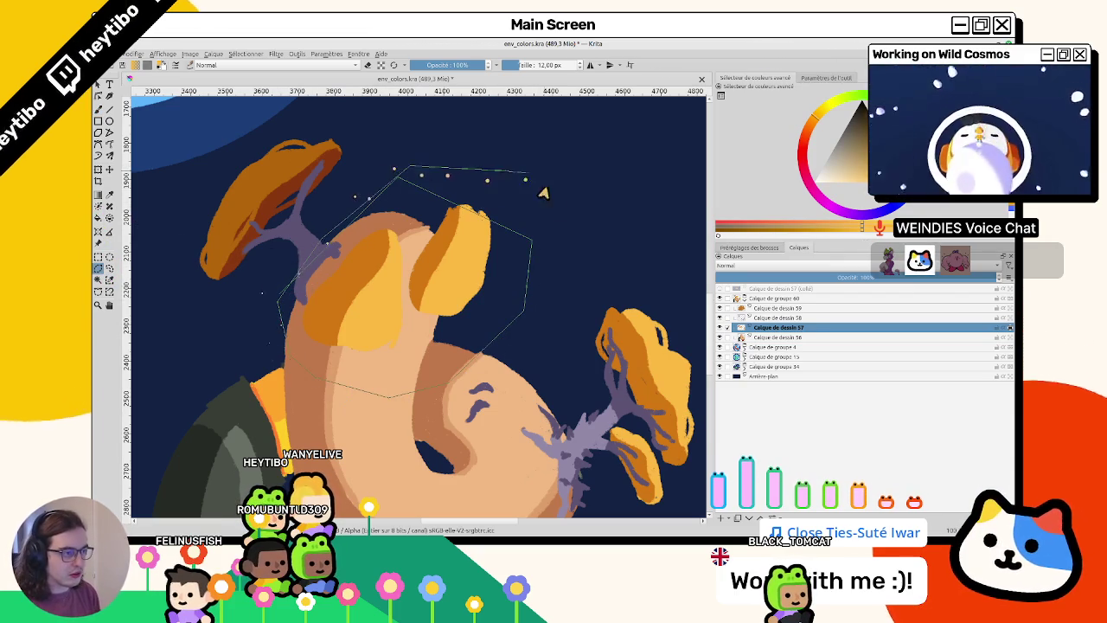
- Polygon-select the recoloured caps and copy them onto a new layer with Ctrl+J
click(525, 307)
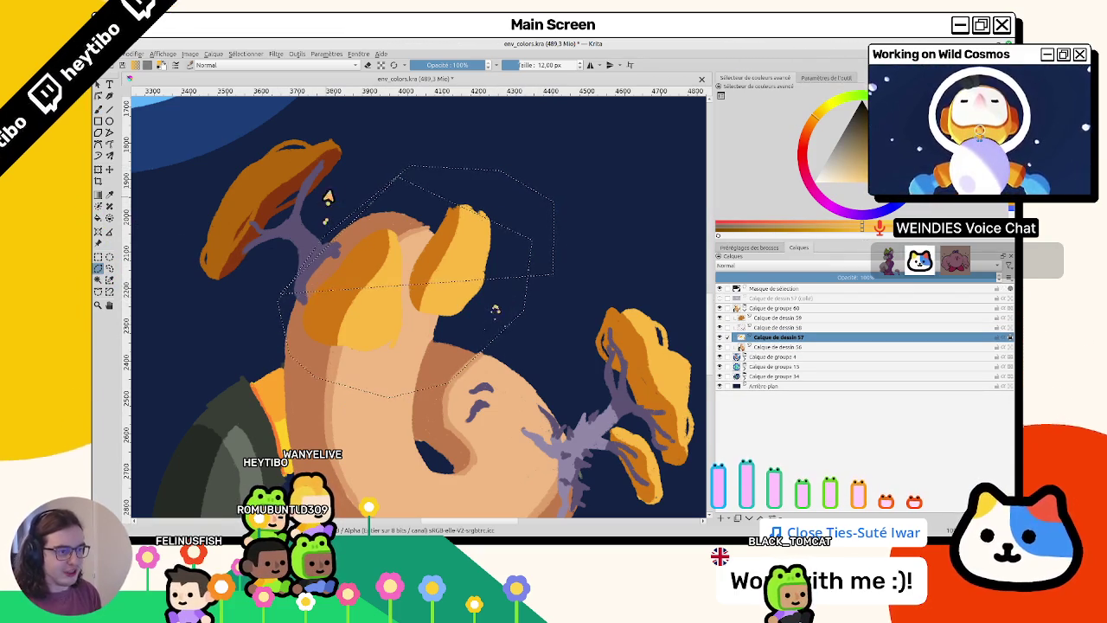
click(243, 342)
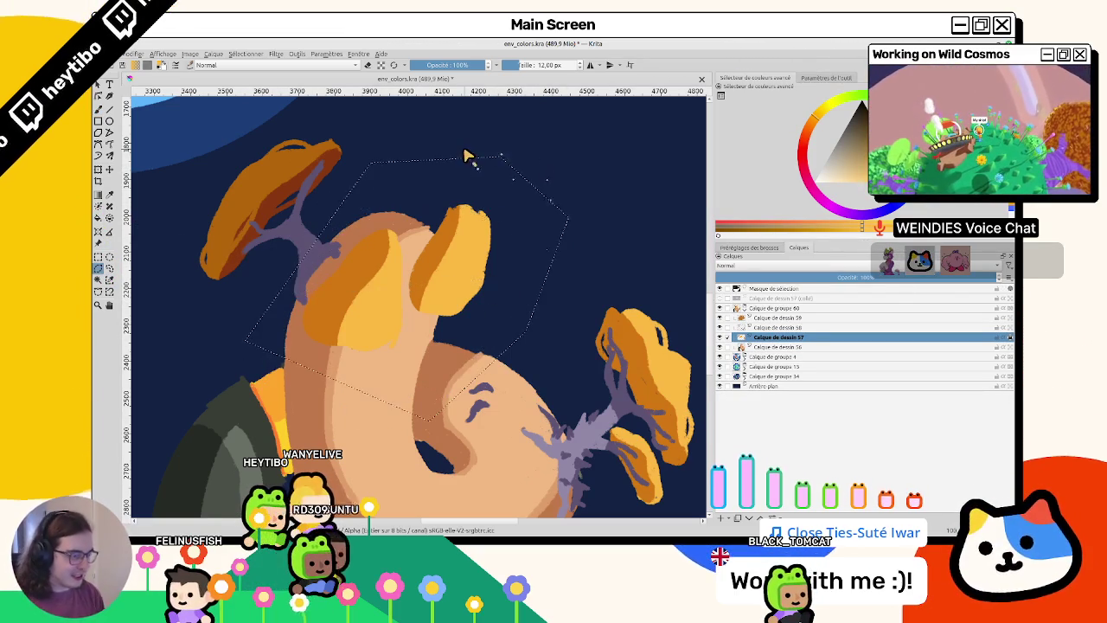
key(ctrl+j)
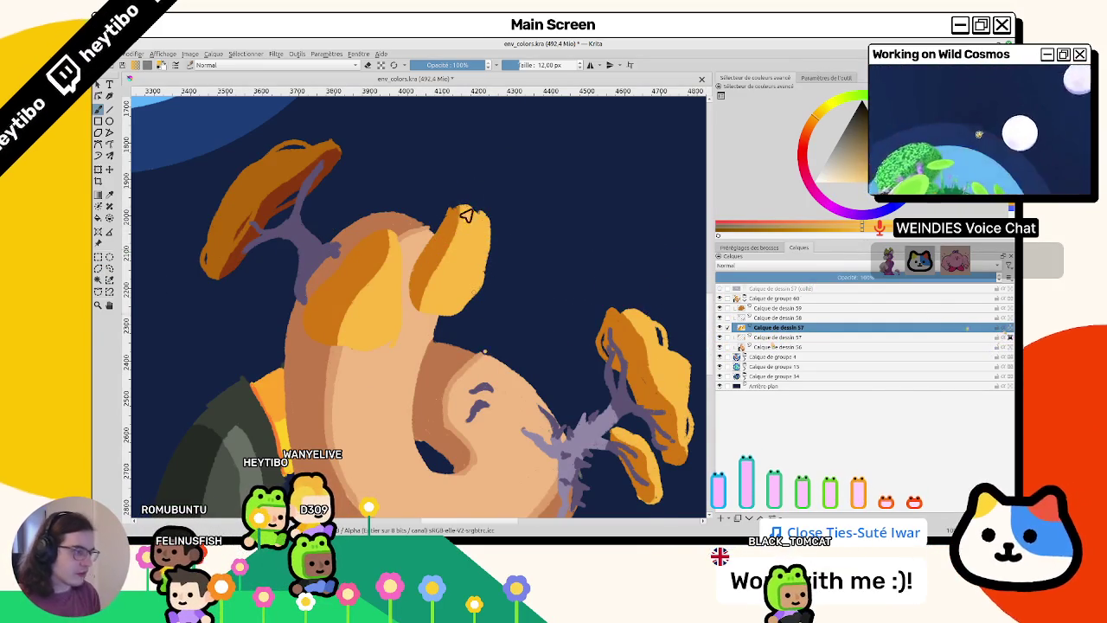
- Reshape the pale cap's tip, outline its top edge in light orange and shade its right edge orange
drag(464, 214, 312, 353)
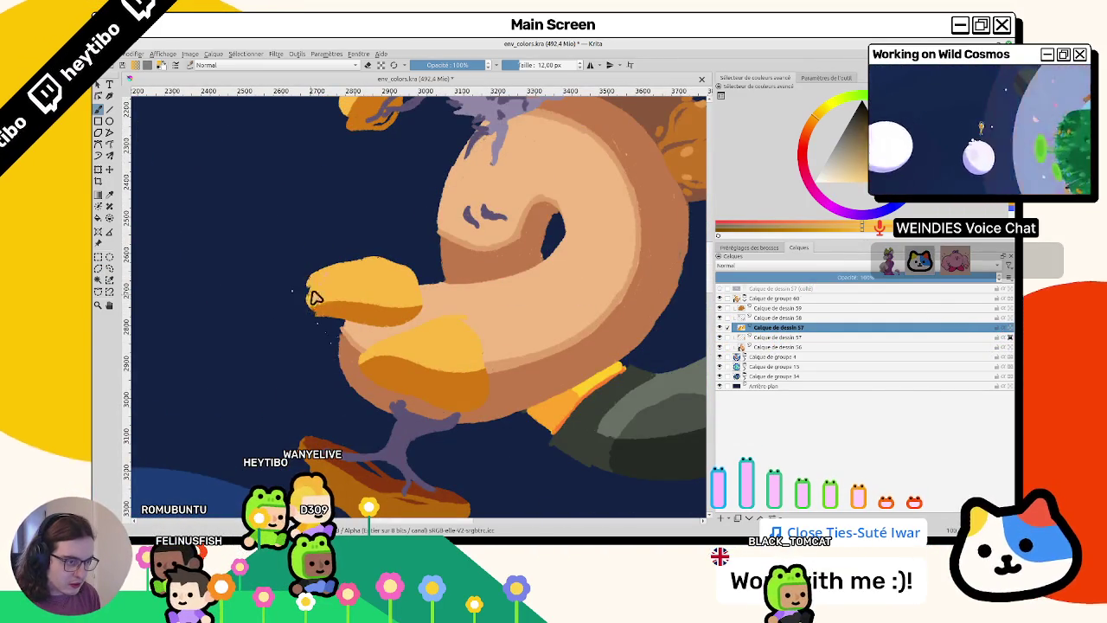
drag(313, 297, 308, 270)
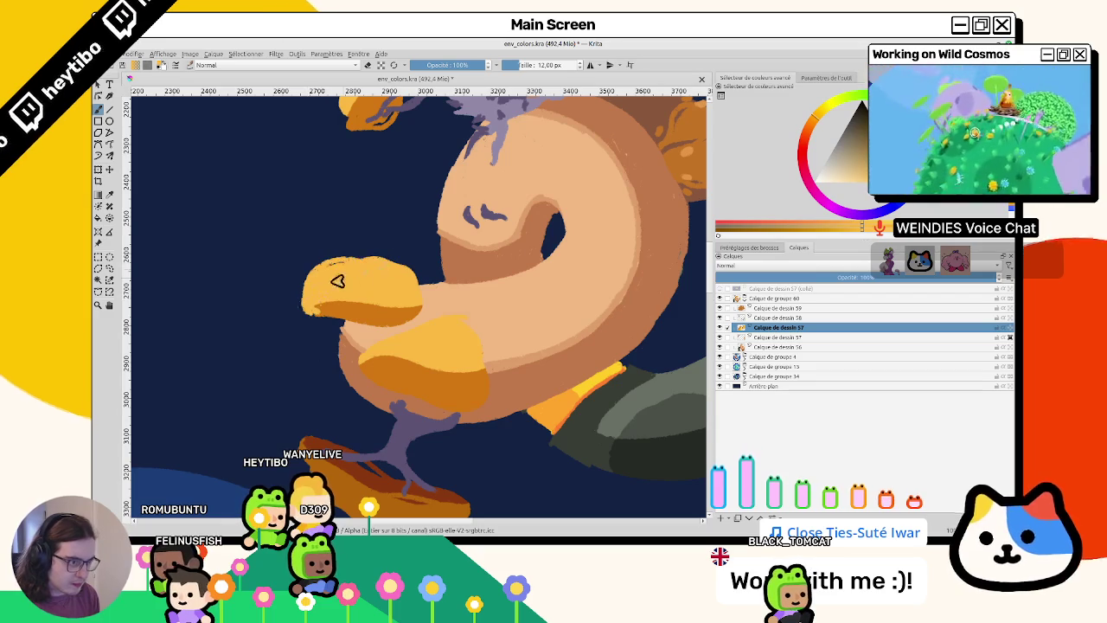
drag(329, 258, 427, 290)
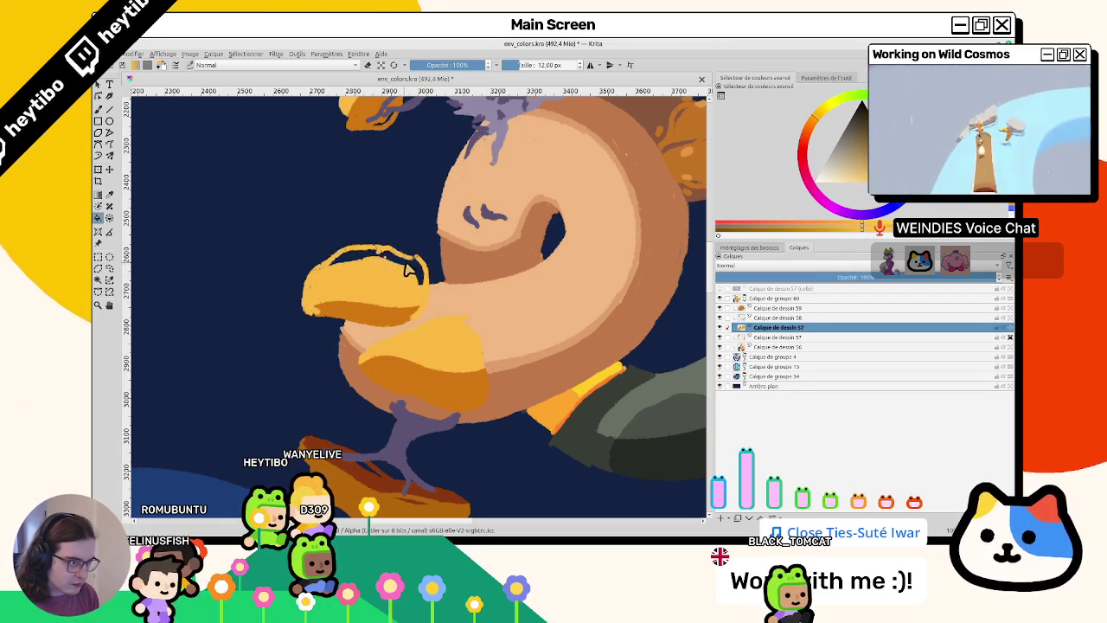
mouse_move(487, 245)
mouse_down()
mouse_move(447, 324)
mouse_move(474, 382)
mouse_move(437, 424)
mouse_up()
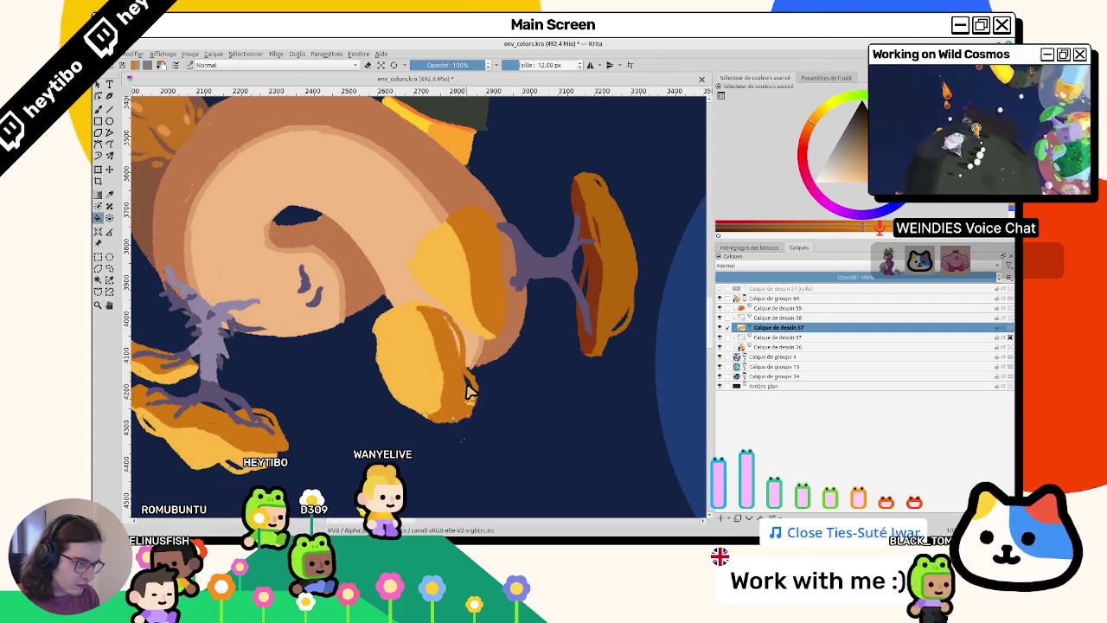
mouse_move(470, 395)
mouse_down()
mouse_move(450, 334)
mouse_move(440, 346)
mouse_up()
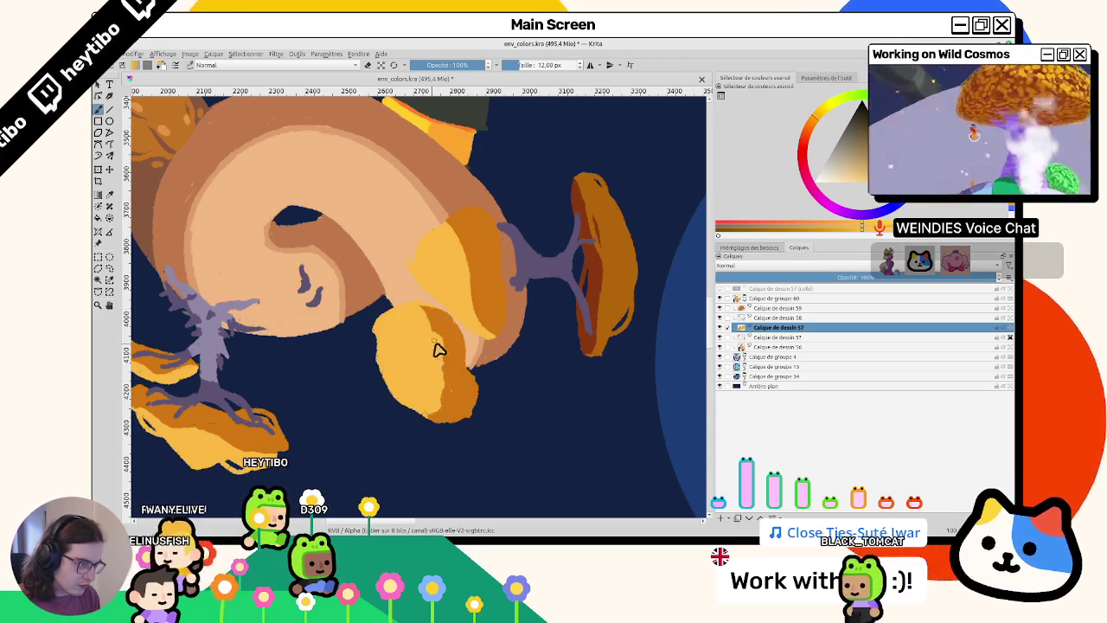
- Try darker and light-orange strokes along the cap's top edge, undoing both
key(5)
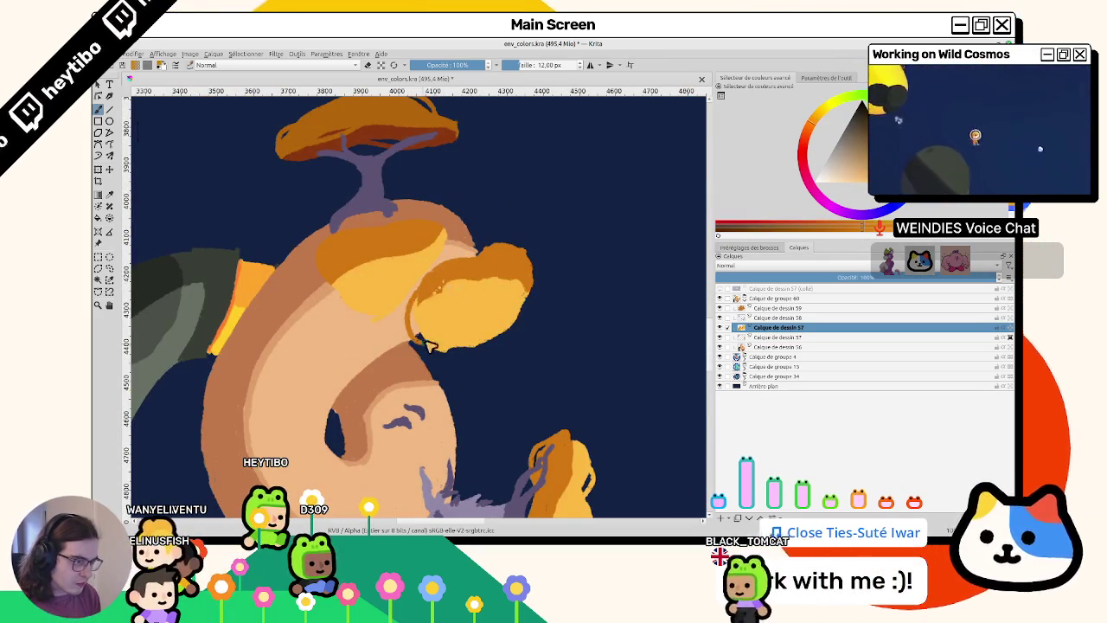
drag(435, 328, 481, 298)
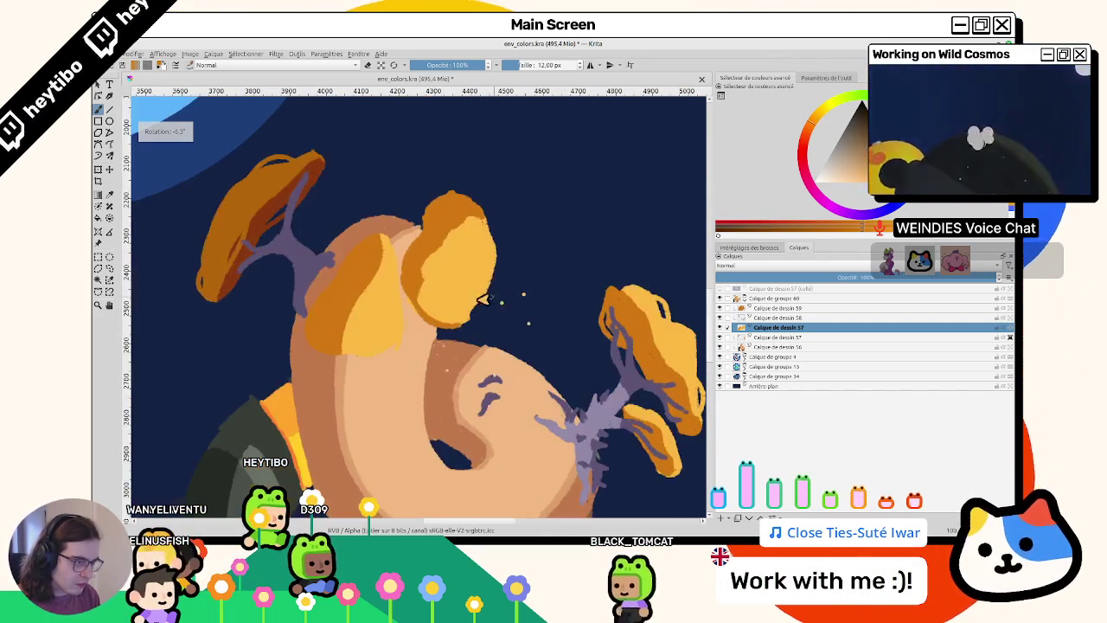
drag(450, 249, 479, 223)
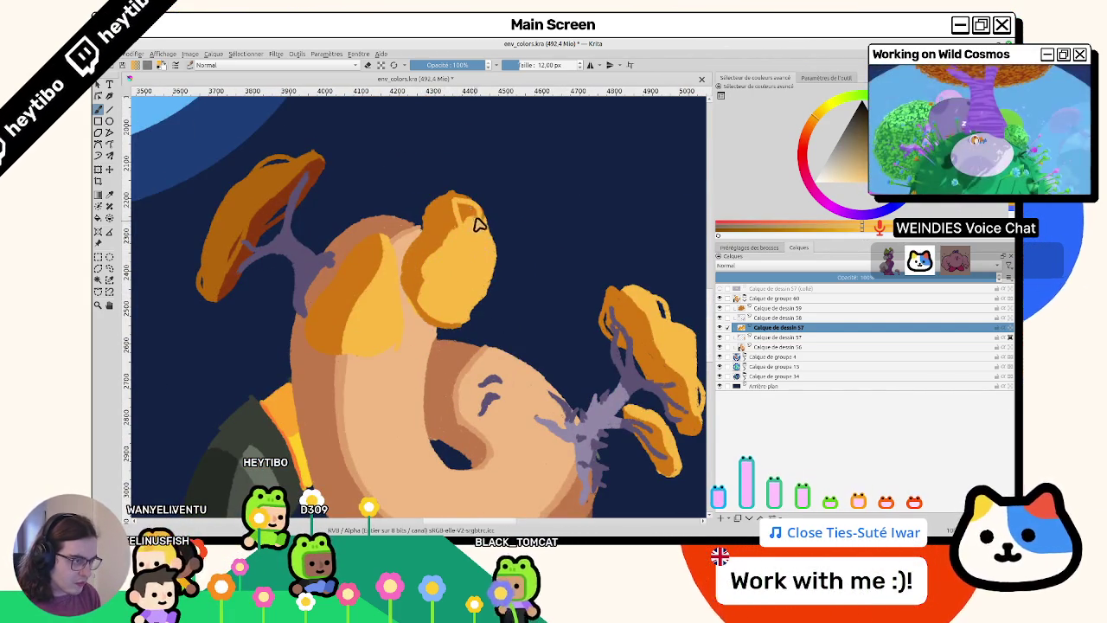
key(ctrl+z)
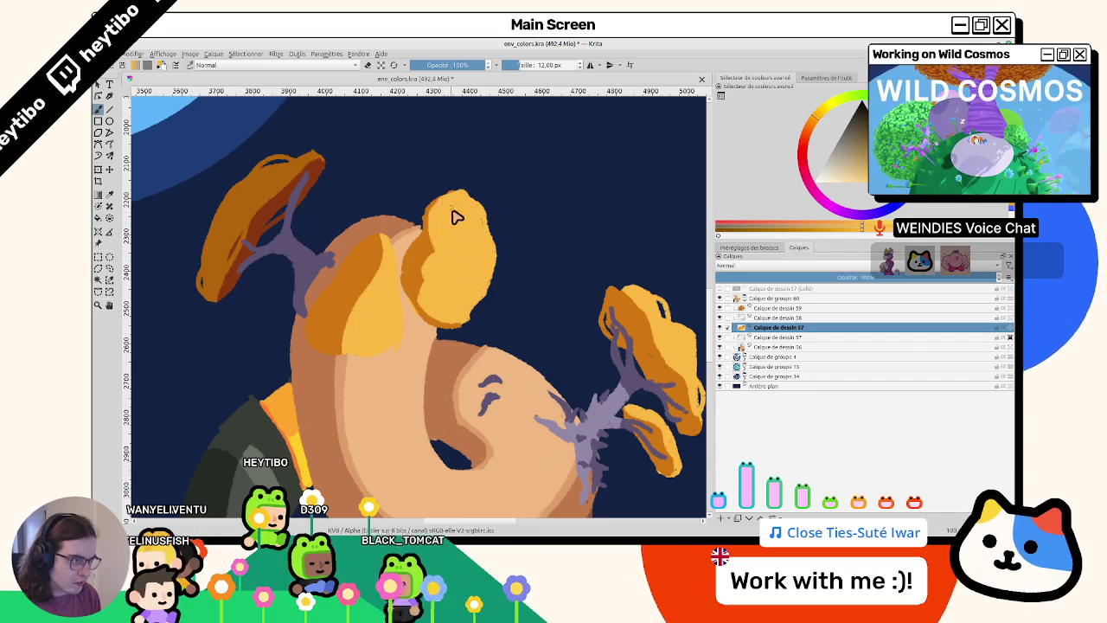
drag(453, 213, 438, 257)
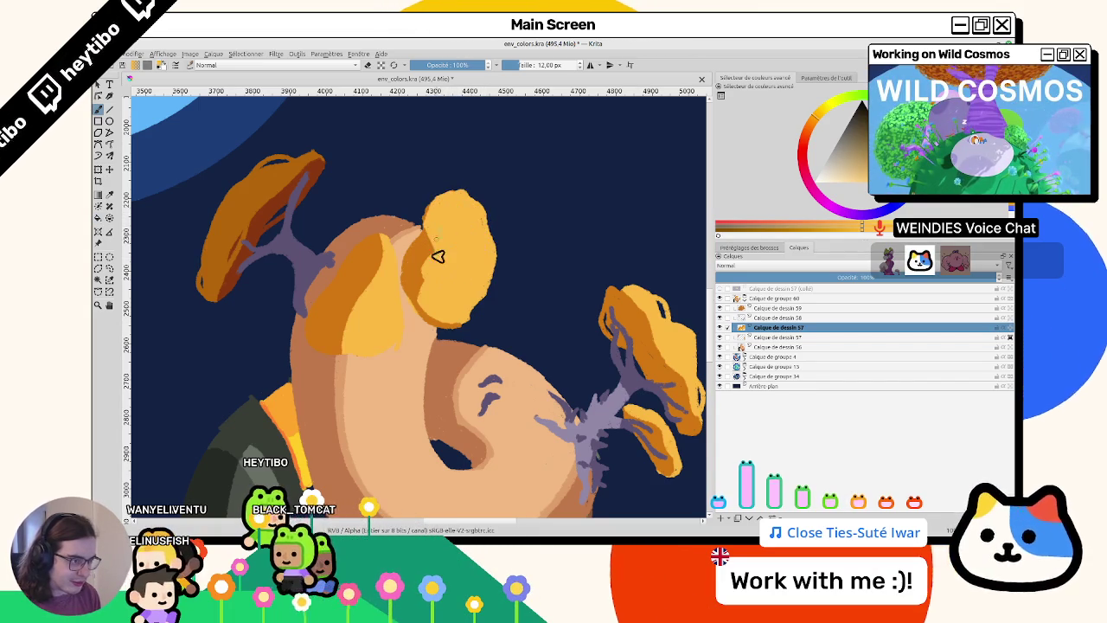
key(ctrl+z)
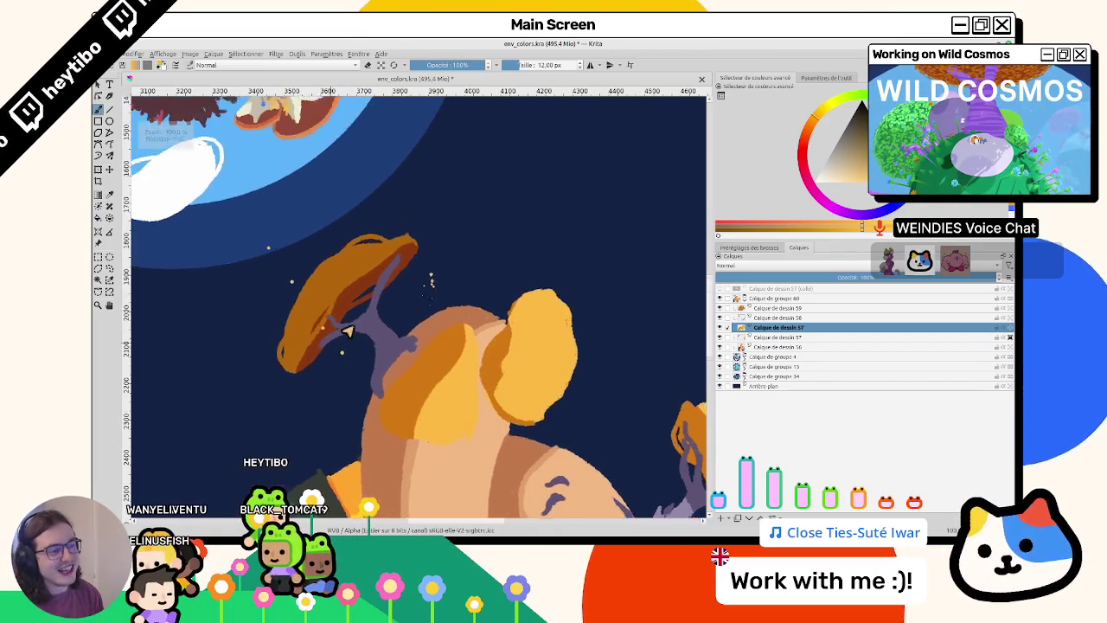
- Draw an ellipse cap outline down to the branch and fill it with orange
drag(425, 272, 413, 374)
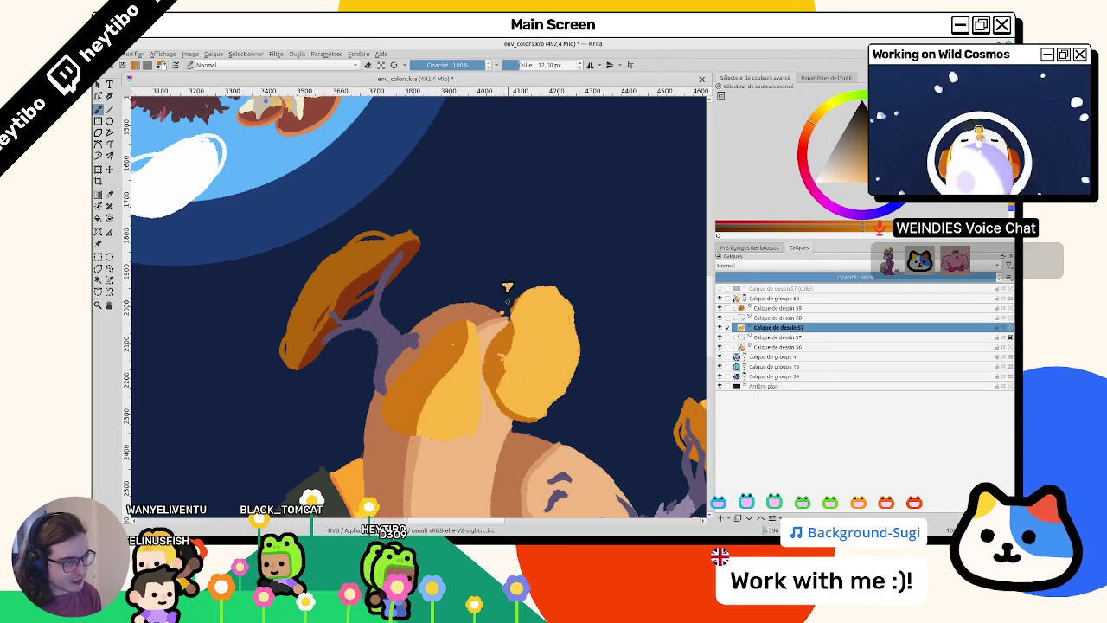
drag(473, 213, 525, 278)
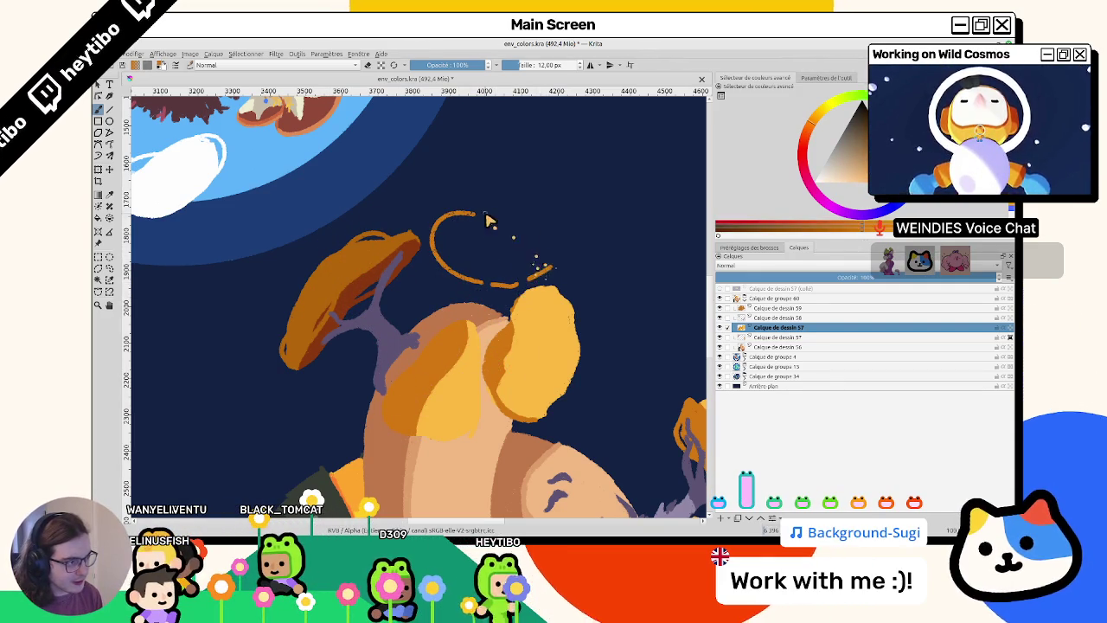
drag(487, 218, 548, 257)
mouse_move(442, 223)
mouse_down()
mouse_move(430, 291)
mouse_move(405, 275)
mouse_move(414, 268)
mouse_up()
key(ctrl+z)
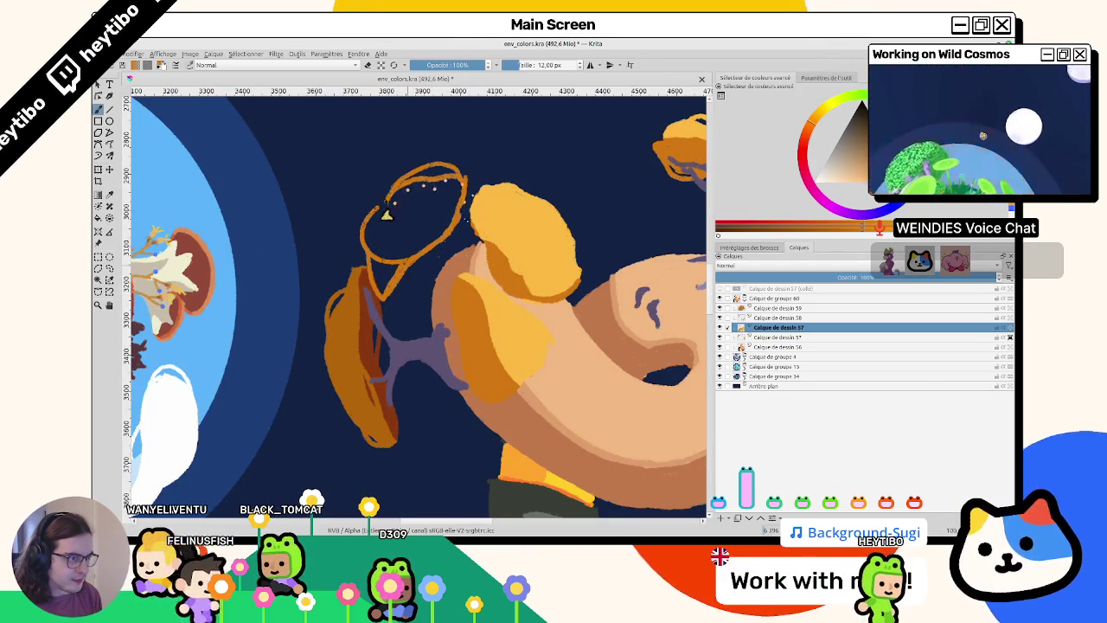
drag(387, 214, 384, 240)
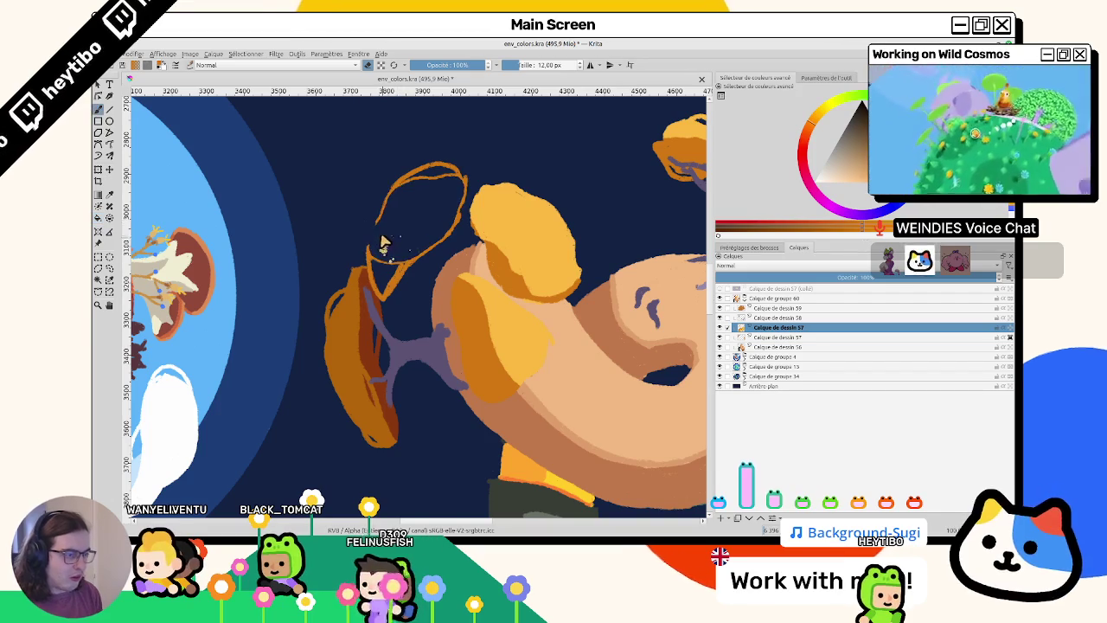
click(400, 232)
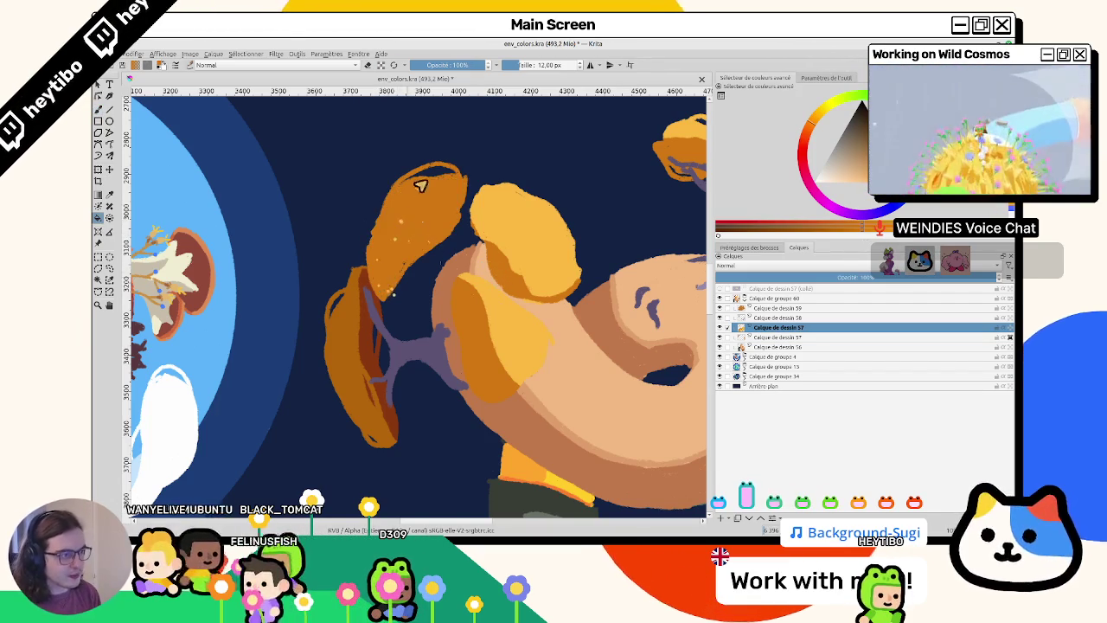
- Paint the gap between the top and left caps, then freehand-select the new cap
key(b)
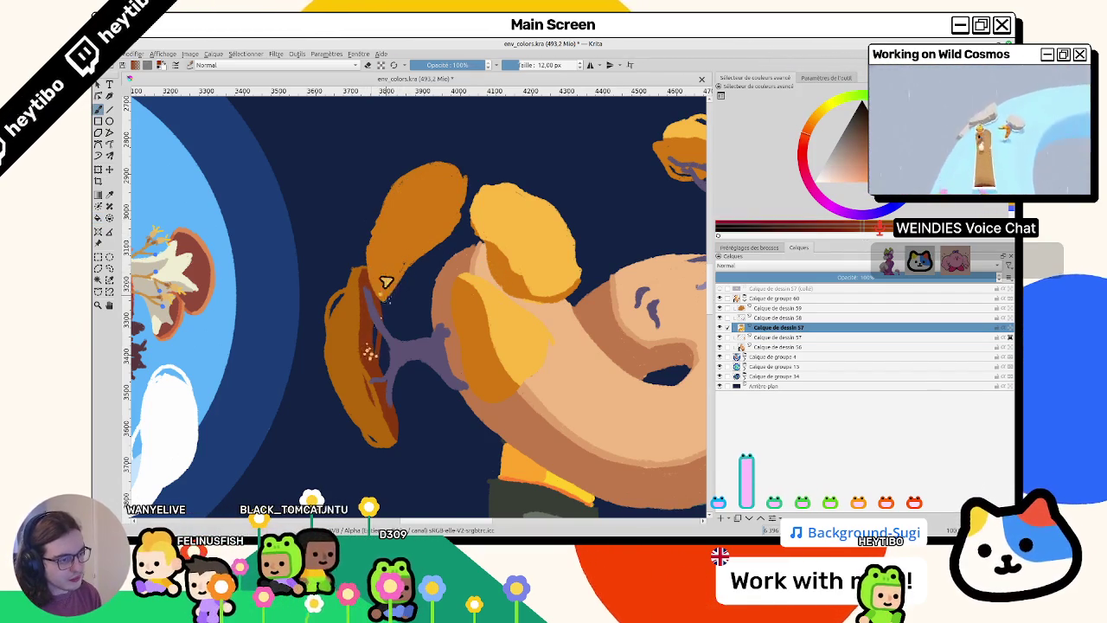
drag(372, 290, 416, 248)
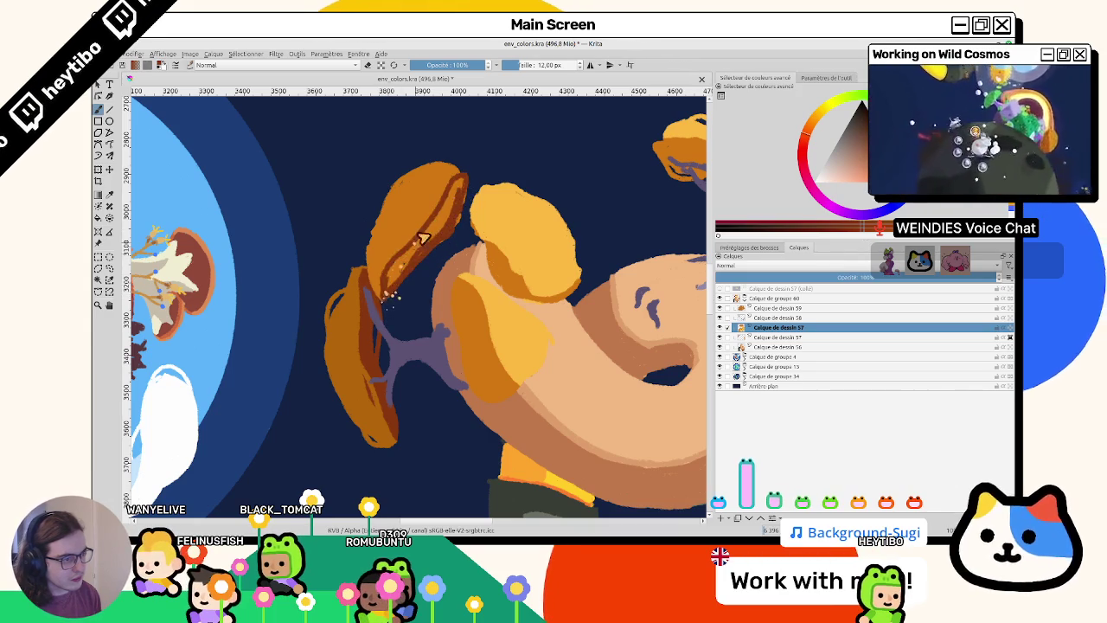
drag(440, 229, 370, 365)
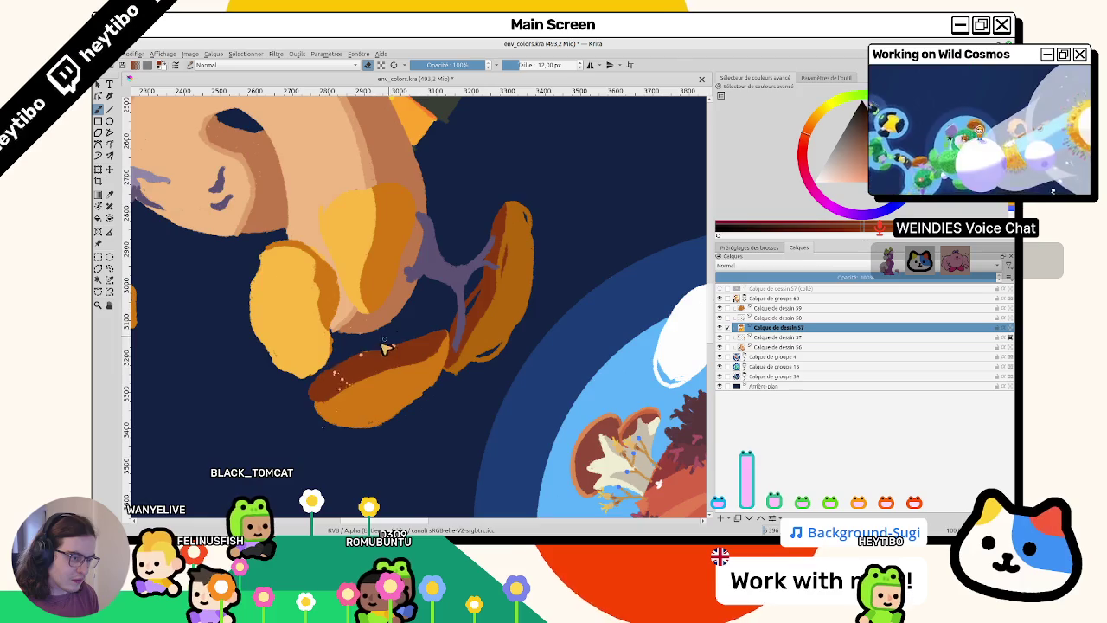
drag(386, 348, 433, 262)
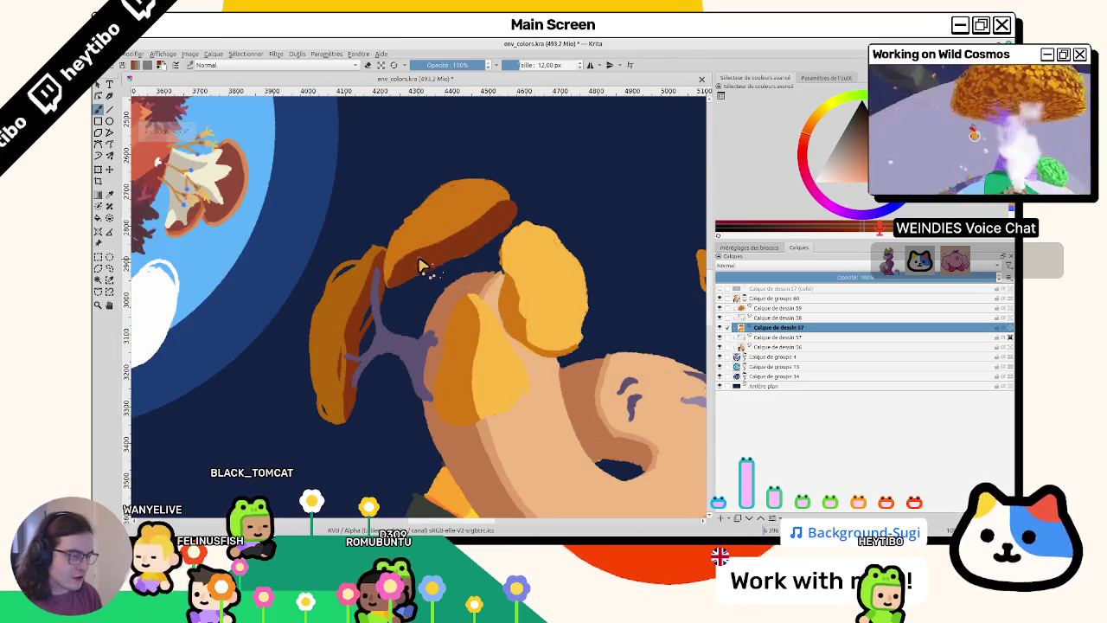
key(5)
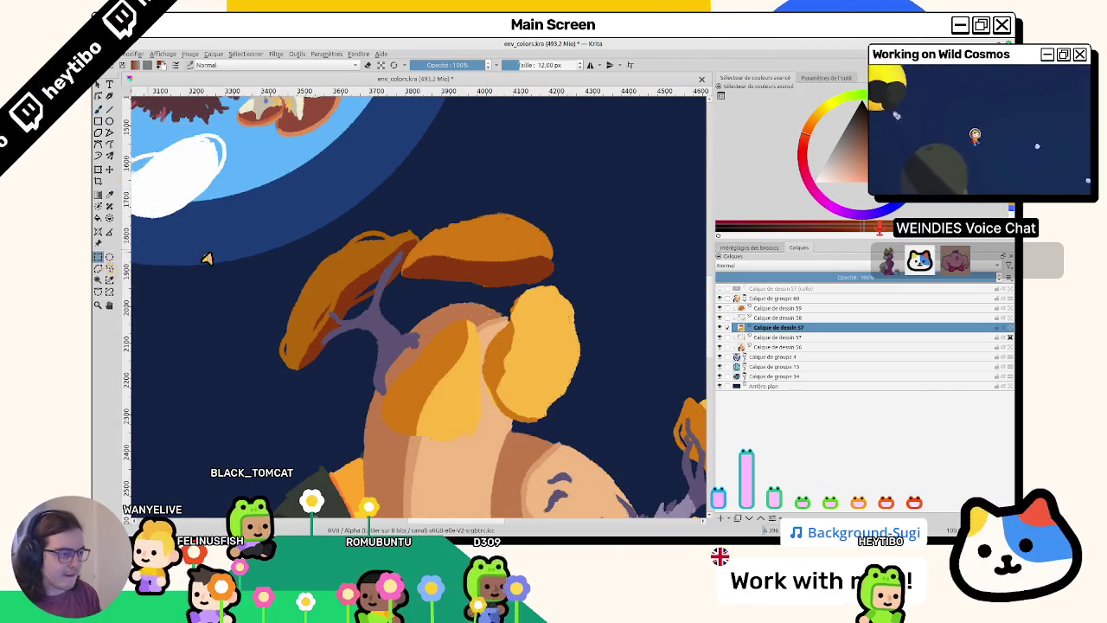
mouse_move(389, 199)
mouse_down()
mouse_move(525, 292)
mouse_move(463, 178)
mouse_up()
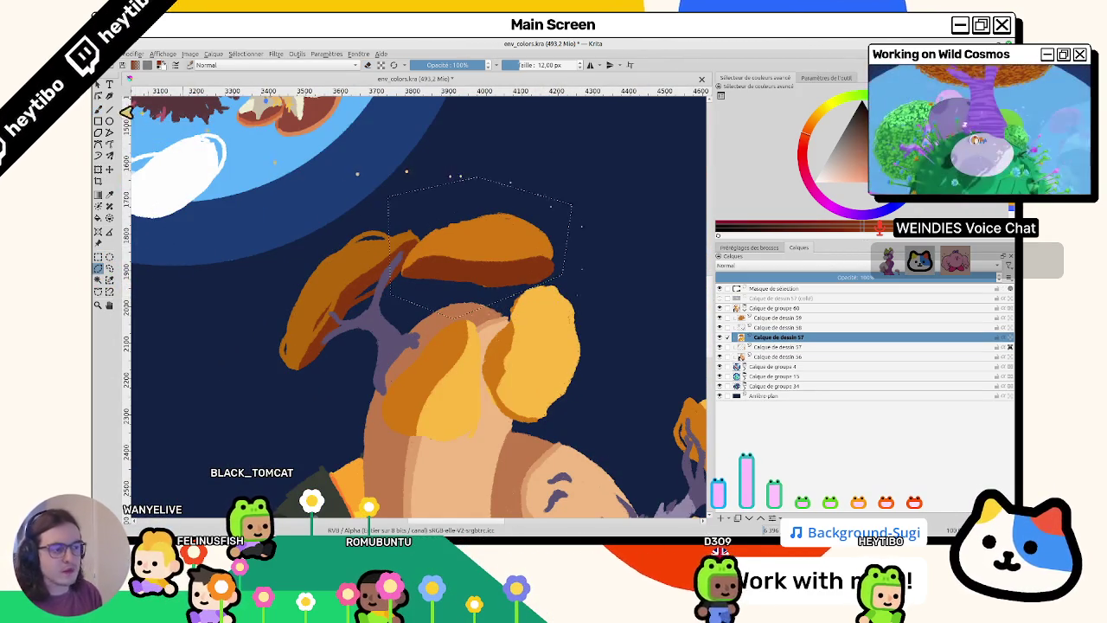
- Rotate the selected cap upward, then move Calque de dessin 57 above Calque de dessin 58
key(ctrl+t)
mouse_move(554, 169)
mouse_down()
mouse_move(506, 227)
mouse_move(477, 240)
mouse_move(516, 220)
mouse_move(499, 239)
mouse_up()
key(Return)
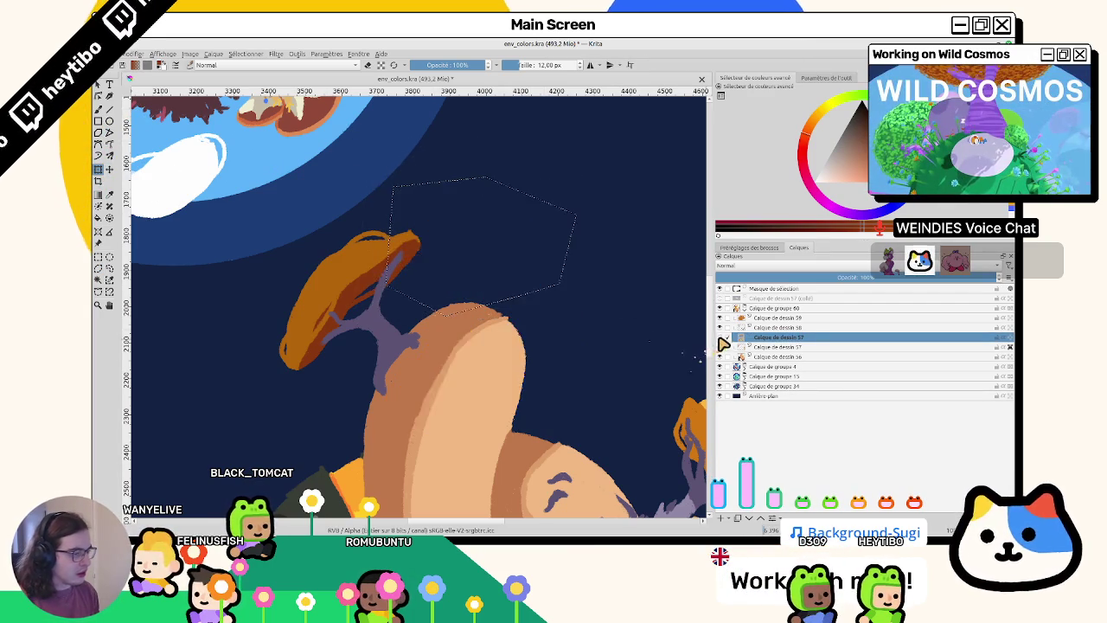
drag(765, 342, 758, 326)
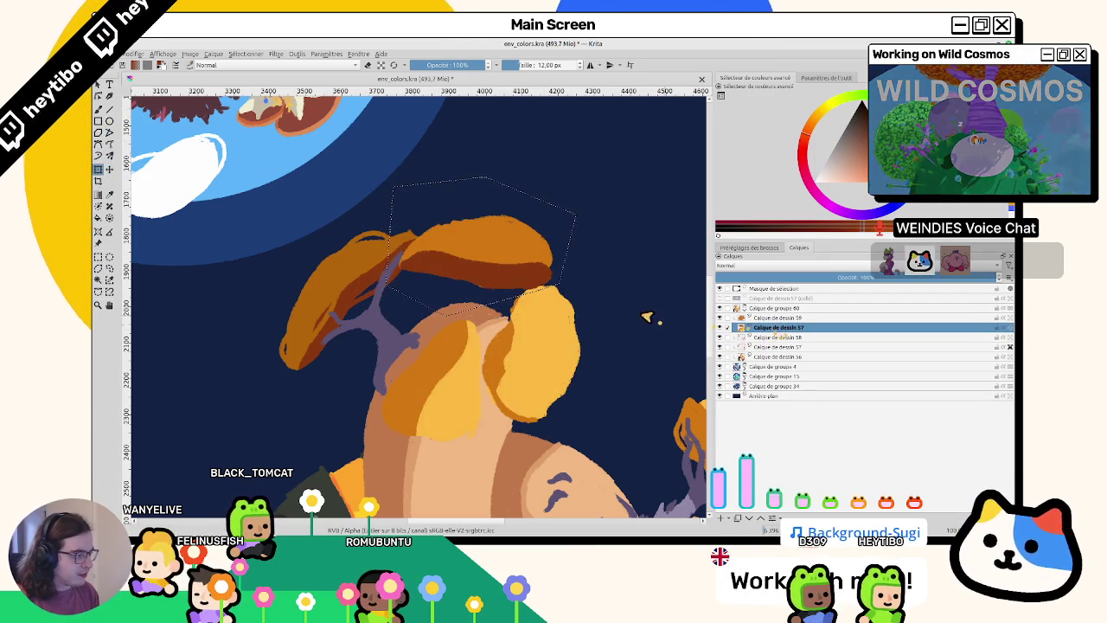
- Zoom out and back in on the planet, then clear the selection with Ctrl+Shift+A
key(minus)
key(minus)
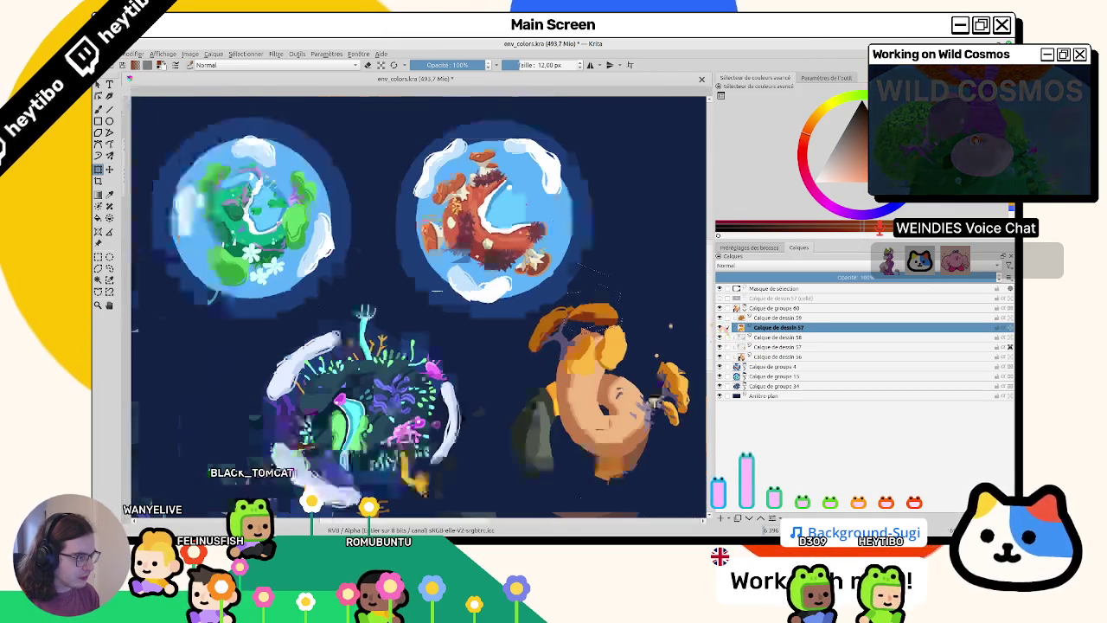
key(plus)
scroll(605, 346, up, 1)
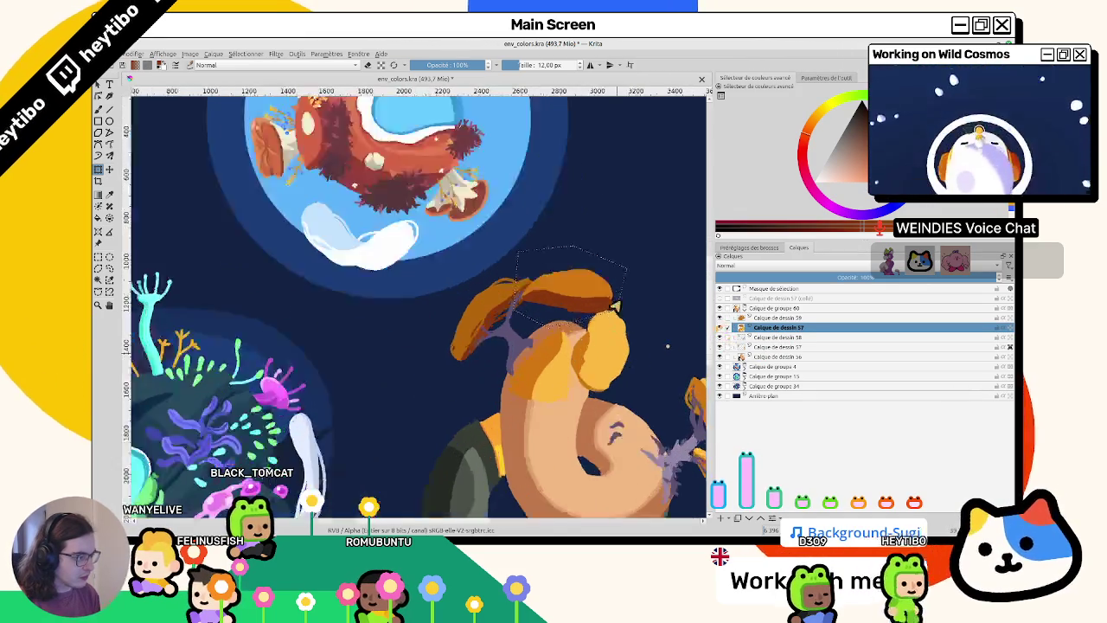
scroll(606, 347, up, 2)
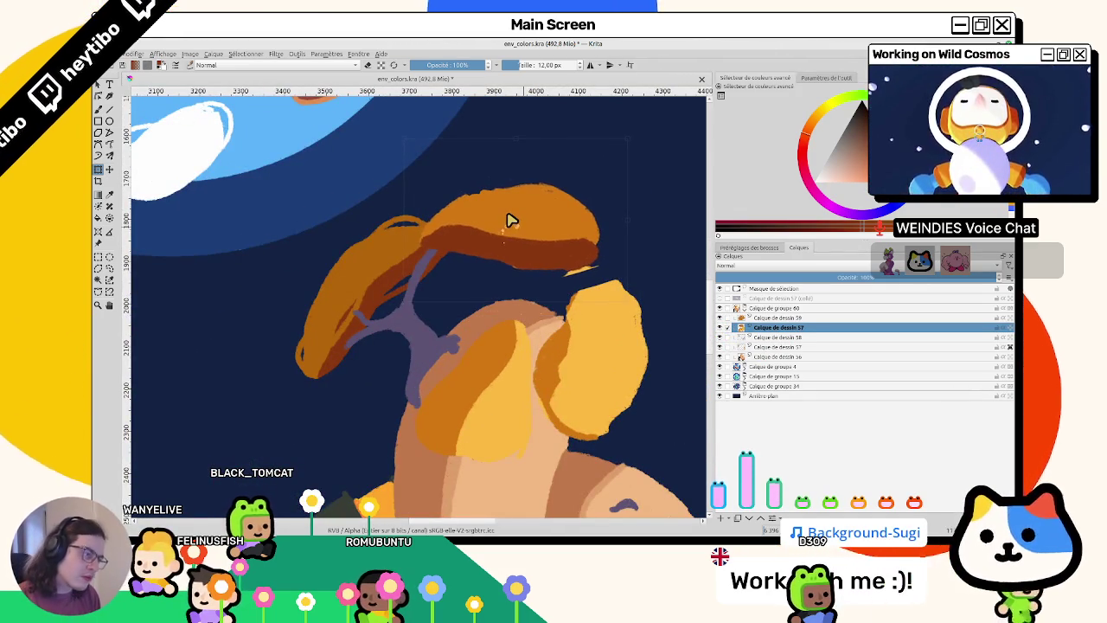
key(ctrl+t)
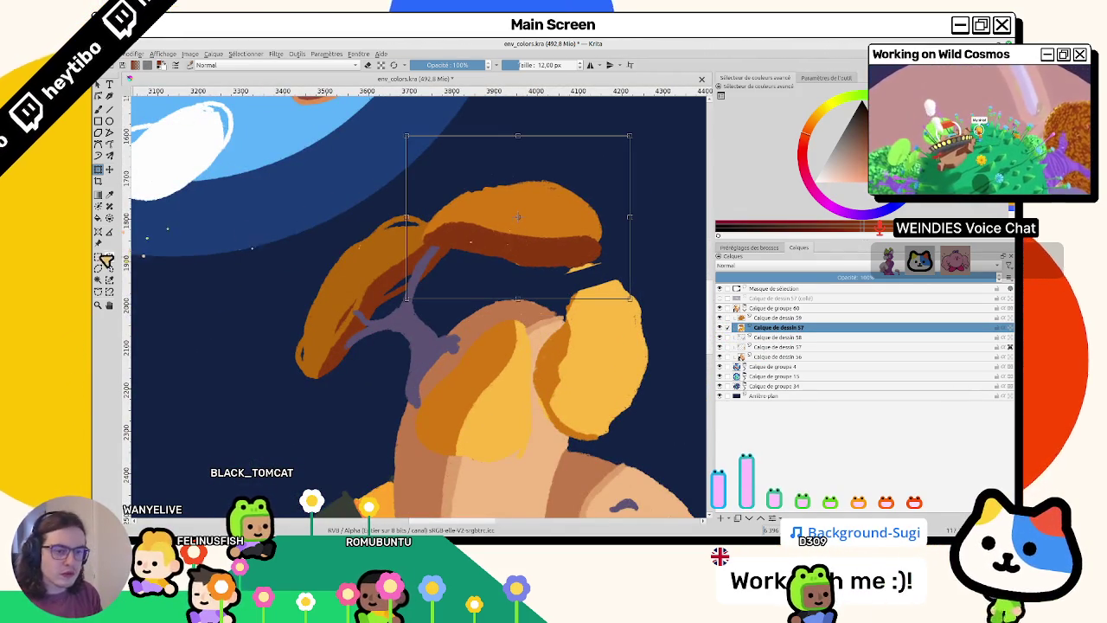
key(ctrl+shift+a)
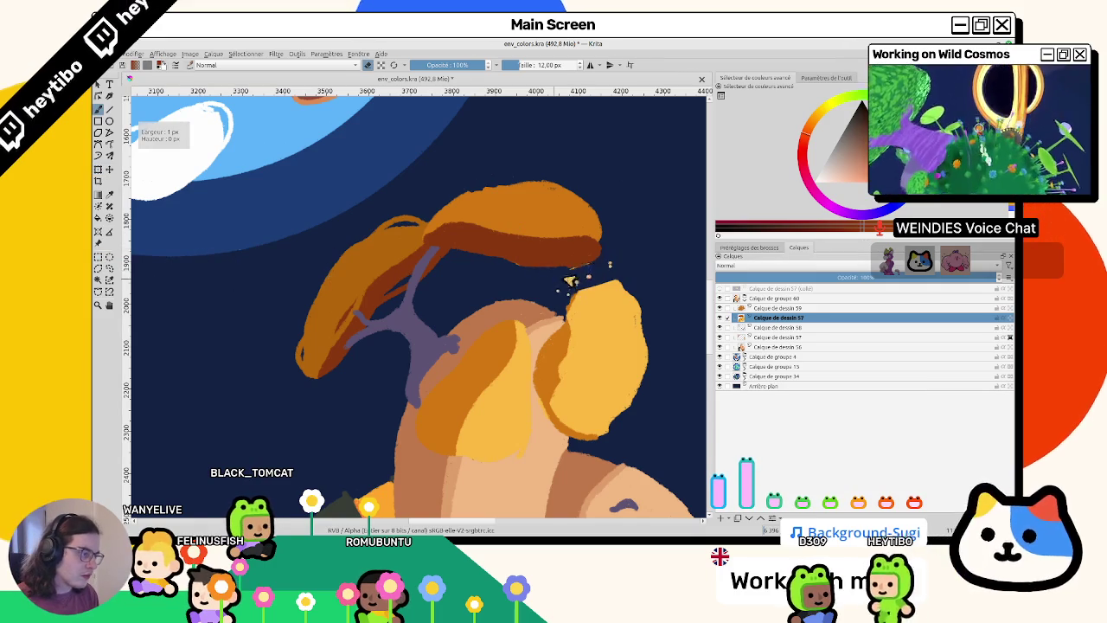
- Widen the cap's brown stripe, add a thin dark edge and light-orange dabs beside it
key(5)
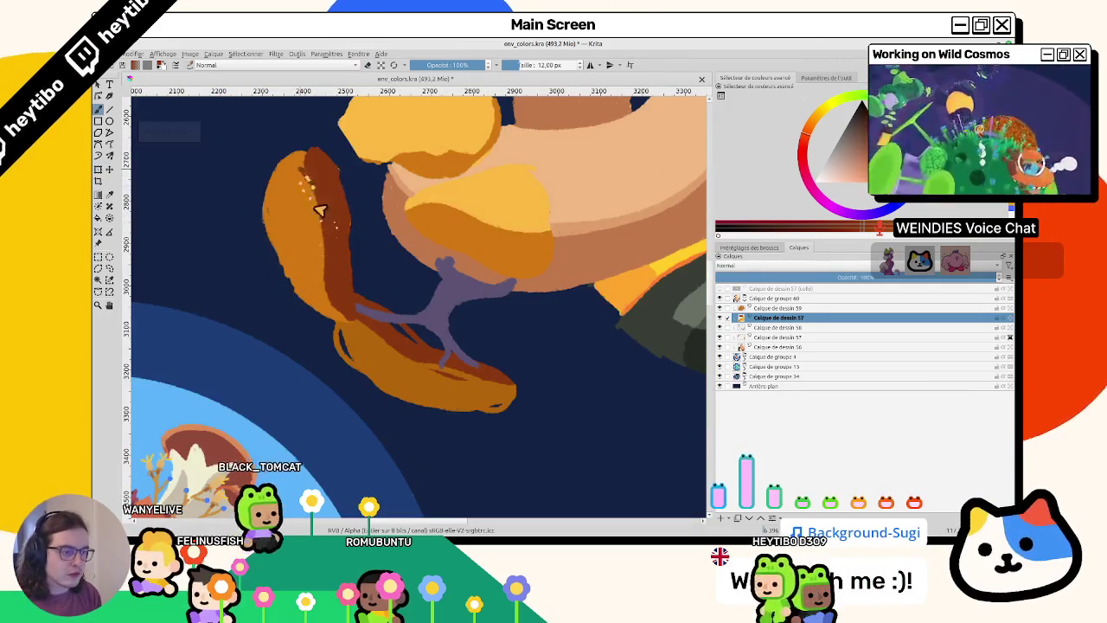
mouse_move(317, 181)
mouse_down()
mouse_move(338, 284)
mouse_move(277, 198)
mouse_move(294, 304)
mouse_up()
drag(287, 240, 270, 192)
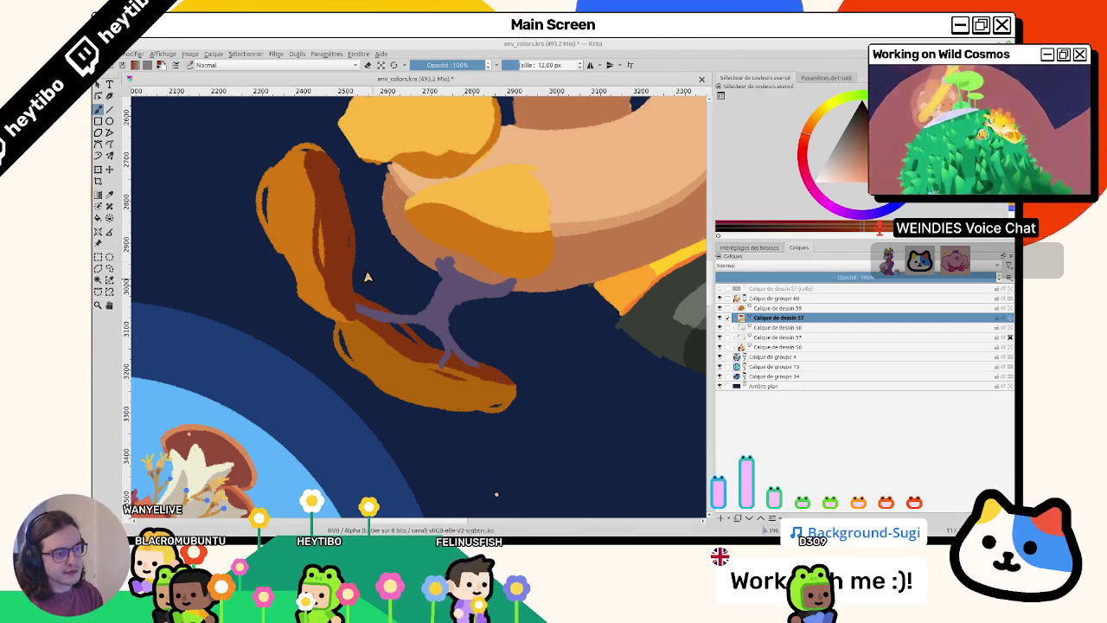
mouse_move(332, 299)
mouse_down()
mouse_move(298, 273)
mouse_move(321, 316)
mouse_up()
drag(340, 223, 327, 185)
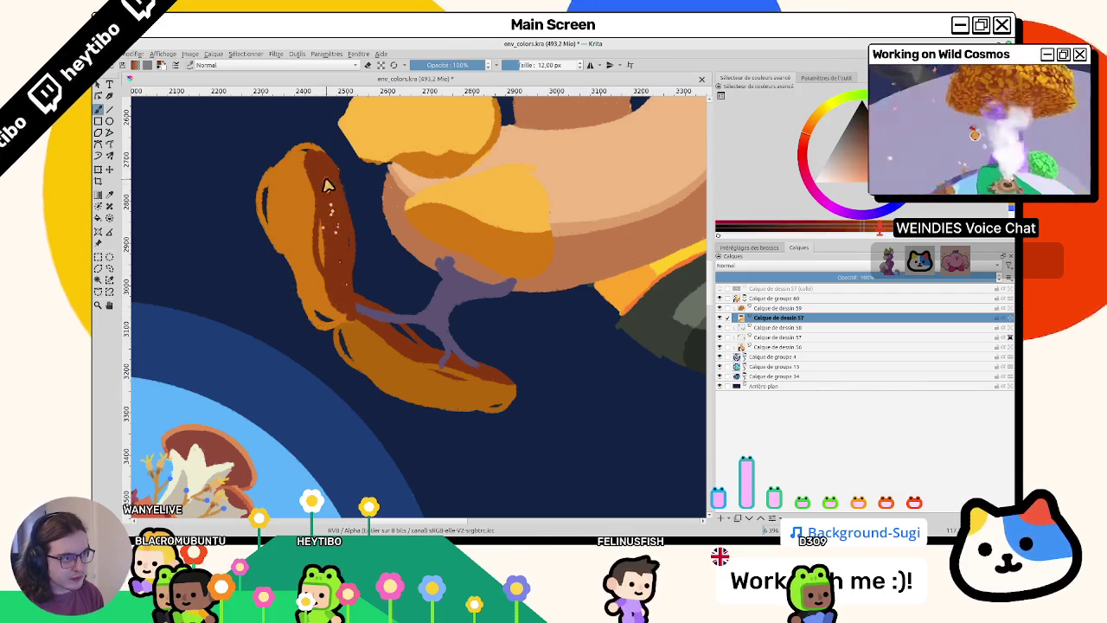
key(4)
key(4)
key(4)
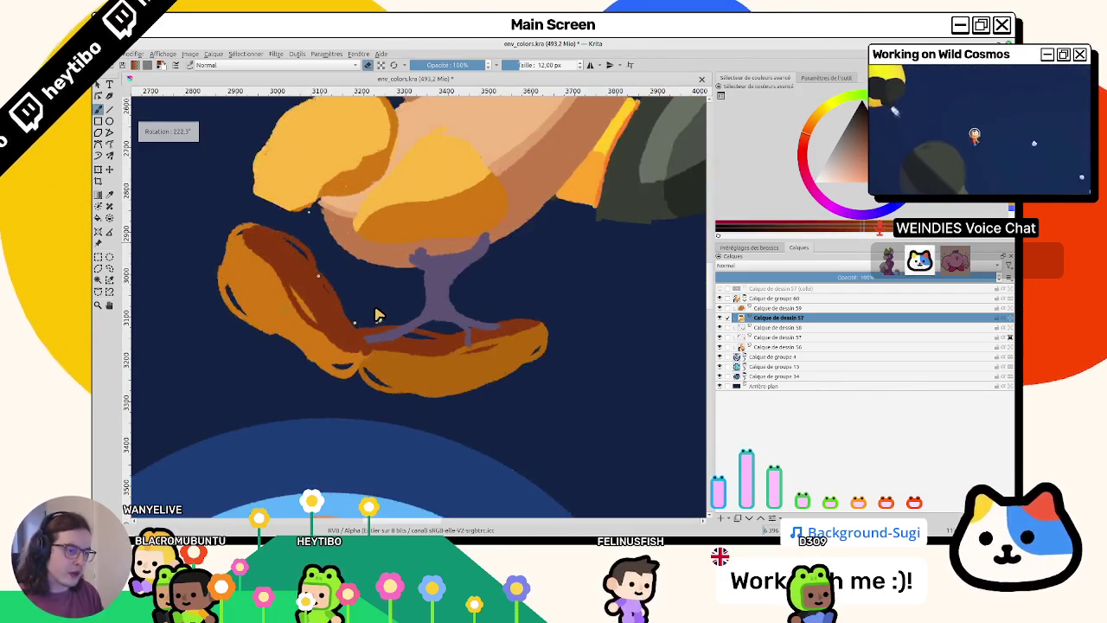
key(4)
key(4)
key(4)
key(4)
key(4)
key(4)
key(4)
key(4)
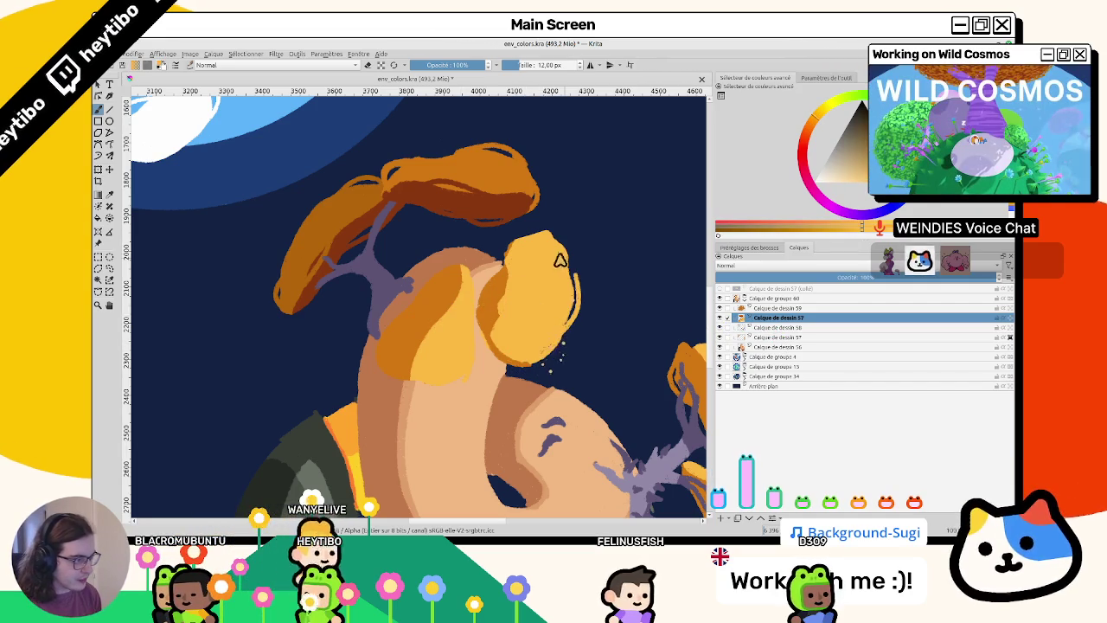
- Paint light yellow over the right mushroom's darker shading and toggle a layer setting
drag(560, 260, 462, 257)
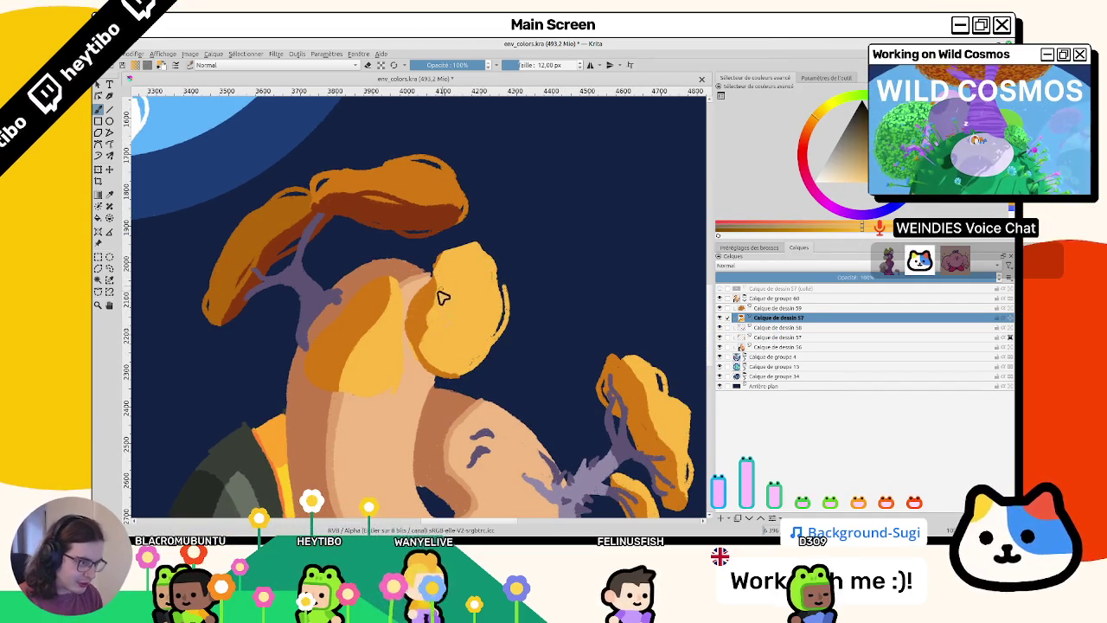
drag(441, 297, 425, 312)
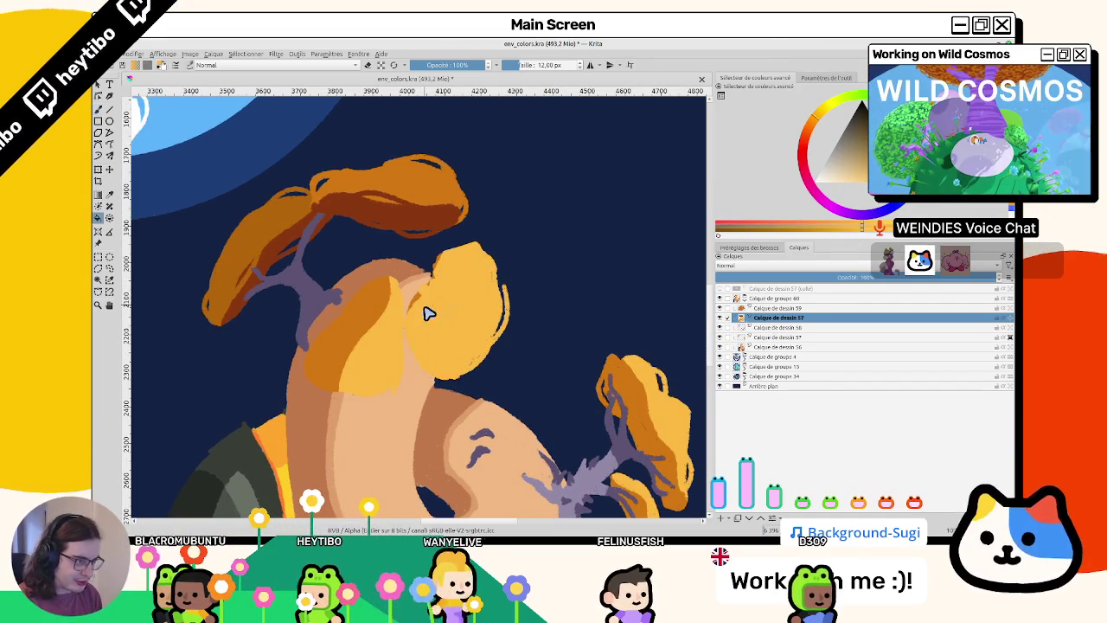
click(1009, 318)
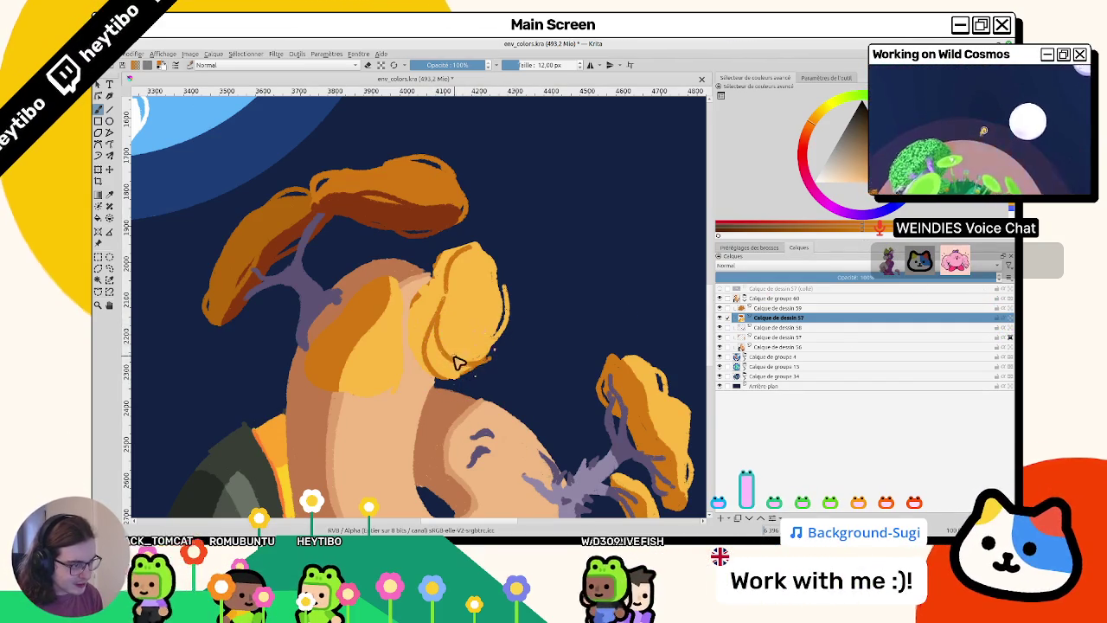
- Darken part of the lower orange cap and trace a lighter orange edge along it
mouse_move(459, 361)
mouse_down()
mouse_move(490, 229)
mouse_move(403, 274)
mouse_up()
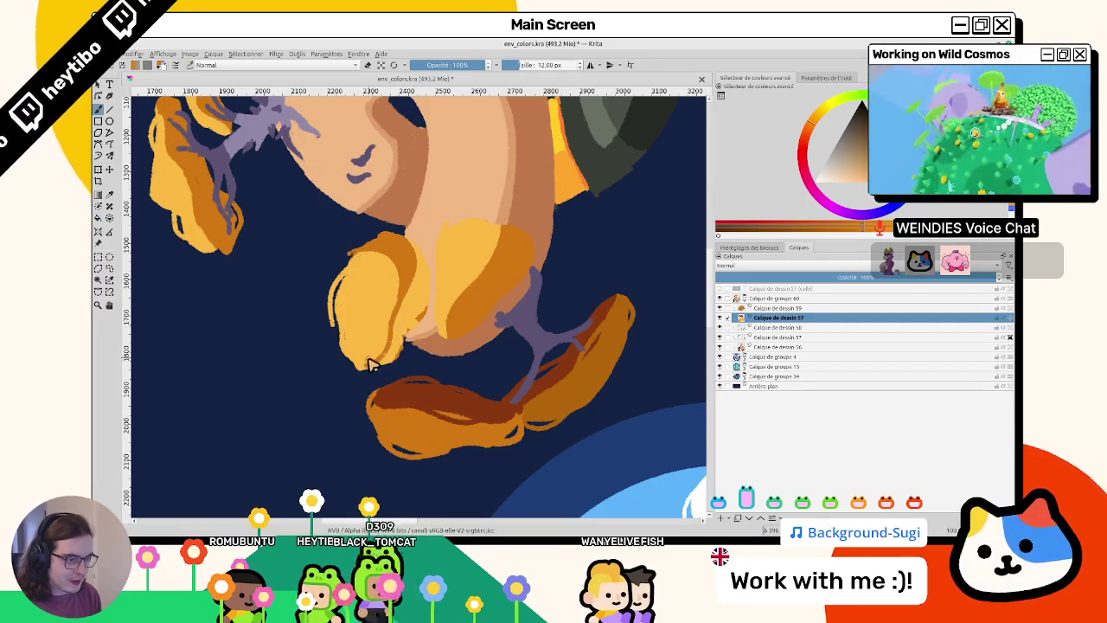
drag(366, 371, 404, 334)
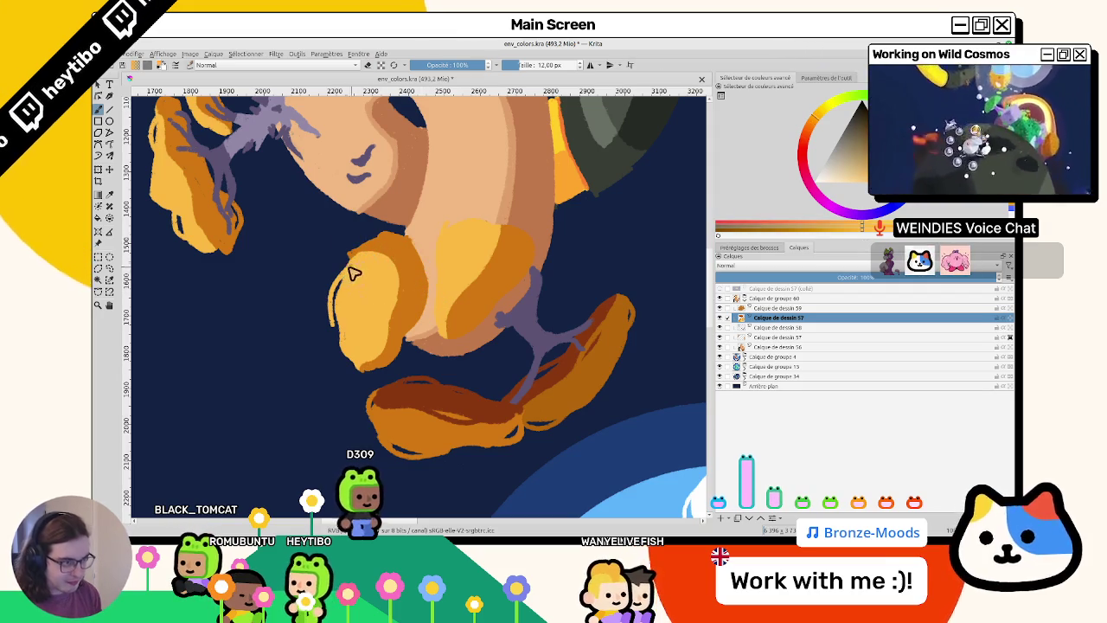
mouse_move(353, 274)
mouse_down()
mouse_move(334, 321)
mouse_move(374, 354)
mouse_up()
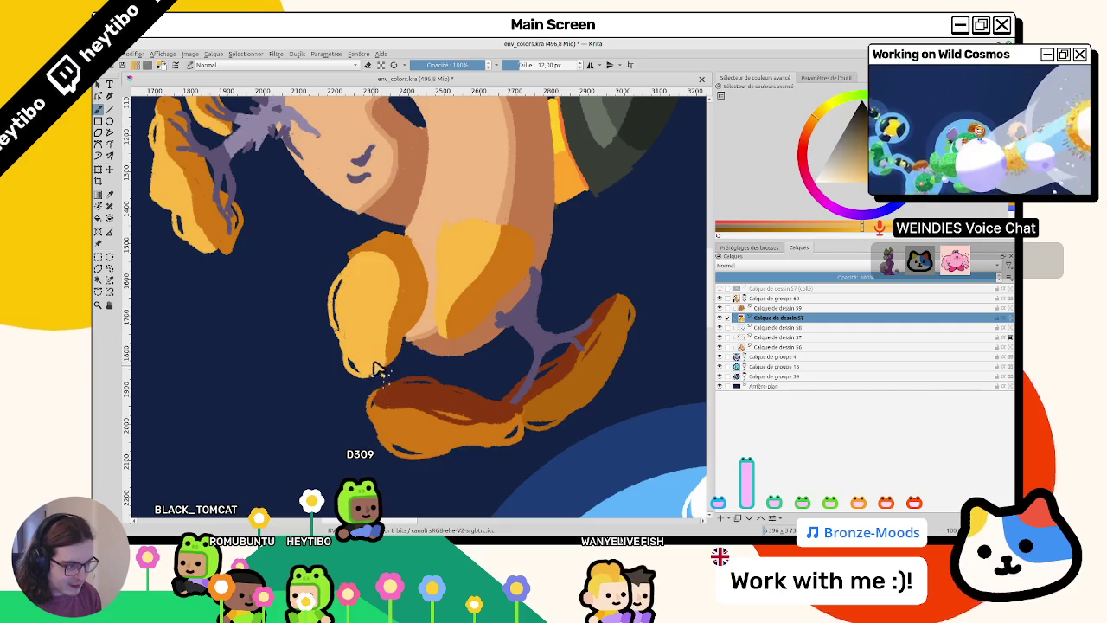
mouse_move(376, 368)
mouse_down()
mouse_move(320, 230)
mouse_move(459, 339)
mouse_up()
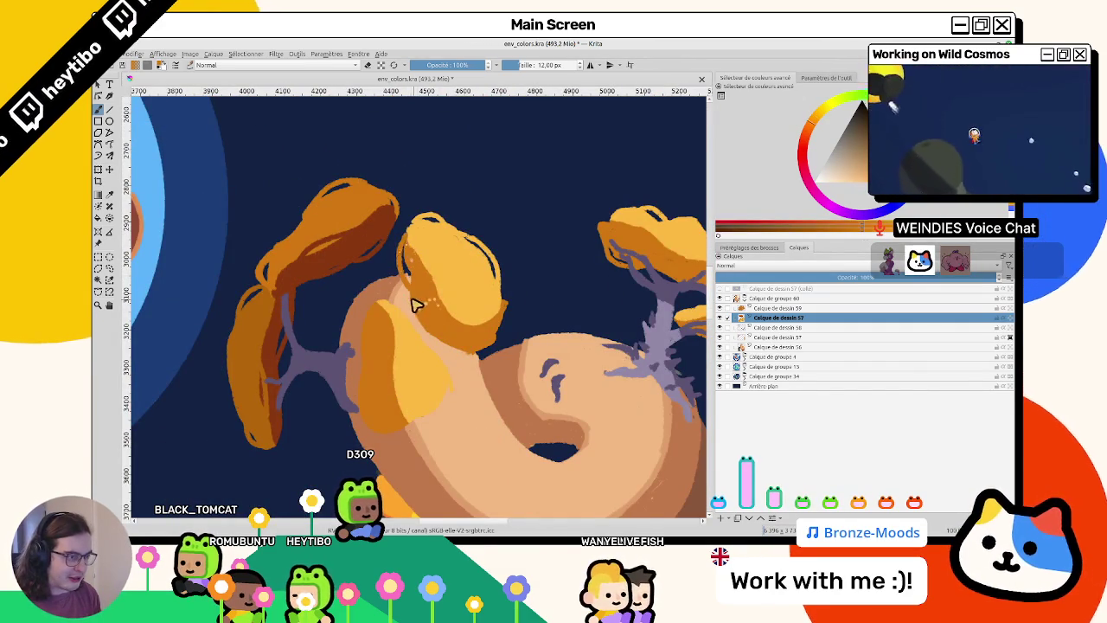
mouse_move(537, 327)
mouse_down()
mouse_move(424, 223)
mouse_move(448, 331)
mouse_up()
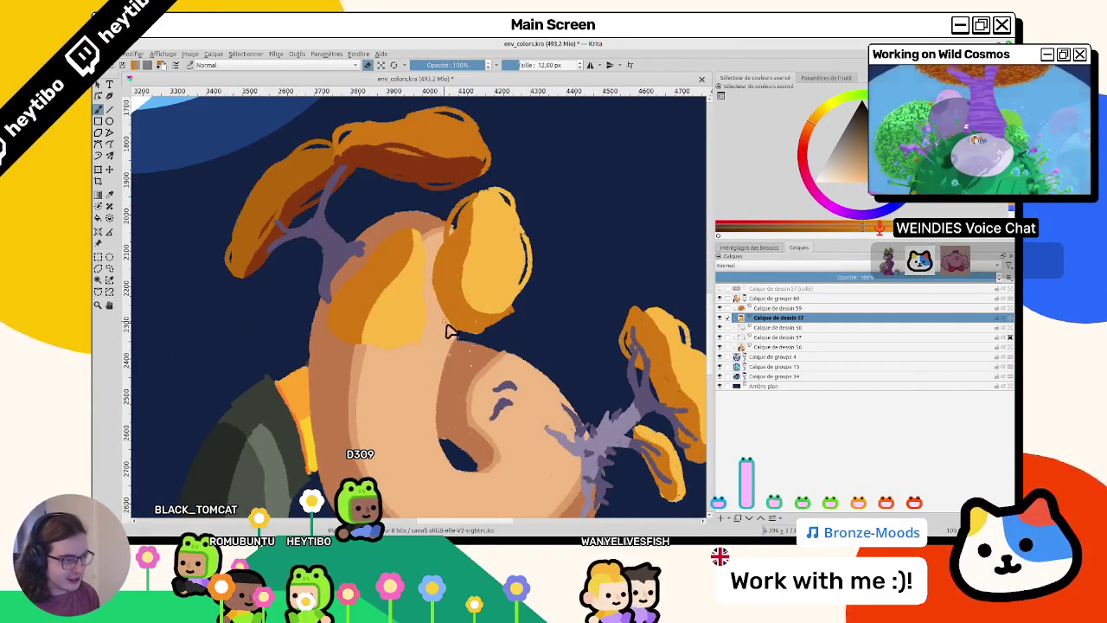
click(511, 329)
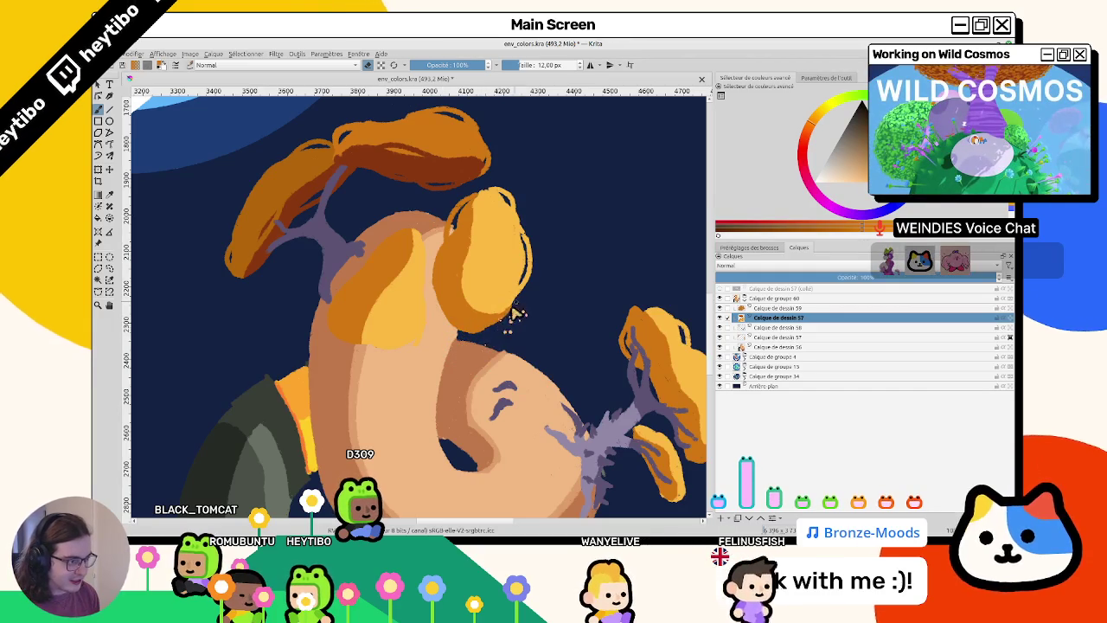
key(ctrl+z)
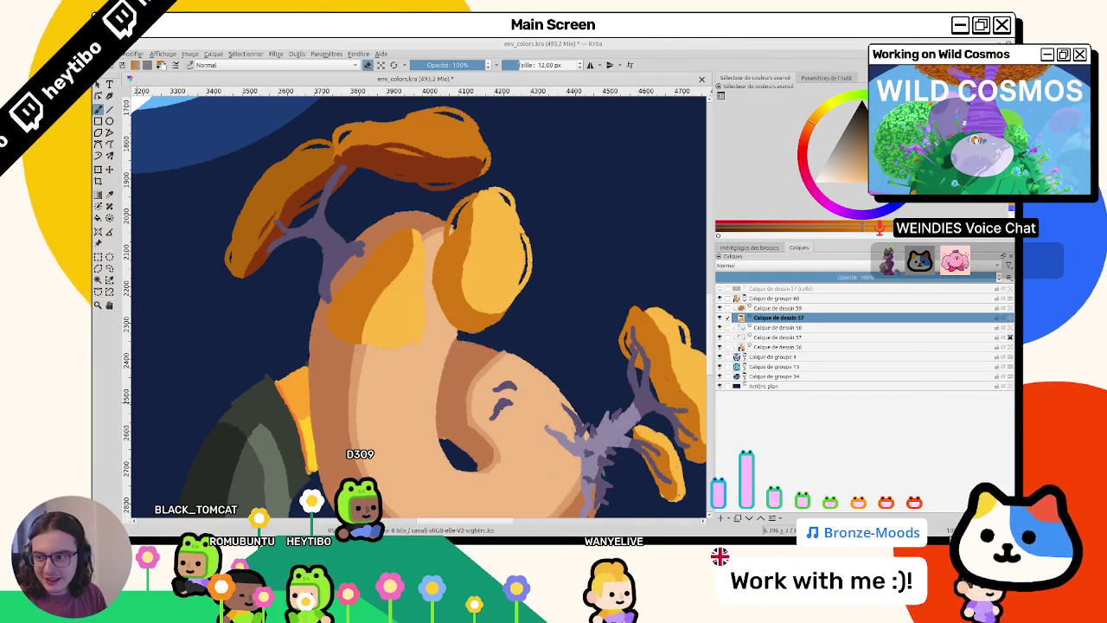
scroll(433, 325, up, 1)
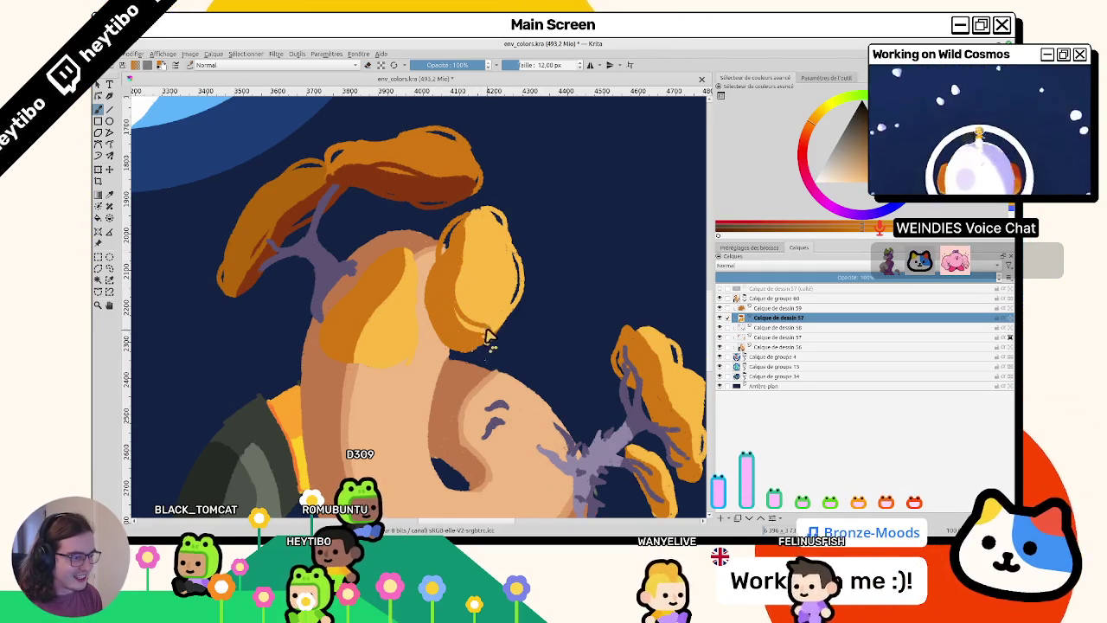
drag(488, 337, 322, 290)
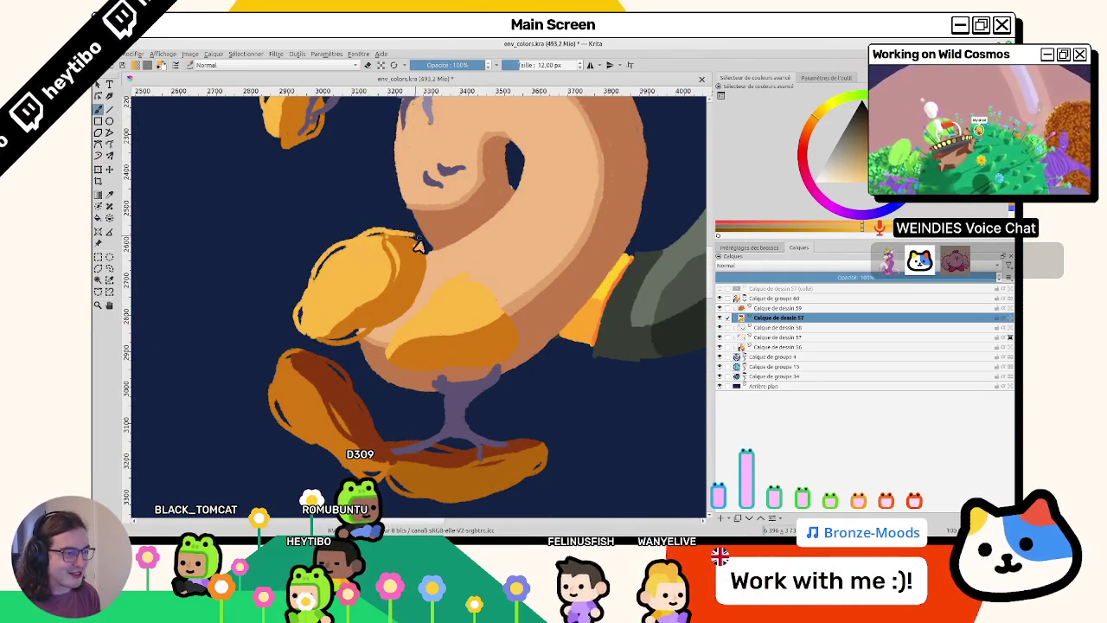
- Frame the lower mushroom caps, rotating and mirroring the view horizontally
drag(435, 354, 487, 297)
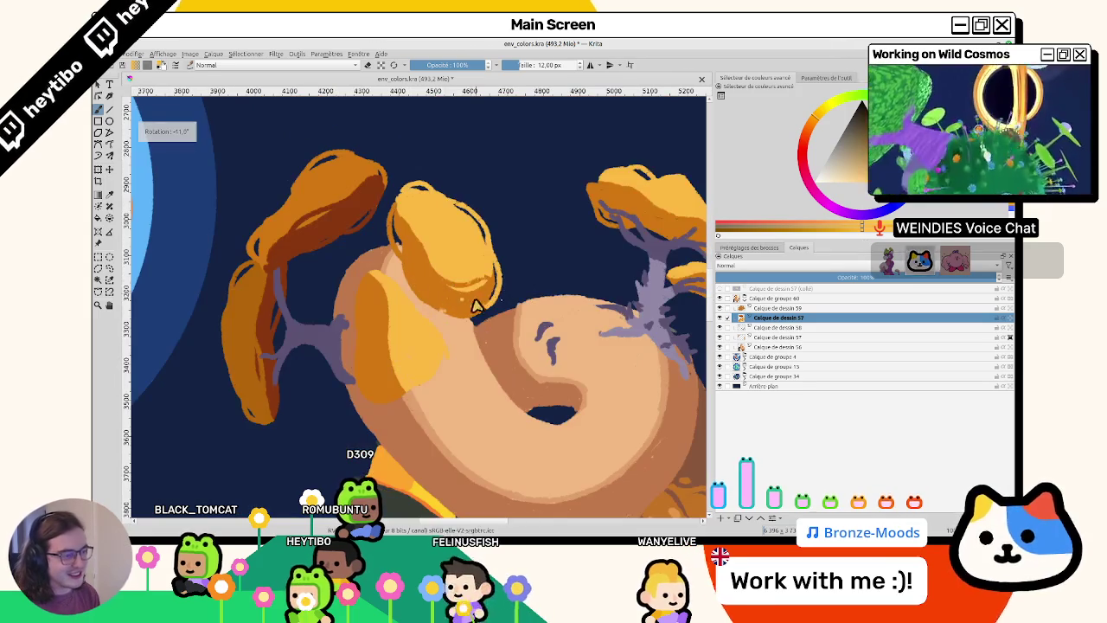
scroll(487, 297, down, 1)
scroll(497, 301, up, 1)
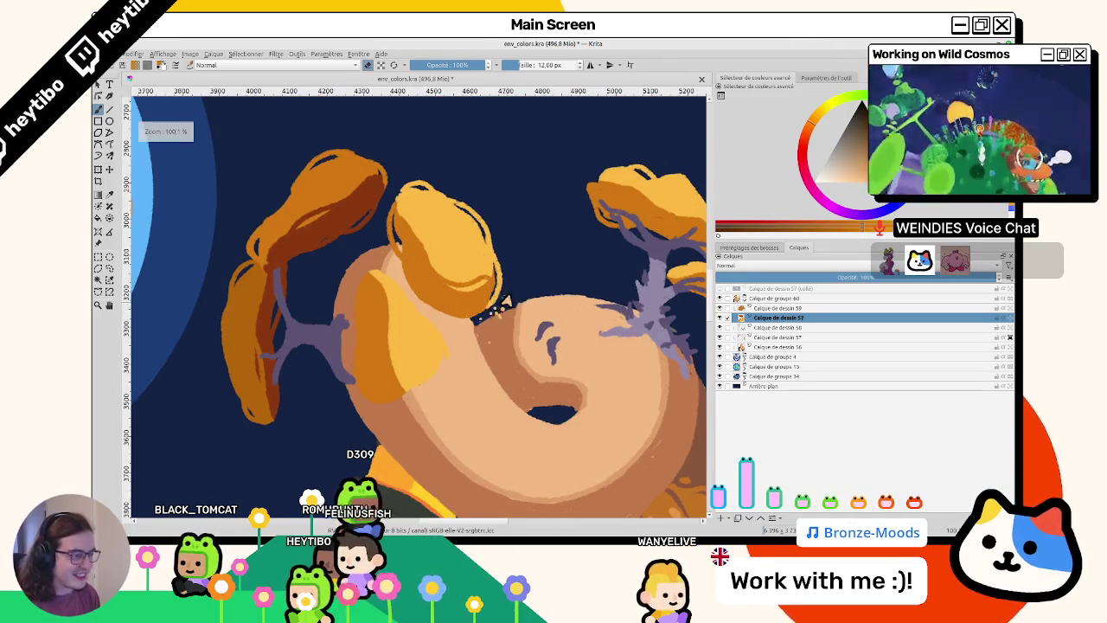
drag(502, 283, 378, 277)
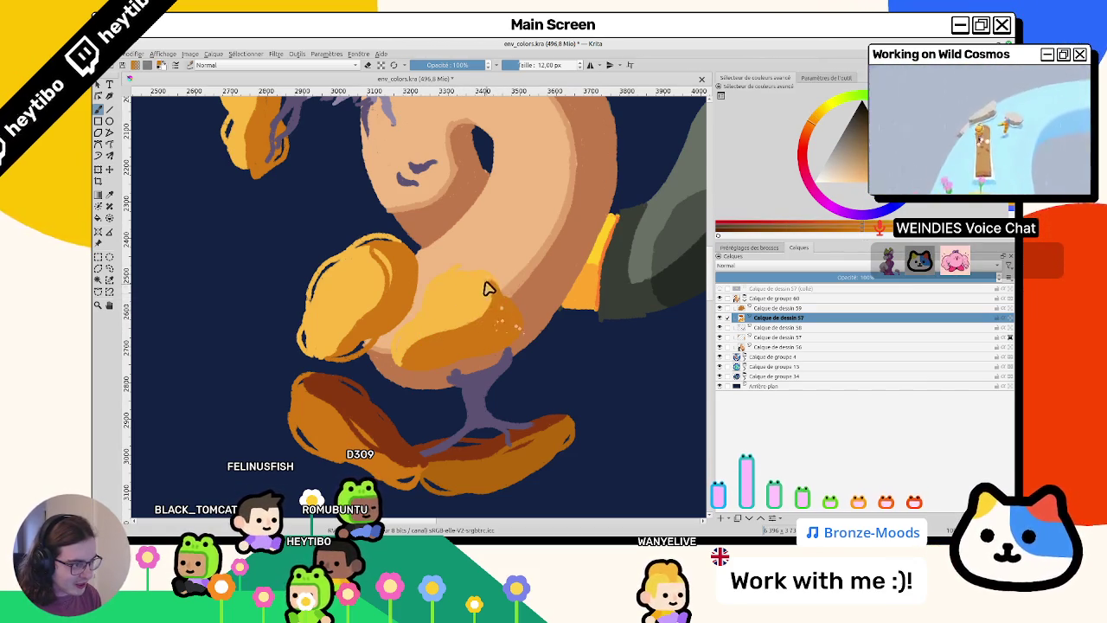
mouse_move(497, 297)
mouse_down()
mouse_move(453, 240)
mouse_move(394, 277)
mouse_up()
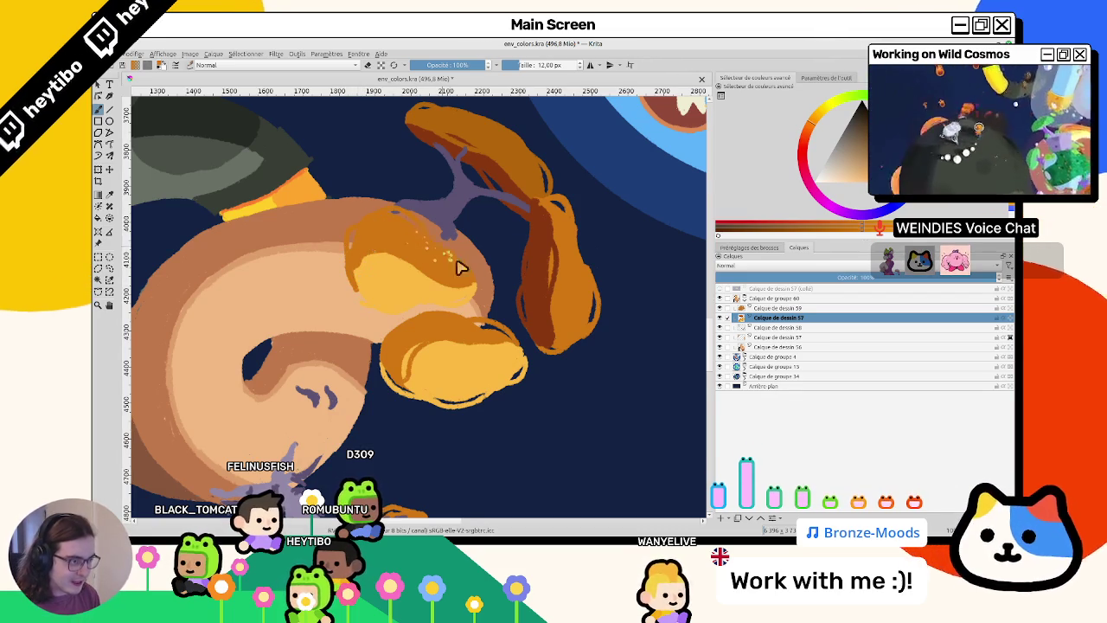
key(m)
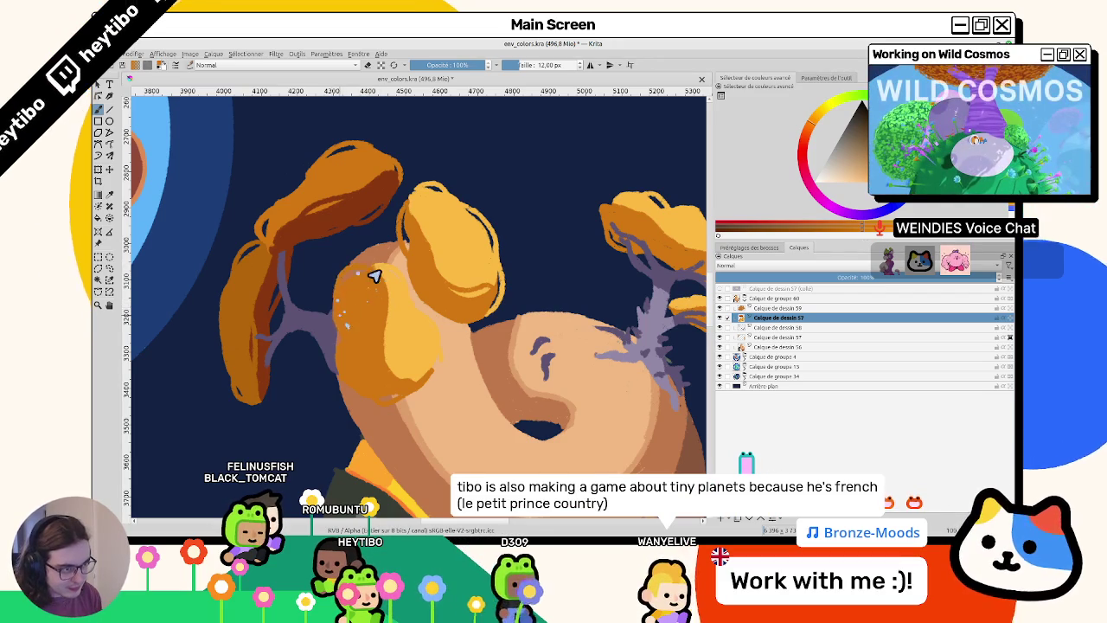
drag(374, 286, 414, 385)
scroll(413, 385, up, 2)
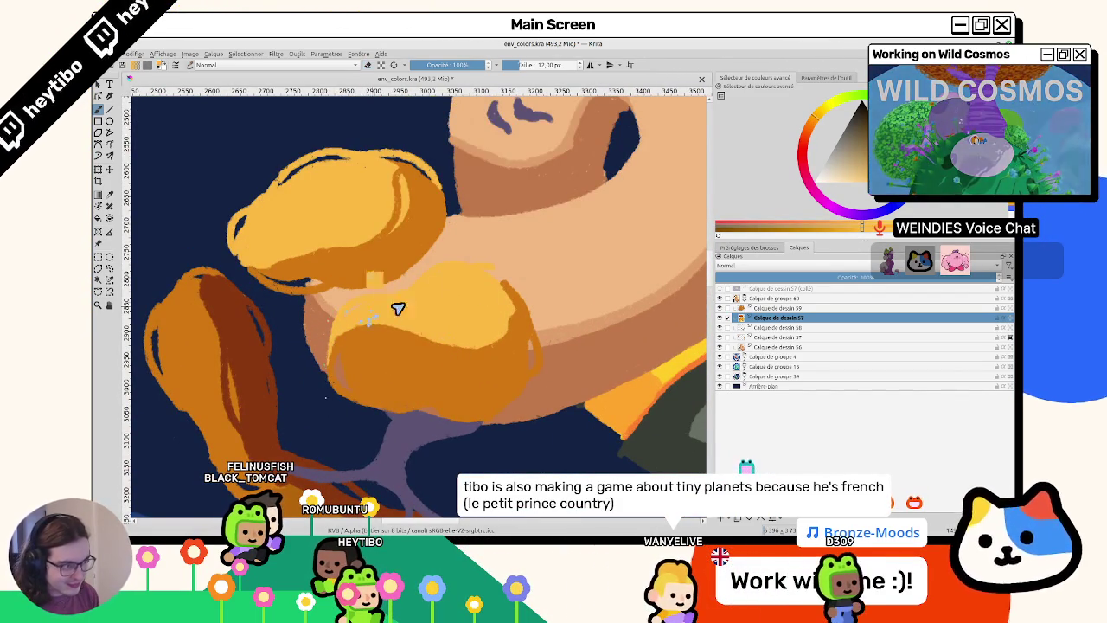
- Paint a dark-orange stroke along the yellow cap's right edge
mouse_move(497, 275)
mouse_down()
mouse_move(522, 309)
mouse_move(346, 289)
mouse_up()
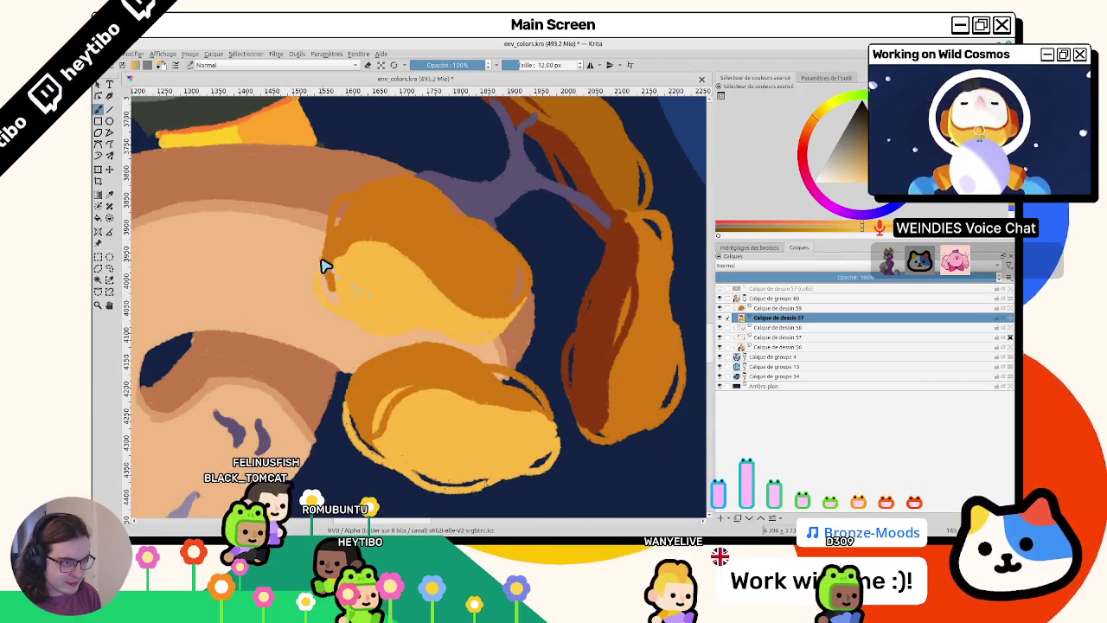
key(4)
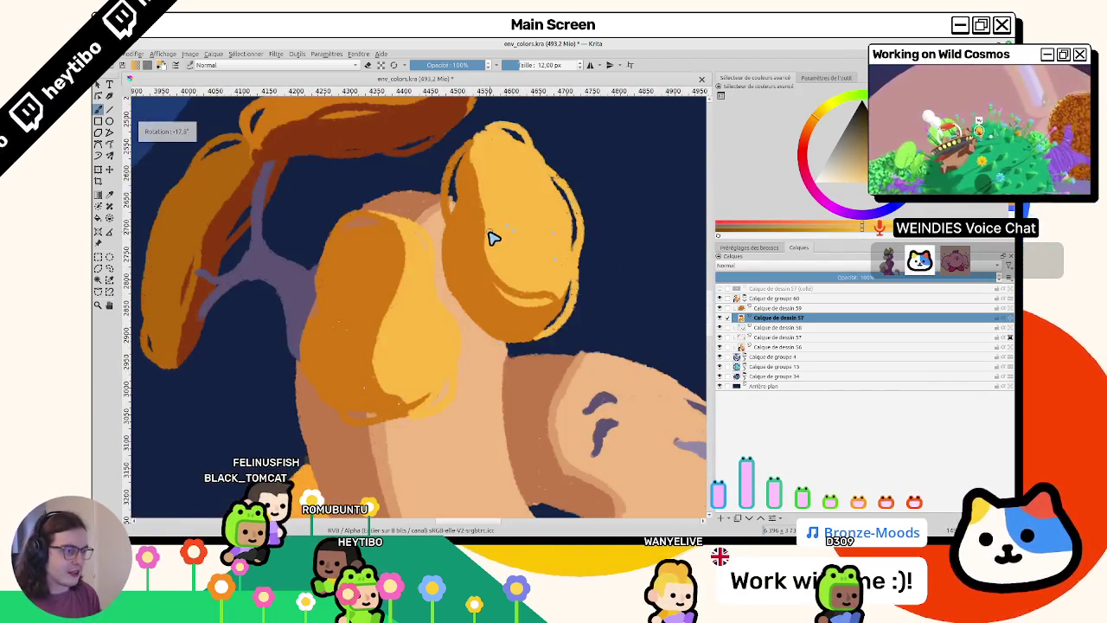
key(4)
key(4)
scroll(485, 352, down, 5)
scroll(485, 352, up, 2)
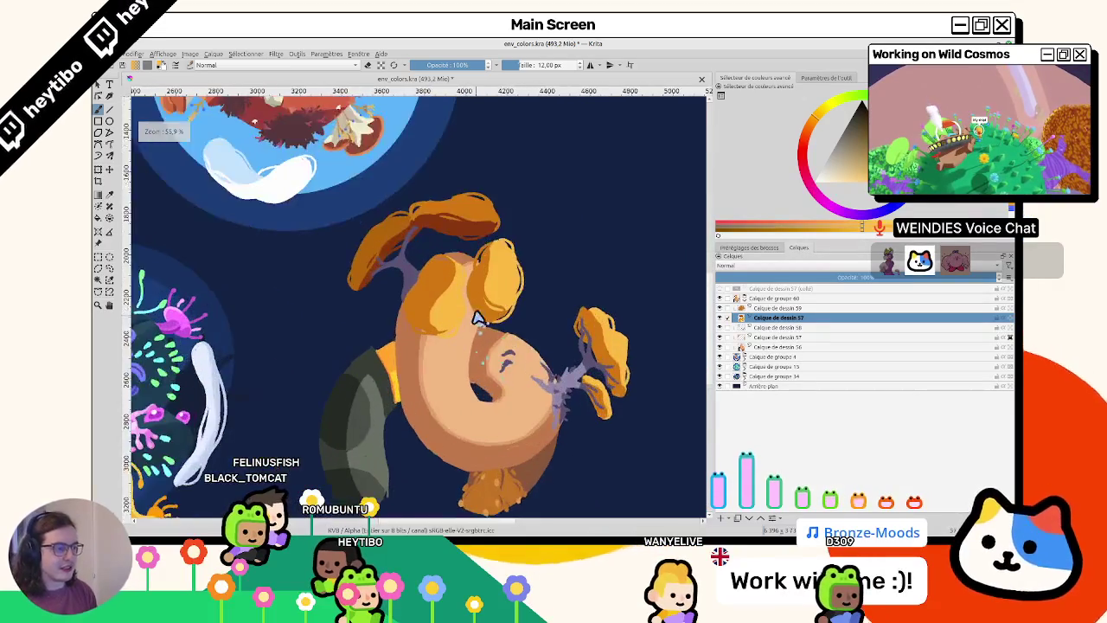
scroll(477, 314, up, 2)
scroll(450, 324, up, 1)
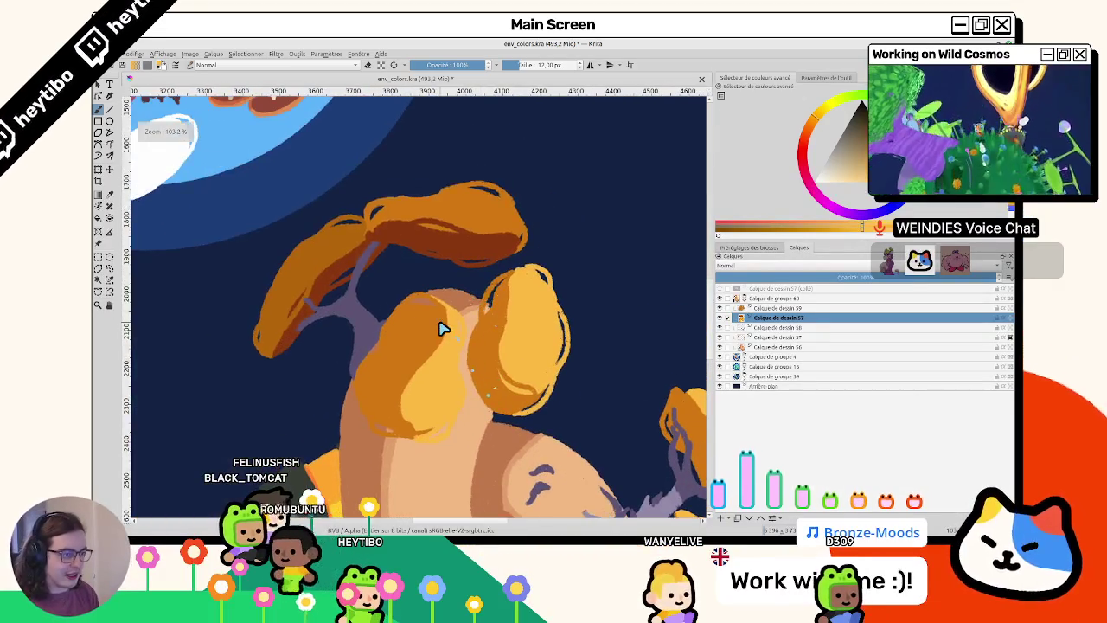
- Toggle the hair layer to compare, then lasso-select the left hair lump and shift it right
click(719, 318)
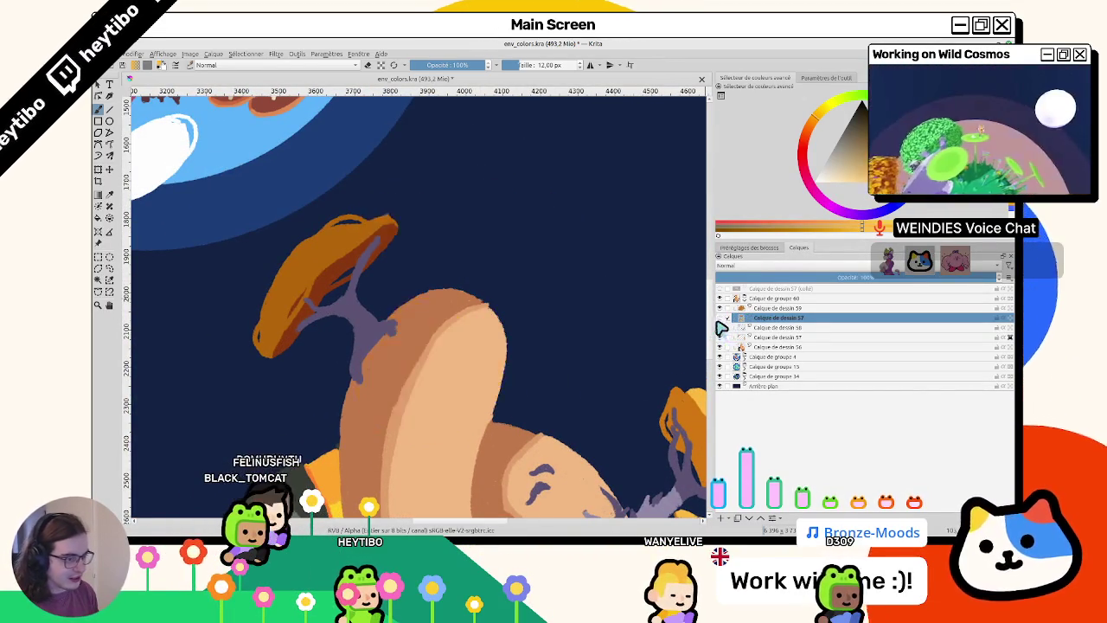
click(719, 318)
click(719, 318)
click(719, 318)
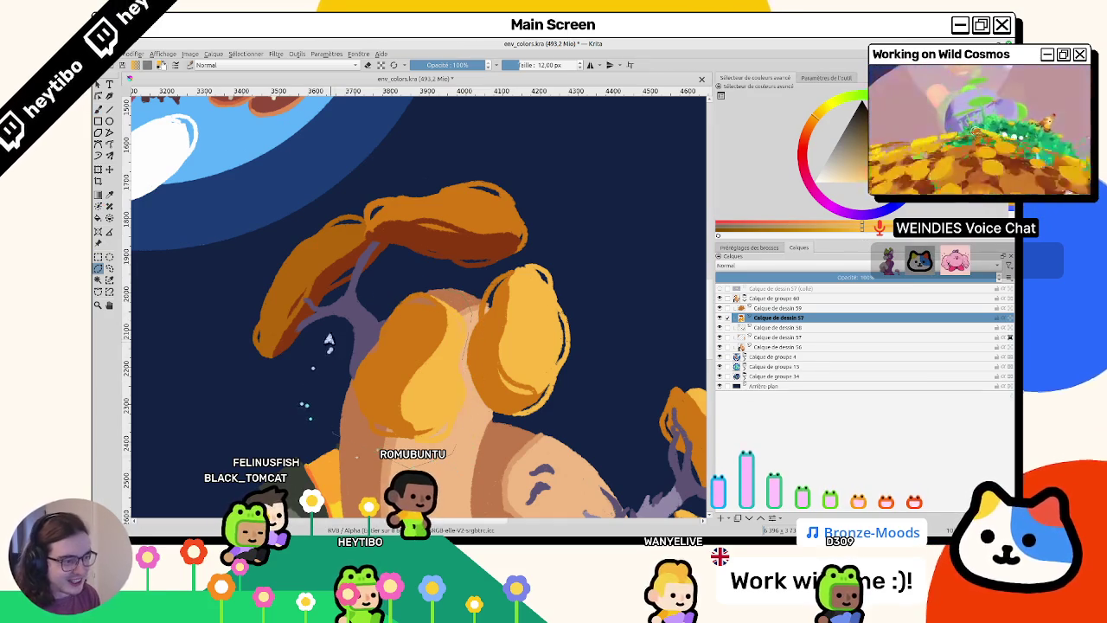
click(329, 340)
drag(343, 324, 378, 321)
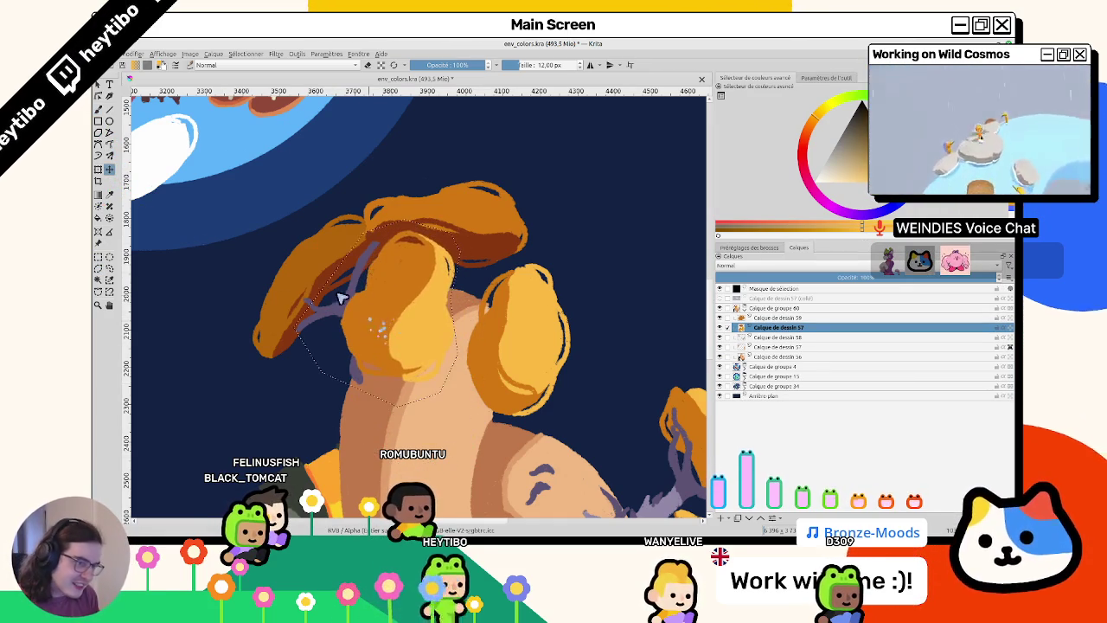
- Try rotating the hair piece, cancel the transform and clear the selection
key(ctrl+t)
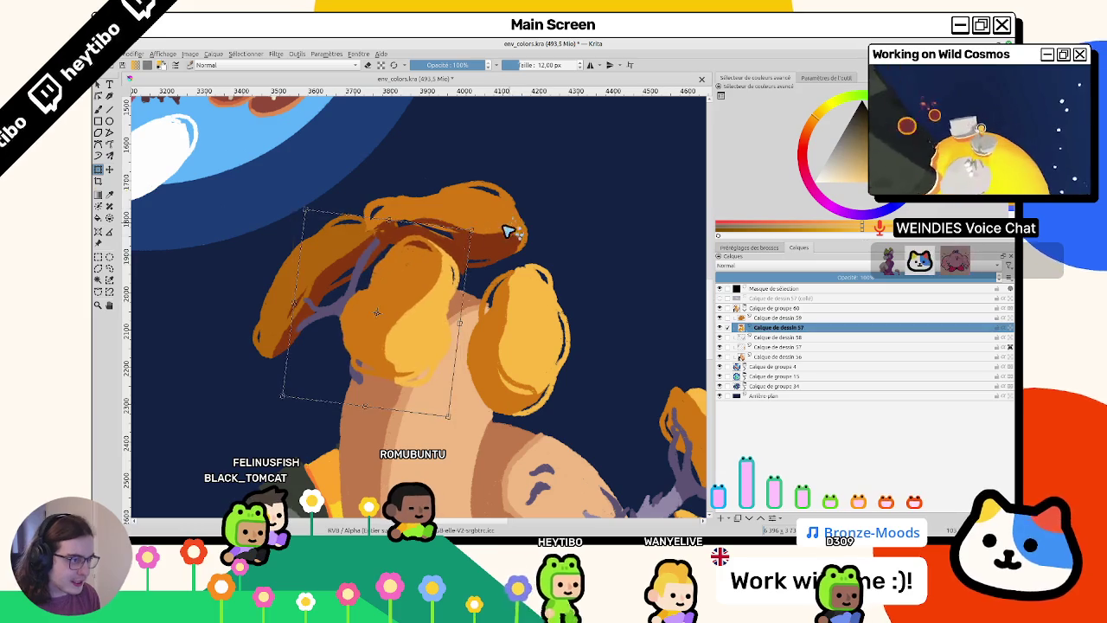
drag(508, 216, 457, 264)
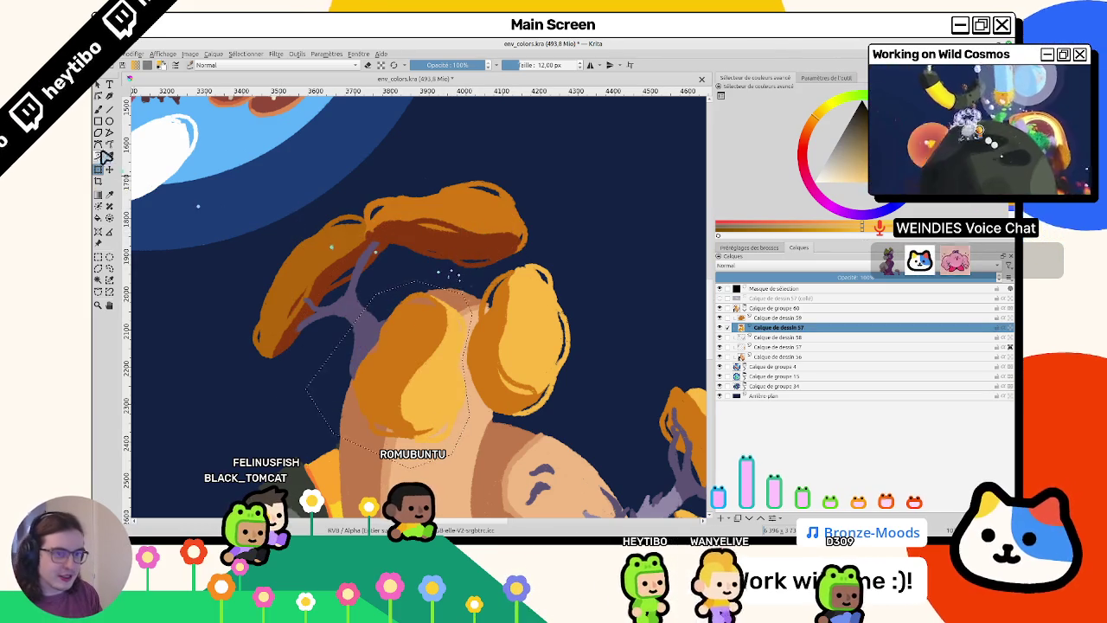
key(Escape)
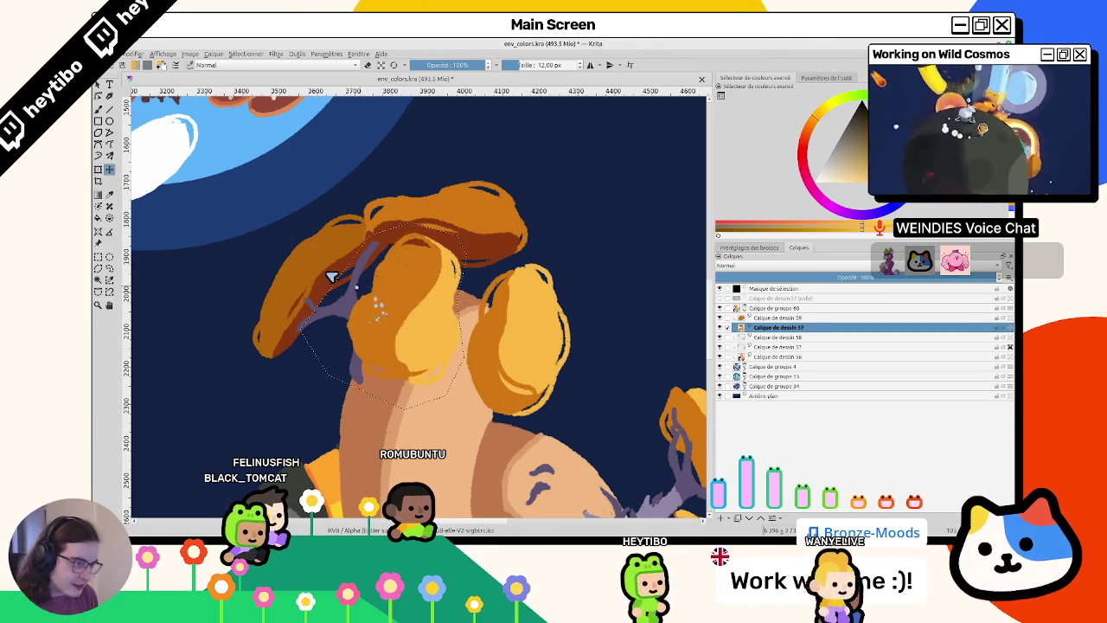
key(ctrl+shift+a)
drag(259, 286, 367, 288)
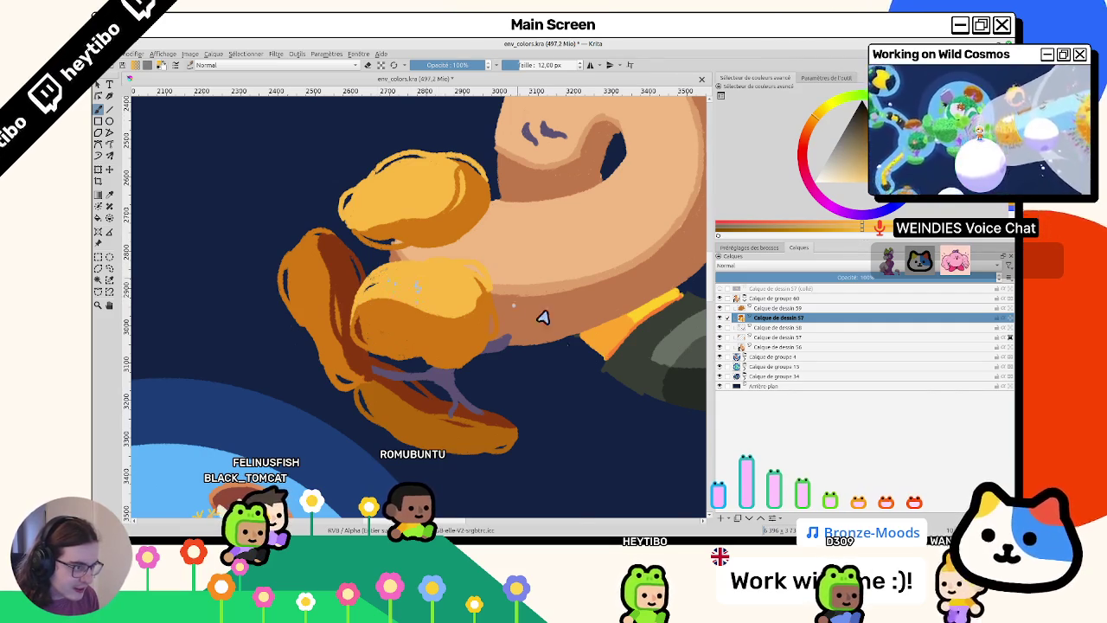
- On Calque de dessin 58, paint a small dark-purple branch mark into the hair, then reset rotation
mouse_move(542, 317)
mouse_down()
mouse_move(424, 388)
mouse_move(437, 324)
mouse_move(603, 320)
mouse_up()
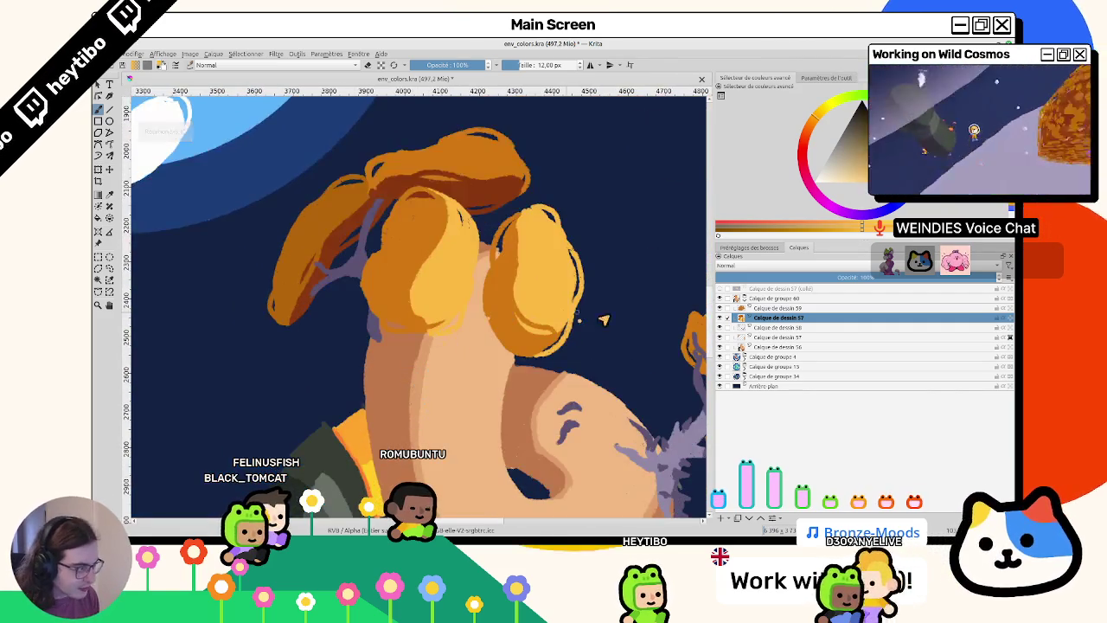
click(720, 318)
click(720, 318)
click(762, 327)
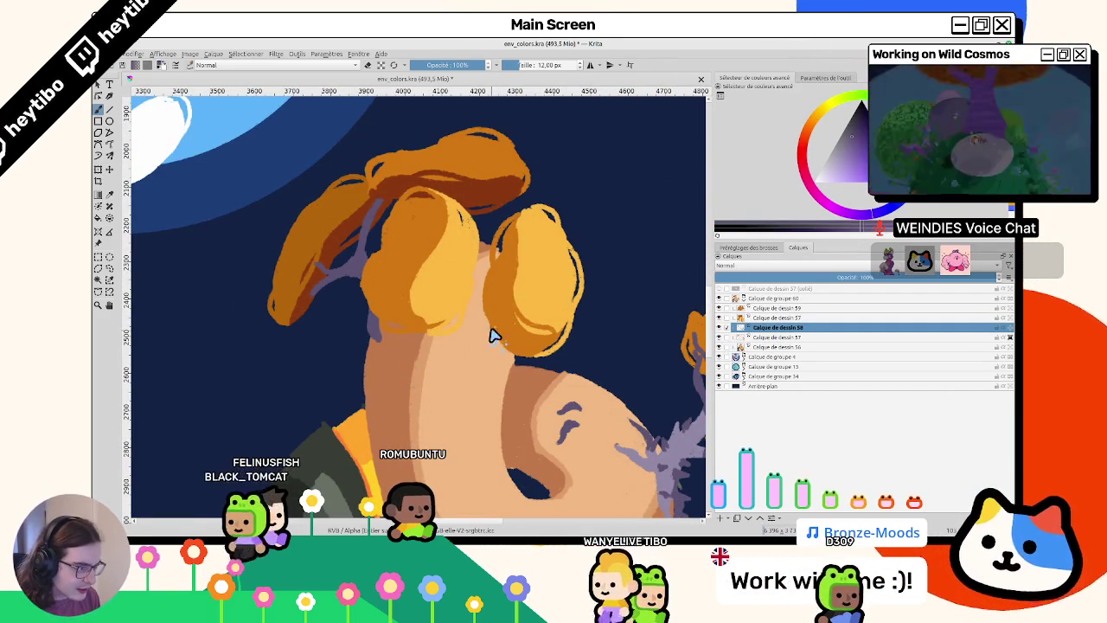
mouse_move(494, 334)
mouse_down()
mouse_move(397, 199)
mouse_move(384, 248)
mouse_up()
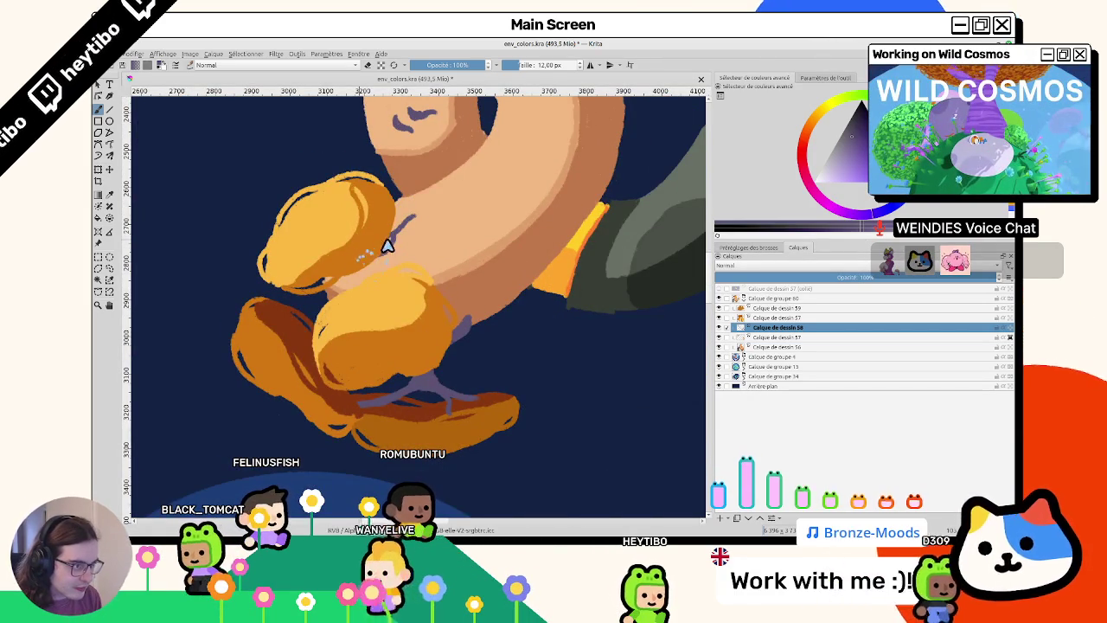
drag(390, 239, 404, 234)
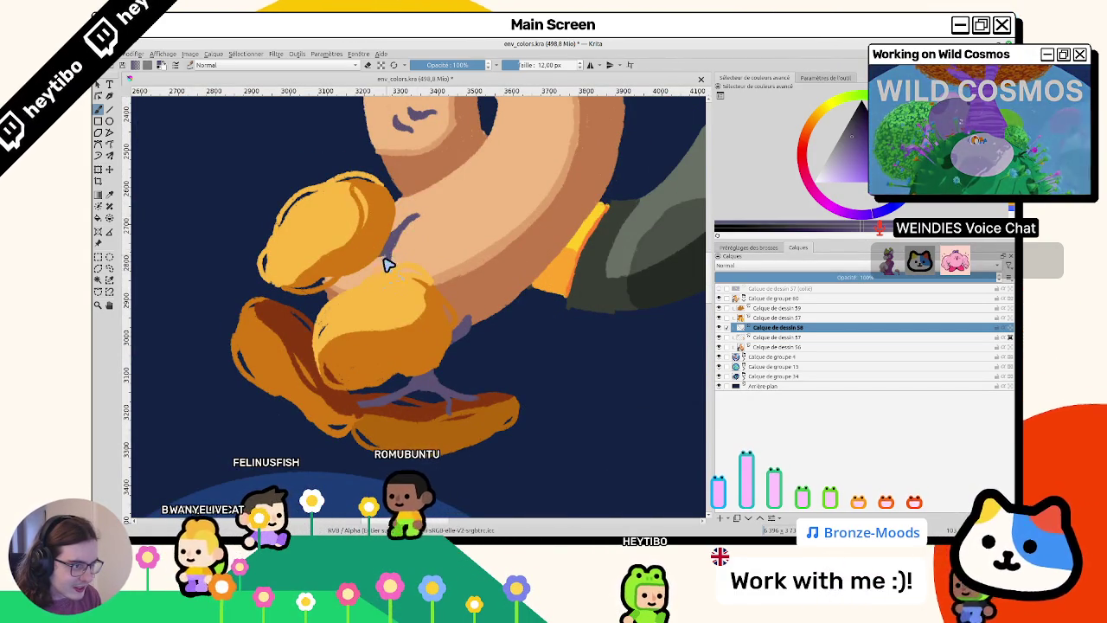
mouse_move(383, 255)
mouse_down()
mouse_move(413, 332)
mouse_move(421, 323)
mouse_move(304, 318)
mouse_move(441, 420)
mouse_move(408, 284)
mouse_move(411, 350)
mouse_up()
key(5)
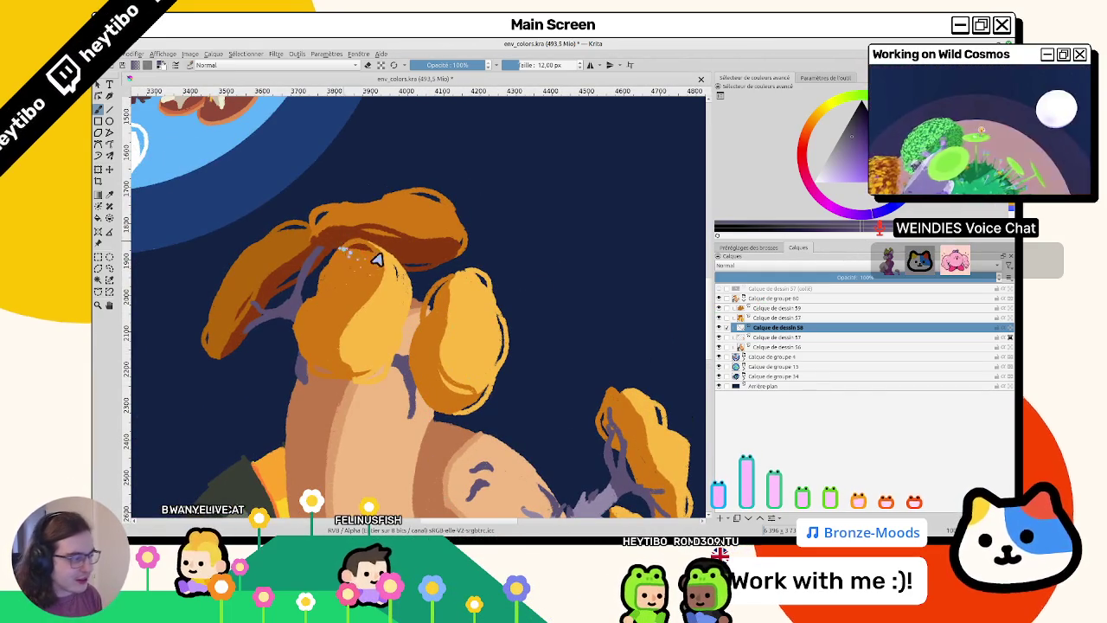
- Return to Calque de dessin 58 and sample the greyish purple from the branch stroke
click(751, 318)
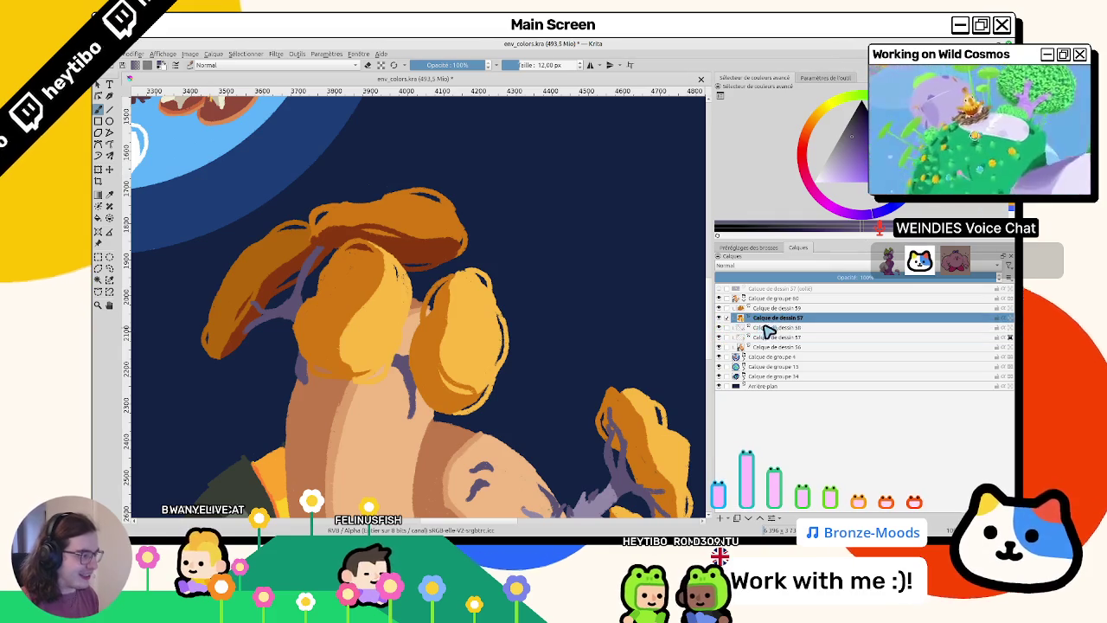
click(767, 329)
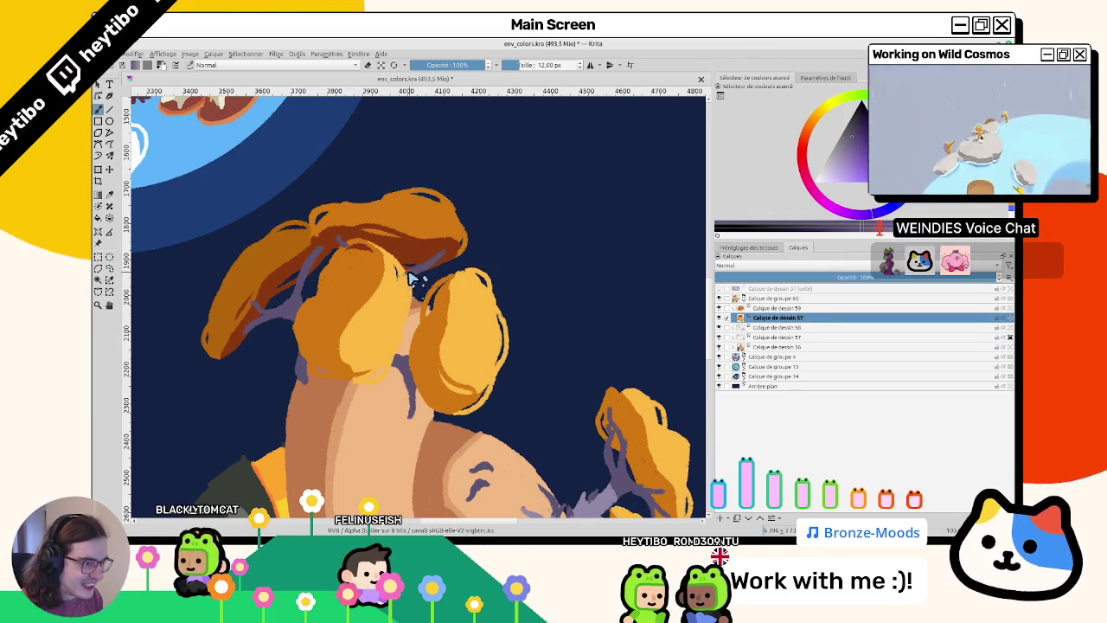
drag(416, 291, 390, 217)
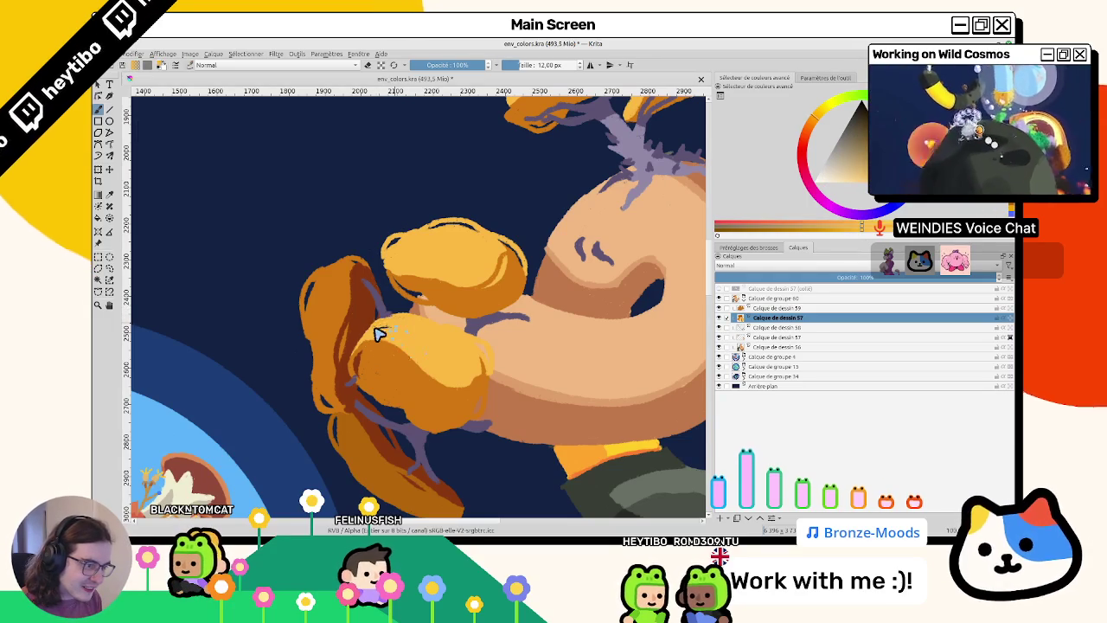
ctrl+click(374, 292)
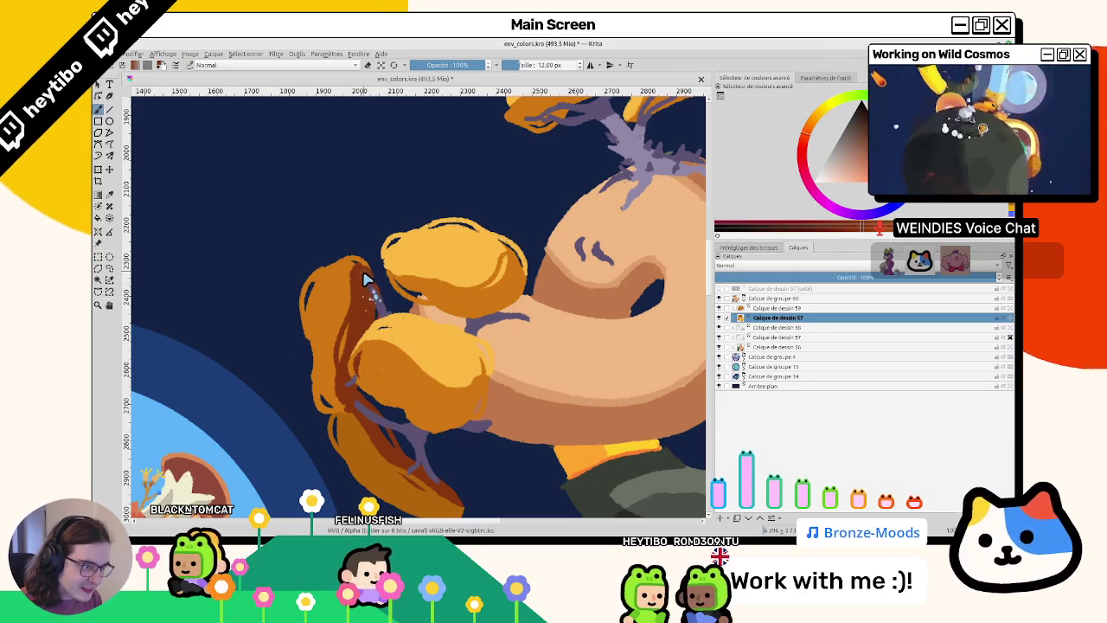
ctrl+click(365, 288)
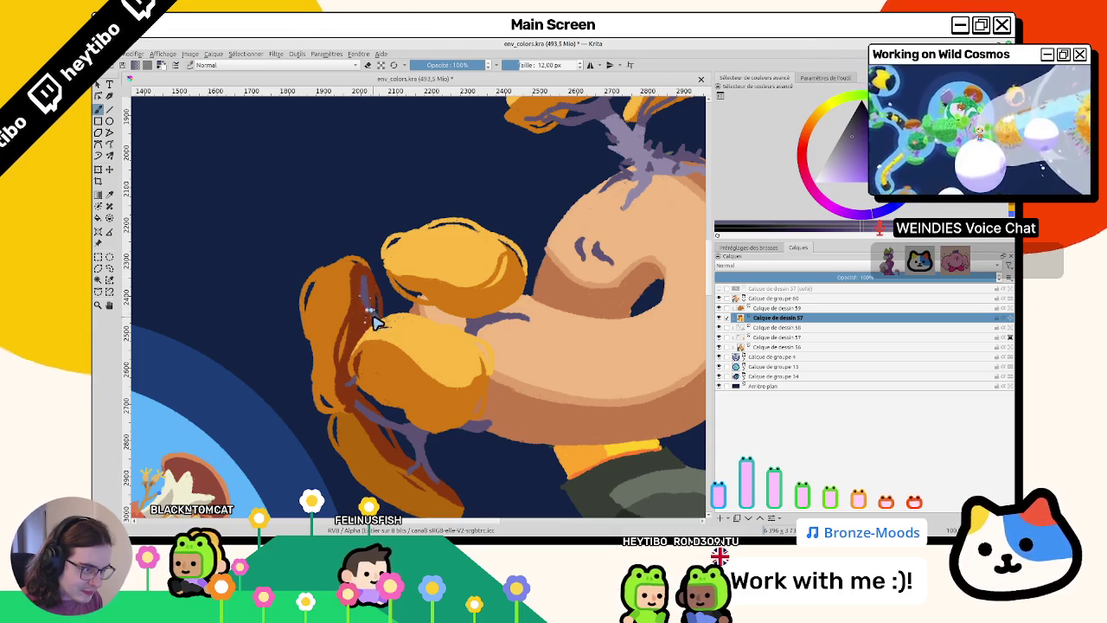
drag(374, 324, 390, 376)
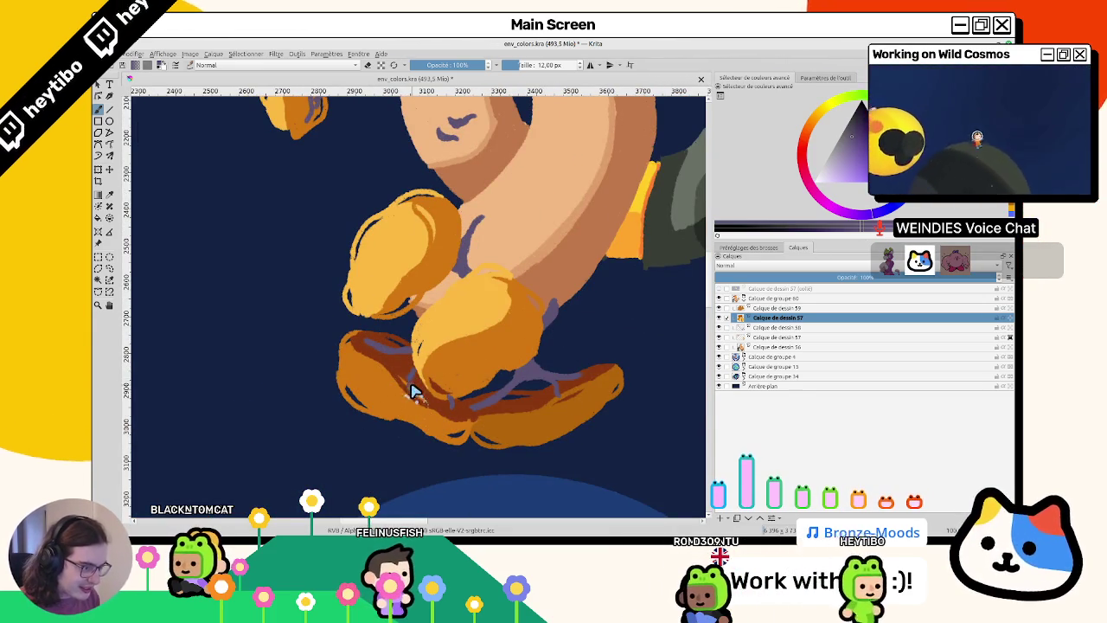
- Reset the view rotation and centre the orange tree at 100% zoom
drag(553, 336, 416, 223)
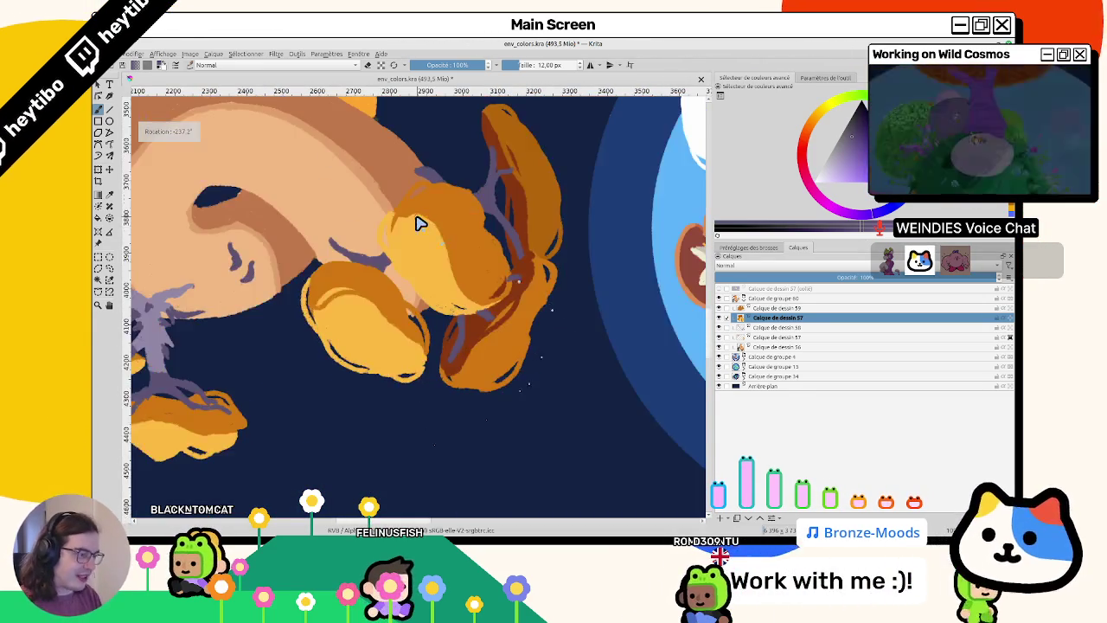
key(5)
key(2)
key(1)
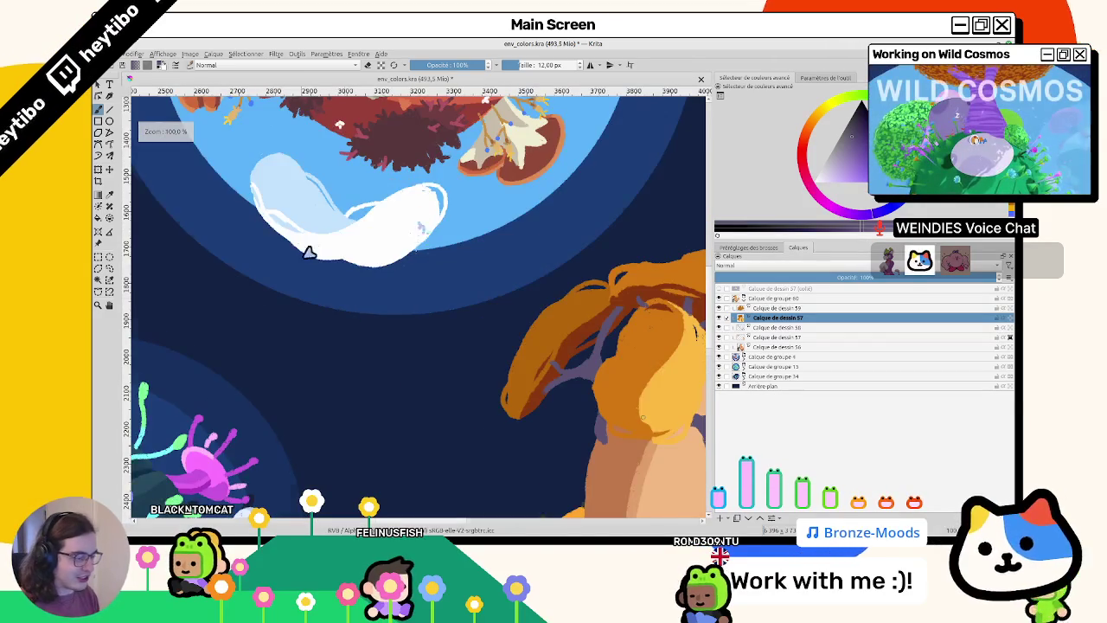
drag(309, 252, 432, 257)
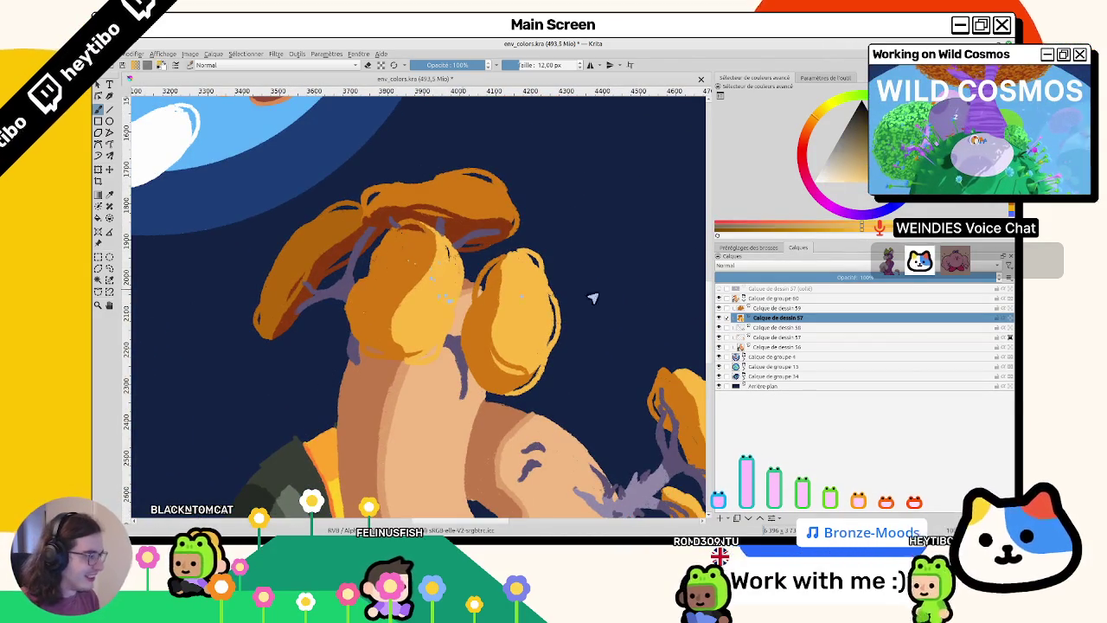
- Toggle the purple branch and foliage layers off and on to compare them
click(719, 327)
click(719, 327)
click(719, 327)
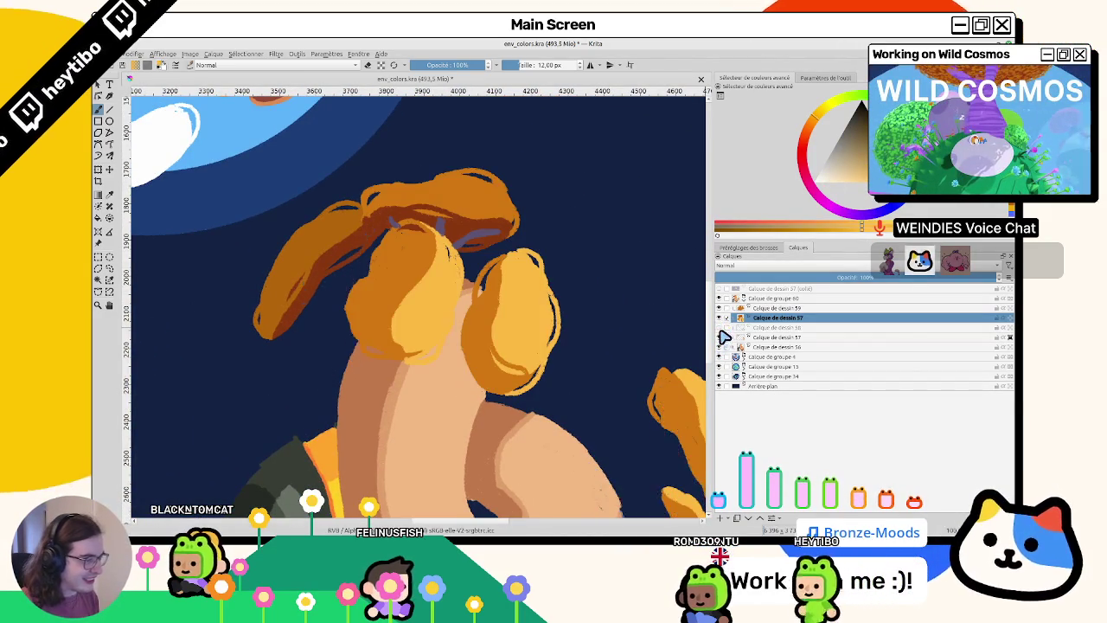
click(719, 327)
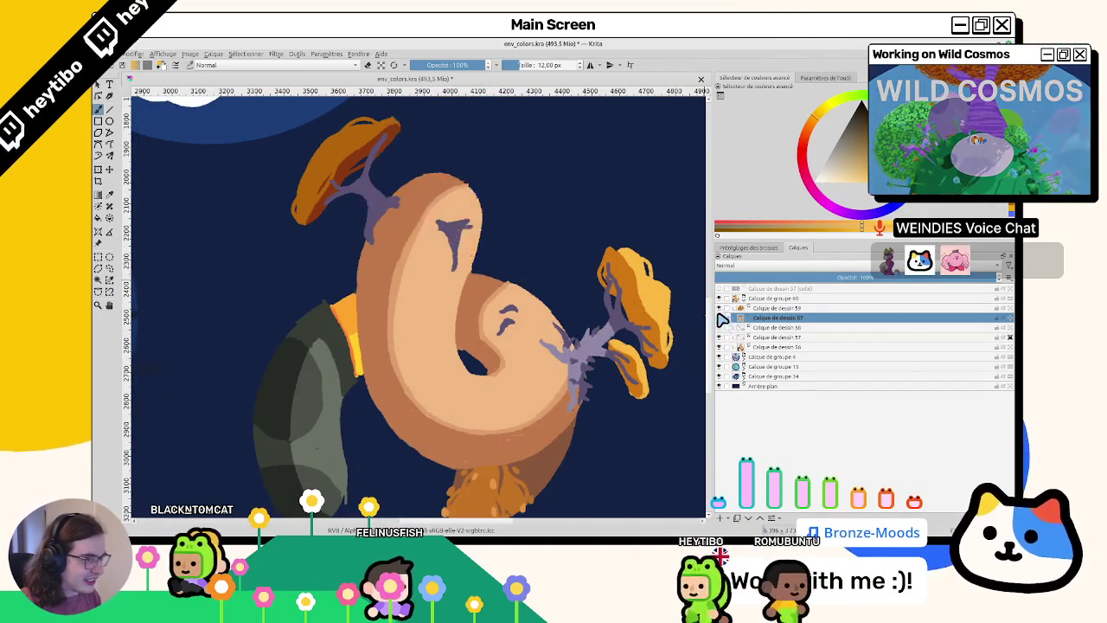
click(719, 319)
click(719, 319)
click(719, 318)
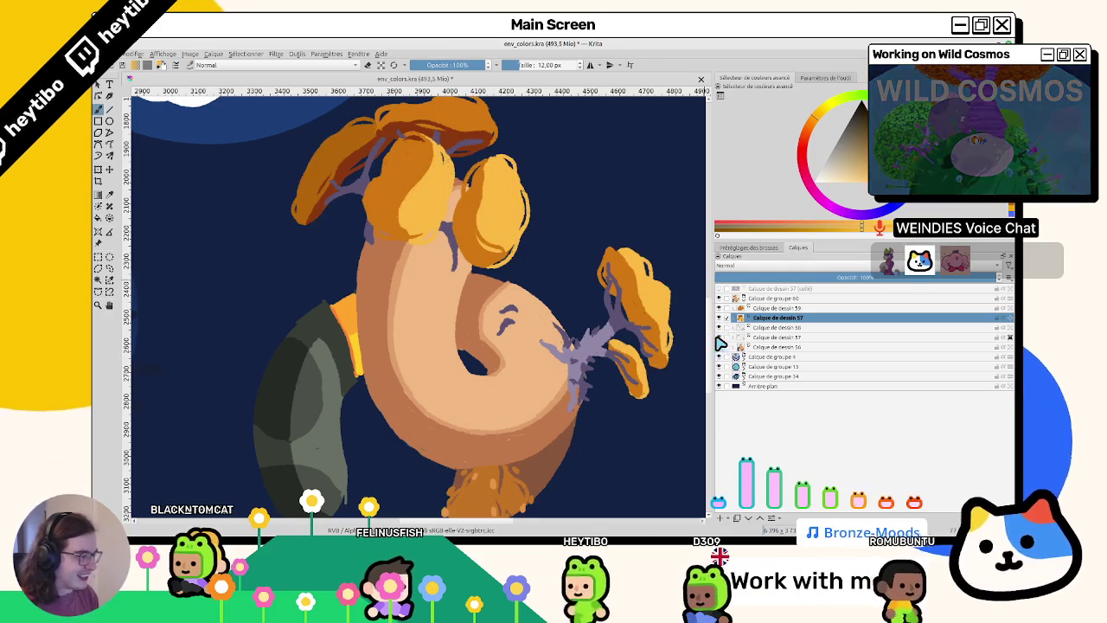
click(721, 344)
click(721, 343)
key(6)
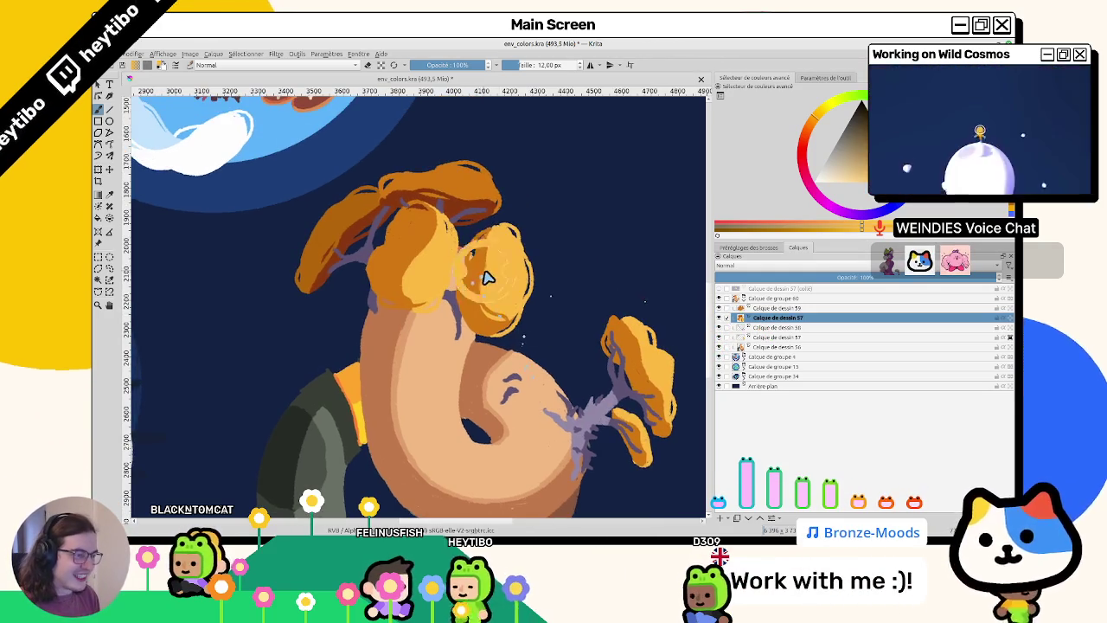
scroll(486, 277, down, 3)
scroll(502, 290, up, 3)
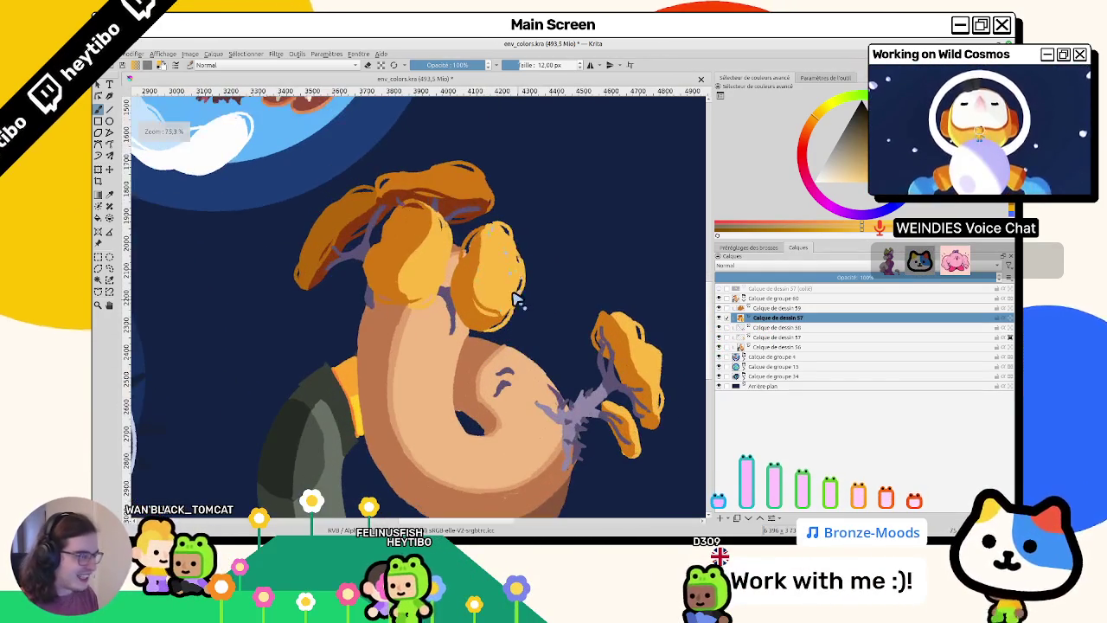
click(719, 318)
click(719, 318)
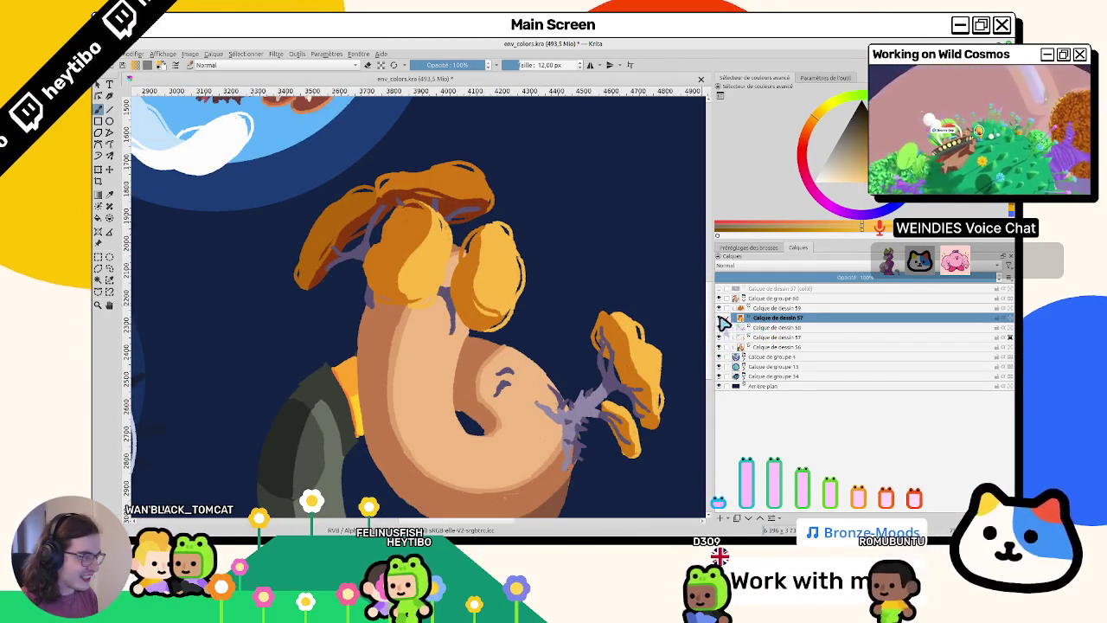
click(719, 317)
click(719, 317)
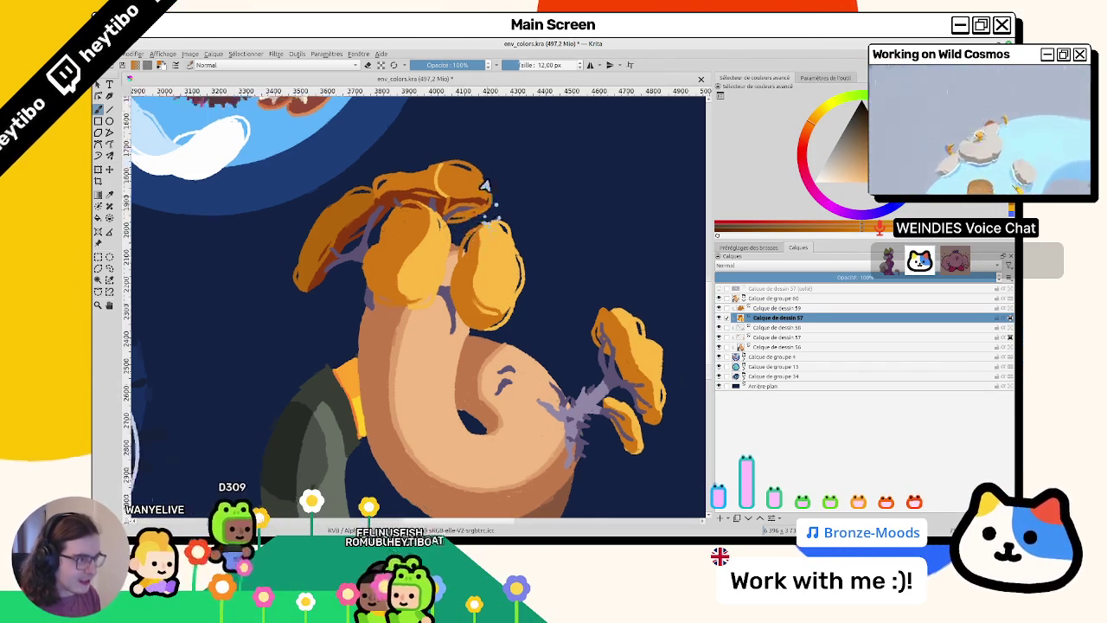
- Paint a lighter orange stroke on the left hair bun, discarding a stray orange patch
scroll(356, 184, up, 3)
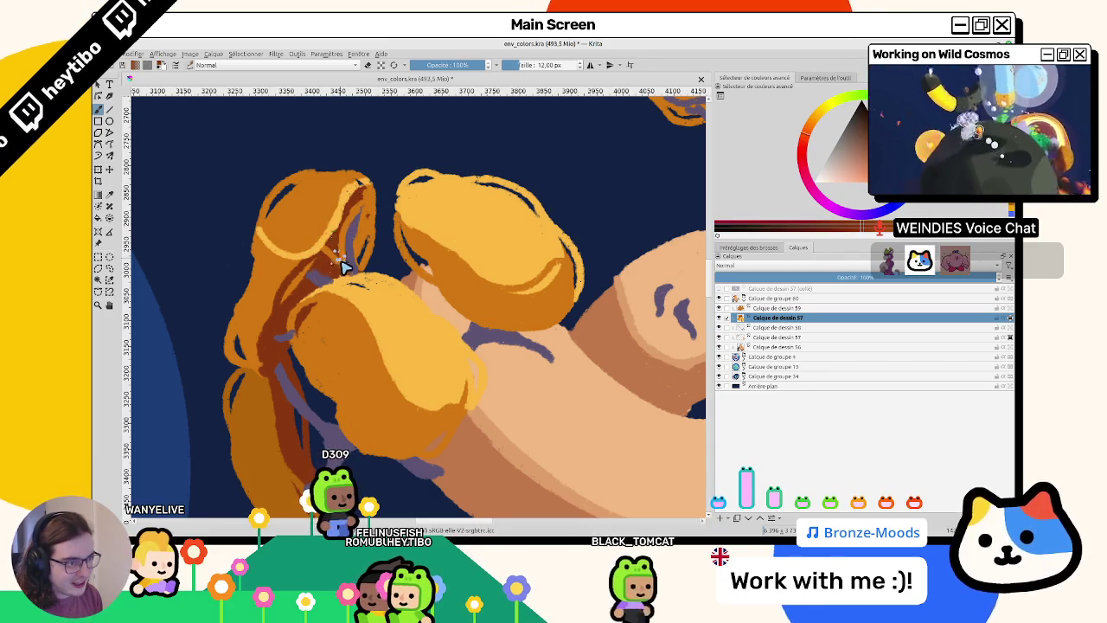
mouse_move(346, 265)
mouse_down()
mouse_move(355, 285)
mouse_move(346, 215)
mouse_up()
key(ctrl+z)
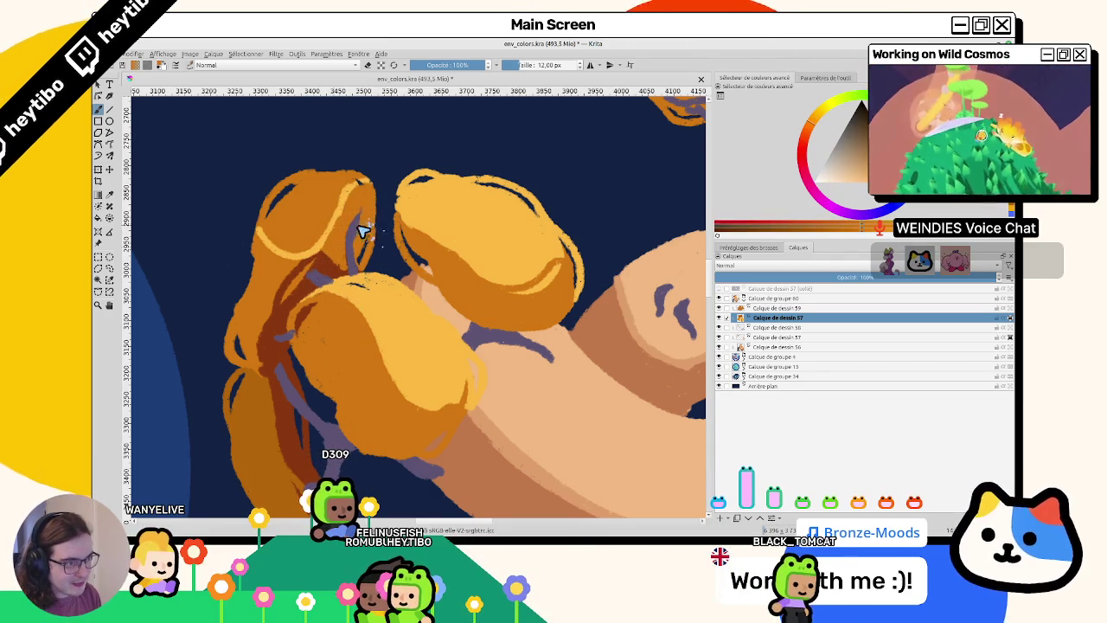
drag(387, 207, 309, 218)
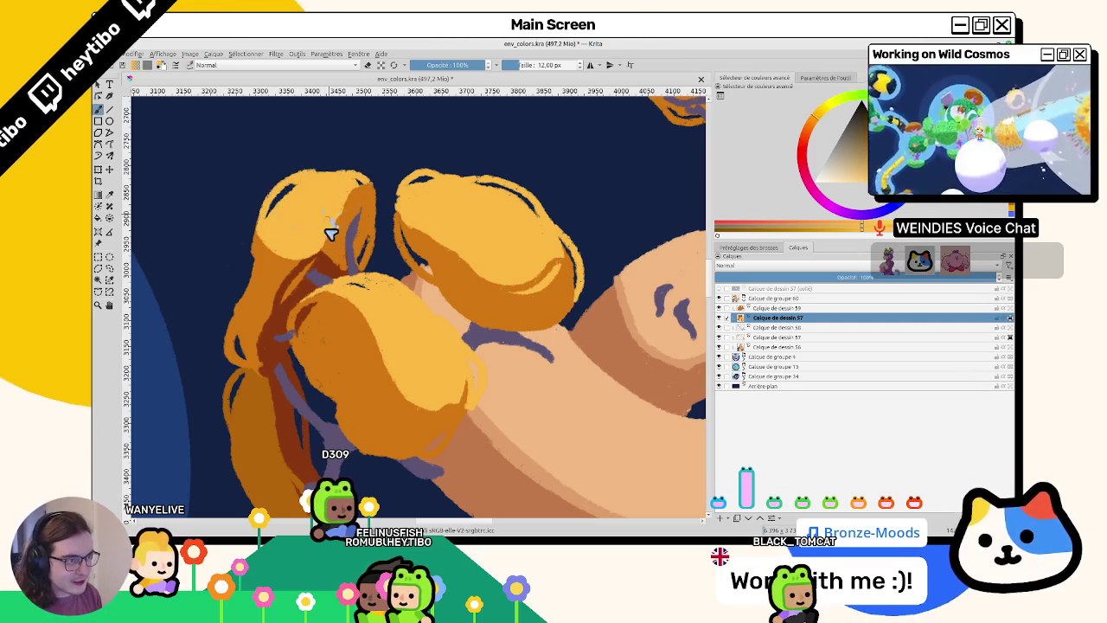
scroll(369, 251, down, 2)
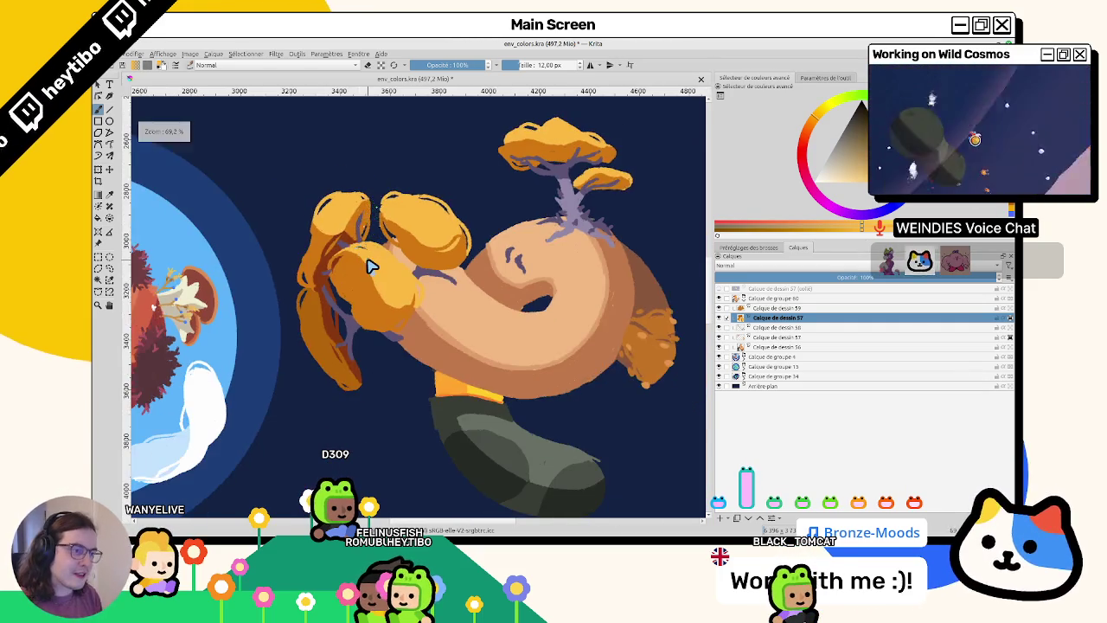
scroll(370, 264, down, 1)
scroll(432, 303, down, 3)
drag(441, 311, 383, 292)
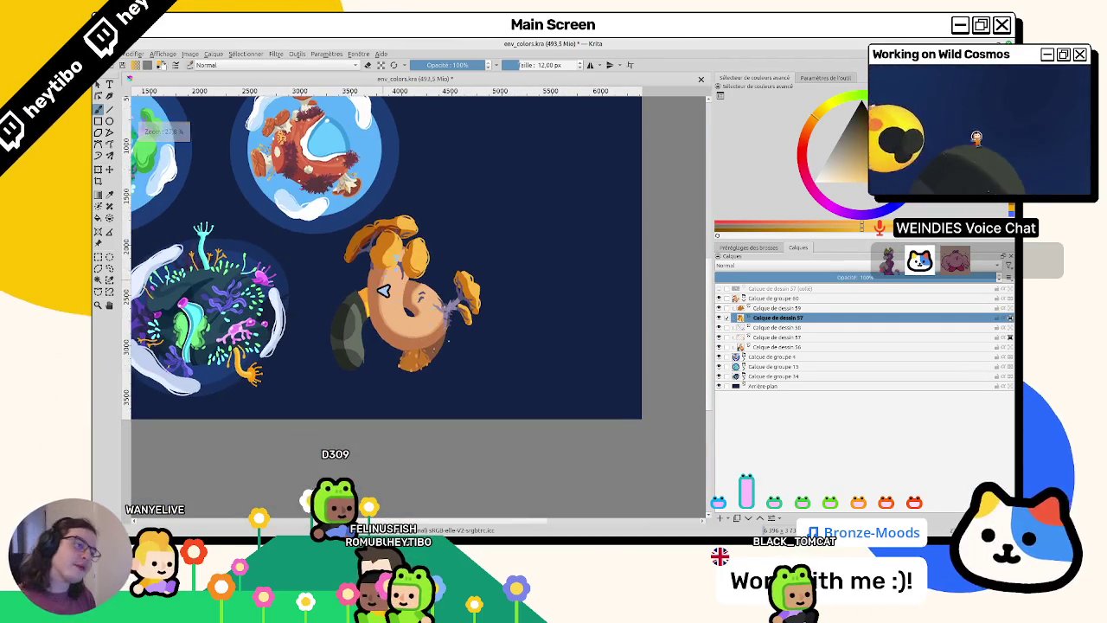
- Hide the thin blue and purple line strokes and the mushroom cap layers
scroll(353, 322, up, 3)
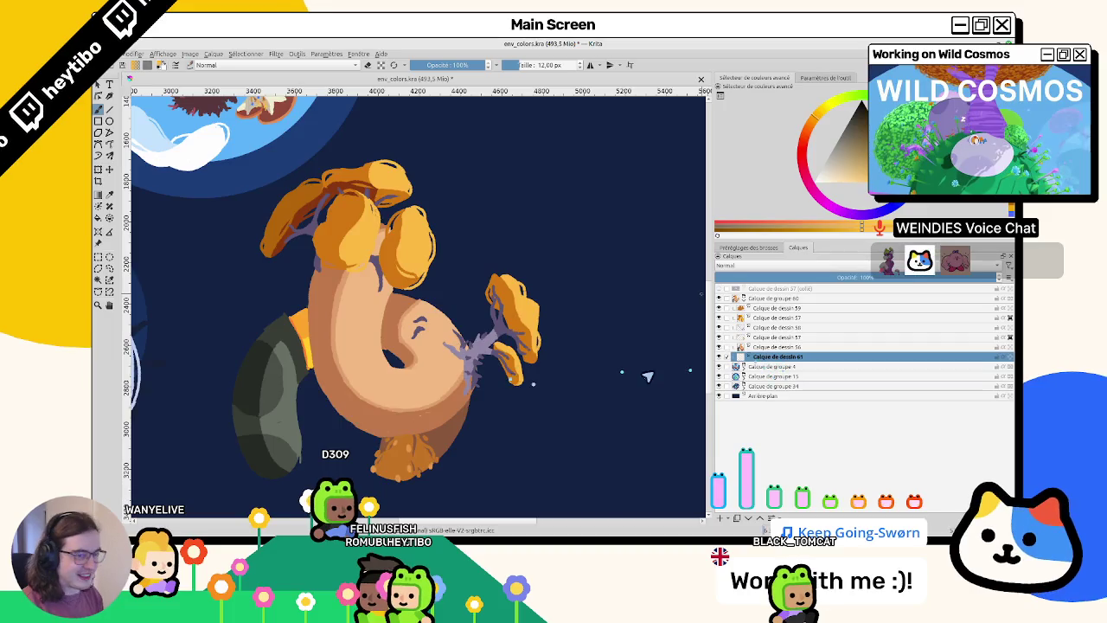
drag(260, 147, 435, 218)
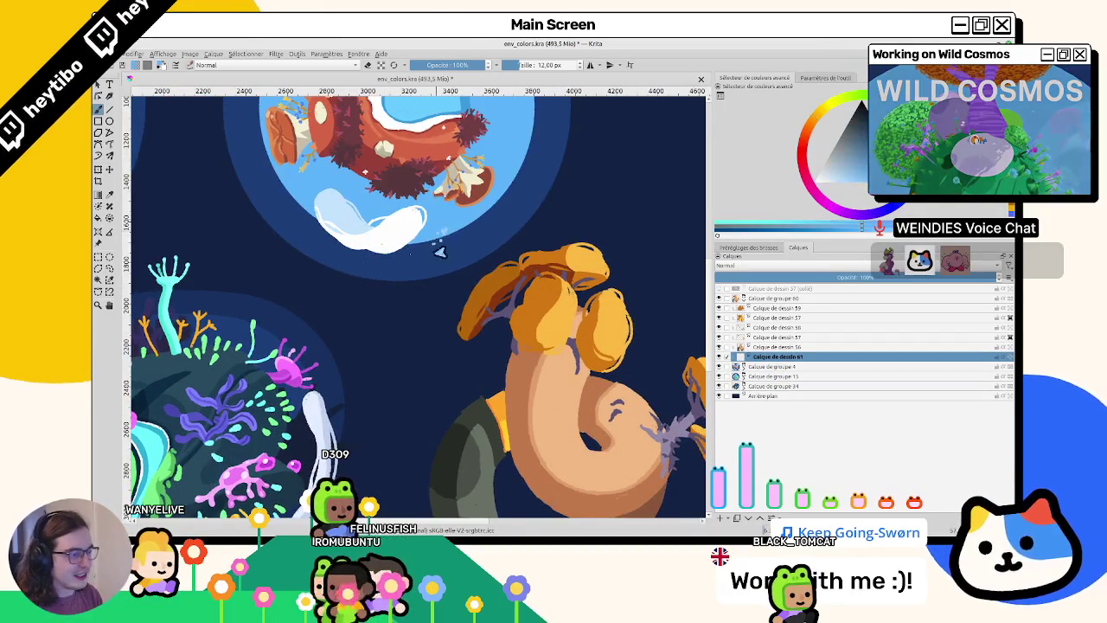
scroll(410, 300, down, 1)
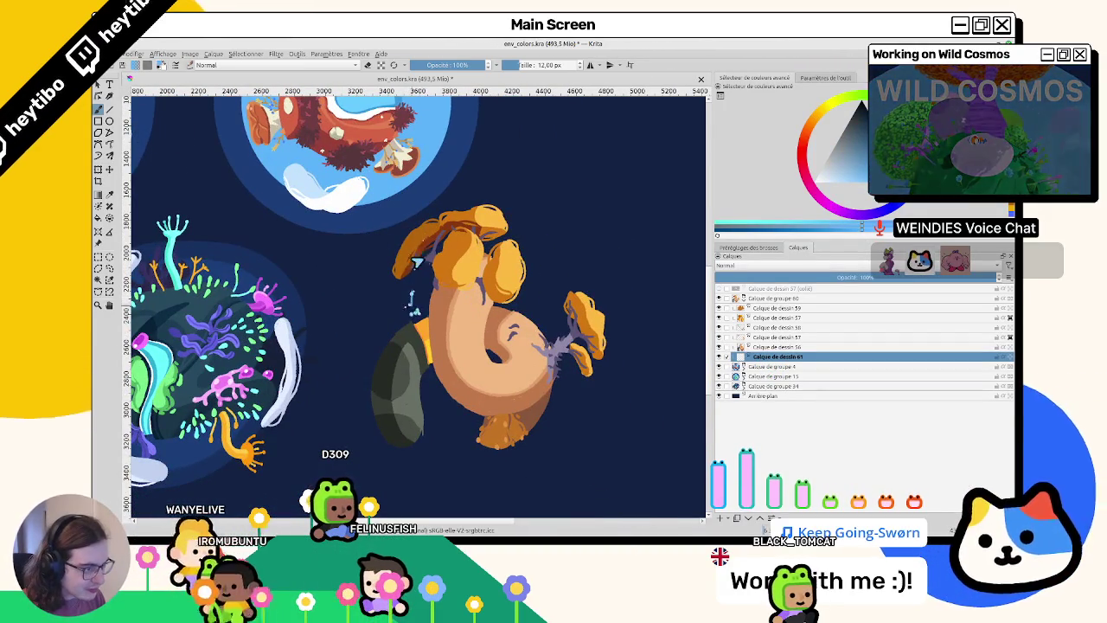
click(722, 308)
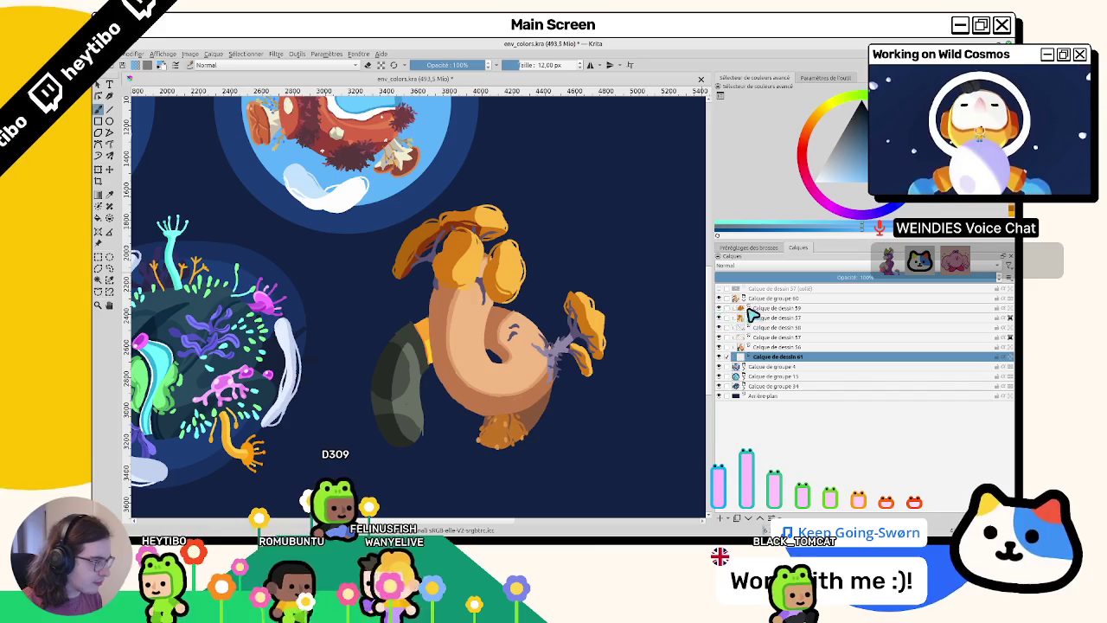
drag(719, 308, 719, 338)
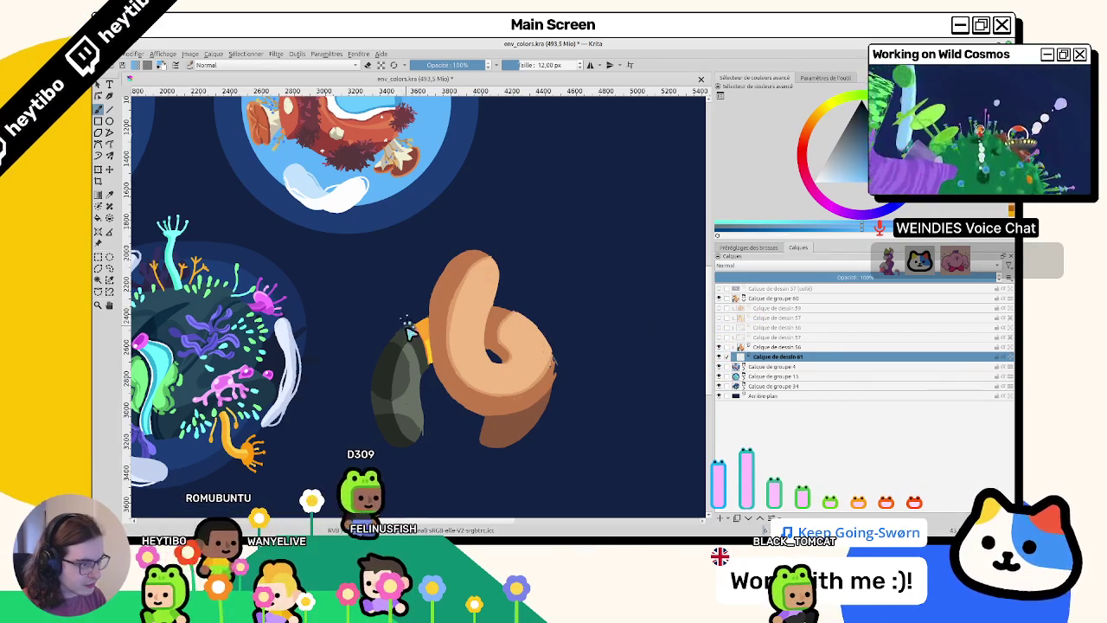
- Outline a curved halo around the creature and fill it with light blue
drag(421, 257, 498, 232)
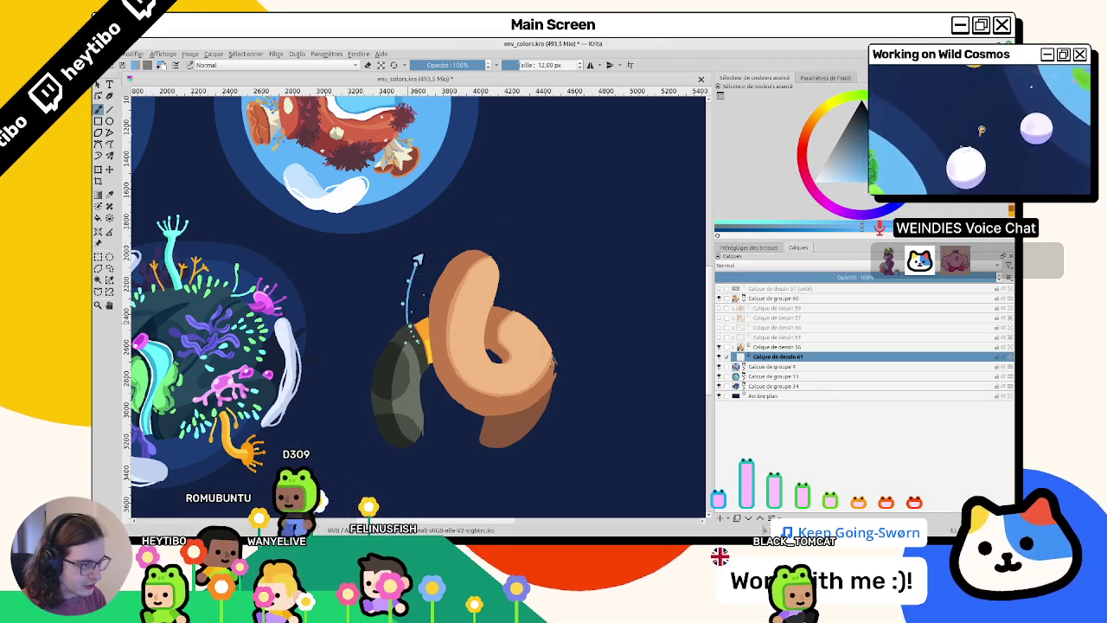
mouse_move(396, 309)
mouse_down()
mouse_move(485, 229)
mouse_move(517, 281)
mouse_up()
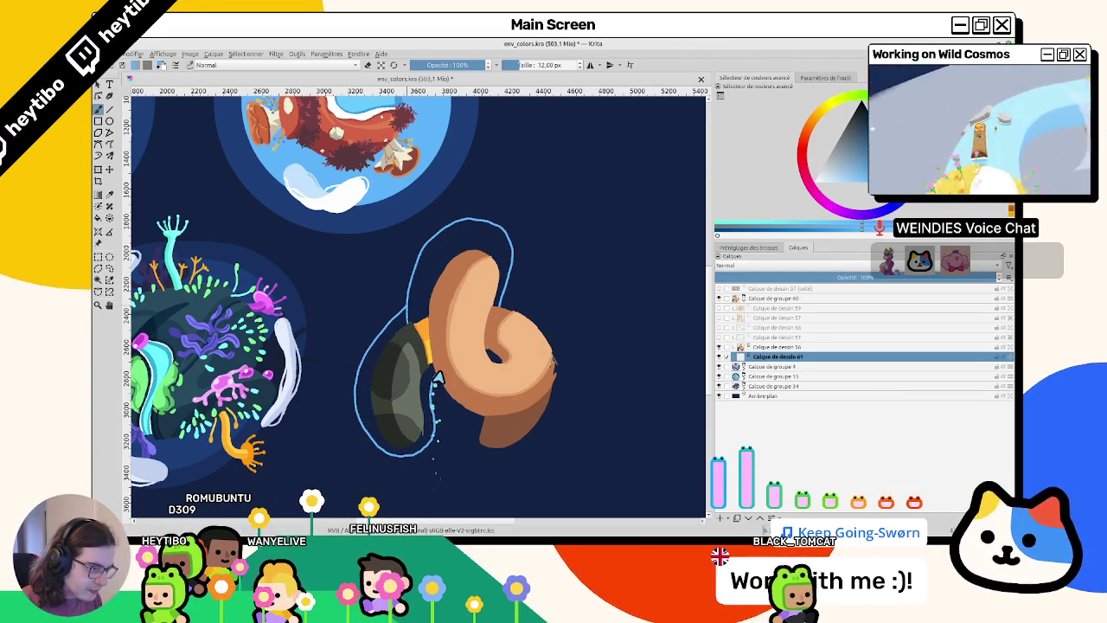
drag(407, 316, 355, 301)
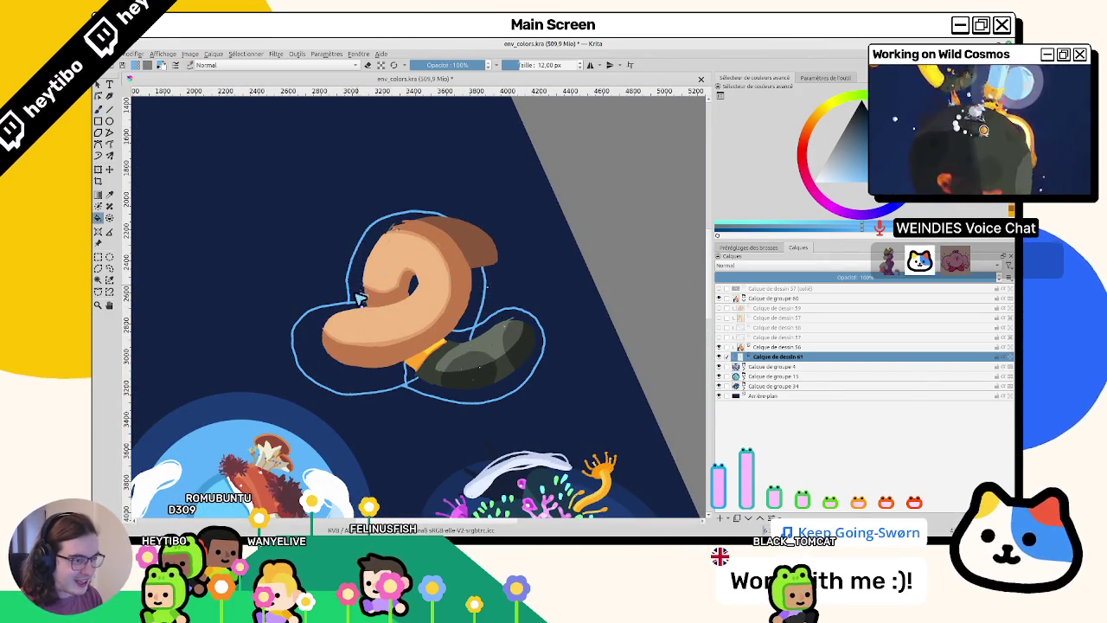
drag(408, 378, 410, 378)
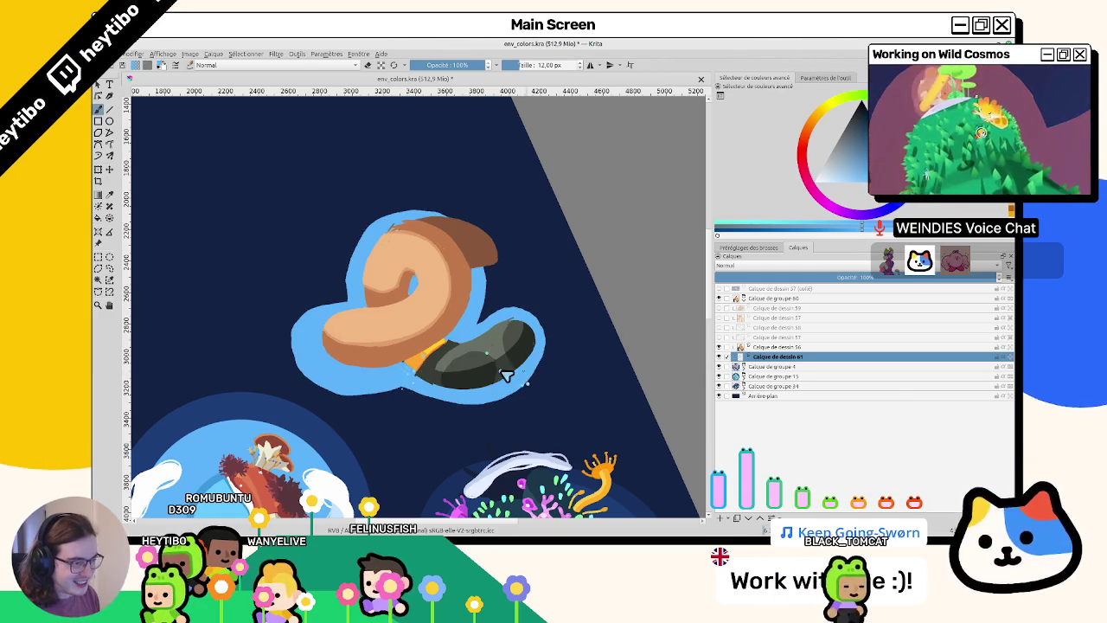
drag(506, 374, 354, 319)
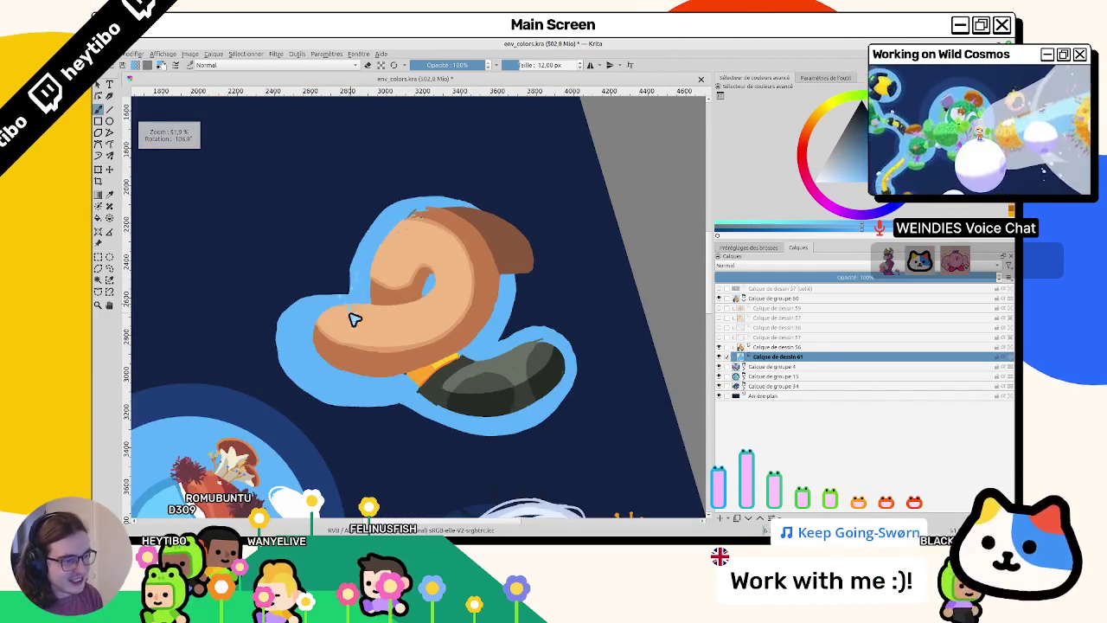
- Touch up the light-blue halo's left and lower-left edges, rotating the view between strokes
drag(351, 252, 352, 303)
mouse_move(456, 193)
mouse_down()
mouse_move(305, 318)
mouse_move(314, 257)
mouse_up()
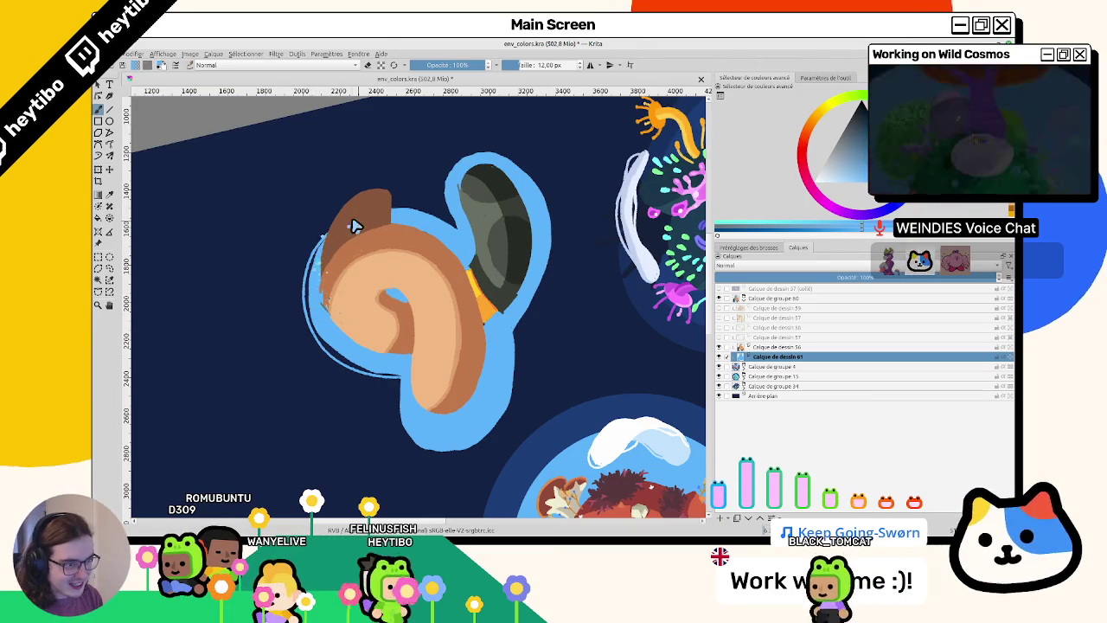
mouse_move(338, 366)
mouse_down()
mouse_move(531, 344)
mouse_move(302, 358)
mouse_up()
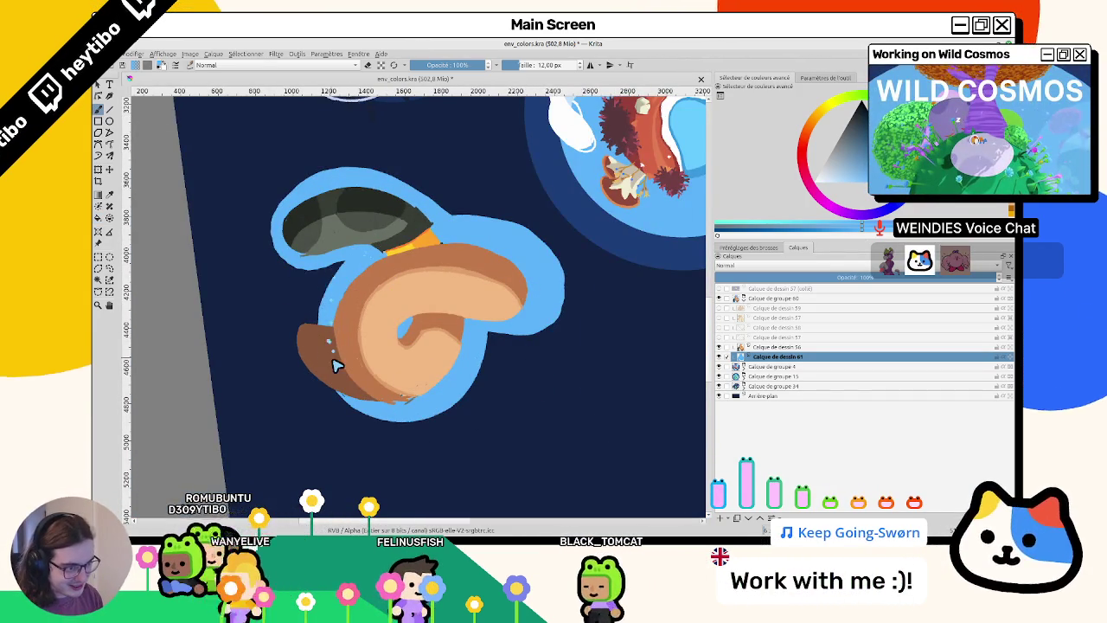
drag(321, 343, 321, 328)
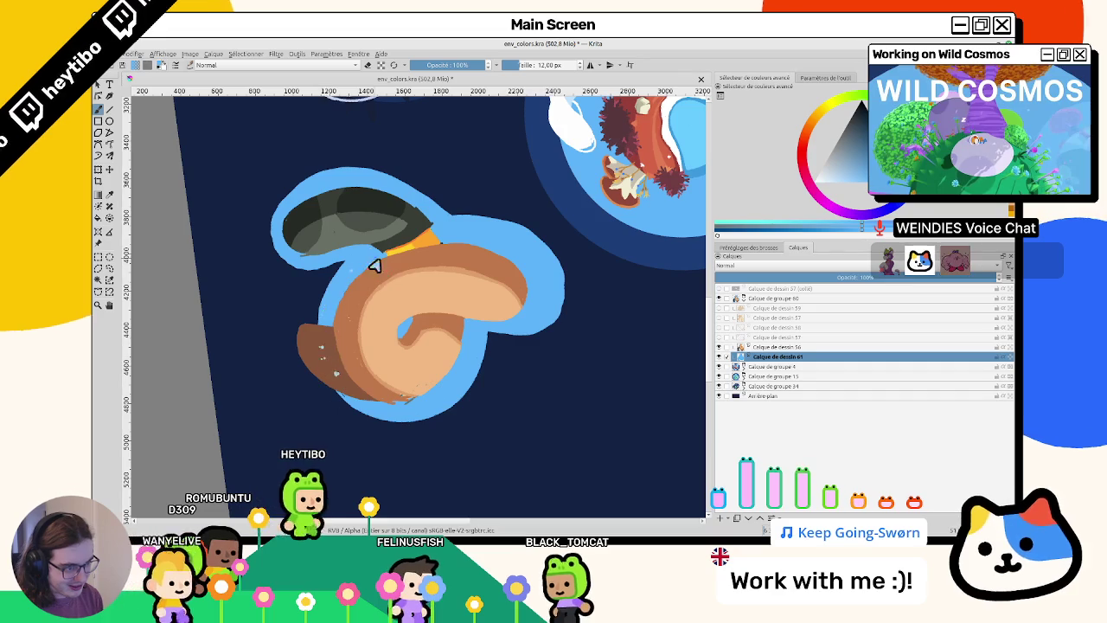
click(321, 346)
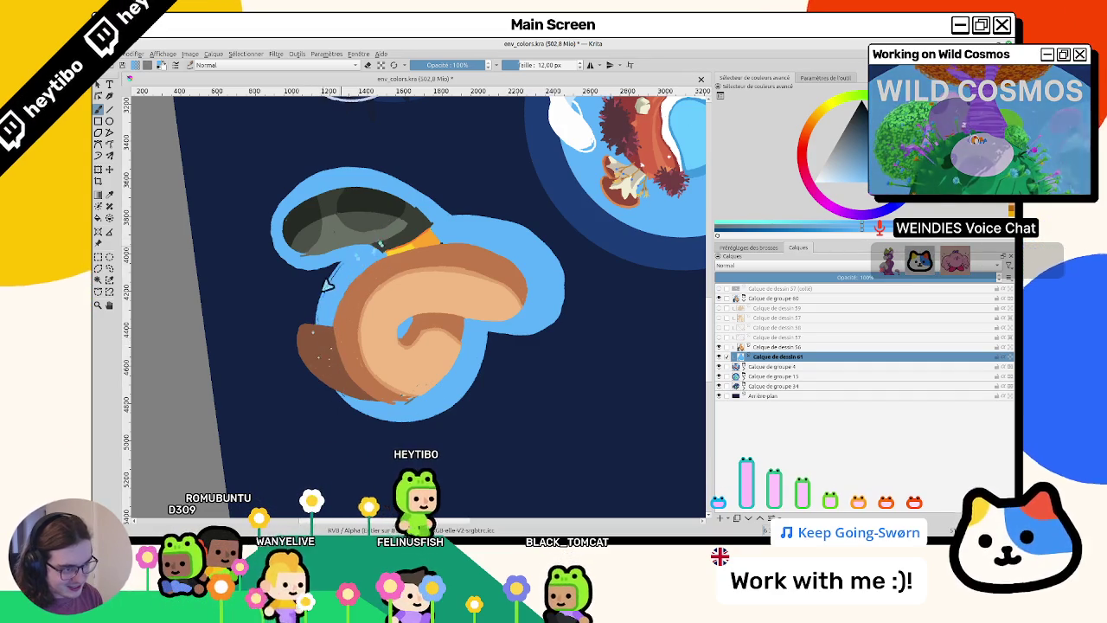
key(t)
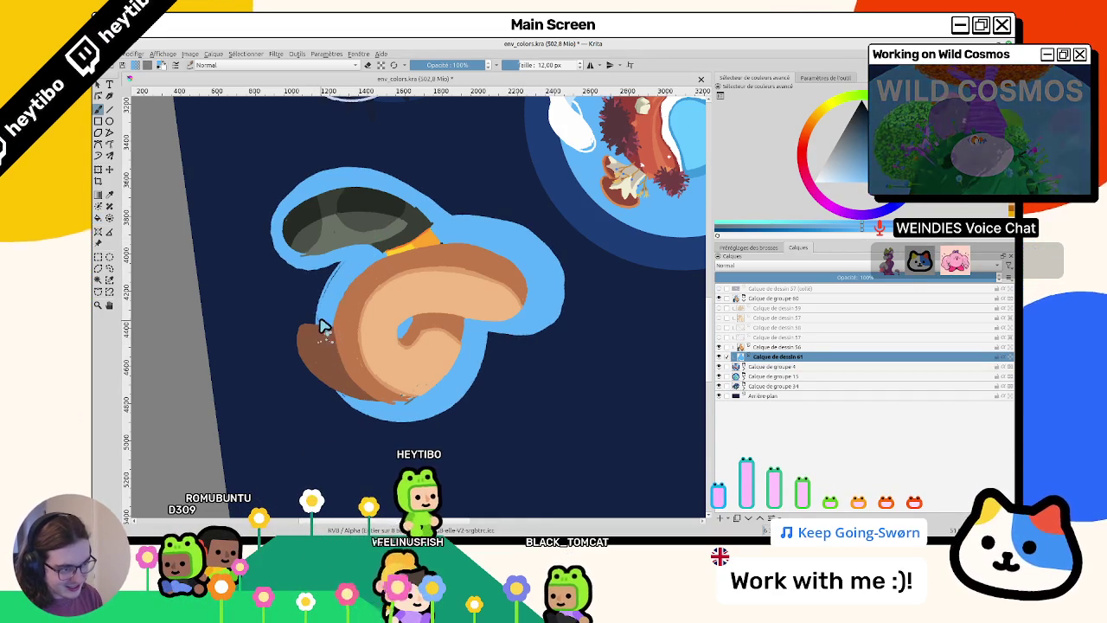
- Repaint the halo's left and lower-left edges thinly while rotating the view all around the creature
mouse_move(340, 279)
mouse_down()
mouse_move(384, 395)
mouse_move(265, 265)
mouse_up()
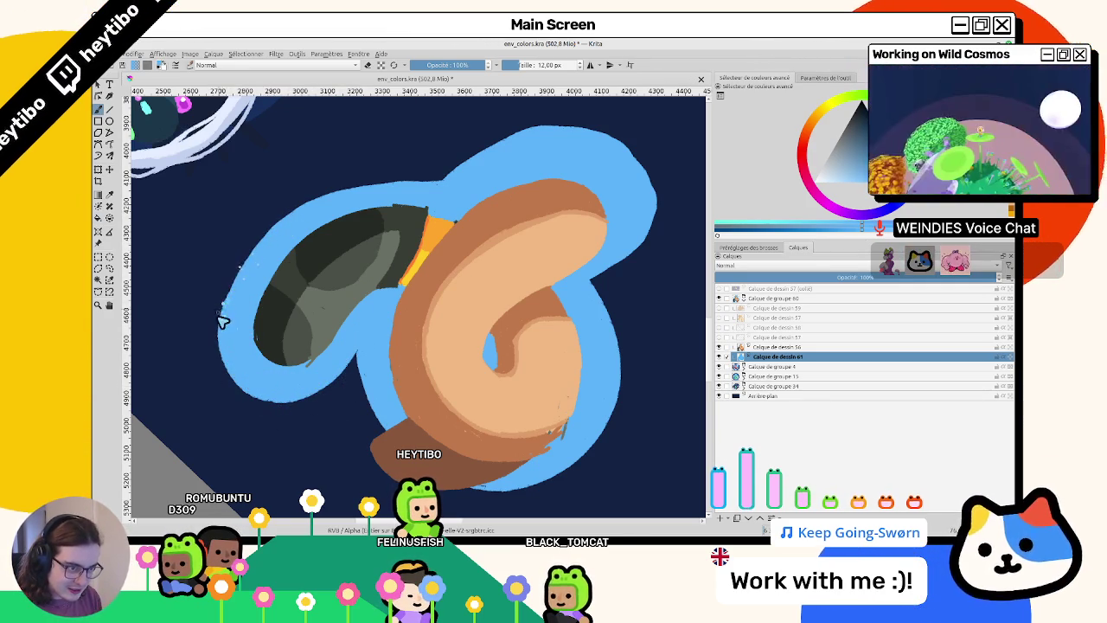
drag(262, 249, 370, 361)
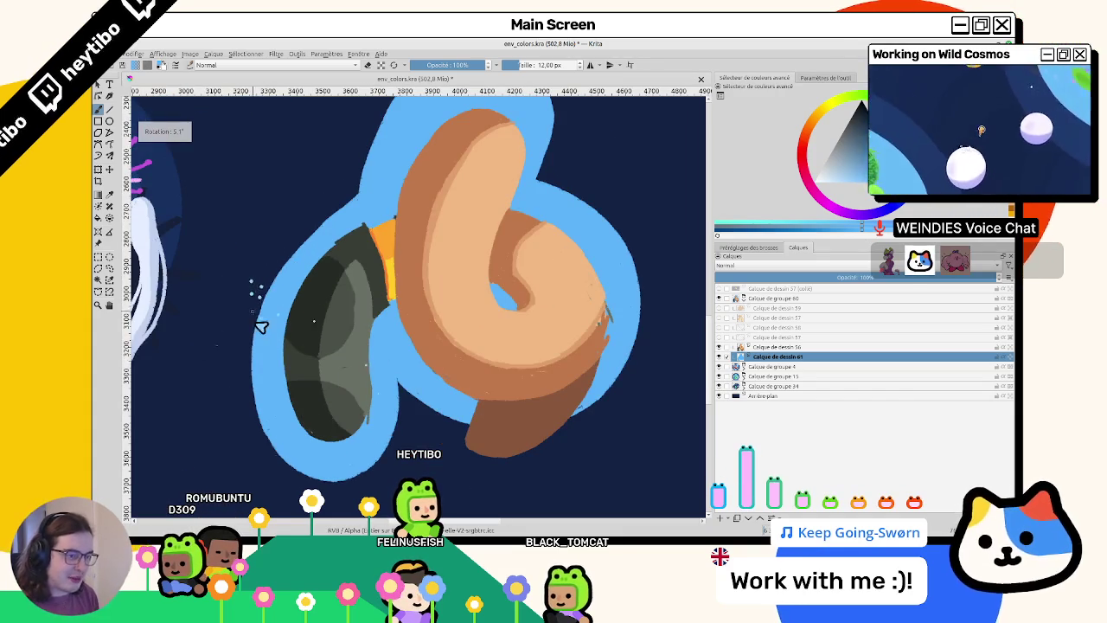
drag(385, 166, 322, 333)
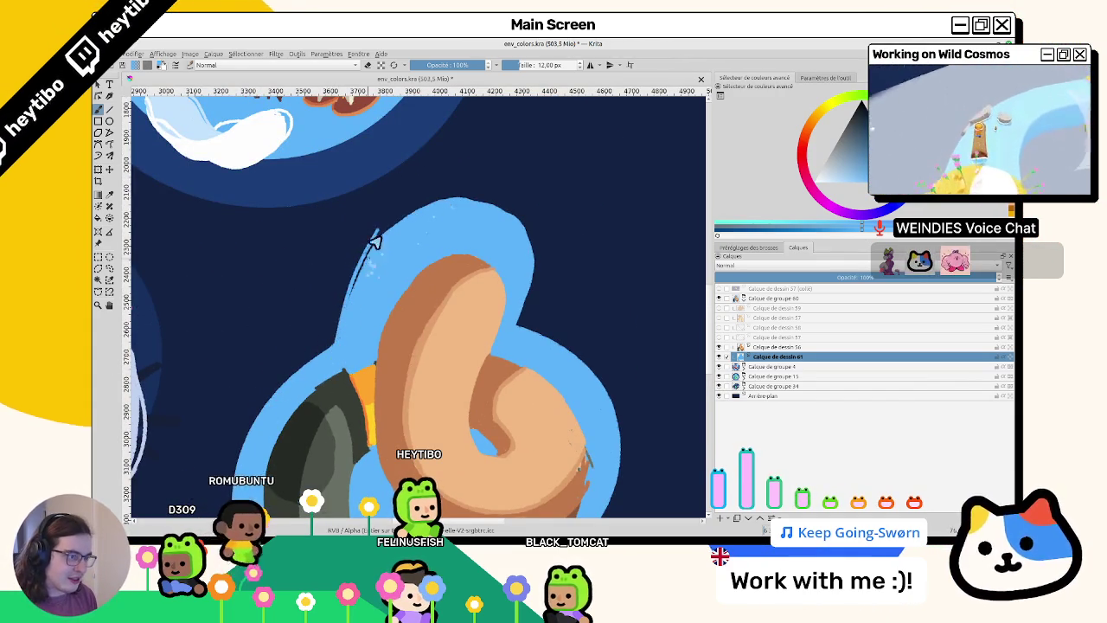
mouse_move(329, 237)
mouse_down()
mouse_move(329, 322)
mouse_move(333, 274)
mouse_up()
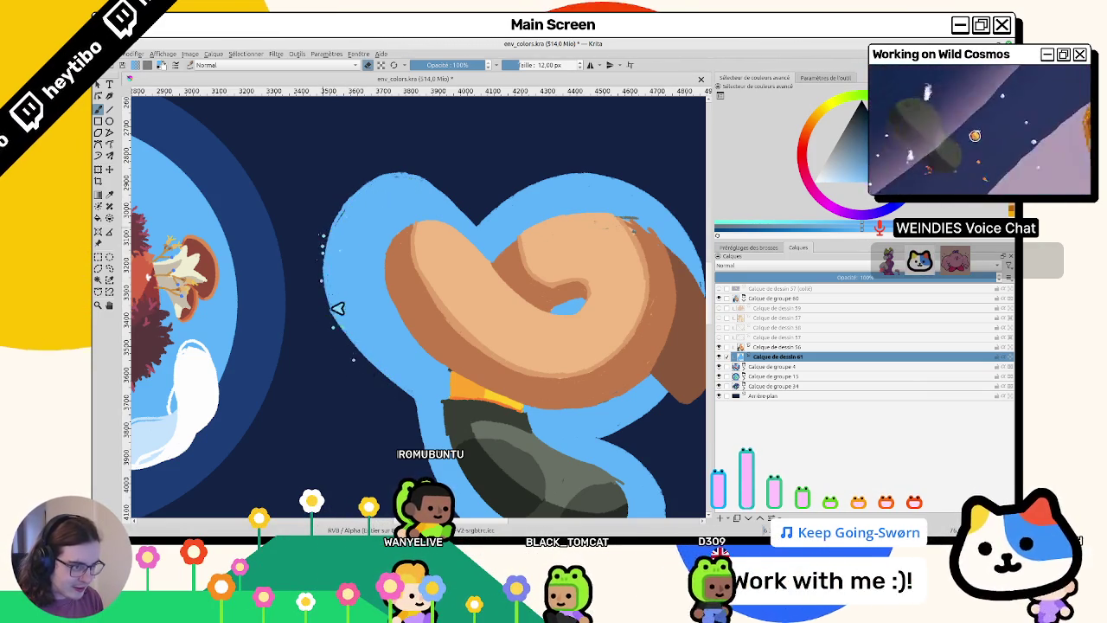
drag(328, 294, 313, 351)
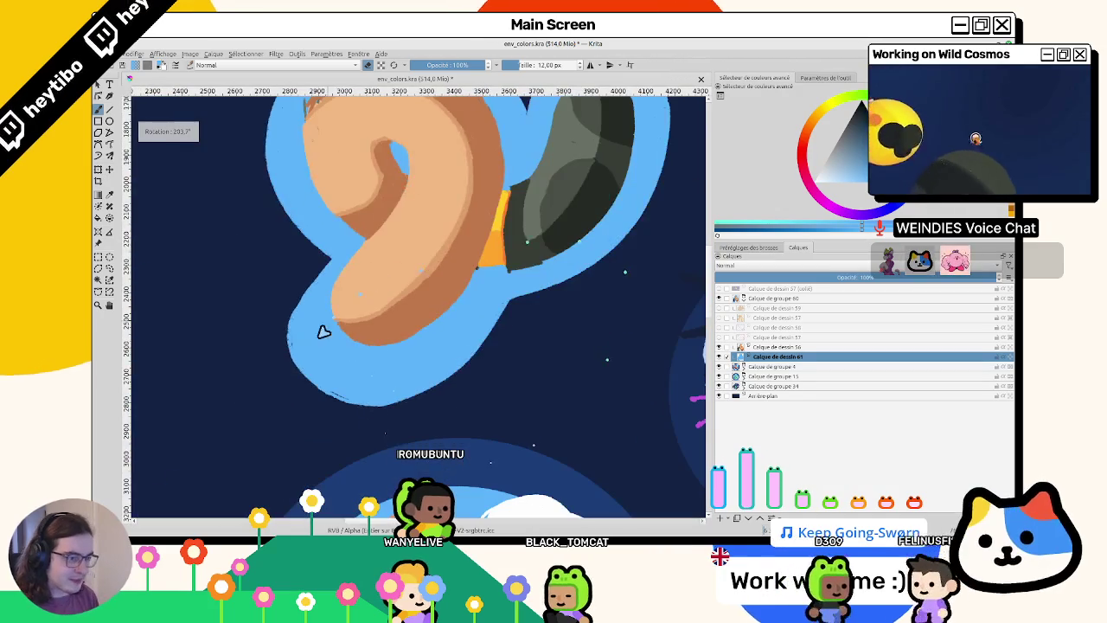
mouse_move(301, 303)
mouse_down()
mouse_move(329, 257)
mouse_move(292, 314)
mouse_move(327, 256)
mouse_up()
drag(365, 339, 313, 269)
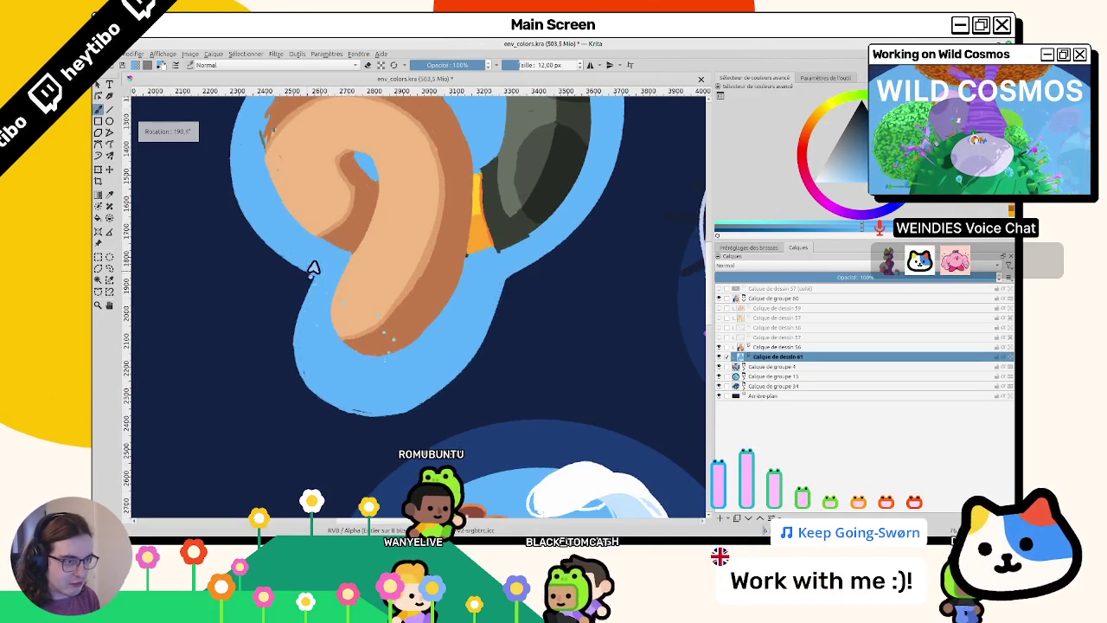
drag(321, 405, 284, 354)
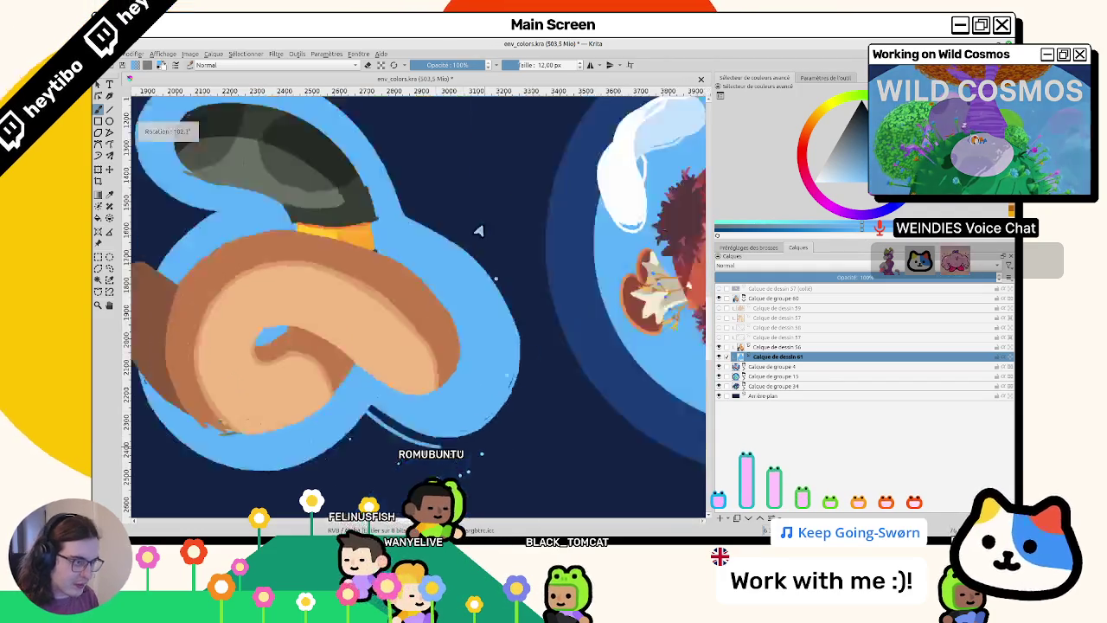
drag(320, 419, 531, 285)
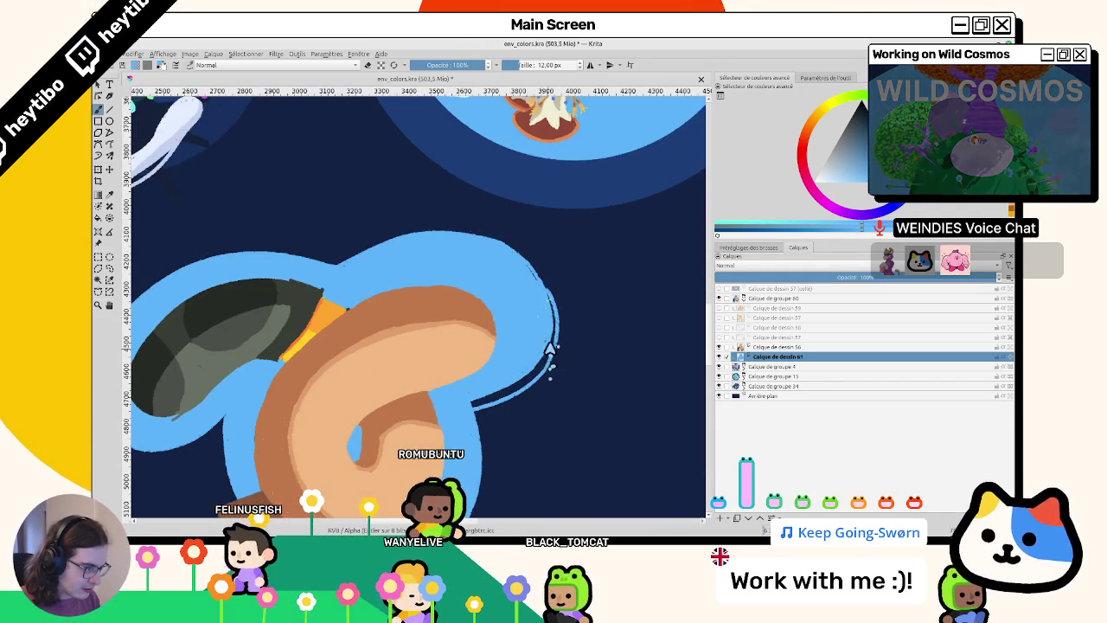
mouse_move(538, 375)
mouse_down()
mouse_move(288, 312)
mouse_move(286, 292)
mouse_up()
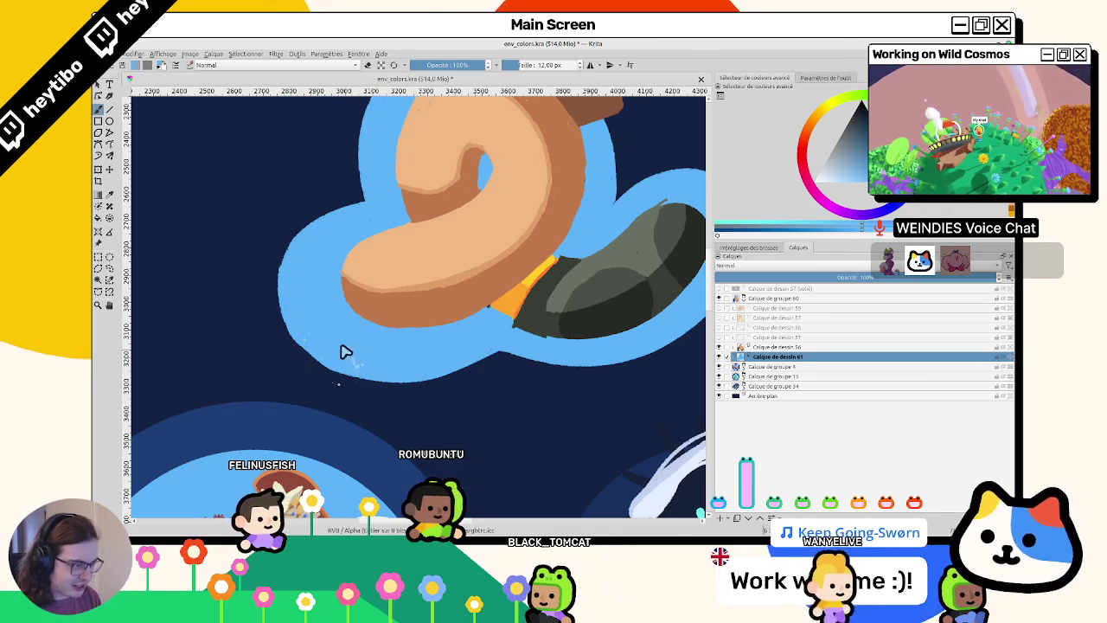
drag(341, 351, 737, 372)
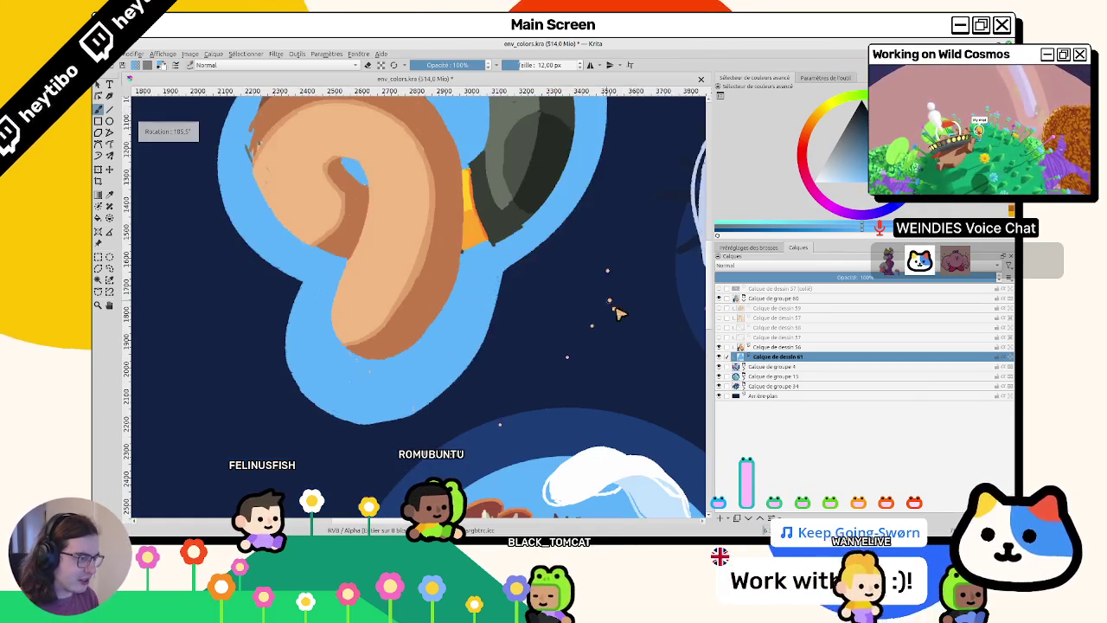
- Show the hidden mushroom cap layers again and frame the creature upright
click(719, 308)
click(719, 308)
drag(719, 308, 720, 353)
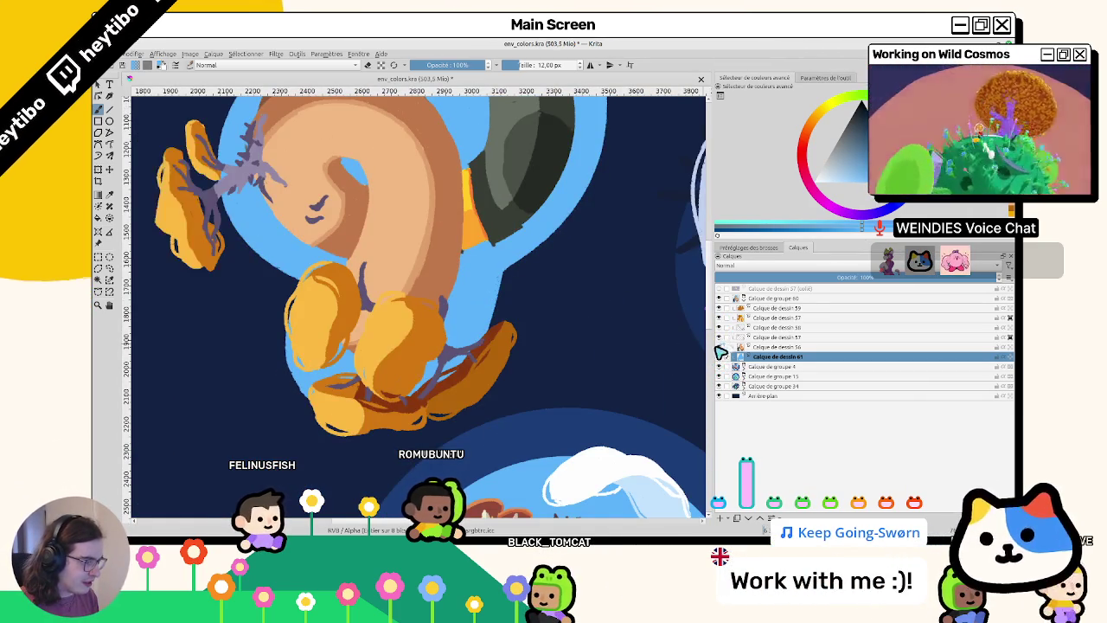
drag(519, 346, 328, 364)
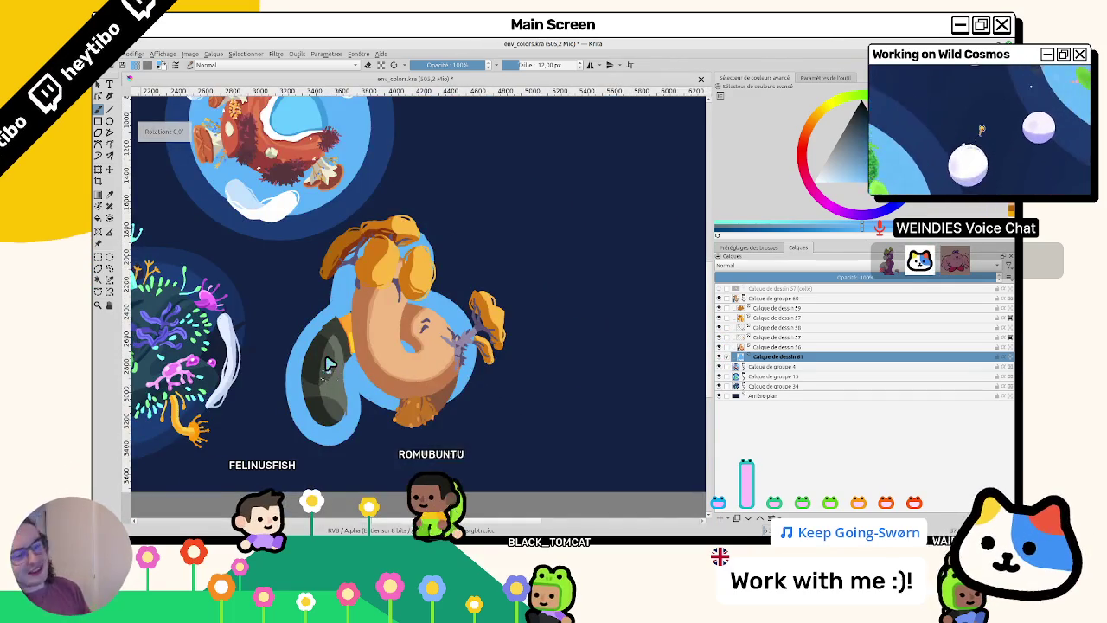
drag(539, 299, 679, 303)
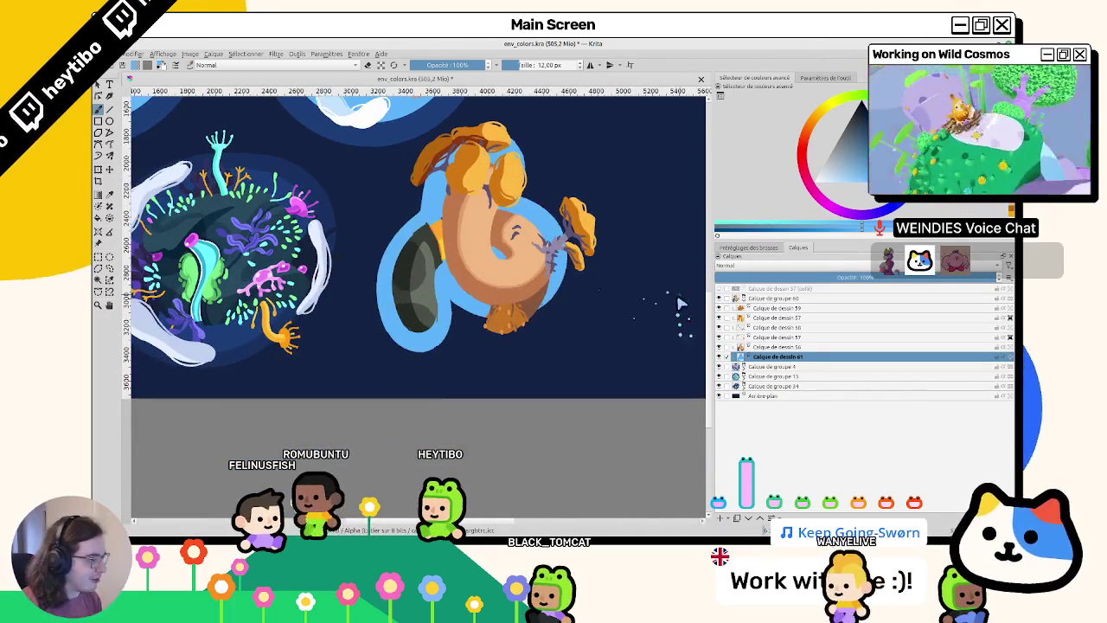
- Add a new paint layer and place it beneath layer 61 below the halo
key(Insert)
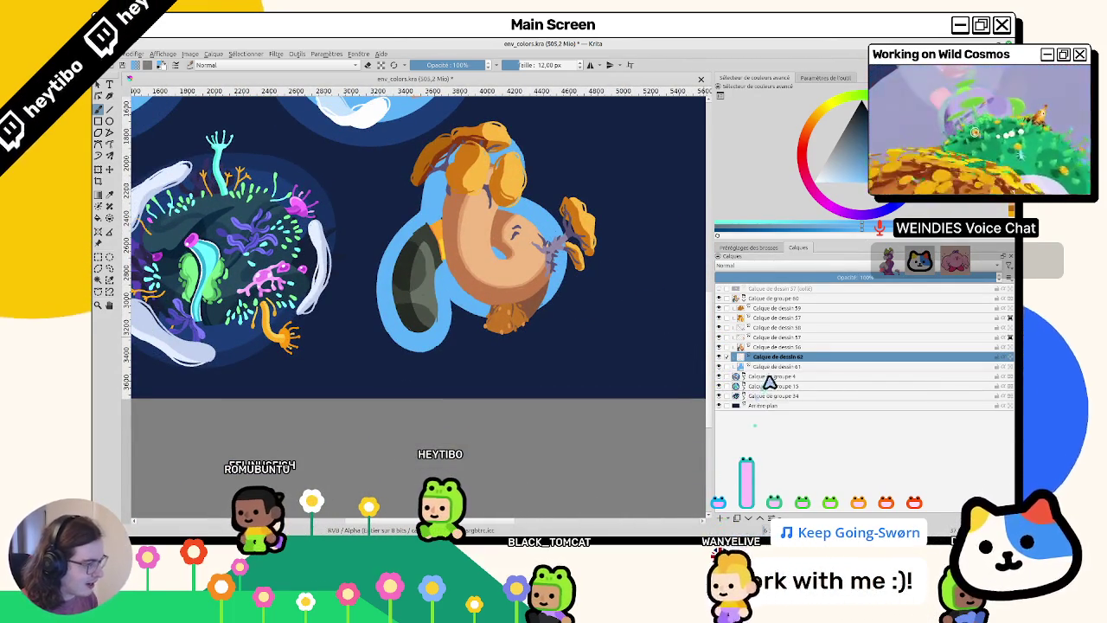
drag(774, 356, 775, 371)
mouse_move(236, 178)
mouse_down()
mouse_move(327, 288)
mouse_move(383, 257)
mouse_move(506, 333)
mouse_up()
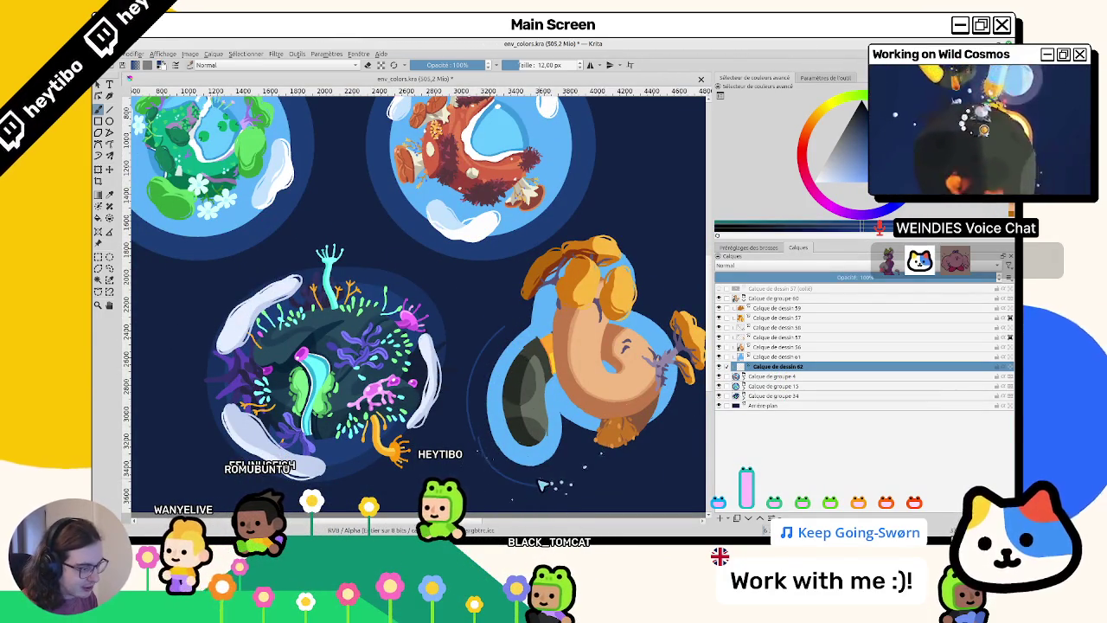
- Draw thin dark-blue arc strokes along the halo beside the creature's left side
mouse_move(541, 484)
mouse_down()
mouse_move(459, 399)
mouse_move(496, 264)
mouse_up()
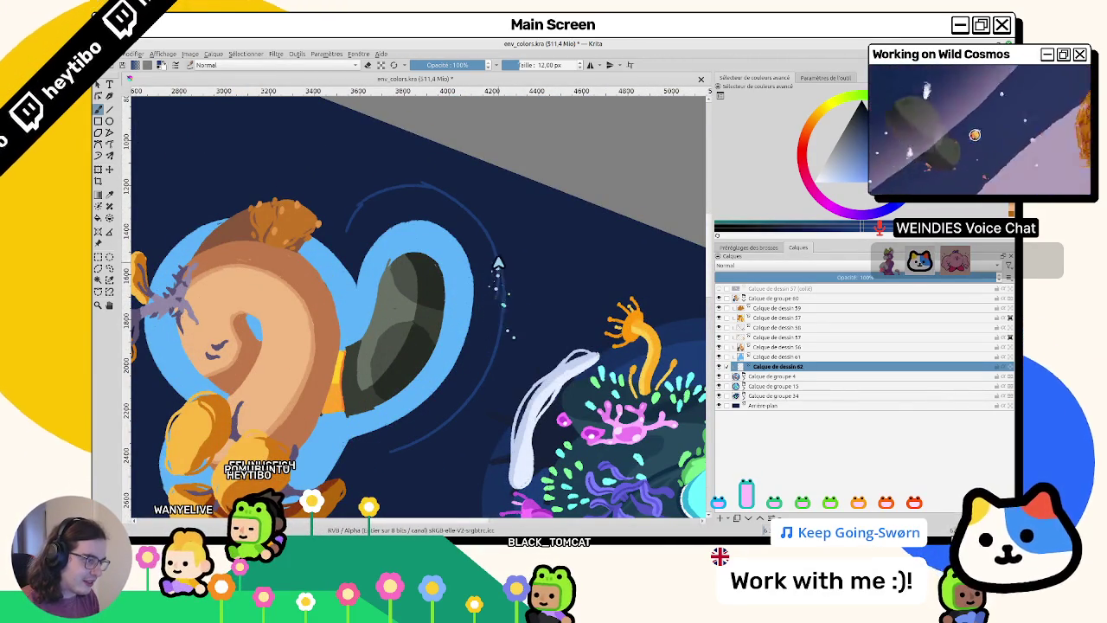
drag(495, 307, 398, 379)
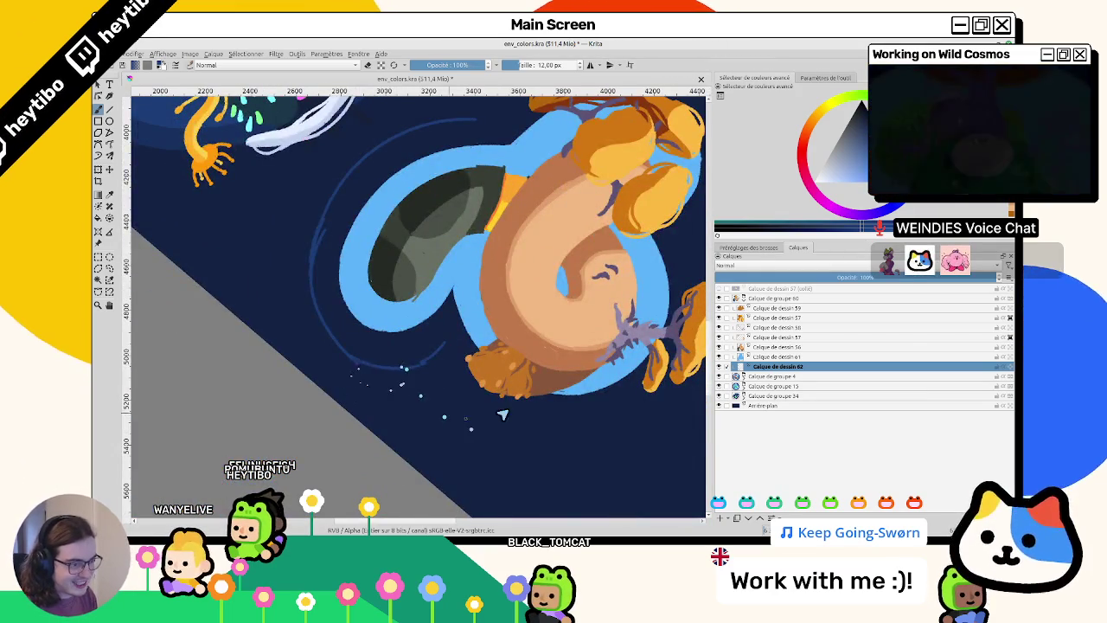
scroll(445, 363, up, 2)
scroll(424, 395, up, 1)
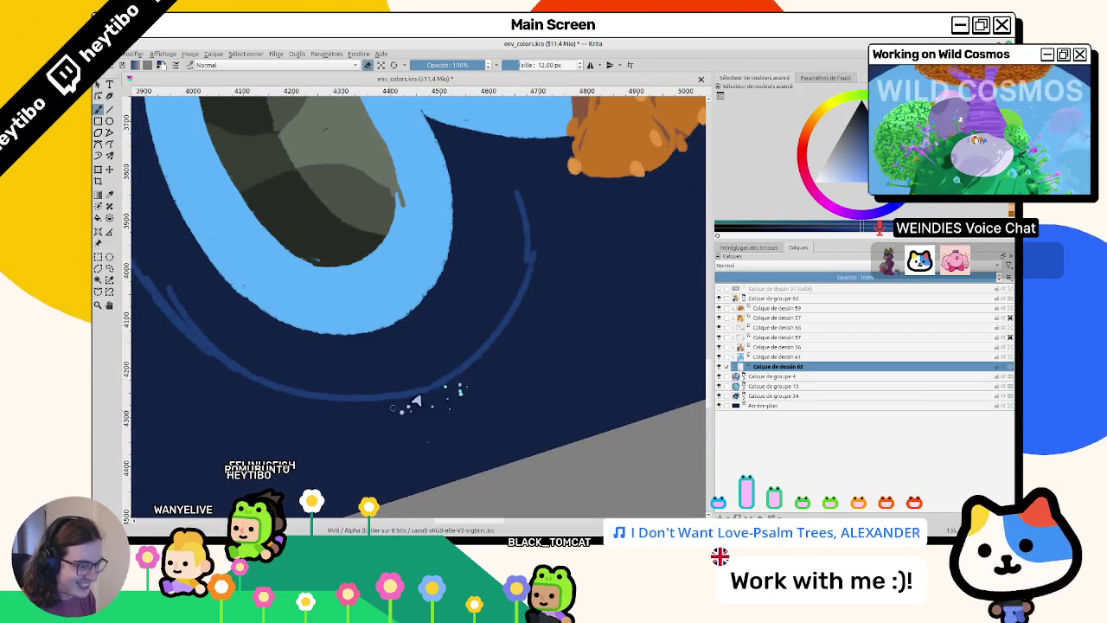
scroll(456, 384, down, 3)
mouse_move(456, 384)
mouse_down()
mouse_move(395, 303)
mouse_move(285, 385)
mouse_up()
scroll(395, 303, up, 2)
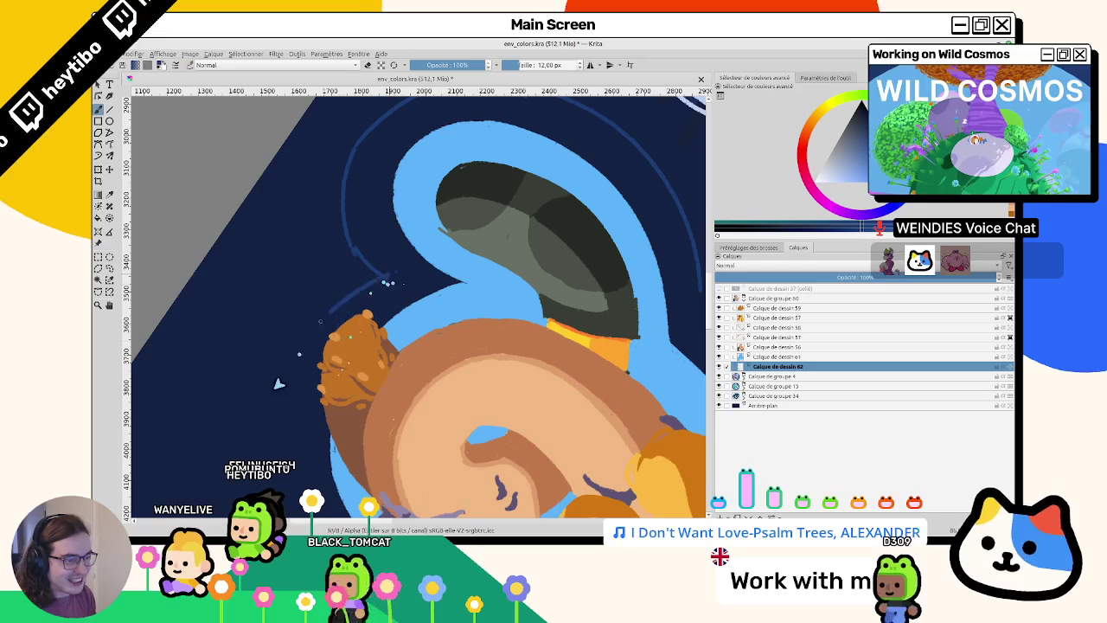
mouse_move(309, 453)
mouse_down()
mouse_move(445, 384)
mouse_move(381, 217)
mouse_up()
drag(316, 303, 413, 185)
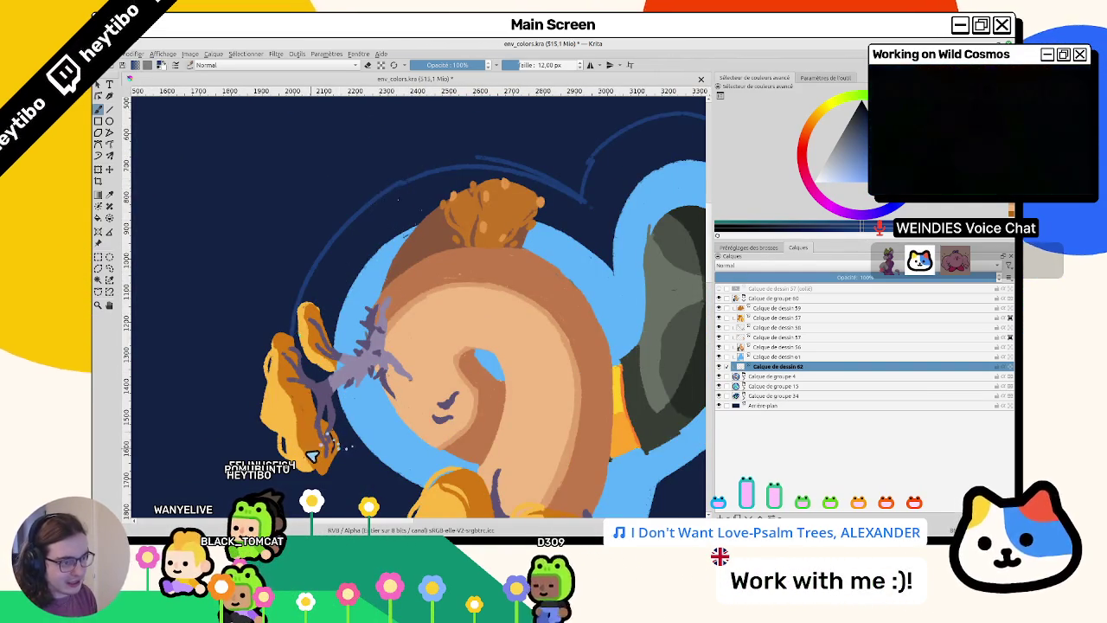
drag(344, 418, 289, 299)
mouse_move(249, 359)
mouse_down()
mouse_move(285, 459)
mouse_move(294, 337)
mouse_up()
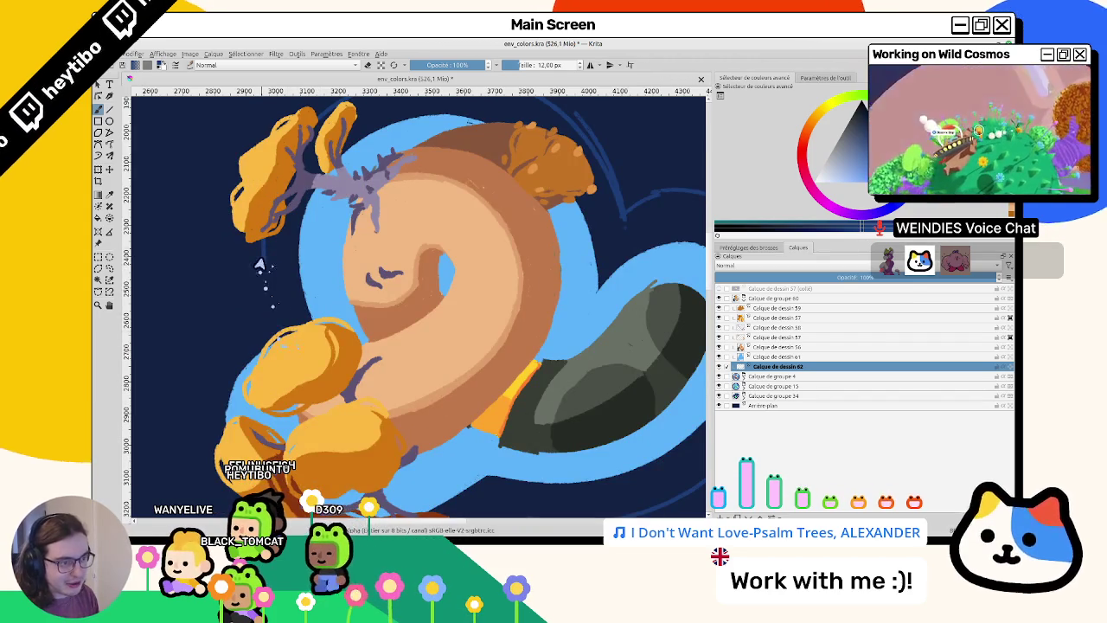
drag(266, 277, 283, 331)
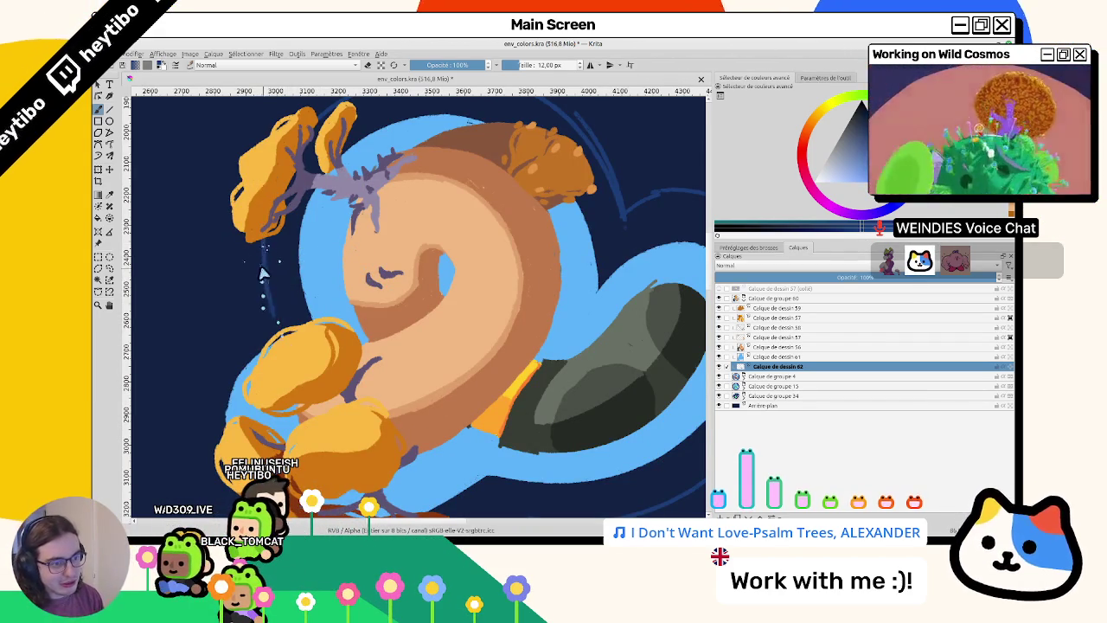
- Rotate the view around the planet (about 113° and 166°), then reset to 100% unrotated
drag(337, 409, 427, 240)
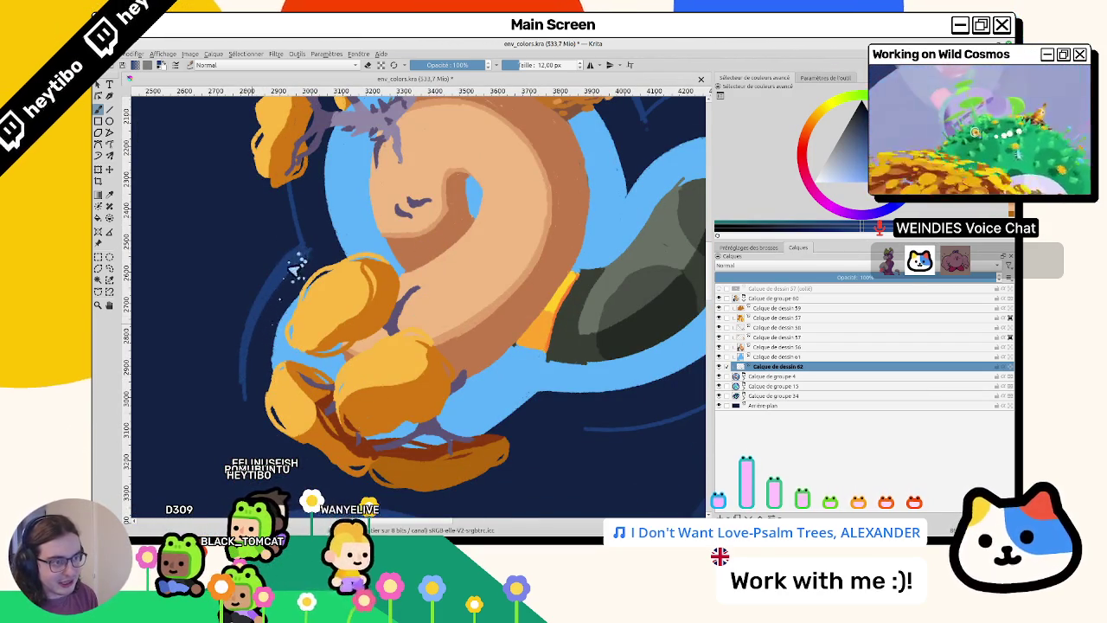
mouse_move(272, 316)
mouse_down()
mouse_move(245, 233)
mouse_move(249, 344)
mouse_up()
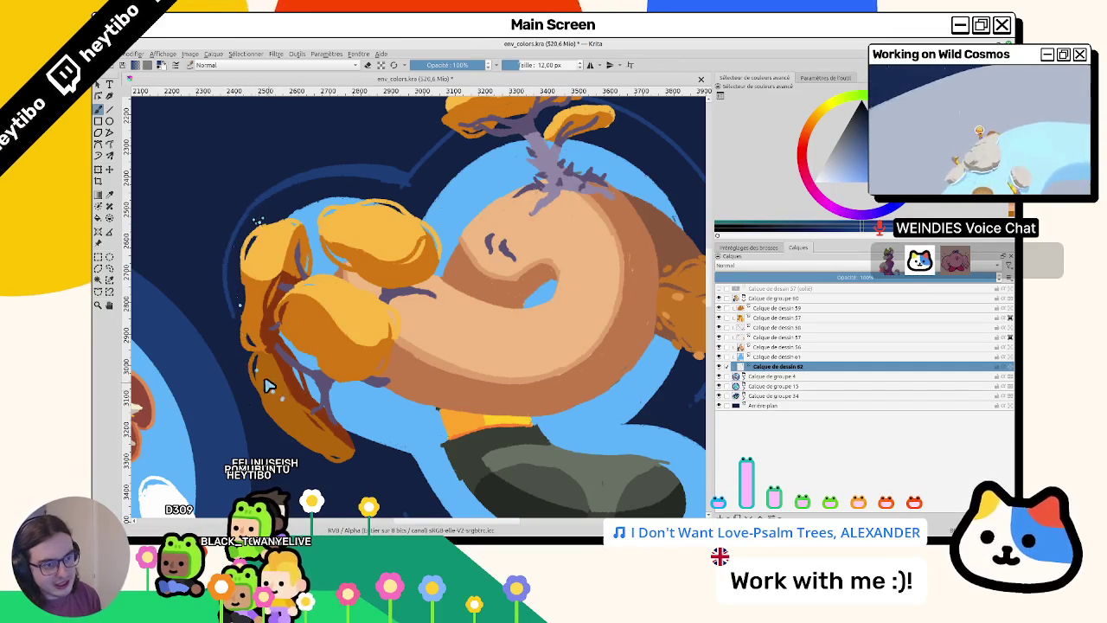
drag(317, 451, 276, 175)
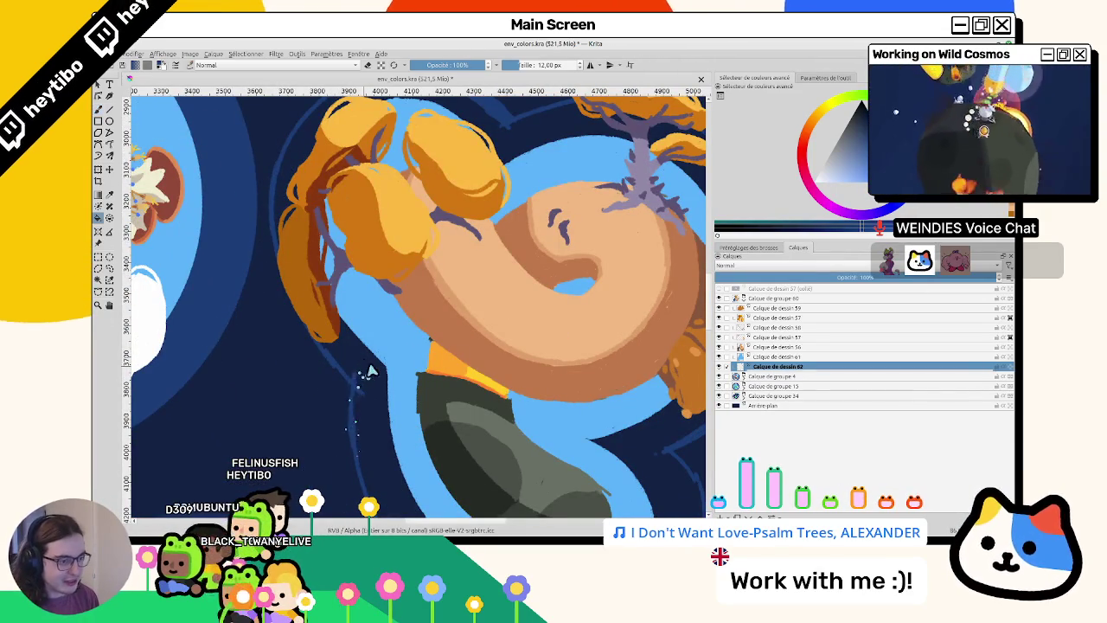
key(1)
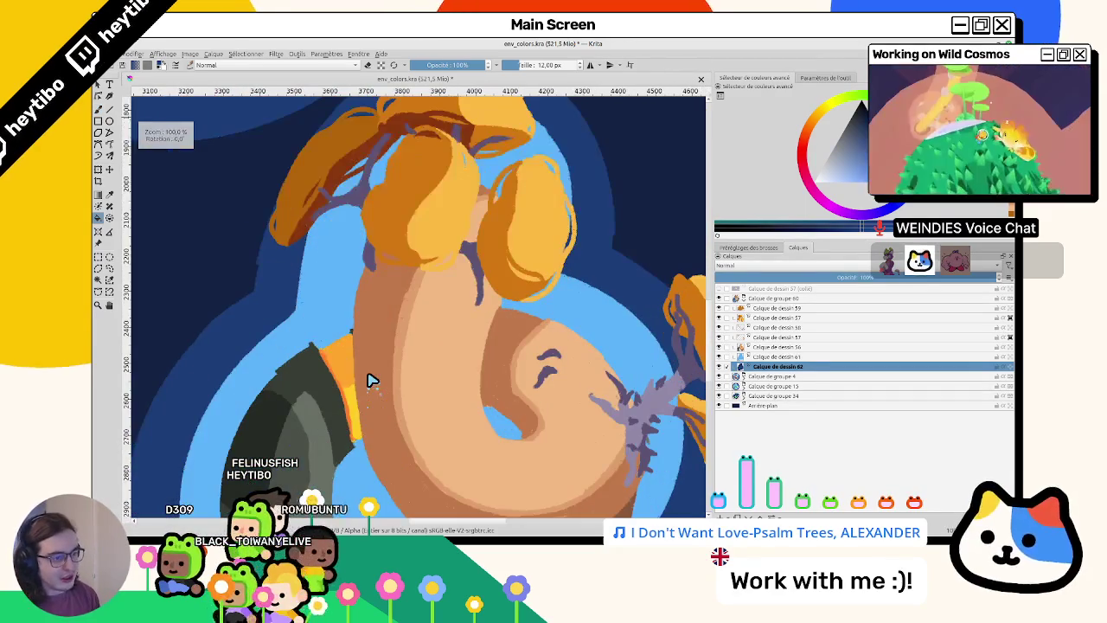
drag(372, 381, 442, 366)
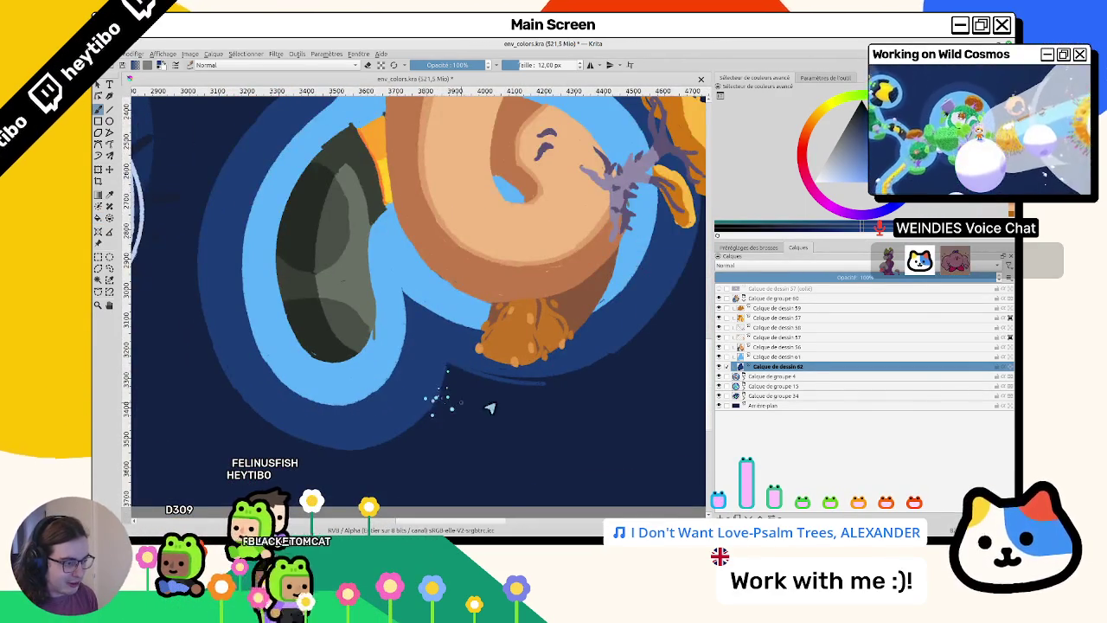
key(5)
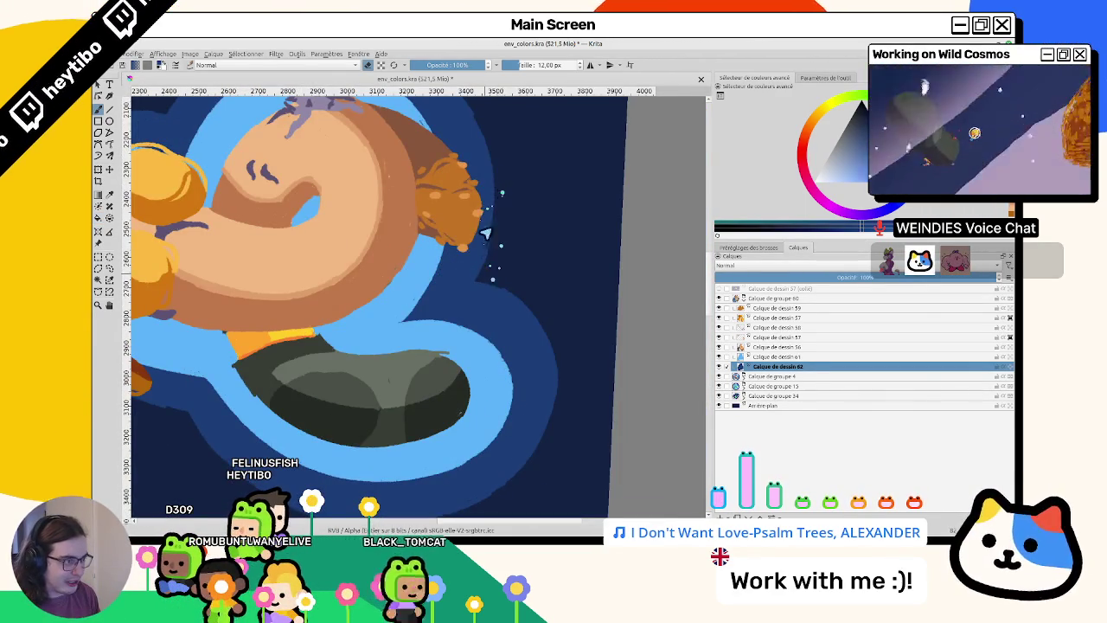
drag(468, 275, 433, 273)
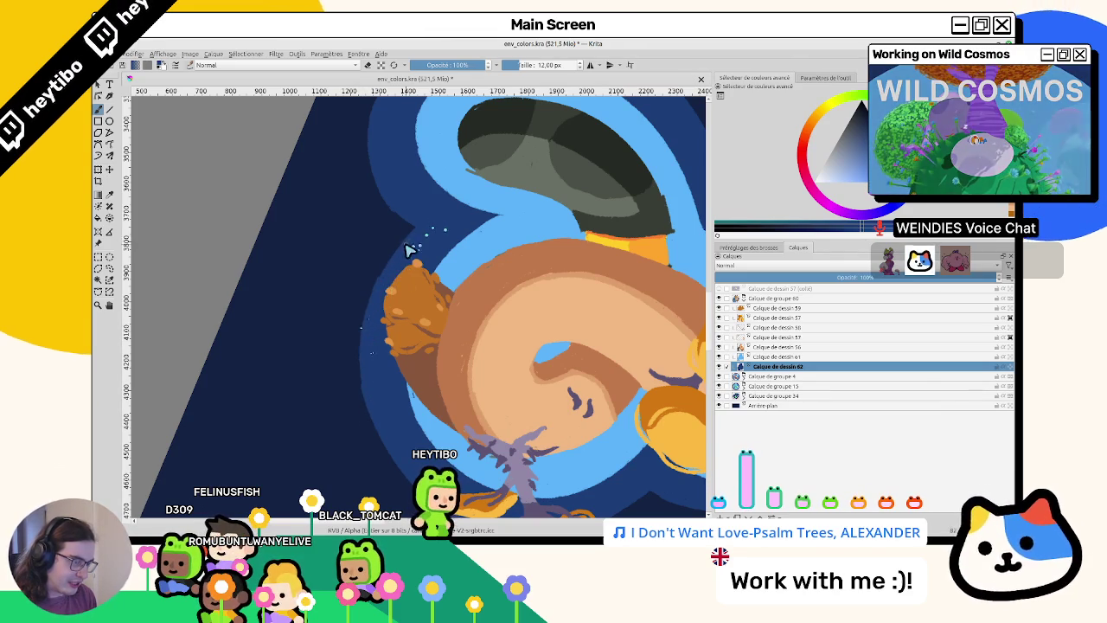
drag(446, 249, 473, 257)
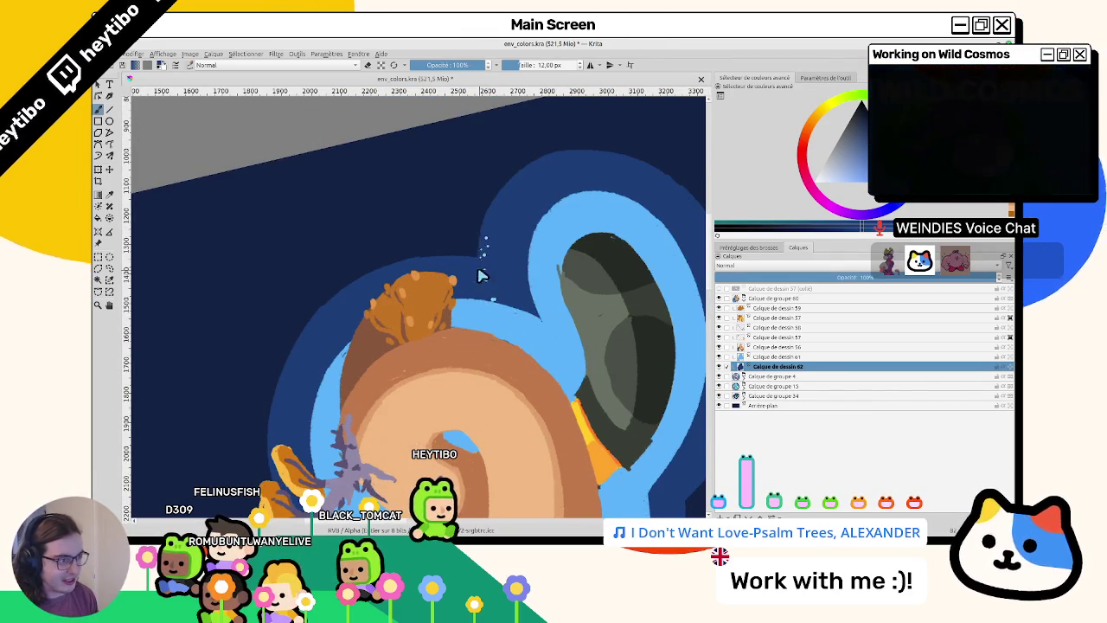
drag(463, 350, 476, 395)
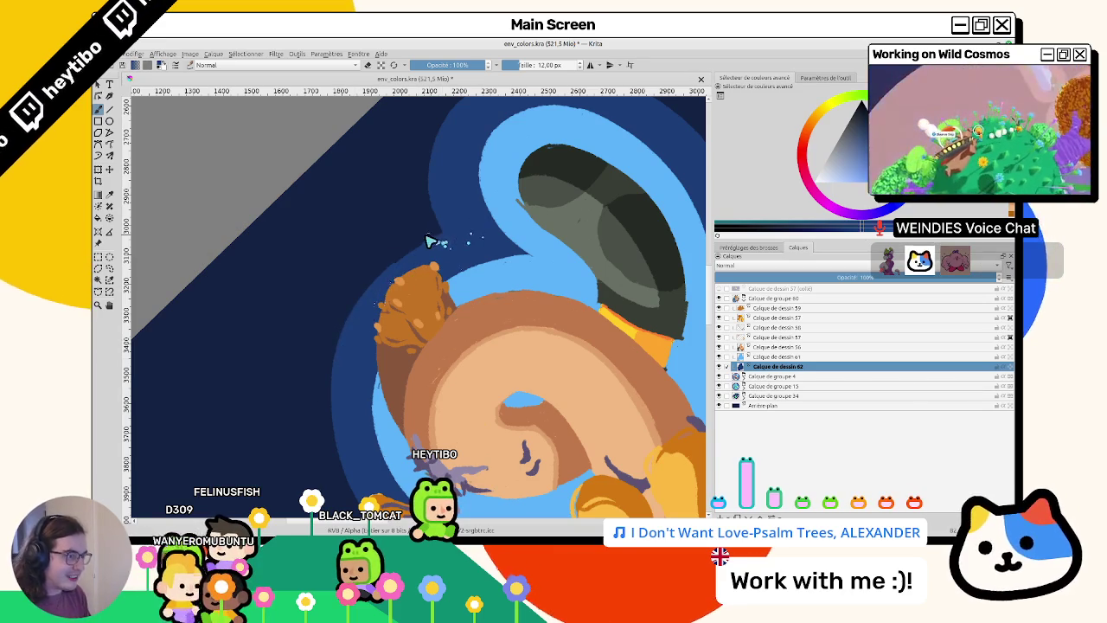
scroll(418, 283, down, 1)
scroll(407, 280, down, 1)
key(1)
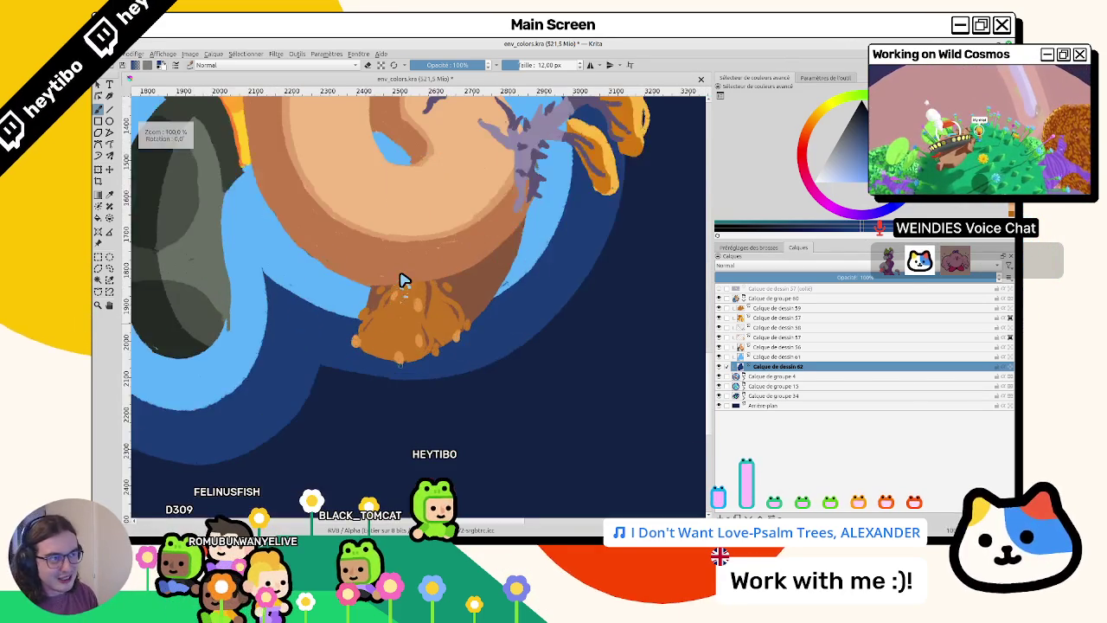
scroll(407, 280, down, 1)
scroll(489, 324, down, 1)
- Compare a layer by toggling it, select Calque de dessin 61, and mirror the view
scroll(477, 327, down, 2)
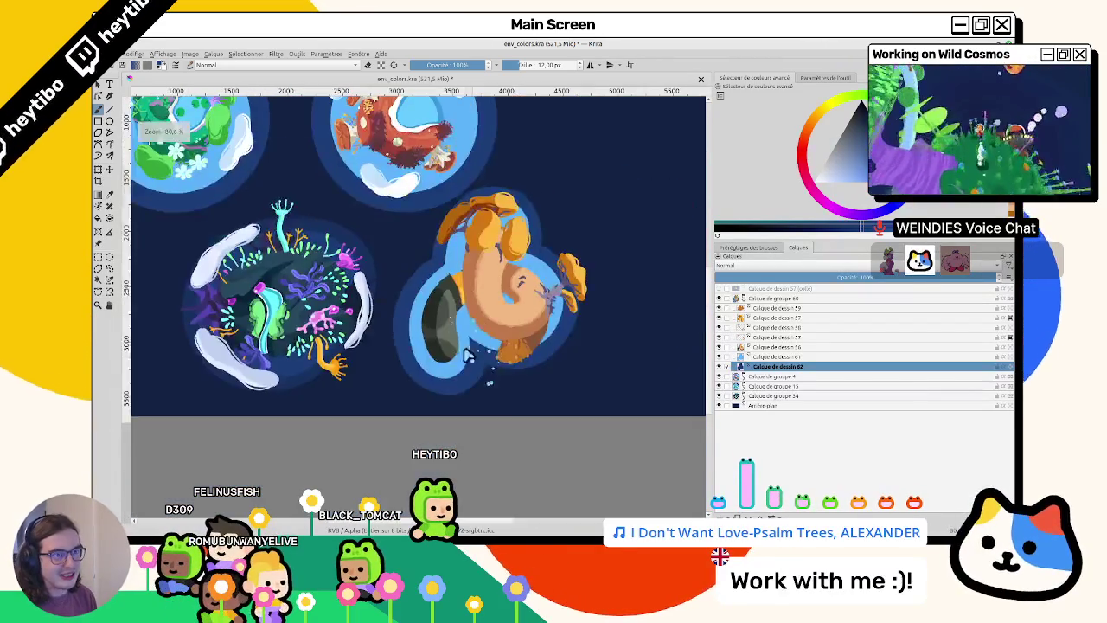
scroll(485, 349, down, 1)
scroll(481, 333, up, 1)
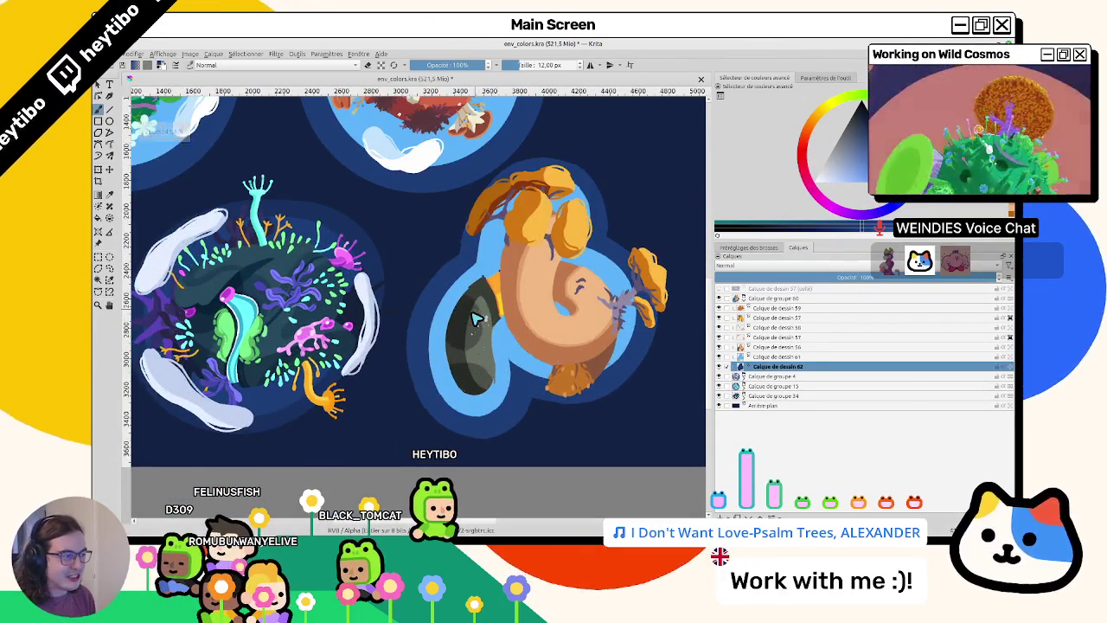
scroll(450, 283, up, 1)
click(720, 356)
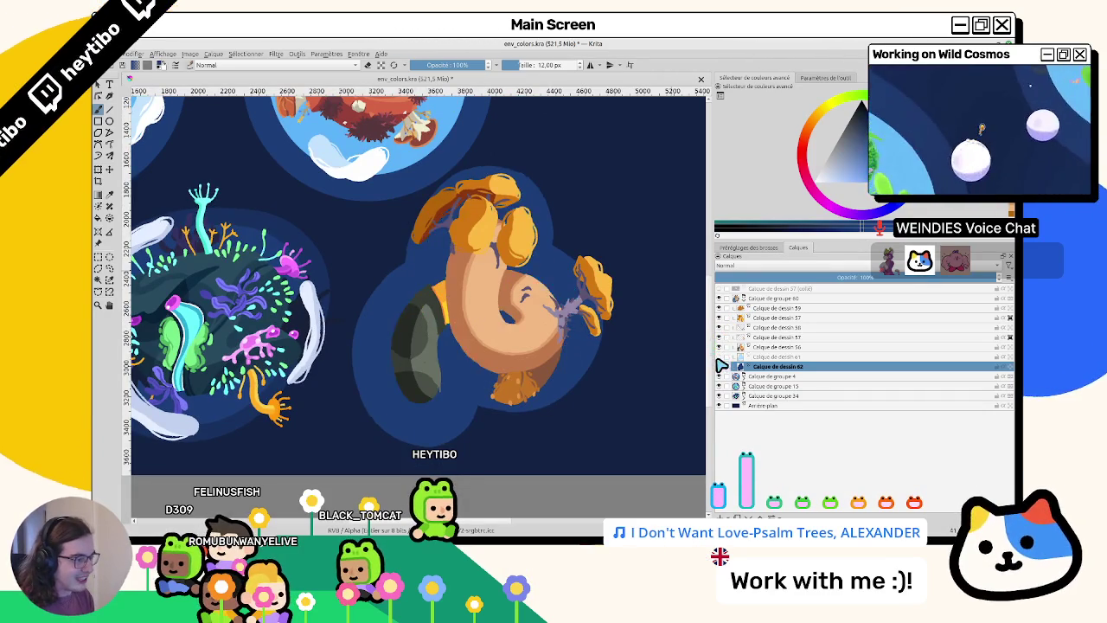
click(721, 357)
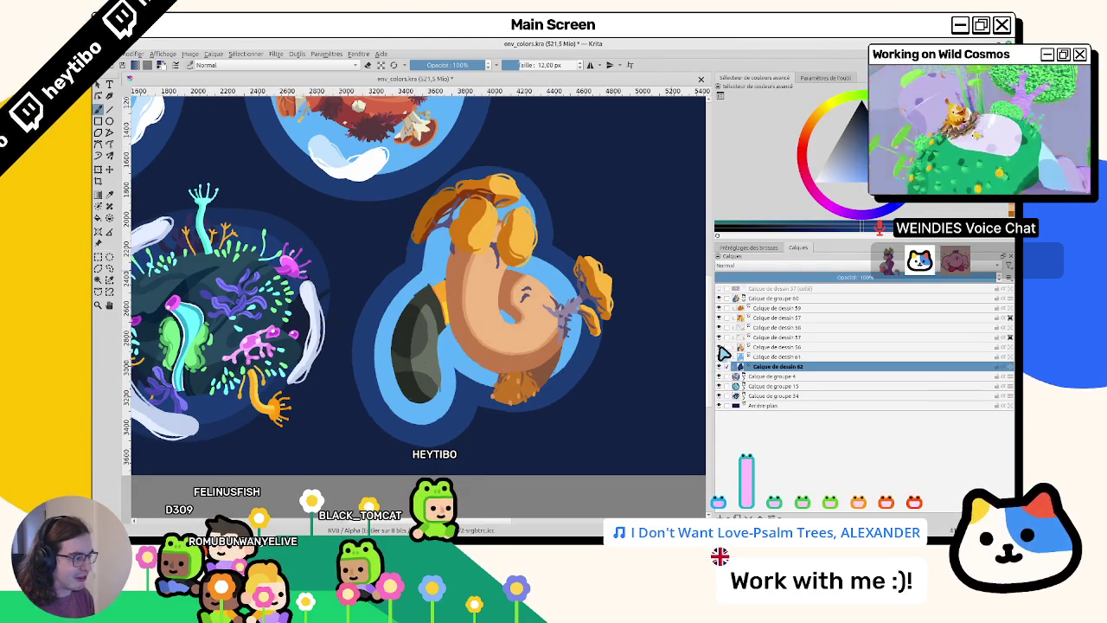
click(753, 356)
scroll(445, 434, up, 2)
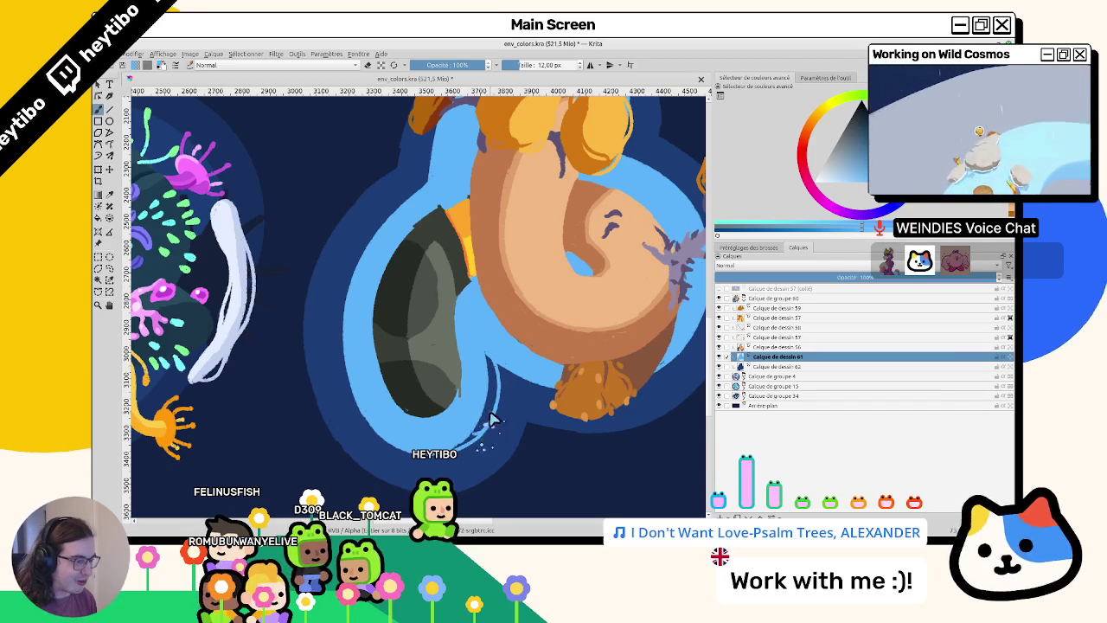
key(m)
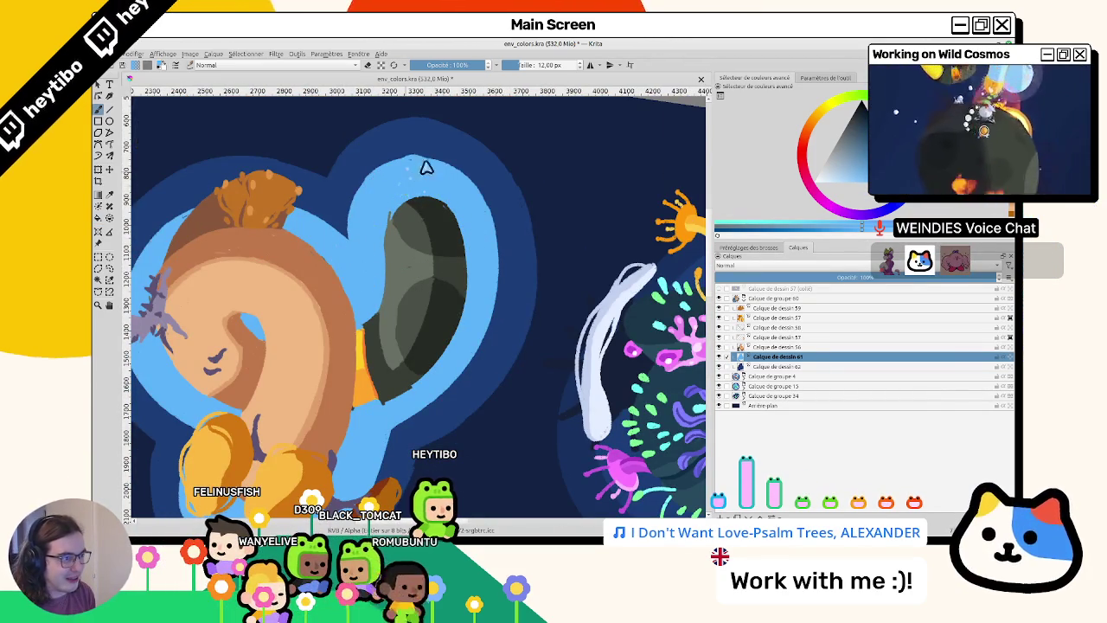
- Repaint part of the dark grey shape on Calque de dessin 56
click(731, 347)
scroll(446, 214, up, 3)
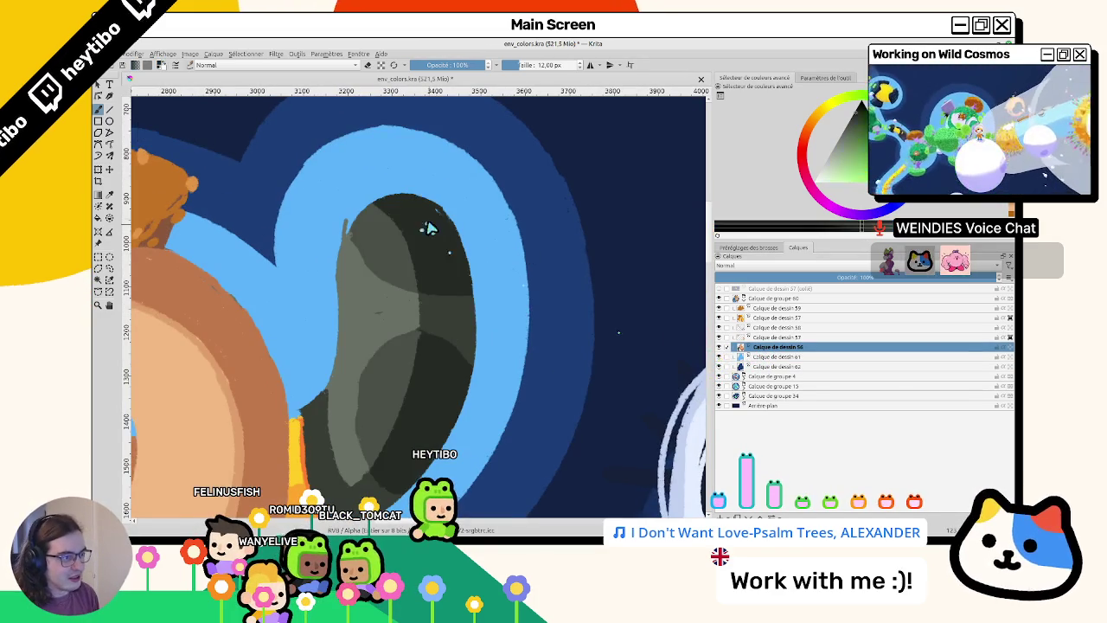
drag(366, 230, 338, 237)
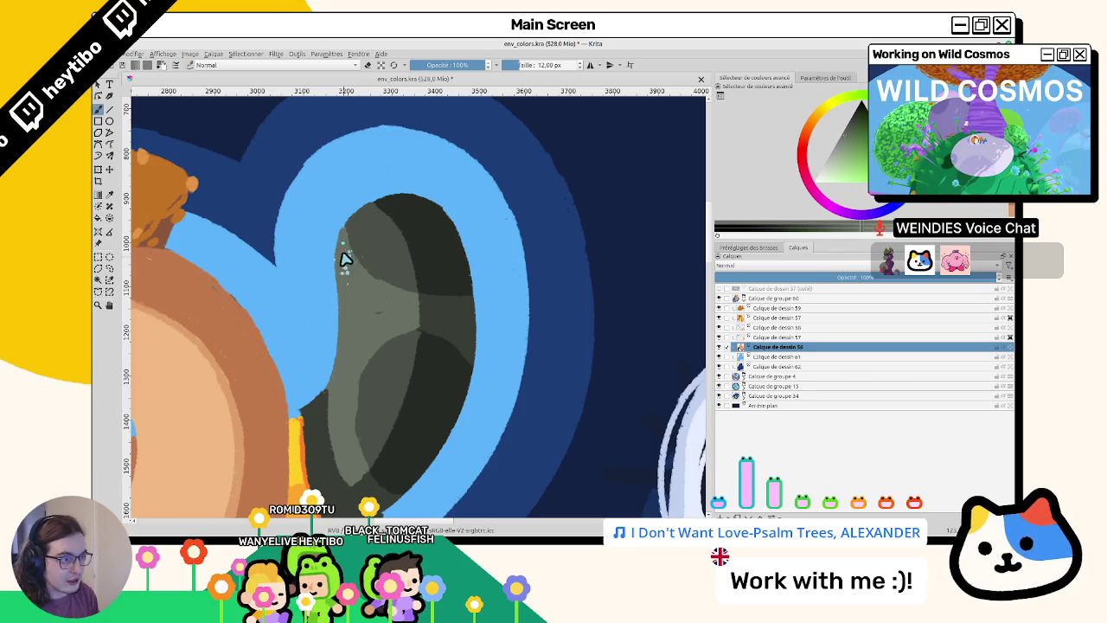
- Paint an orange edge along the yellow band beside the tan curl
drag(346, 260, 480, 205)
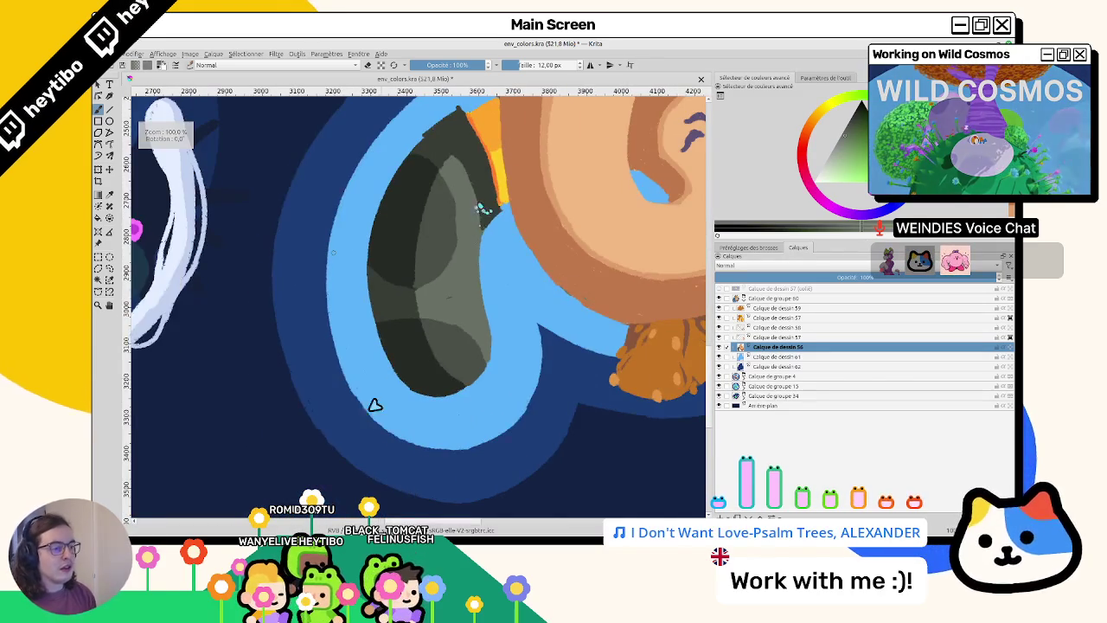
drag(375, 405, 311, 303)
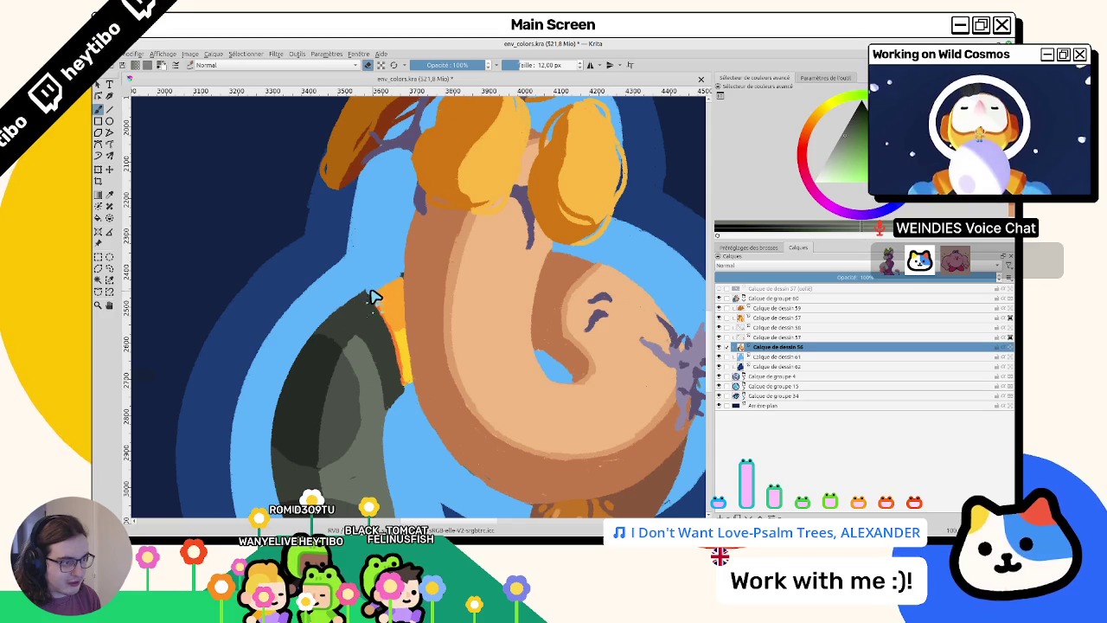
mouse_move(385, 294)
mouse_down()
mouse_move(387, 323)
mouse_move(568, 193)
mouse_move(444, 302)
mouse_move(444, 346)
mouse_up()
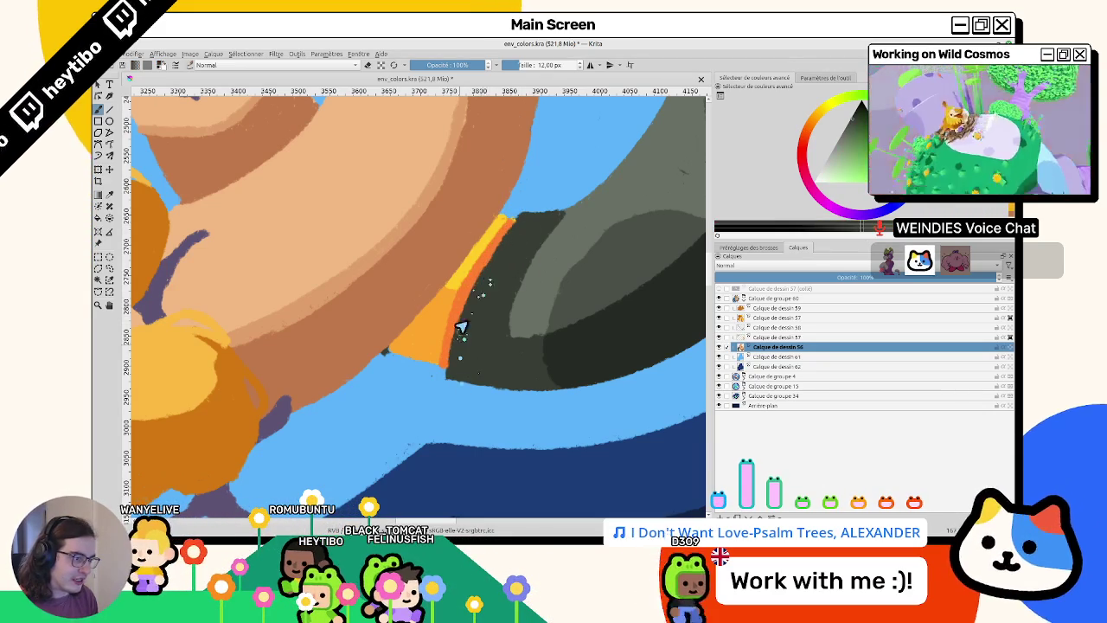
- Toggle the beige body and grey leg layers back into view, then select drawing layer 61
scroll(439, 381, down, 5)
scroll(439, 381, up, 5)
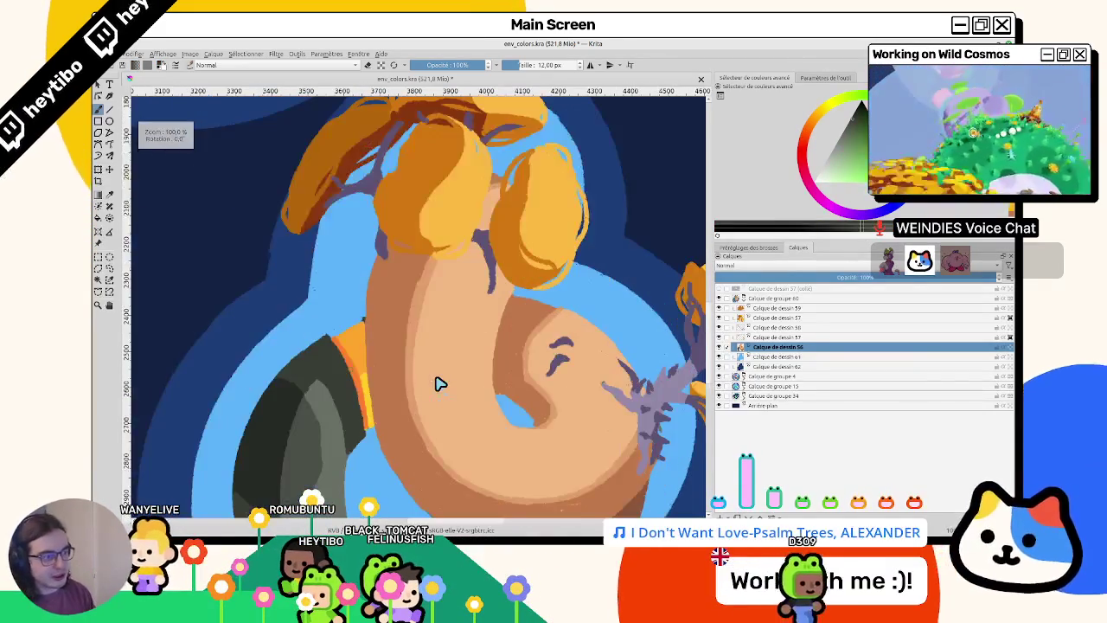
scroll(340, 197, up, 2)
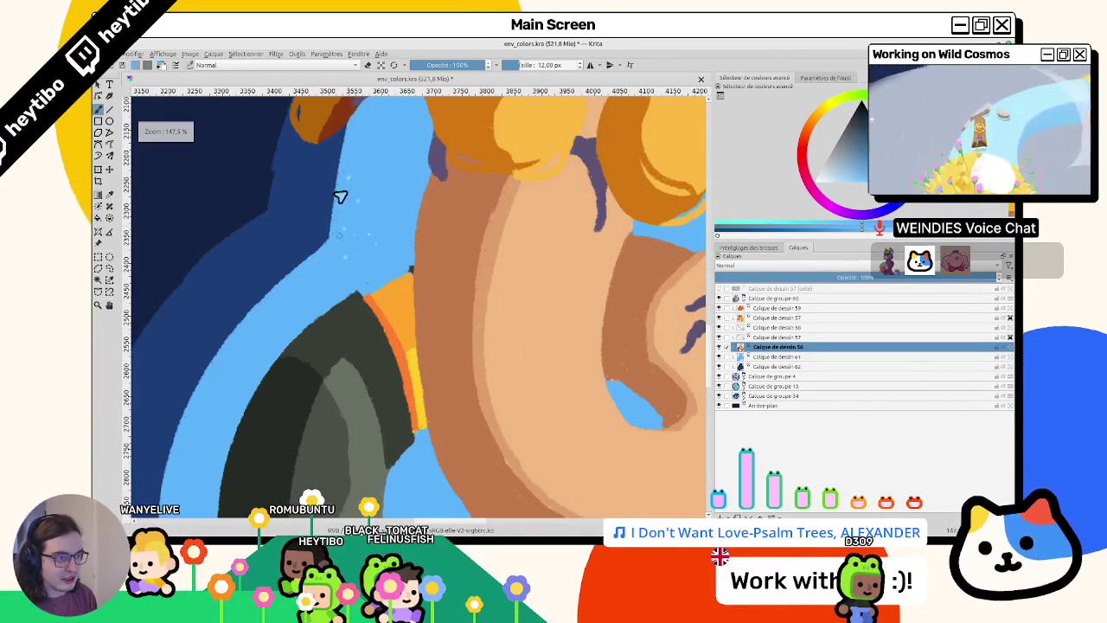
scroll(340, 197, down, 3)
scroll(341, 262, down, 1)
scroll(340, 265, up, 3)
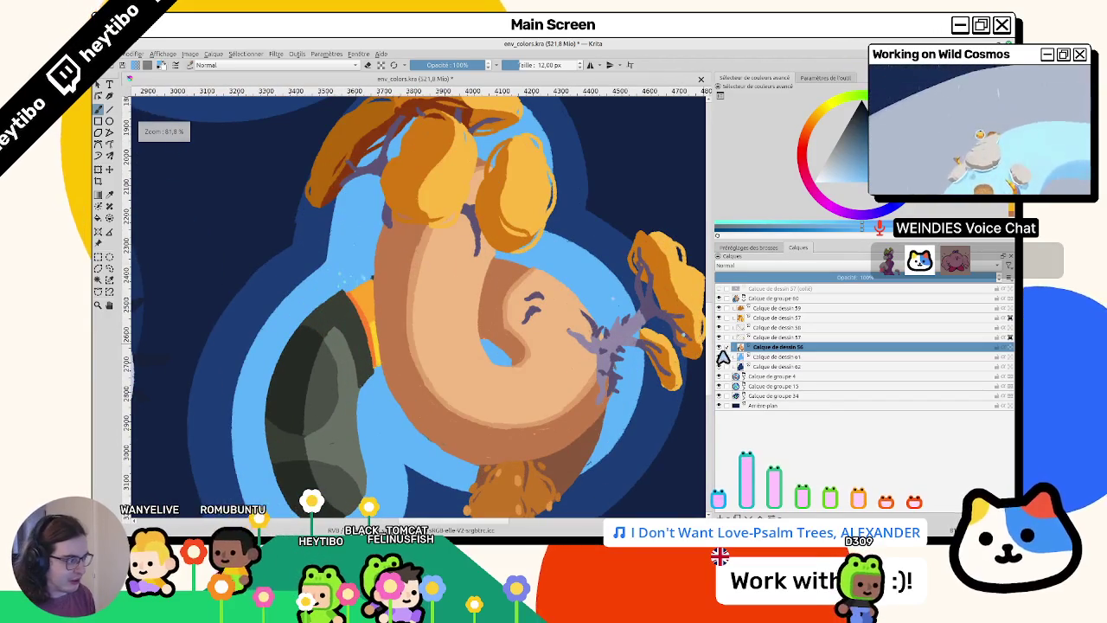
click(718, 357)
click(718, 357)
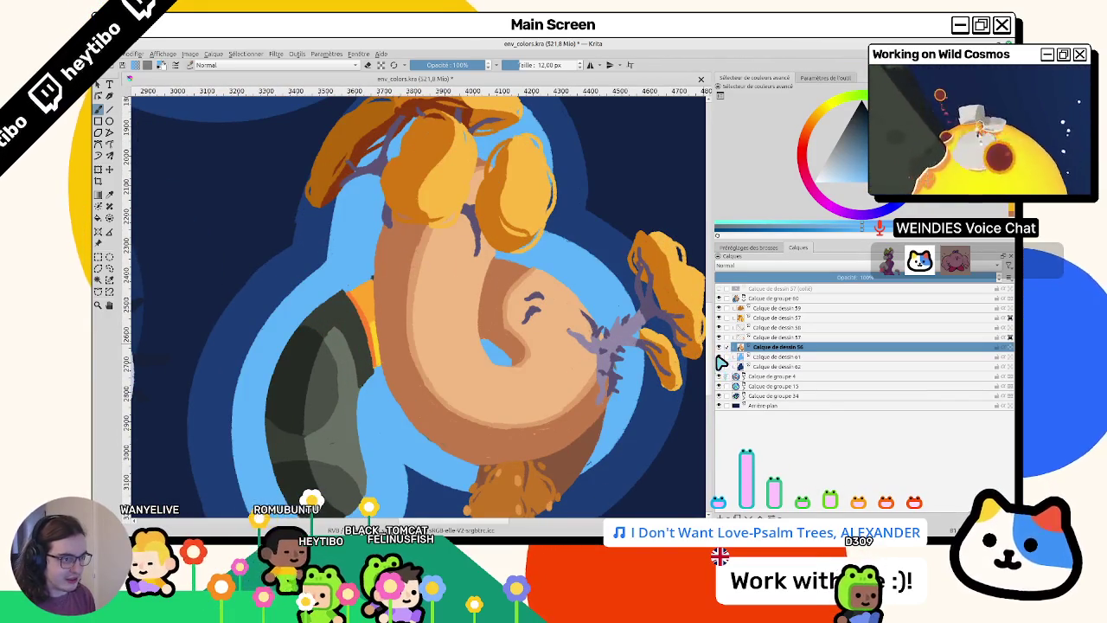
click(722, 349)
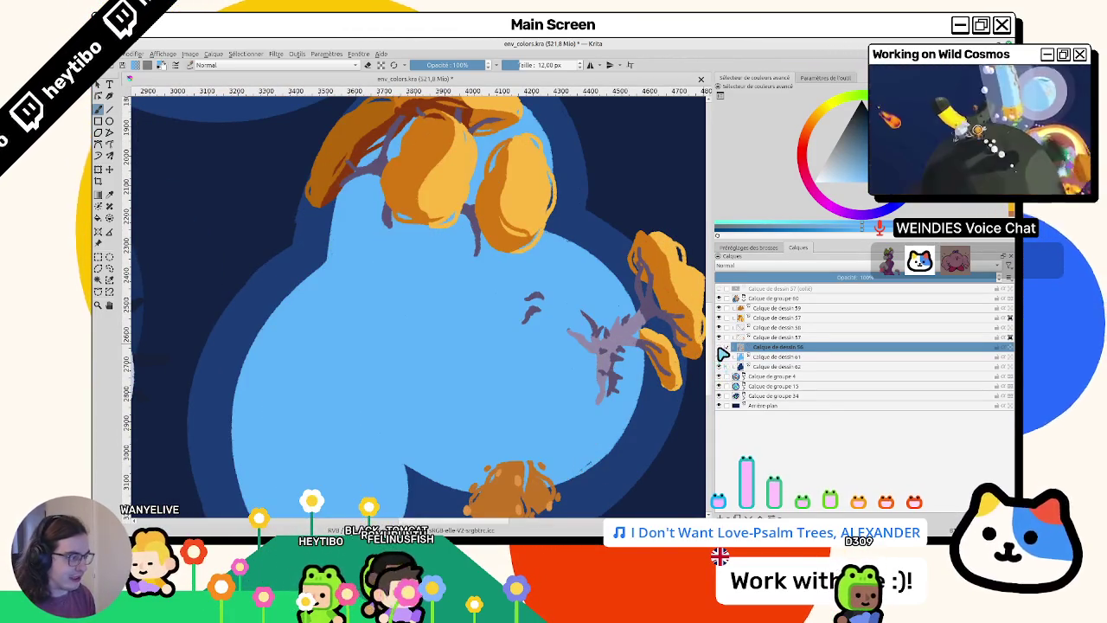
click(722, 350)
click(718, 356)
click(718, 356)
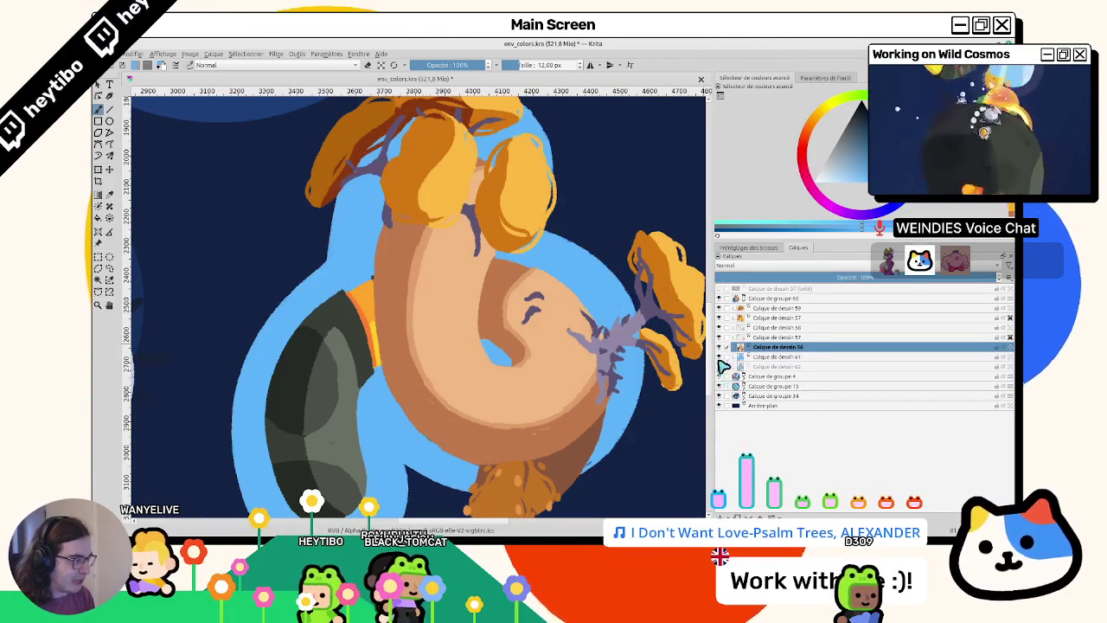
click(761, 356)
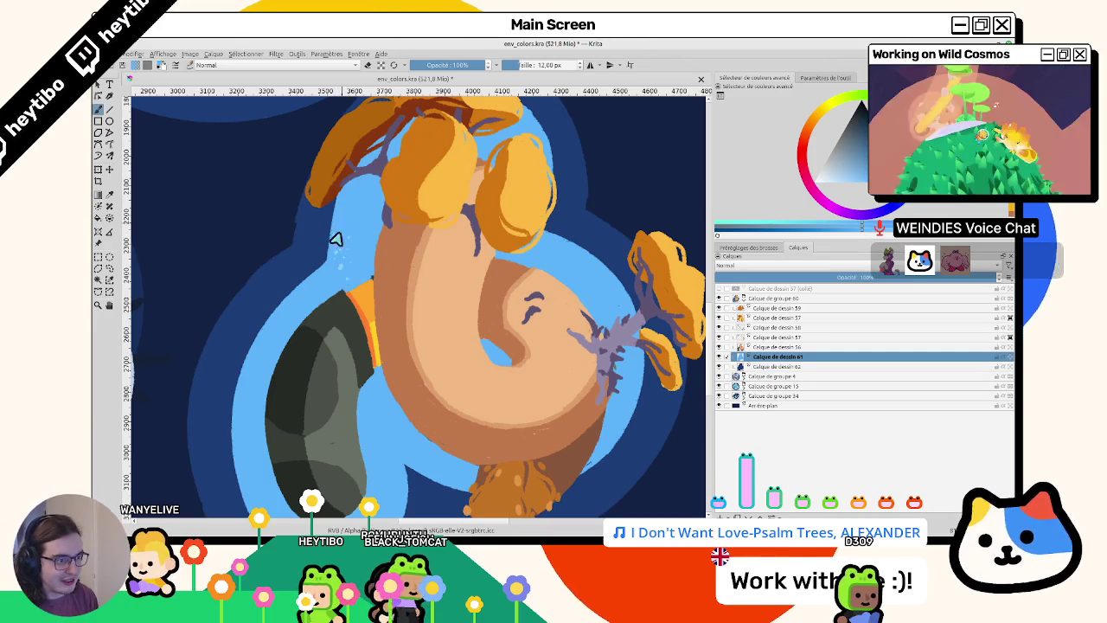
- Zoom and tilt the view about 16 degrees to inspect the figure
scroll(336, 251, down, 1)
scroll(333, 277, down, 3)
scroll(346, 294, up, 3)
scroll(366, 262, up, 1)
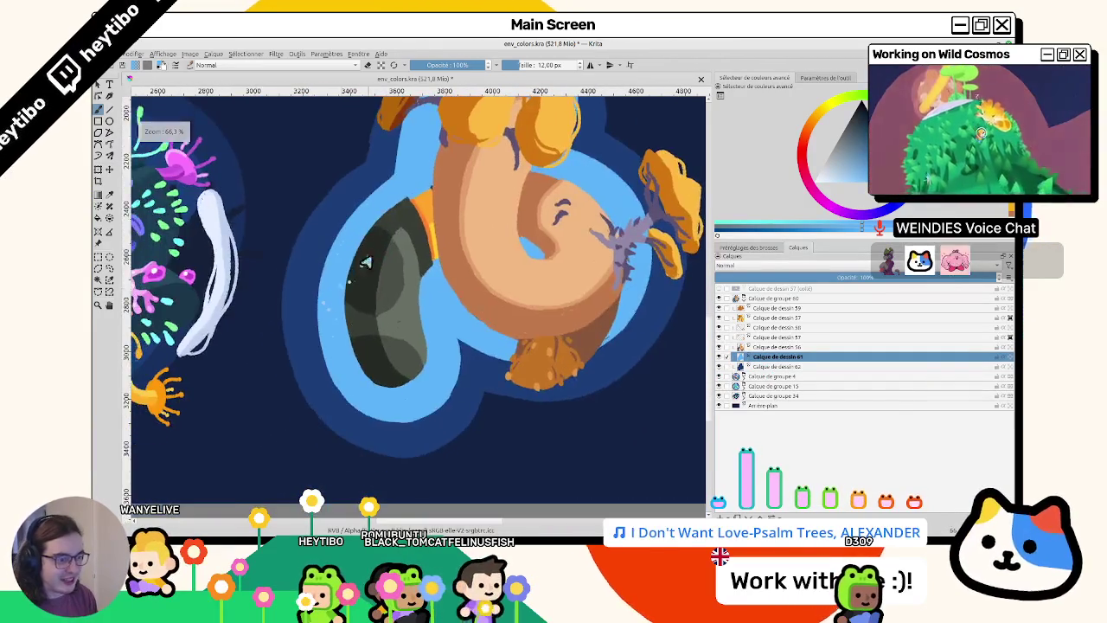
mouse_move(366, 262)
mouse_down()
mouse_move(346, 343)
mouse_move(544, 322)
mouse_move(474, 482)
mouse_move(362, 306)
mouse_up()
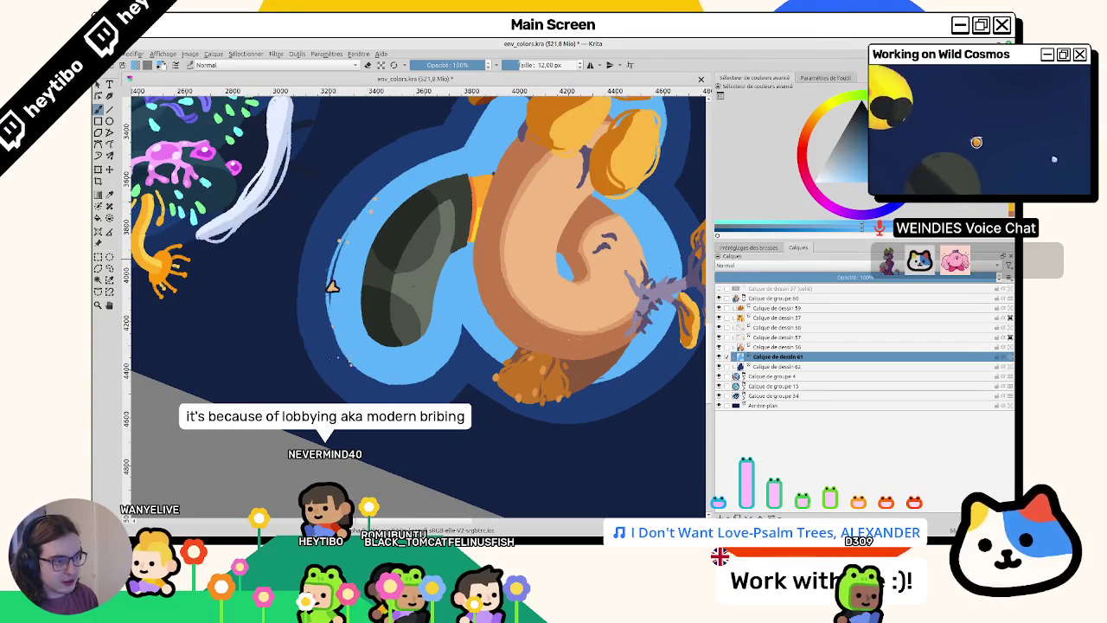
drag(441, 154, 348, 320)
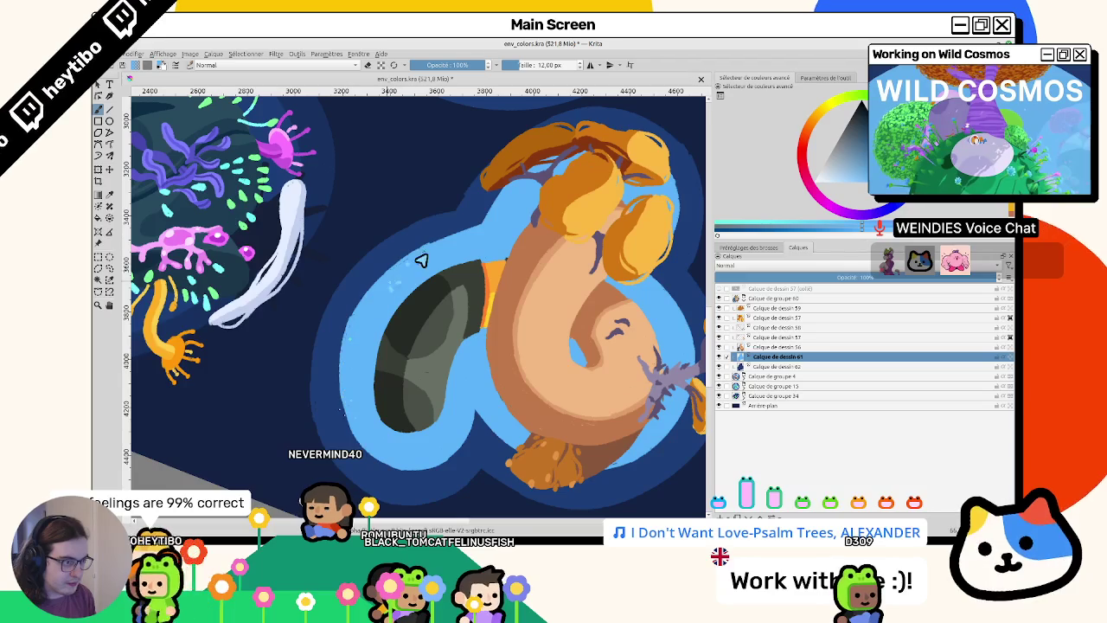
scroll(430, 259, down, 1)
scroll(421, 321, up, 2)
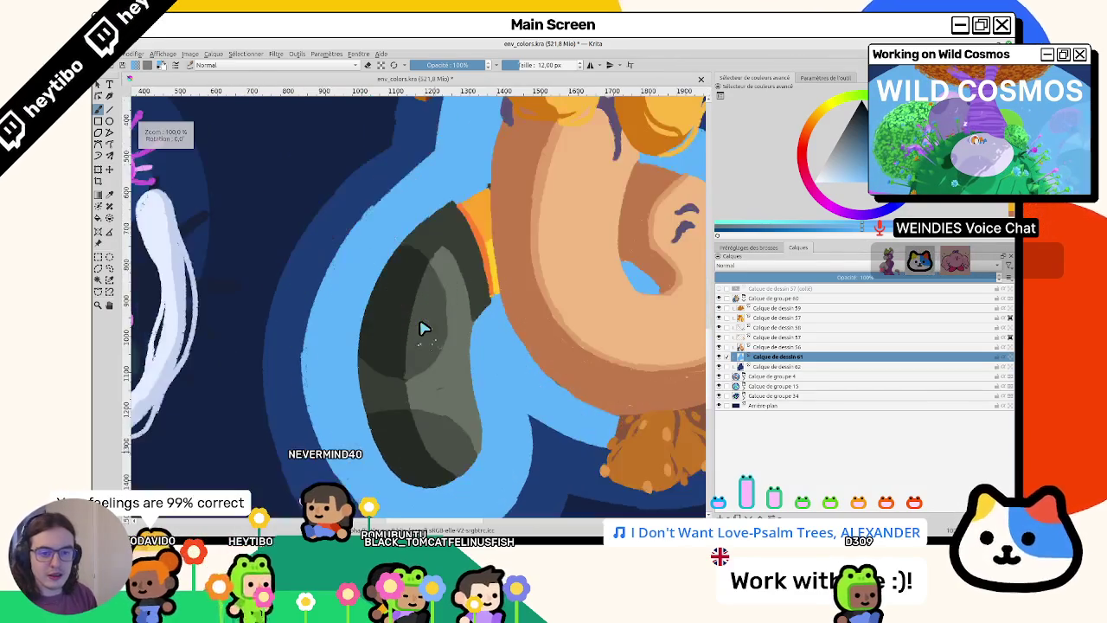
scroll(374, 320, down, 2)
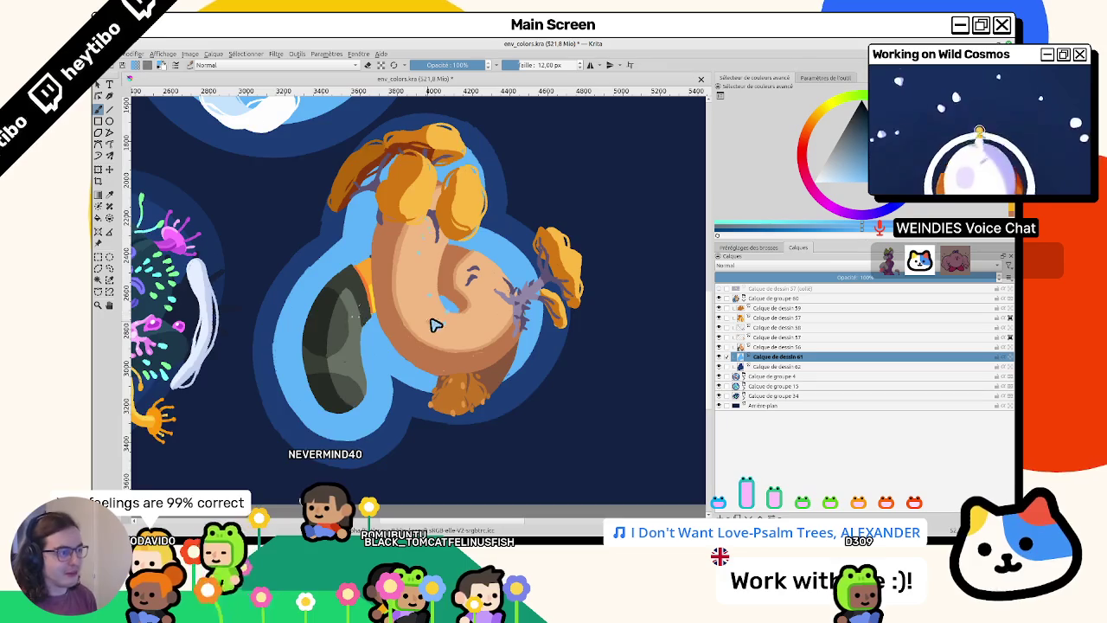
scroll(571, 307, up, 2)
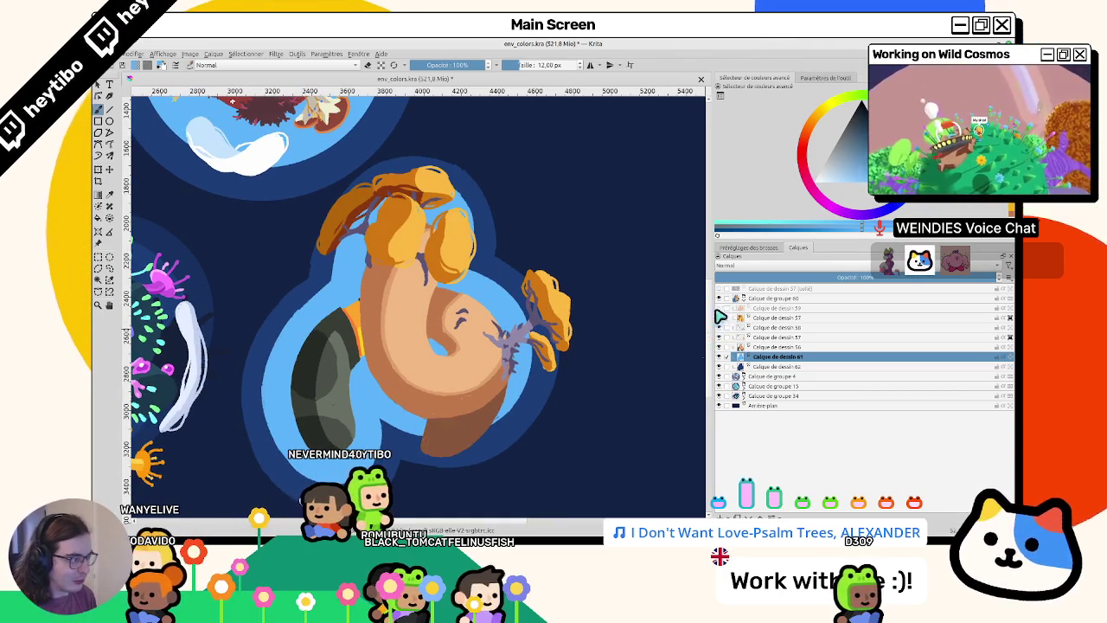
click(768, 318)
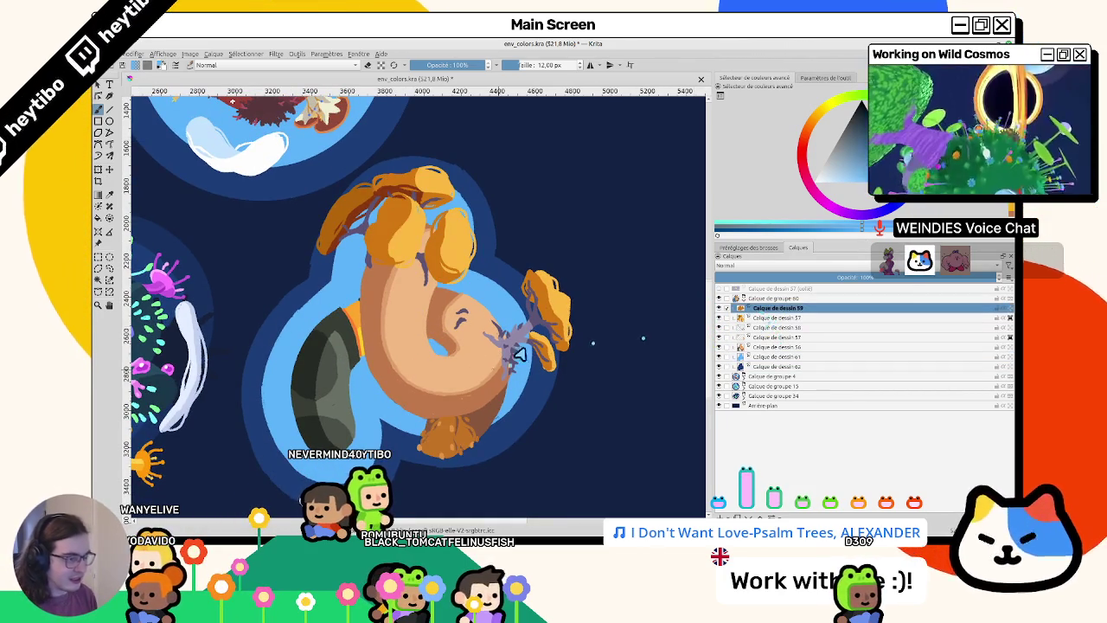
scroll(700, 329, up, 3)
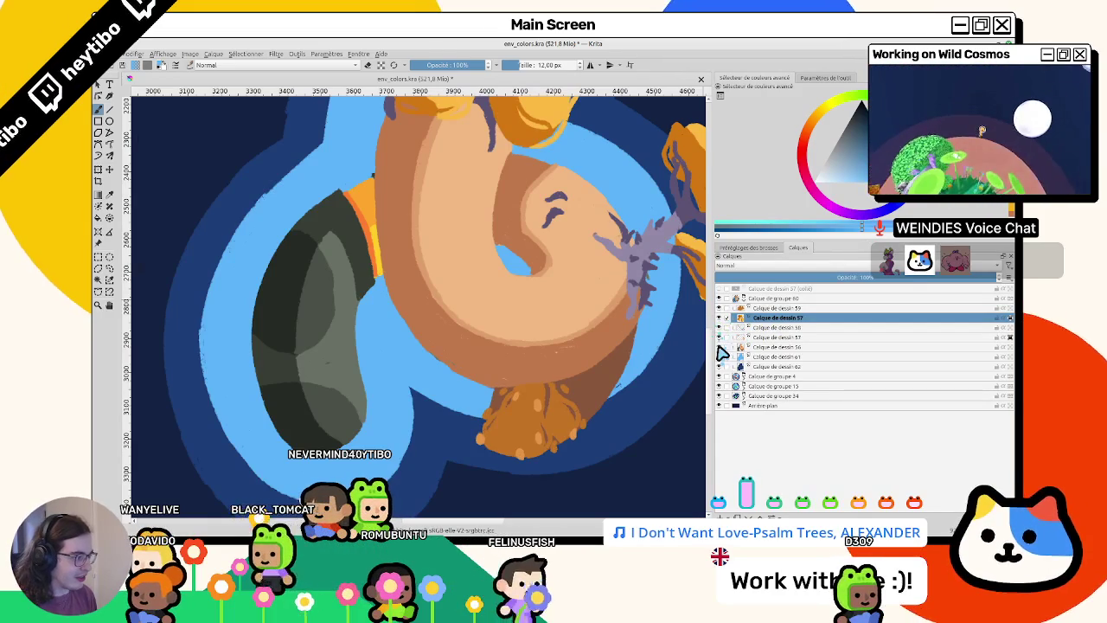
click(731, 336)
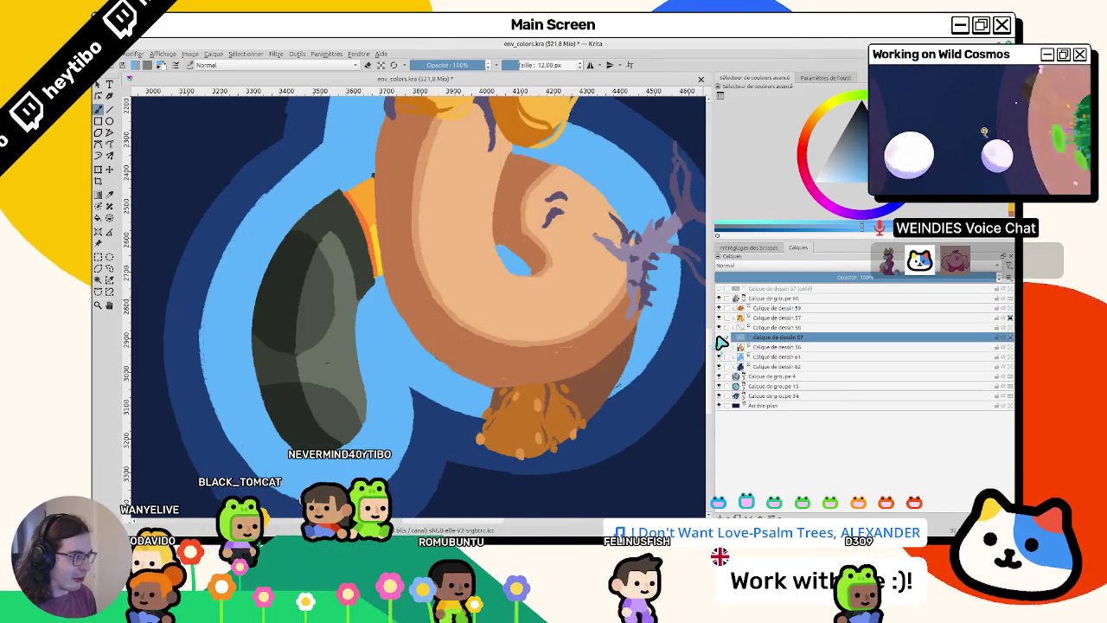
mouse_move(477, 242)
mouse_down()
mouse_move(542, 321)
mouse_move(554, 452)
mouse_move(484, 303)
mouse_up()
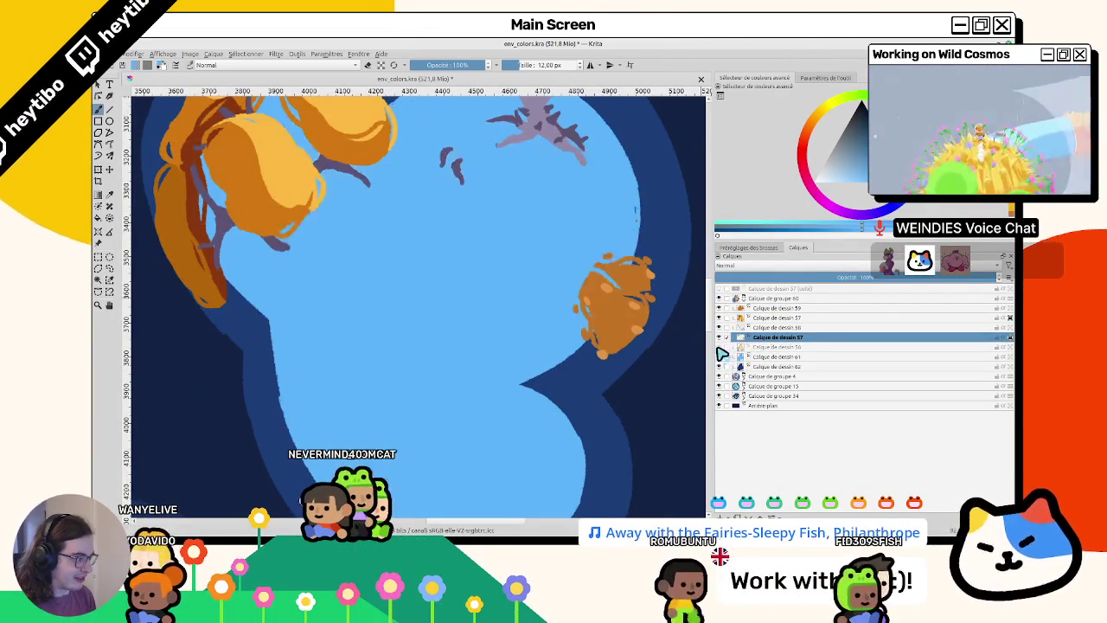
click(732, 347)
scroll(317, 272, up, 2)
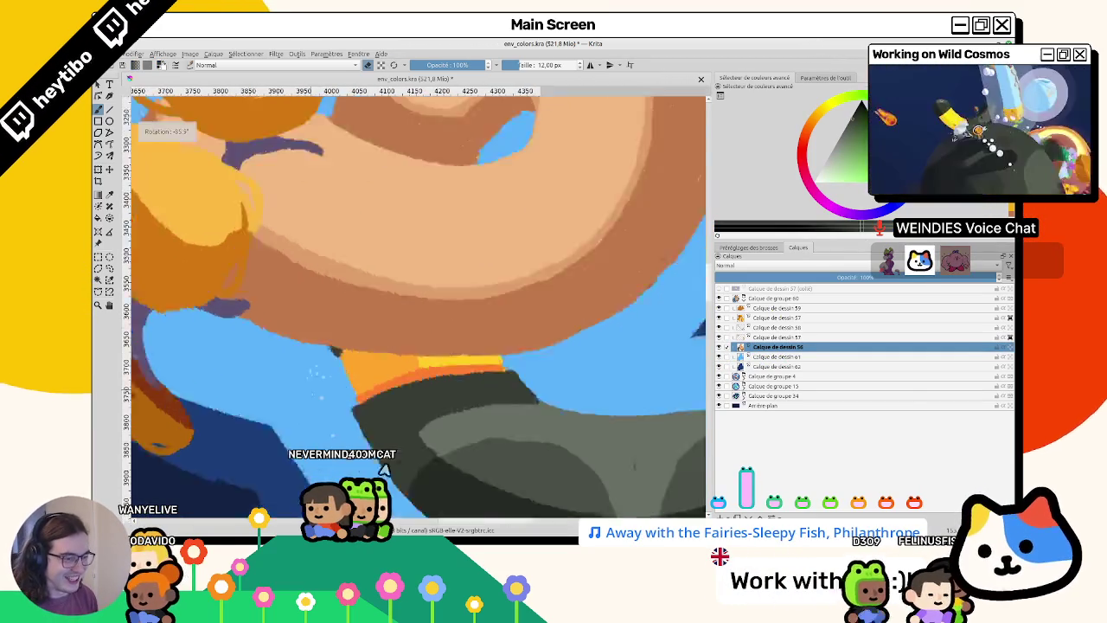
mouse_move(315, 370)
mouse_down()
mouse_move(435, 420)
mouse_move(455, 366)
mouse_up()
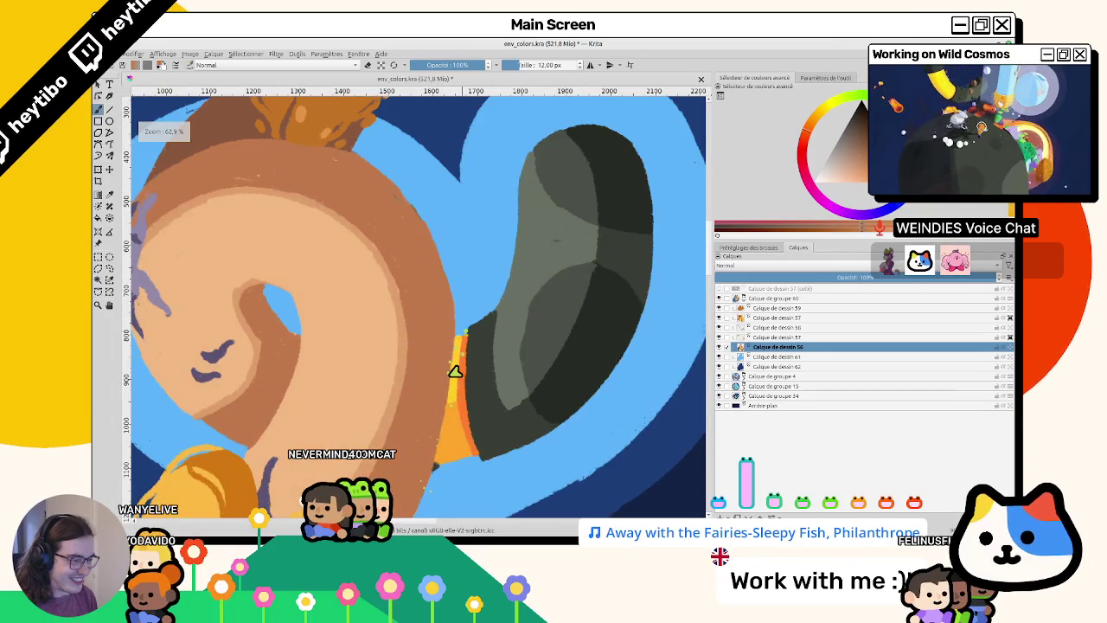
mouse_move(425, 437)
mouse_down()
mouse_move(241, 294)
mouse_move(420, 271)
mouse_move(400, 310)
mouse_up()
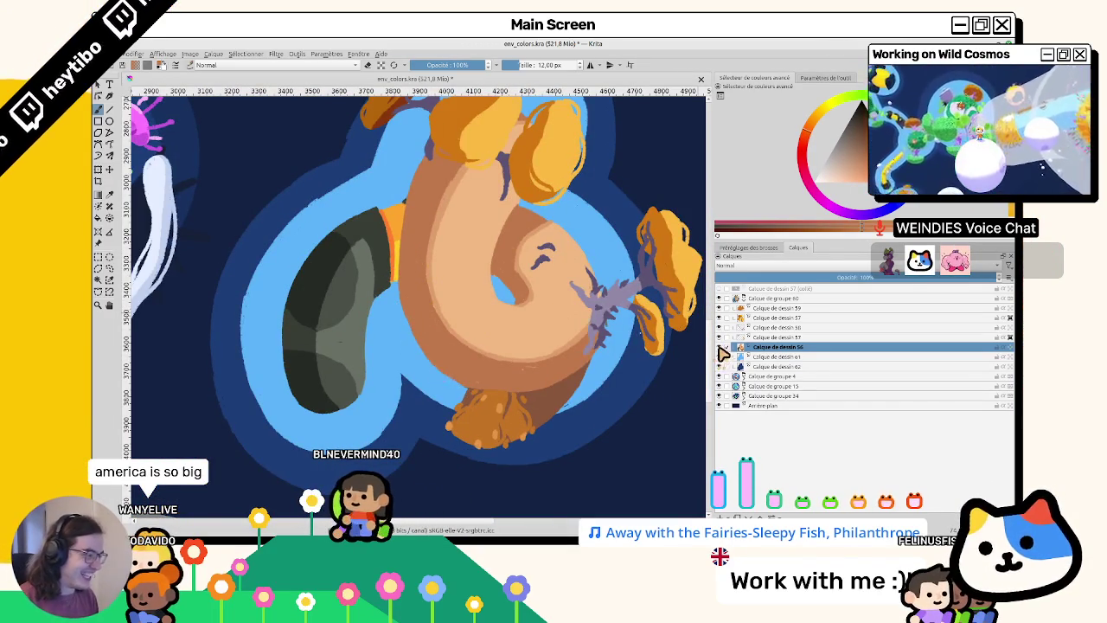
key(2)
key(1)
key(5)
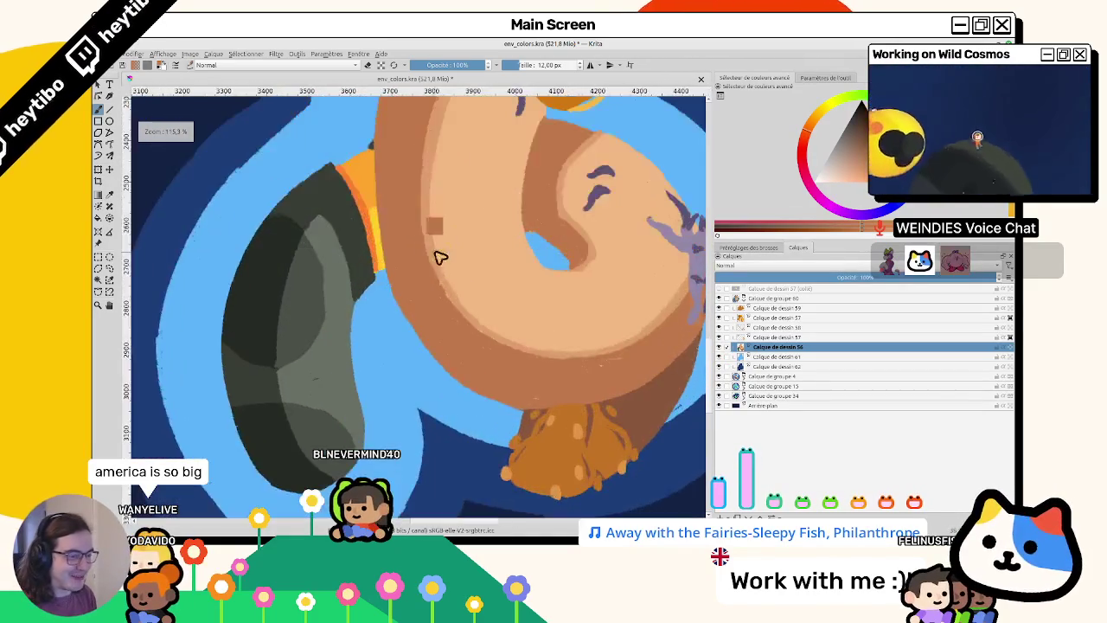
drag(466, 281, 435, 269)
click(749, 357)
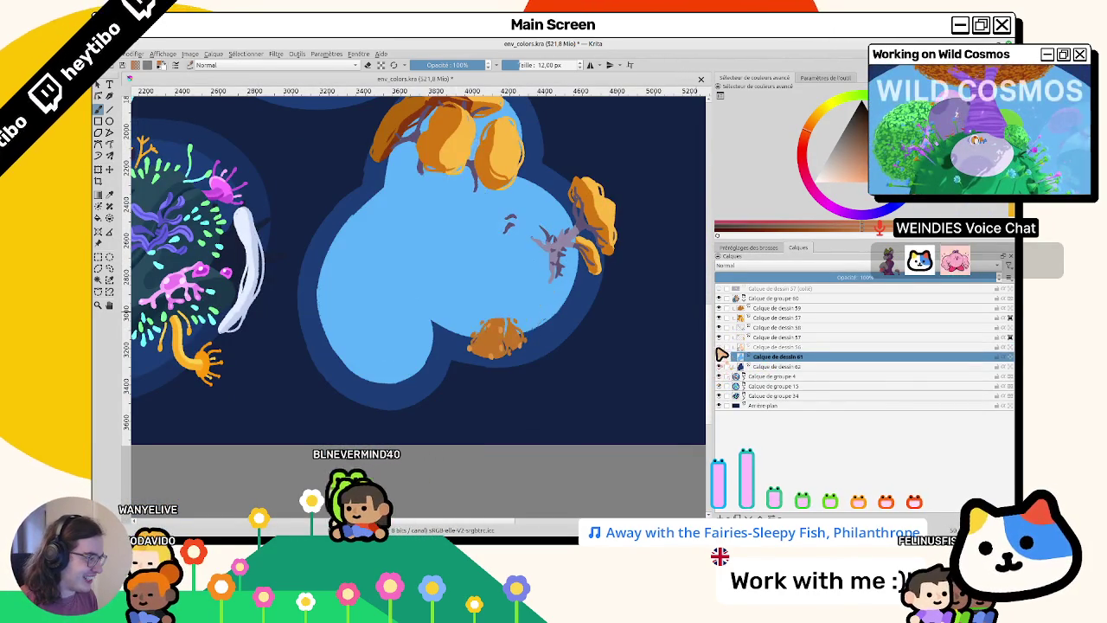
click(781, 298)
- Add drawing layer 63 and fill a curved cloud outline on the blue ring white
key(Insert)
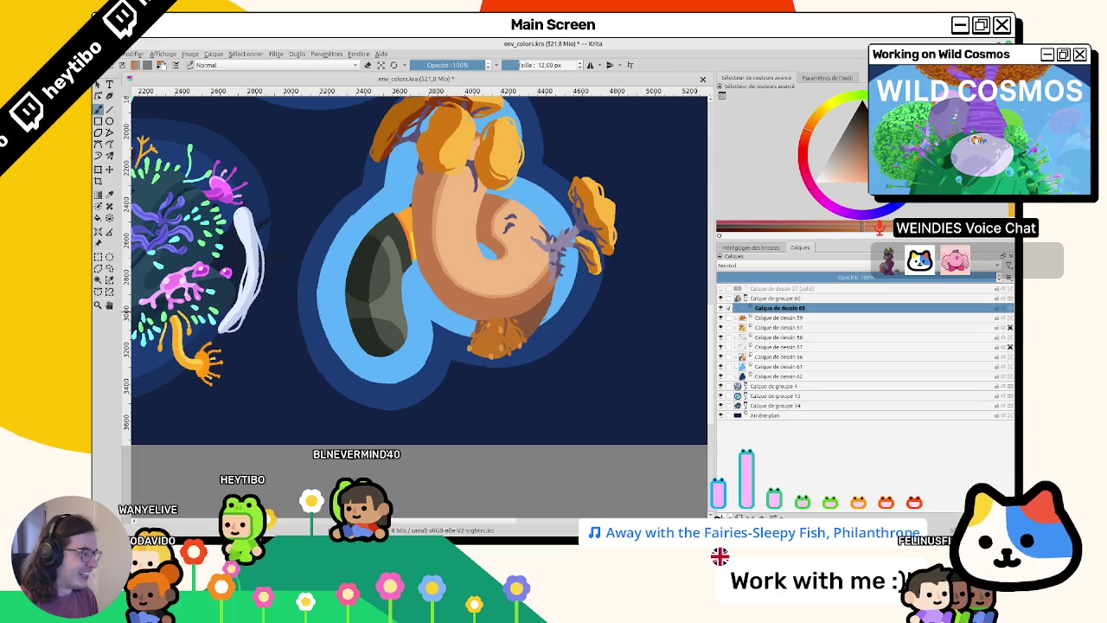
scroll(303, 275, down, 3)
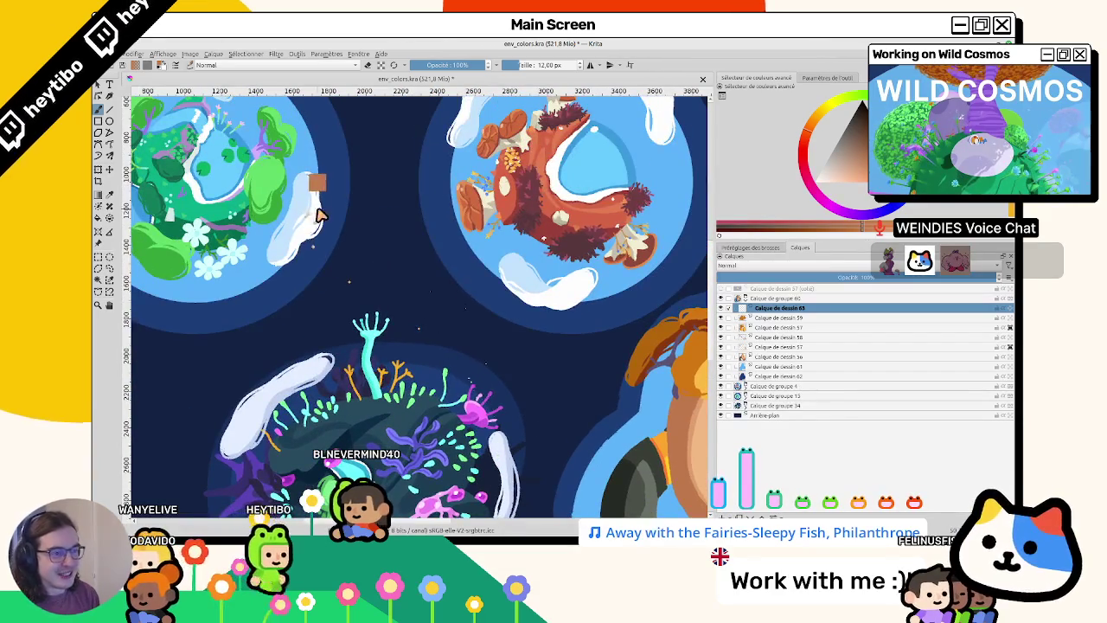
scroll(471, 146, up, 2)
scroll(446, 349, down, 2)
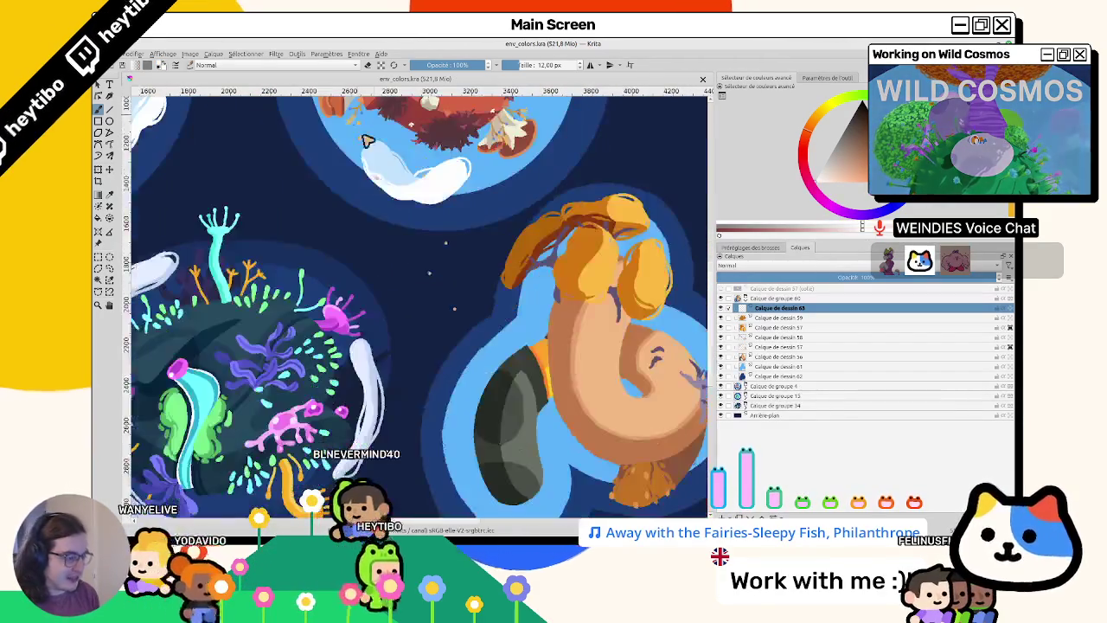
scroll(446, 349, down, 1)
scroll(446, 348, up, 3)
scroll(441, 257, down, 2)
mouse_move(467, 307)
mouse_down()
mouse_move(519, 229)
mouse_move(464, 366)
mouse_move(520, 241)
mouse_up()
key(ctrl+z)
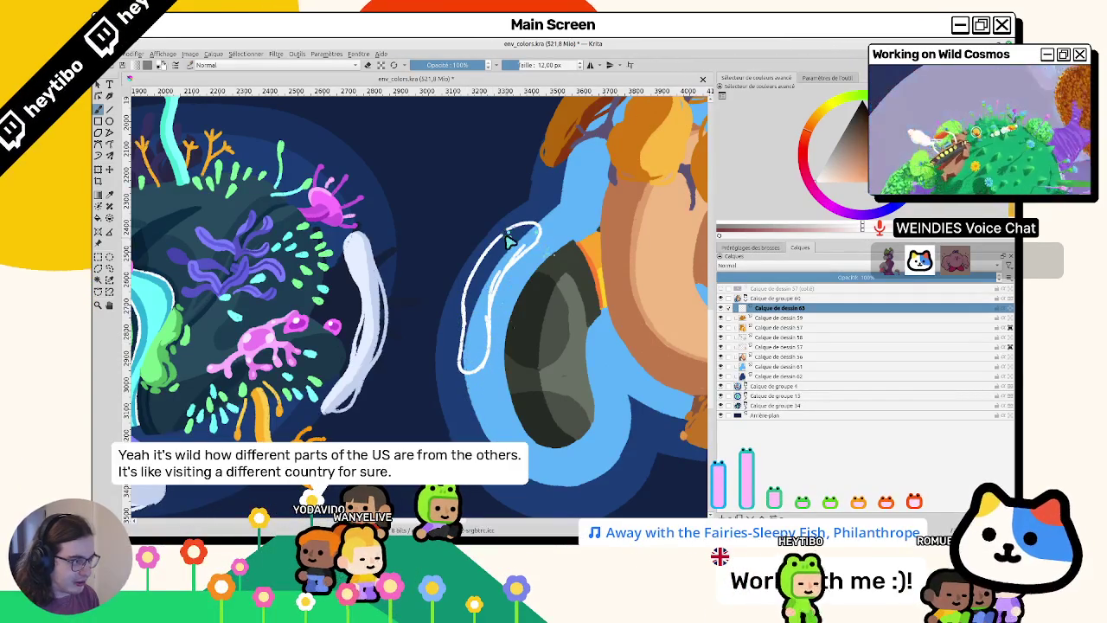
click(500, 258)
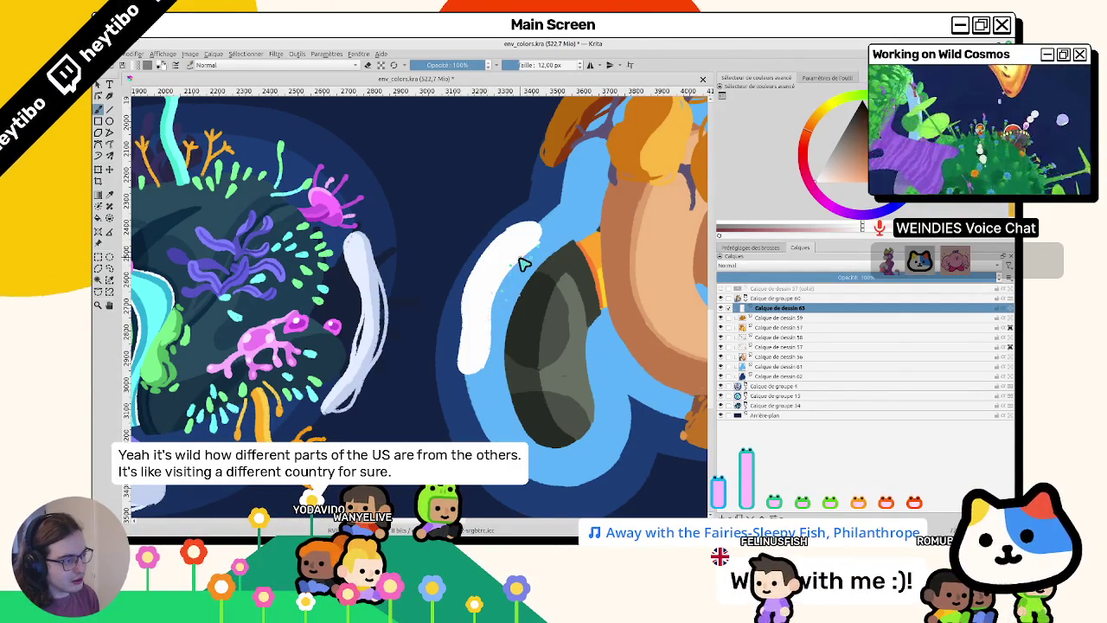
- Widen the white wisp upward and brush out its lower-left edge and tip
scroll(510, 277, up, 2)
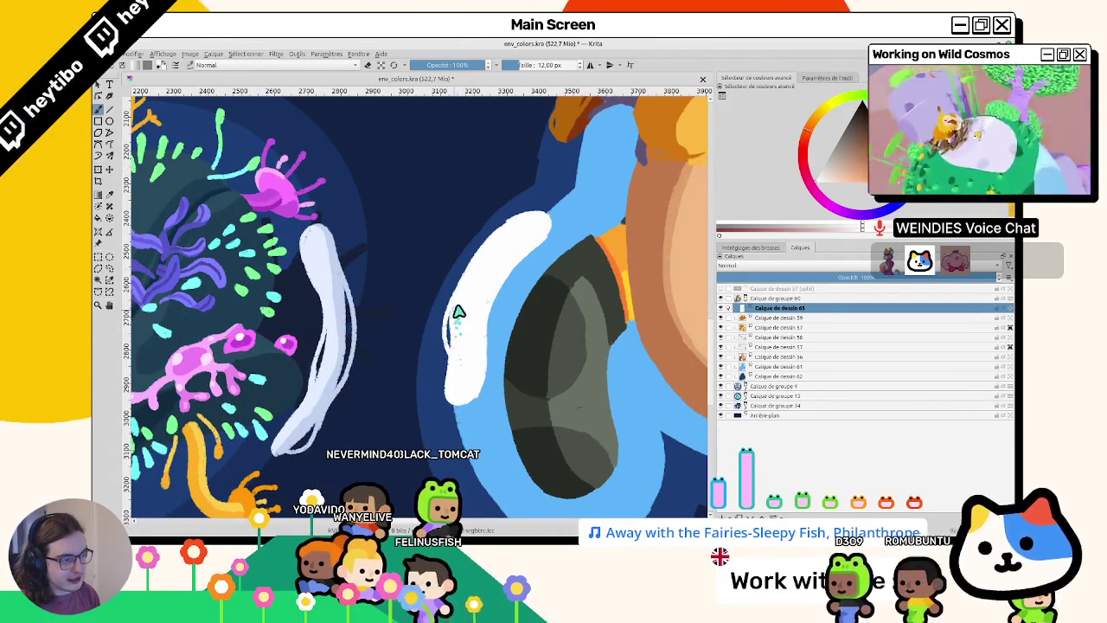
mouse_move(481, 355)
mouse_down()
mouse_move(536, 238)
mouse_move(470, 279)
mouse_move(502, 240)
mouse_move(457, 289)
mouse_move(538, 227)
mouse_move(513, 226)
mouse_up()
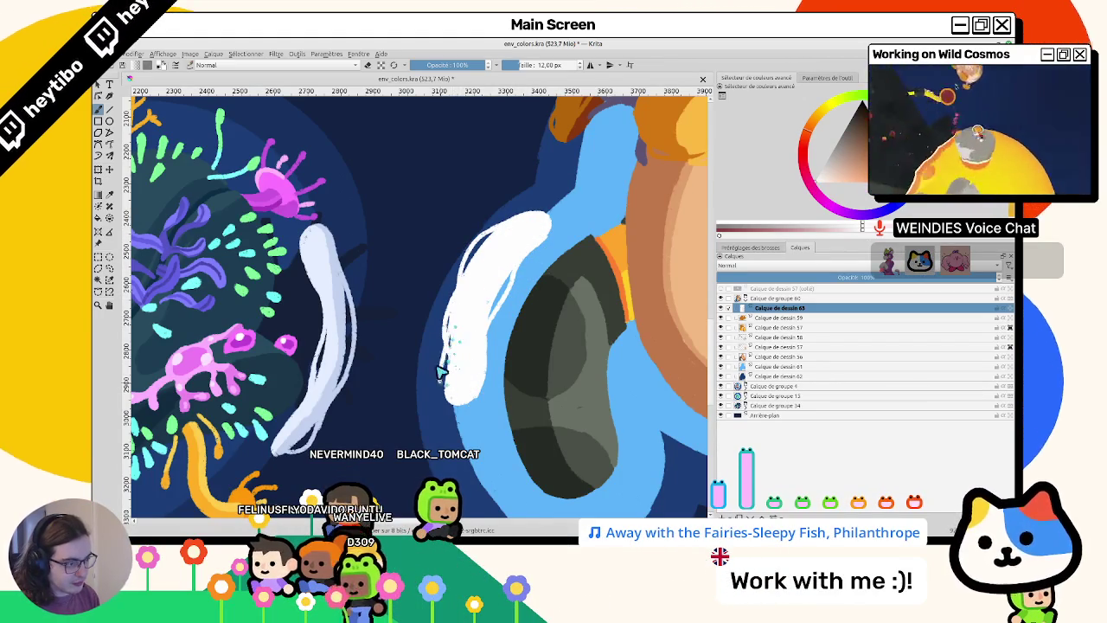
drag(459, 340, 470, 410)
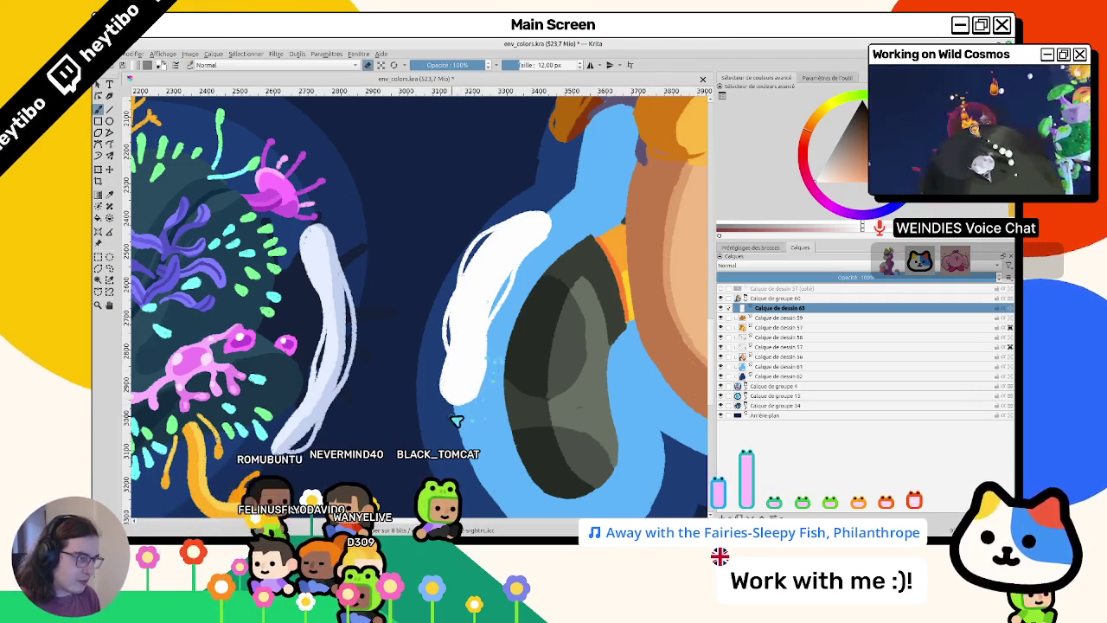
drag(456, 371, 370, 309)
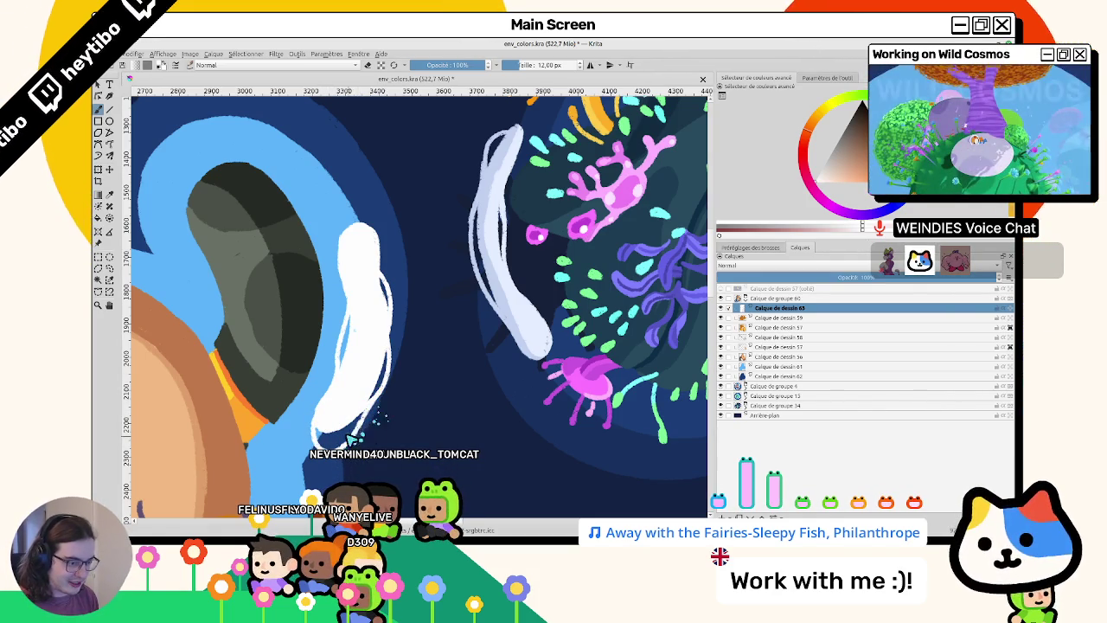
mouse_move(350, 433)
mouse_down()
mouse_move(423, 324)
mouse_move(395, 344)
mouse_up()
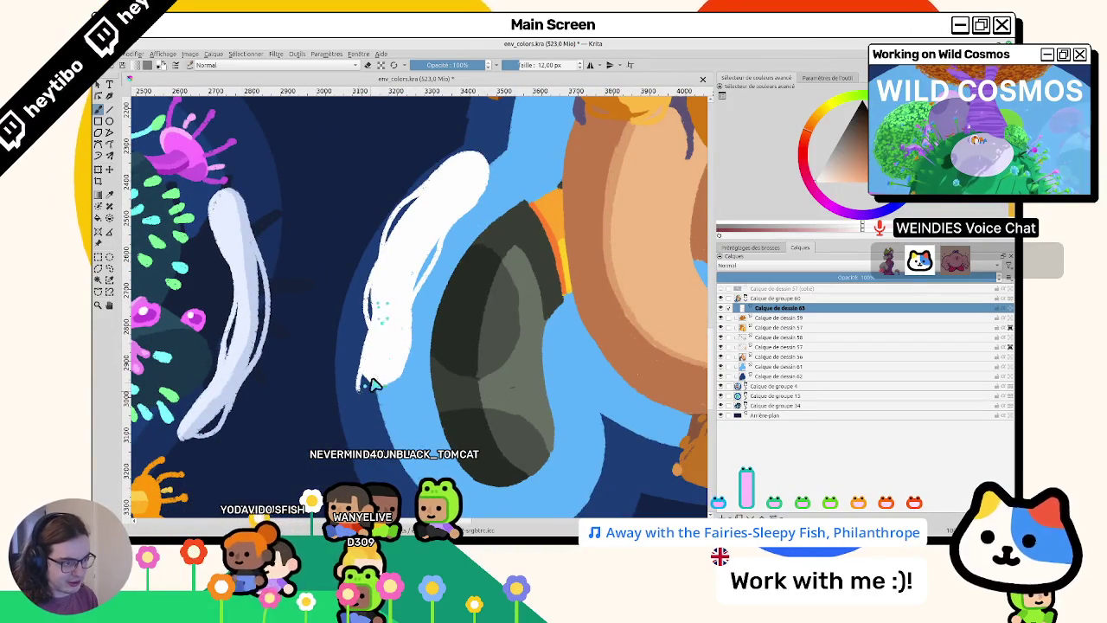
click(384, 324)
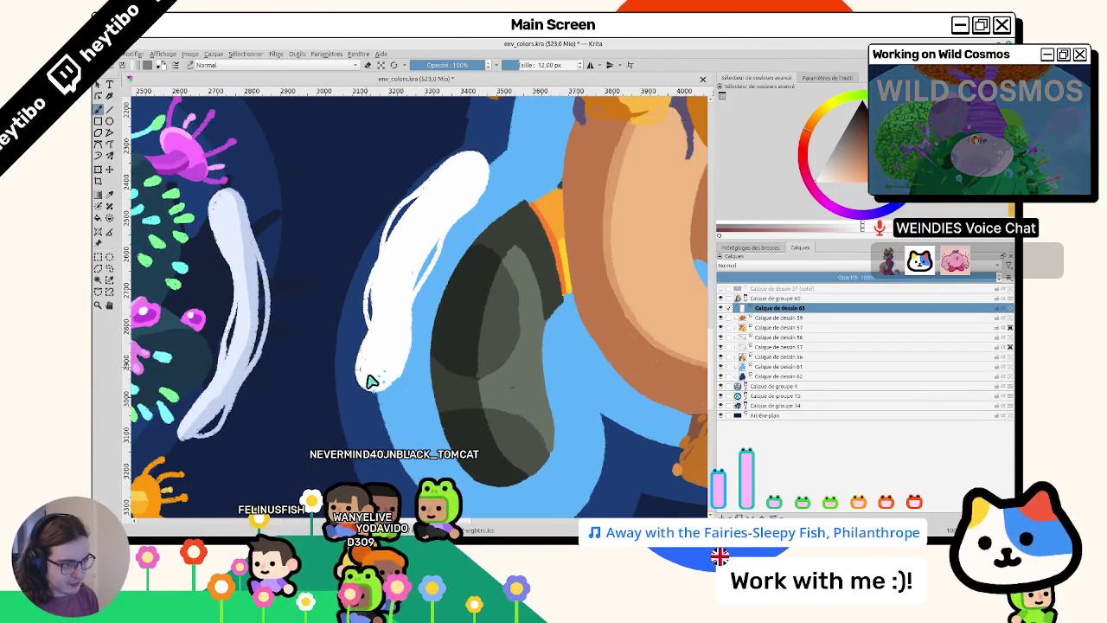
drag(366, 372, 400, 340)
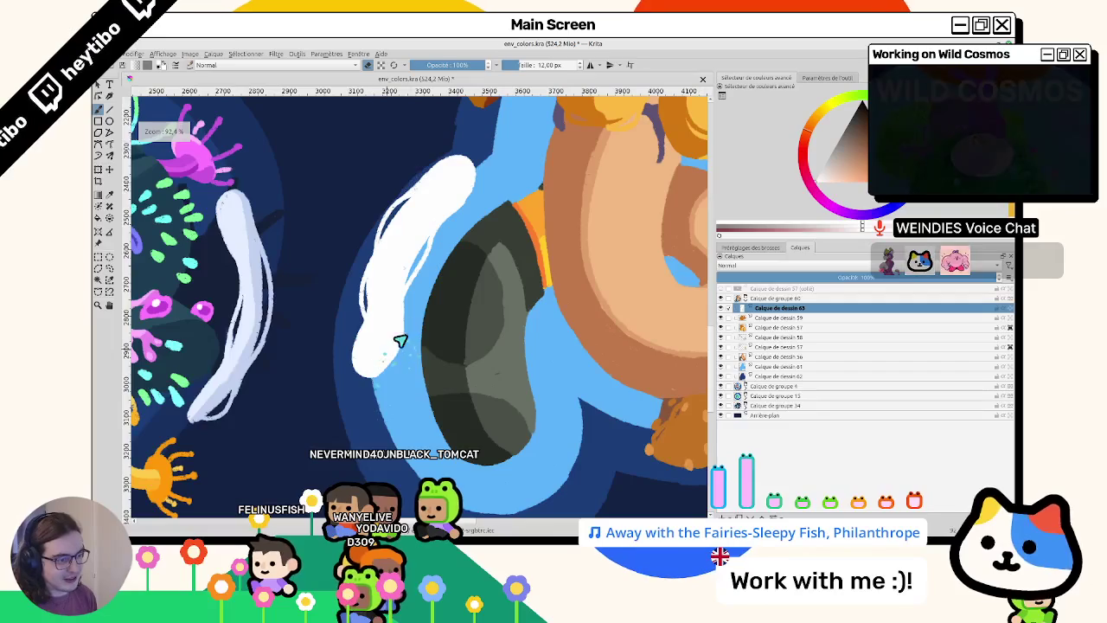
scroll(383, 228, down, 5)
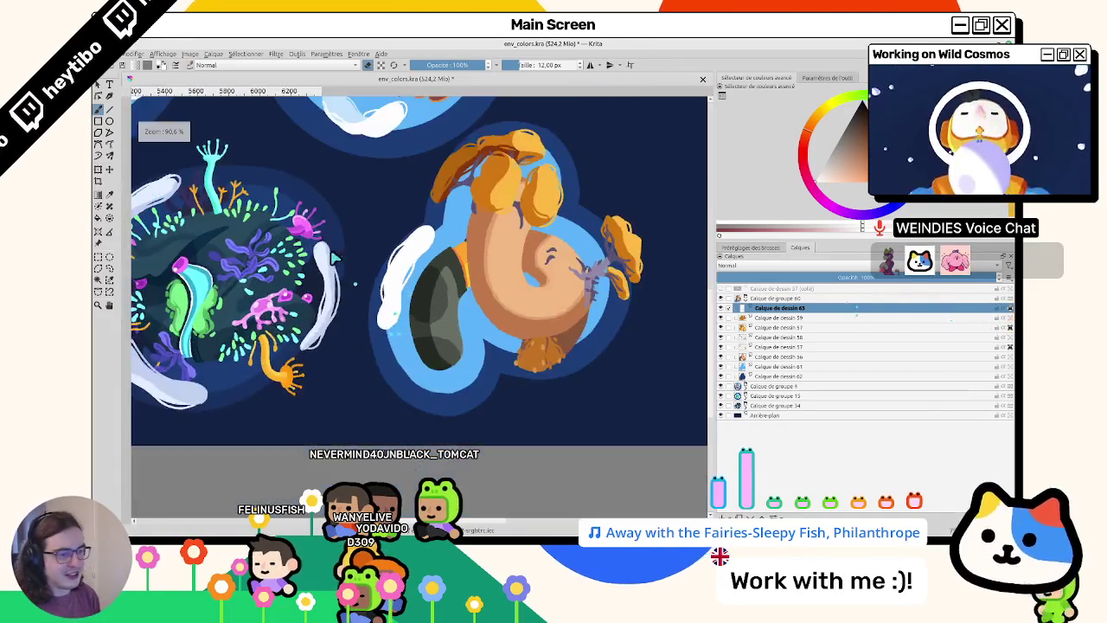
scroll(383, 228, up, 3)
scroll(446, 313, up, 2)
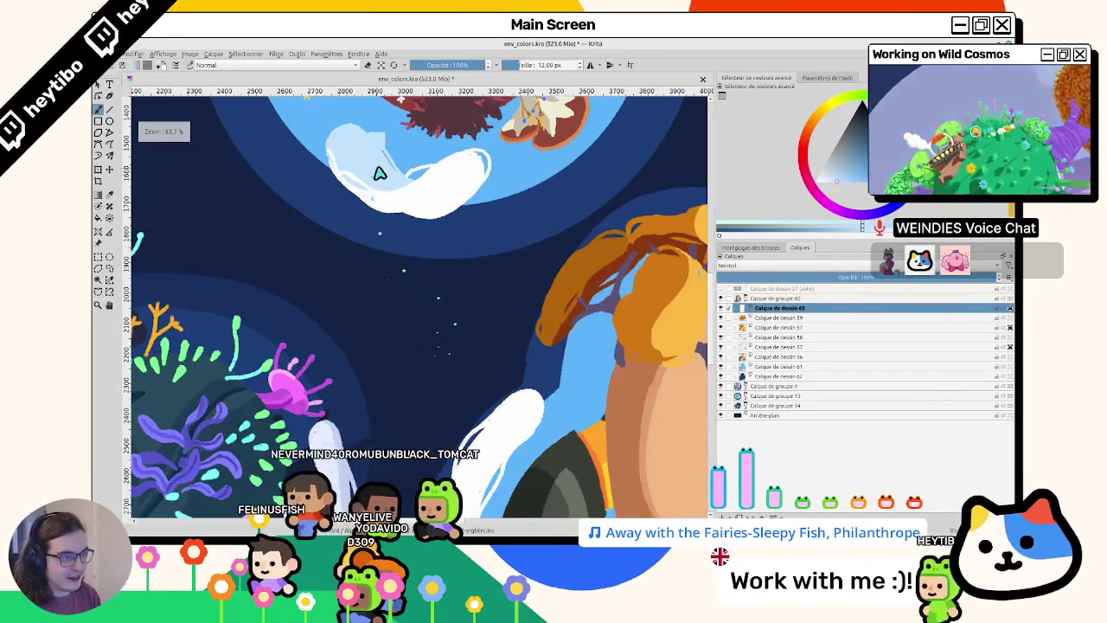
scroll(376, 178, up, 2)
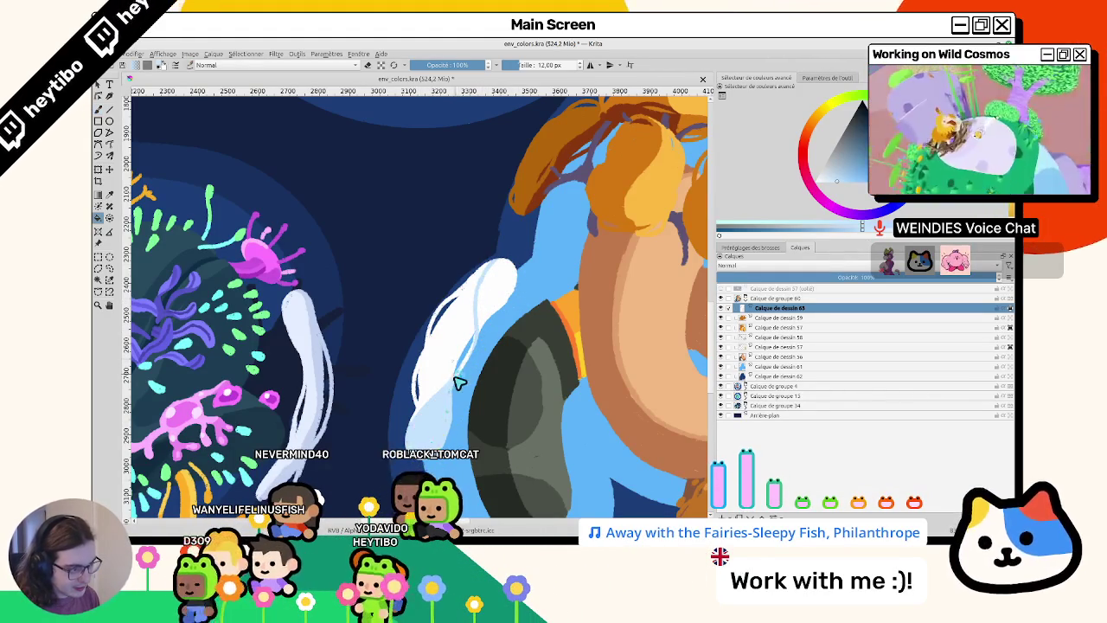
mouse_move(458, 346)
mouse_down()
mouse_move(382, 300)
mouse_move(370, 355)
mouse_up()
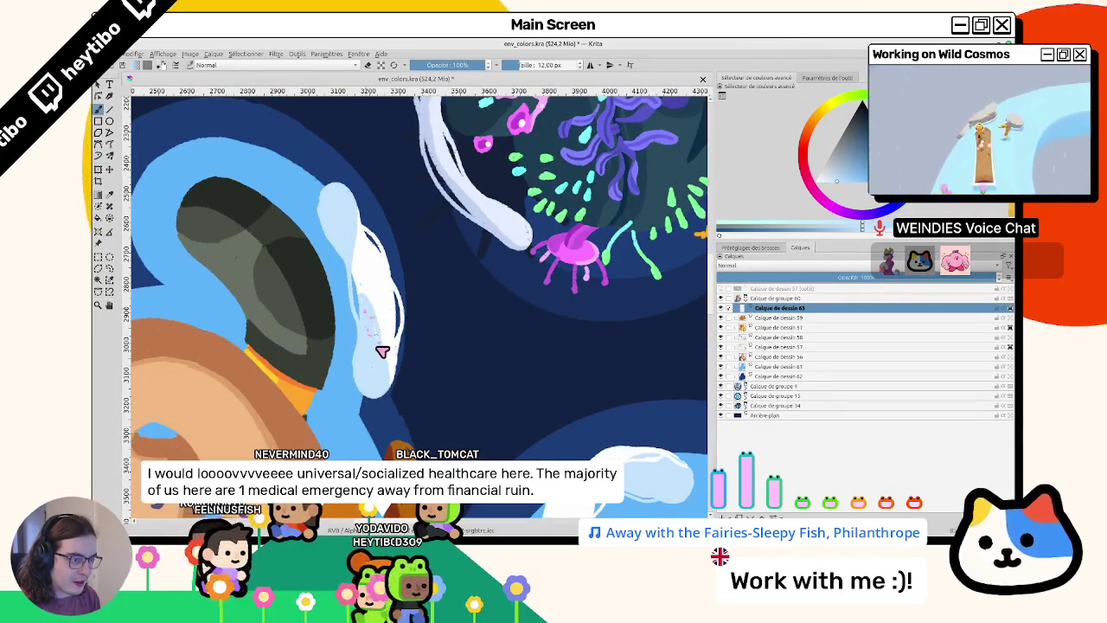
drag(401, 378, 470, 321)
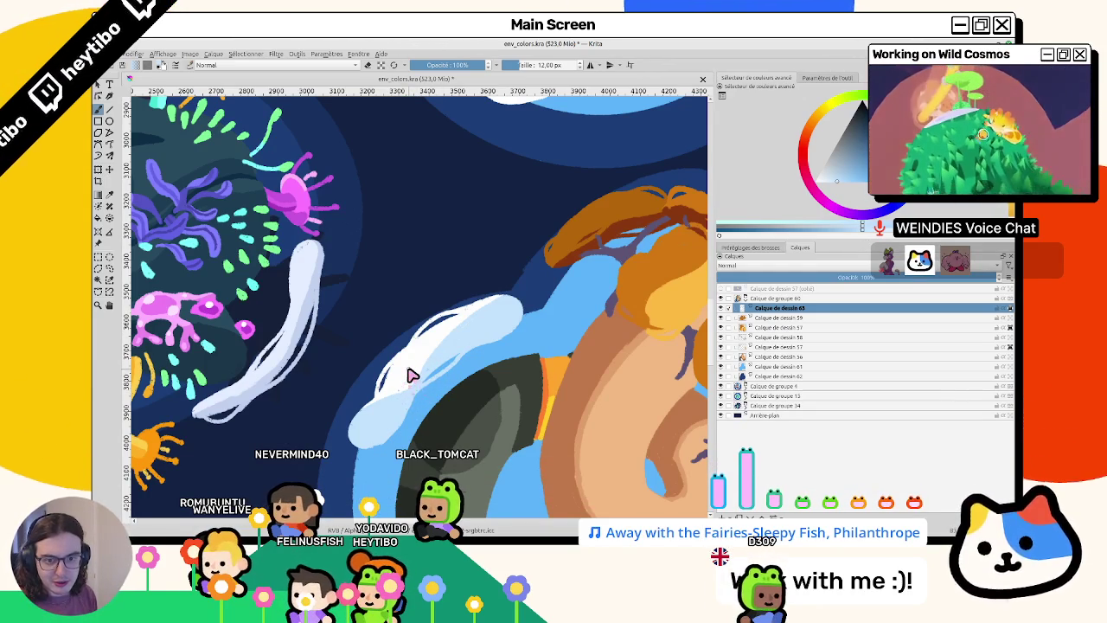
key(5)
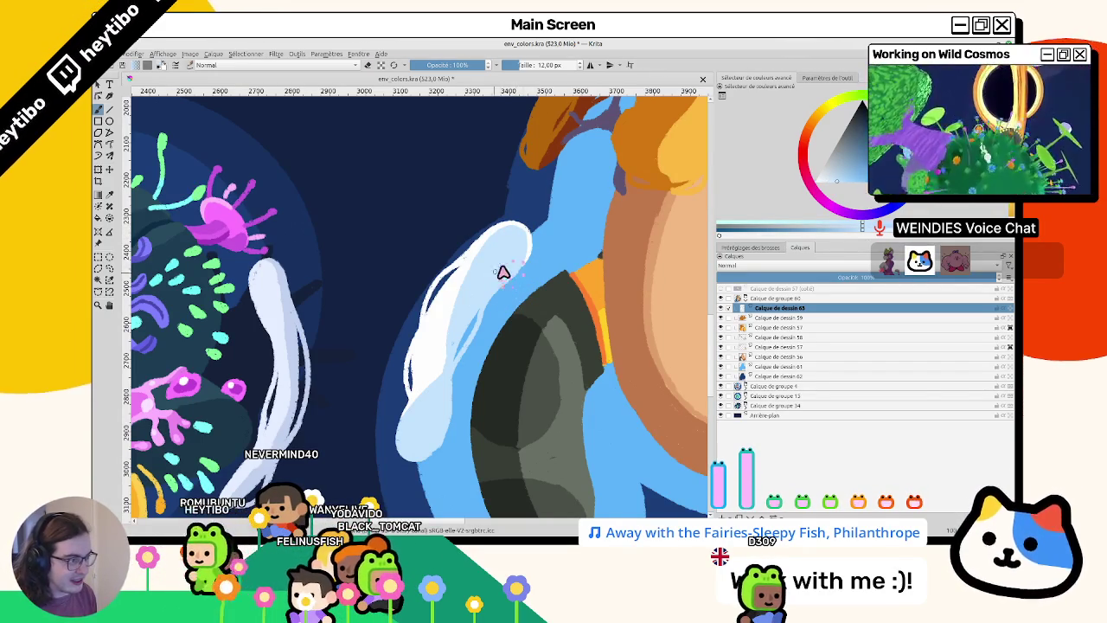
scroll(517, 260, down, 2)
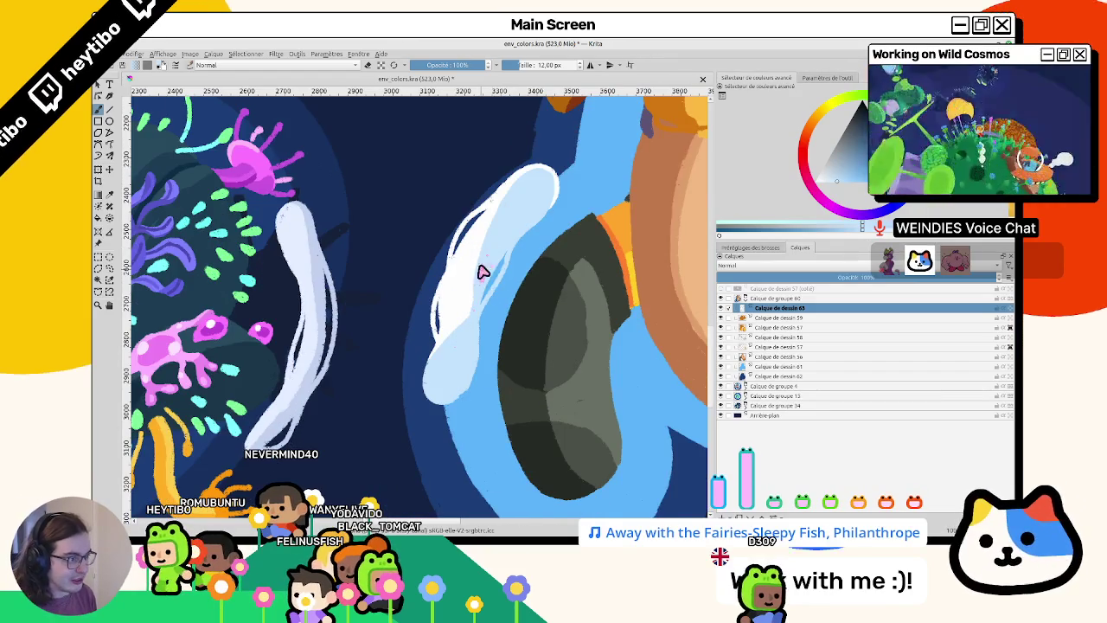
mouse_move(472, 304)
mouse_down()
mouse_move(618, 185)
mouse_move(338, 260)
mouse_move(374, 297)
mouse_up()
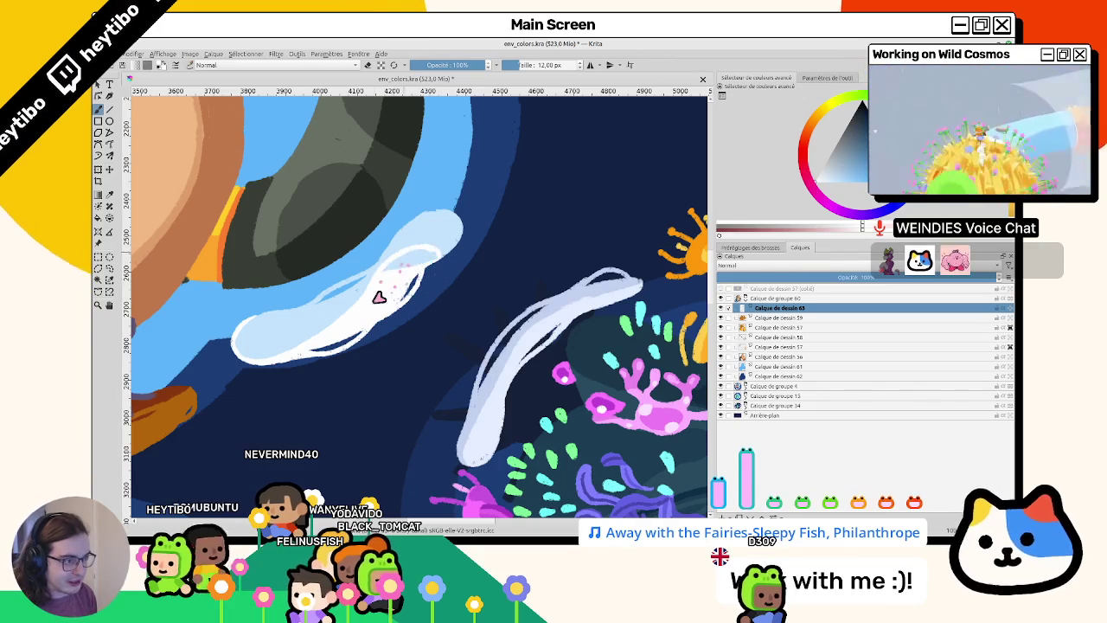
drag(379, 298, 371, 185)
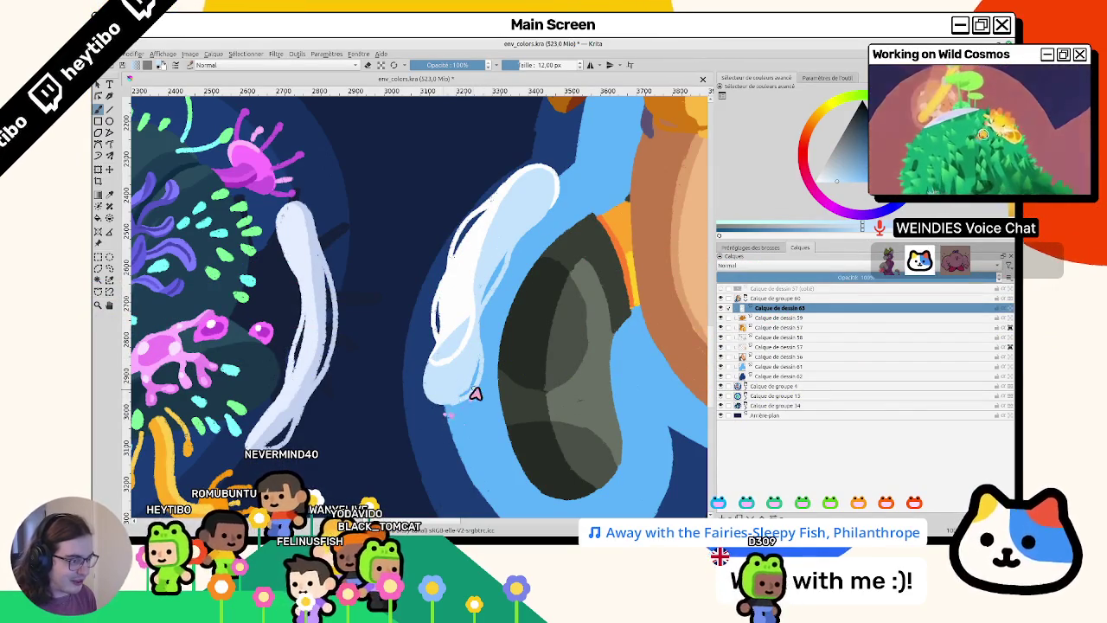
scroll(467, 397, down, 5)
scroll(494, 272, up, 5)
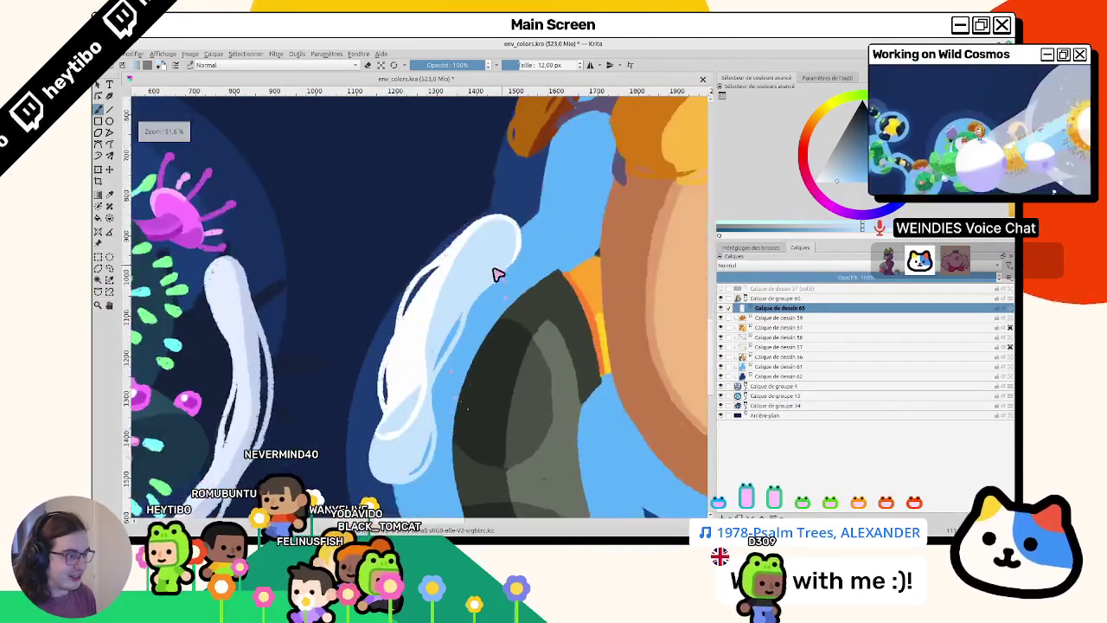
scroll(502, 251, up, 1)
scroll(492, 295, down, 1)
scroll(492, 295, down, 1)
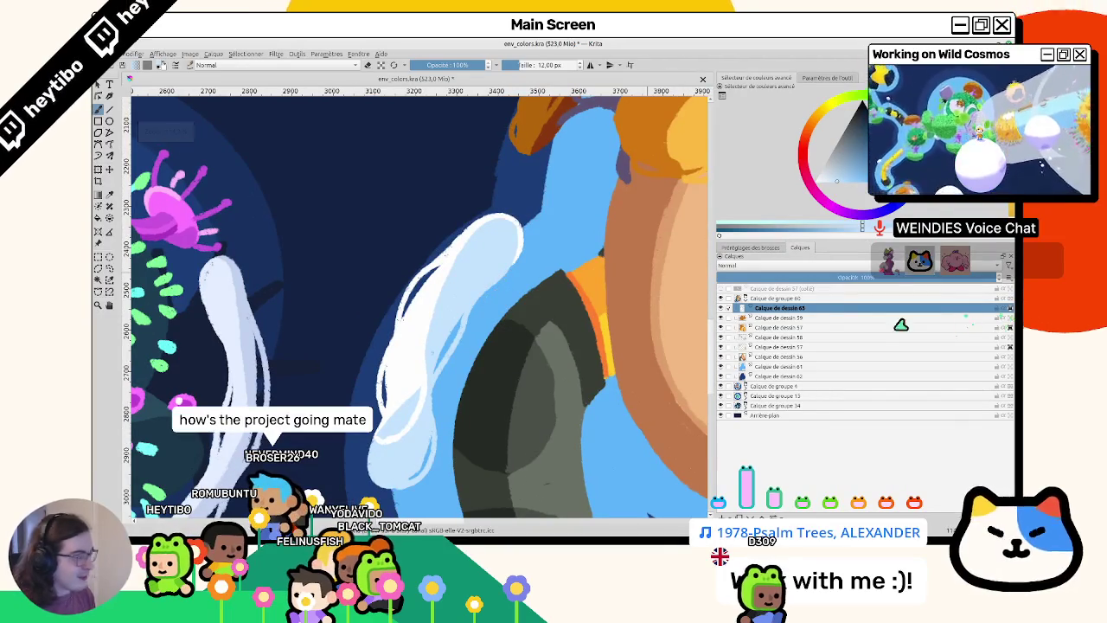
drag(439, 279, 427, 275)
scroll(435, 306, down, 2)
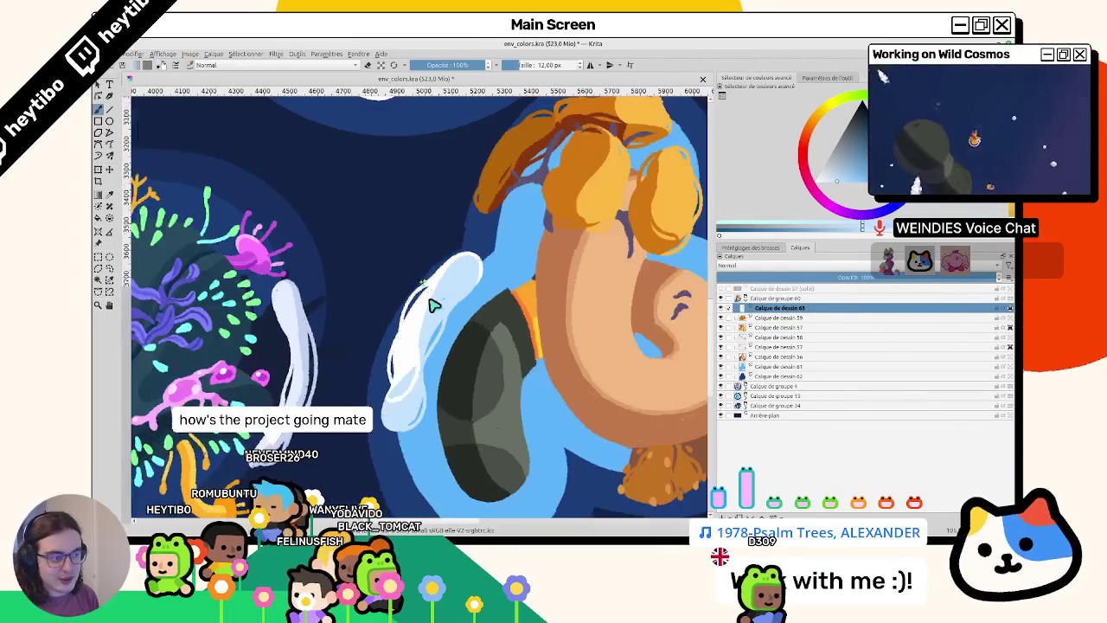
scroll(435, 306, up, 2)
scroll(424, 346, down, 2)
scroll(418, 383, down, 1)
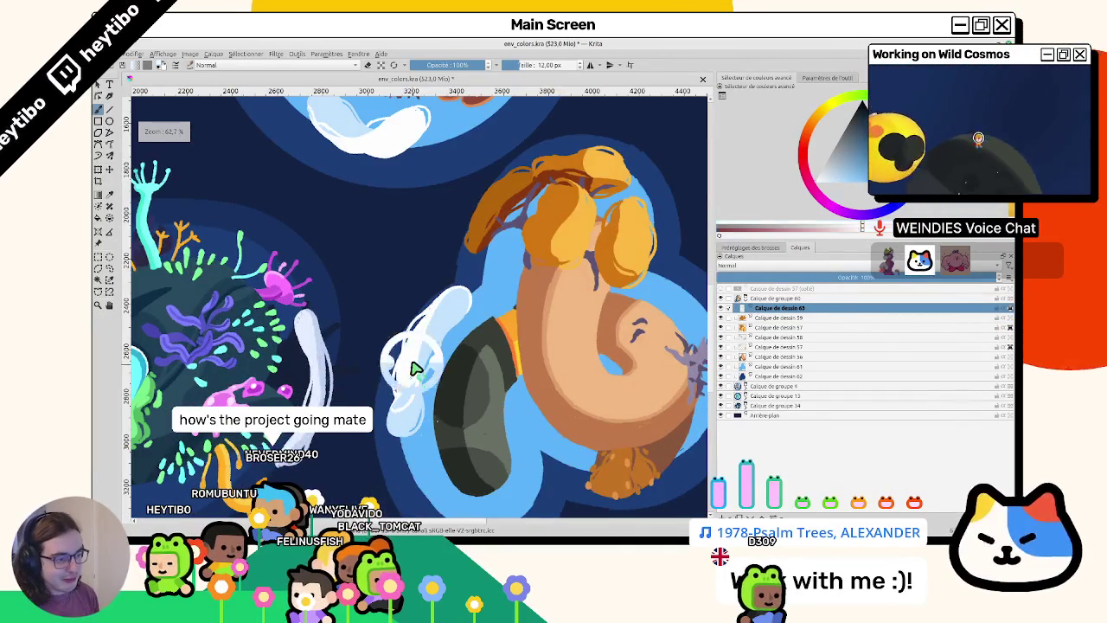
scroll(412, 356, down, 4)
scroll(495, 346, up, 3)
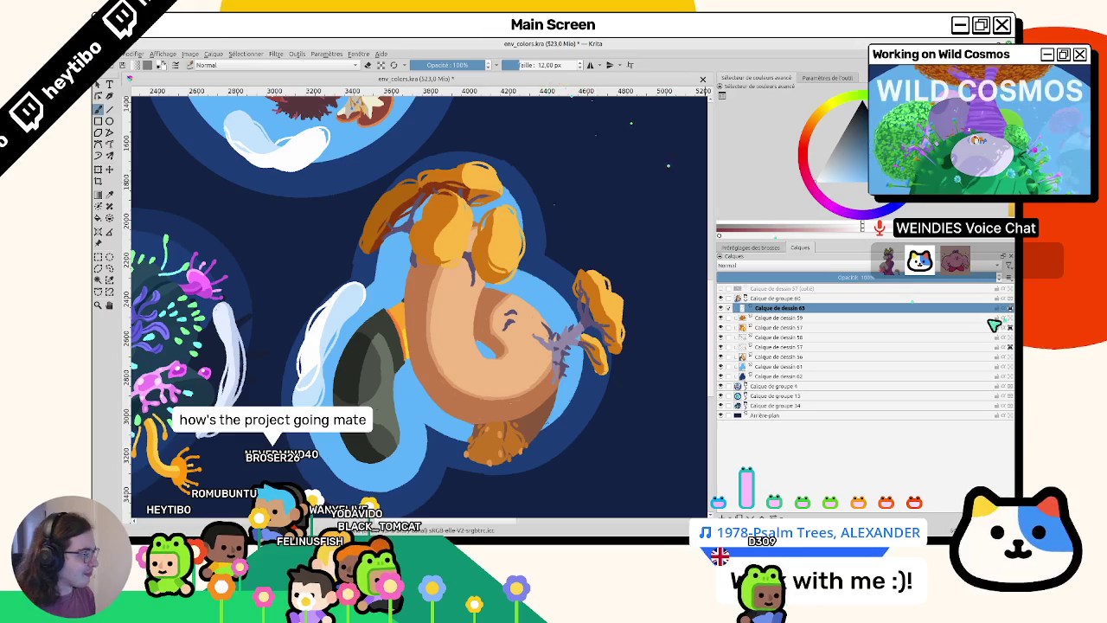
- Rotate the view about 150°, zoom out to the full artboard, then zoom onto the orange planet
drag(605, 303, 341, 188)
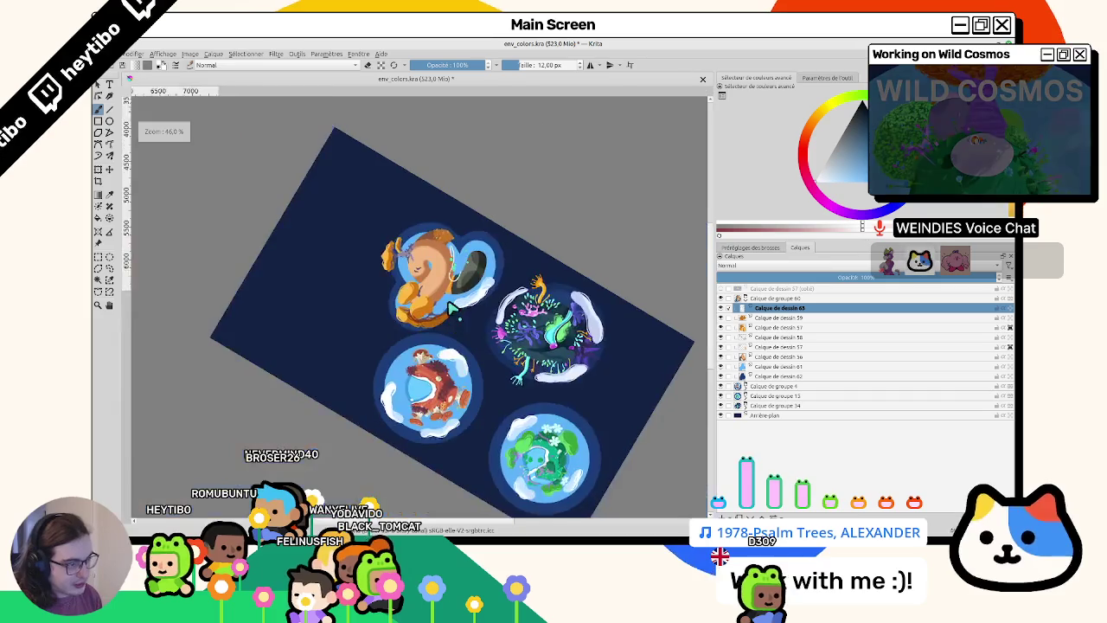
drag(451, 242, 342, 371)
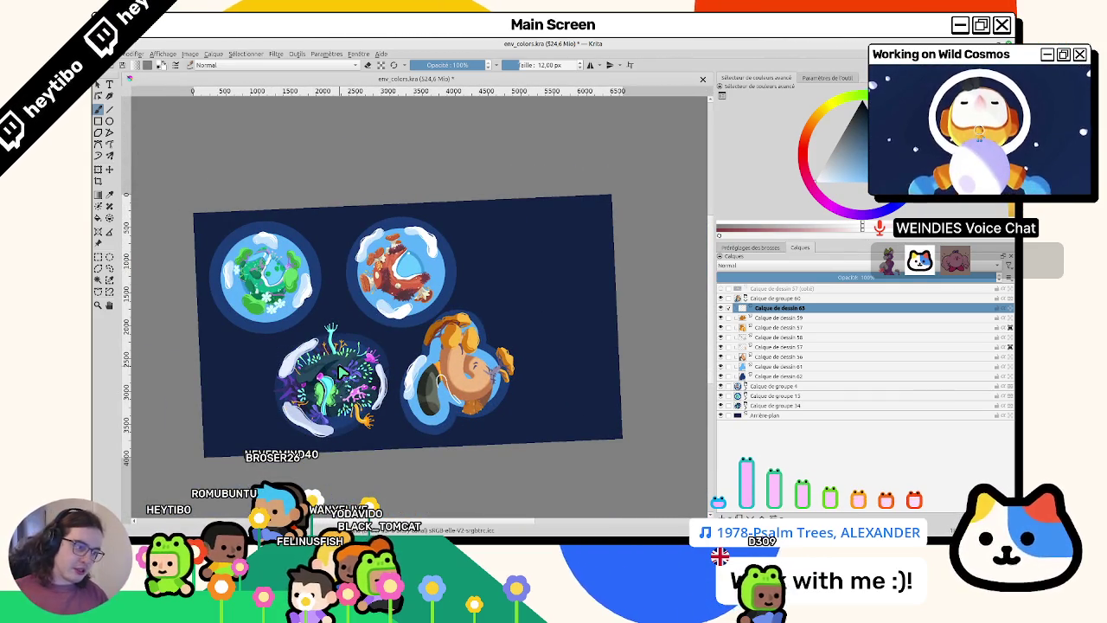
drag(340, 370, 444, 257)
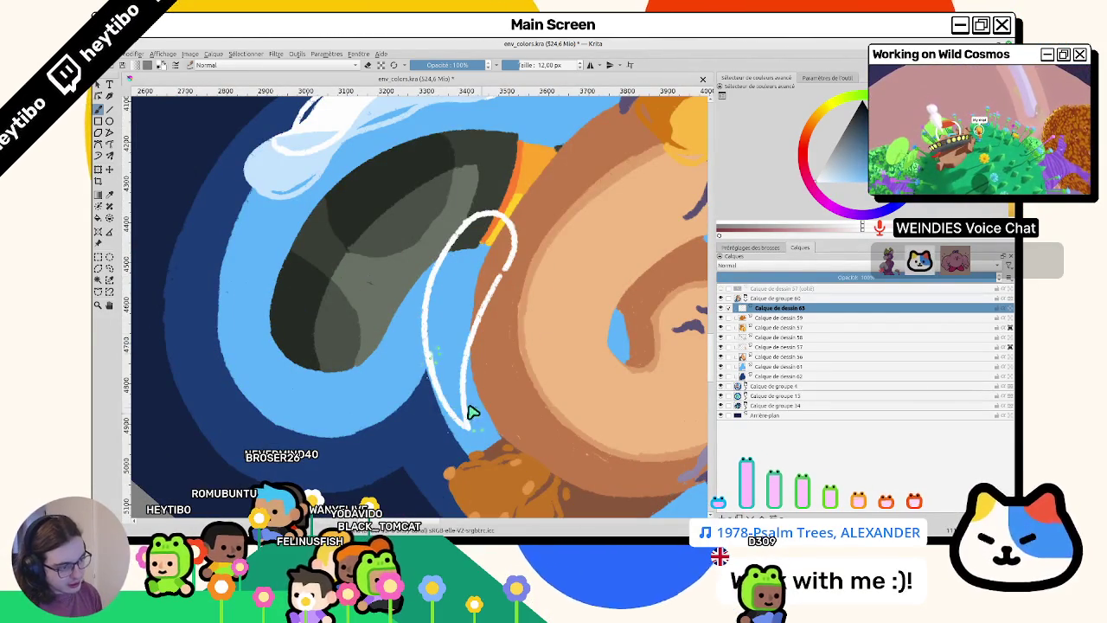
- Sketch a white loop outline over the creature and fill it solid white
mouse_move(489, 439)
mouse_down()
mouse_move(445, 321)
mouse_move(507, 433)
mouse_move(450, 425)
mouse_move(441, 286)
mouse_up()
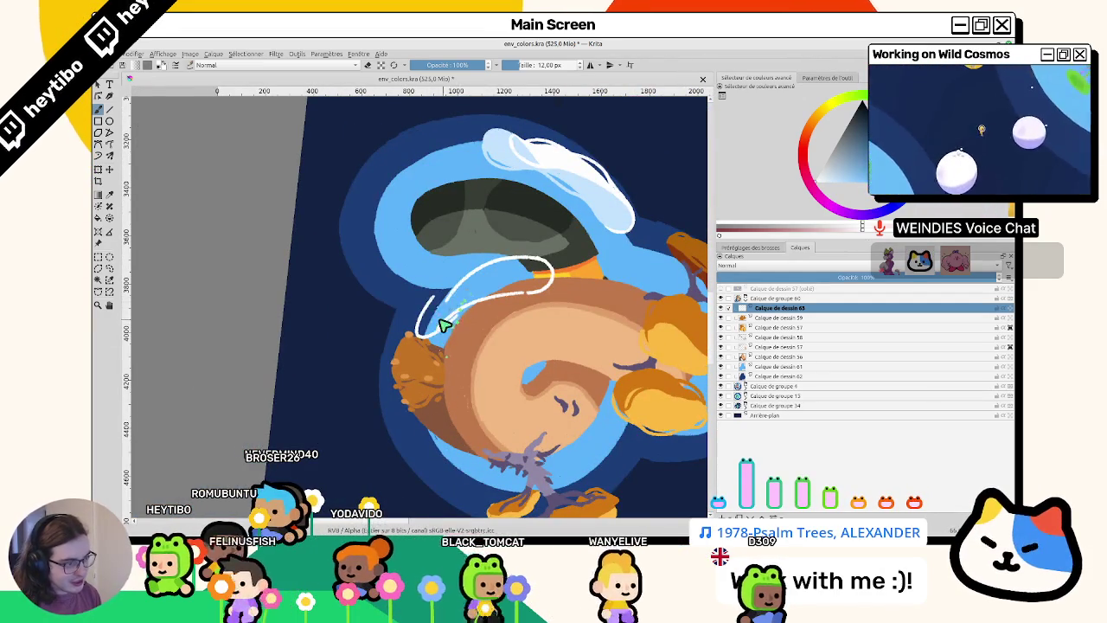
drag(424, 333, 509, 254)
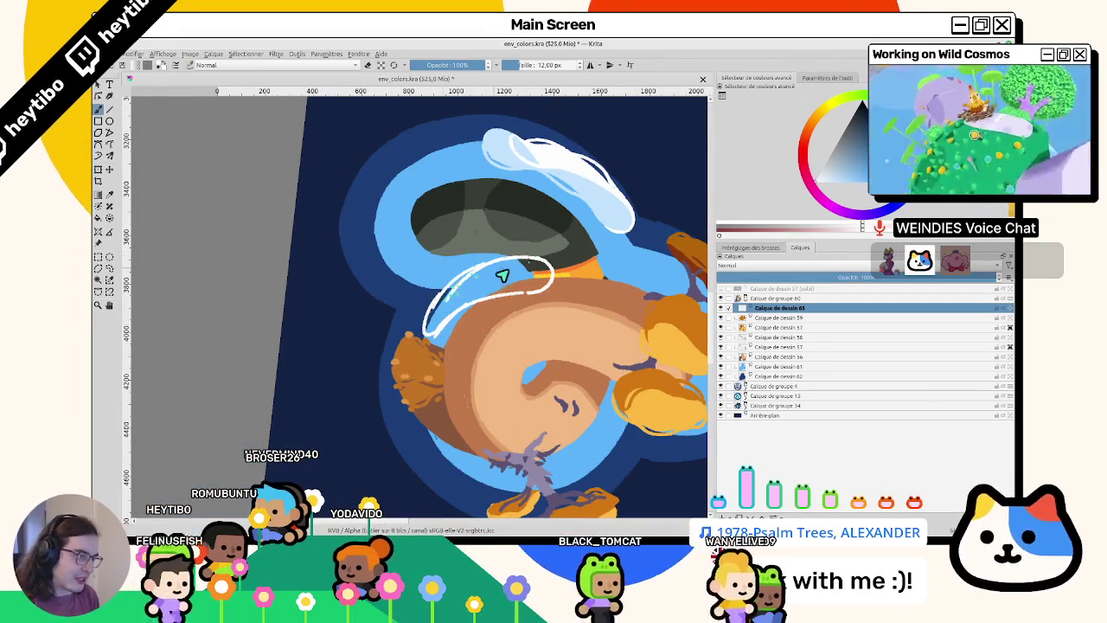
key(f)
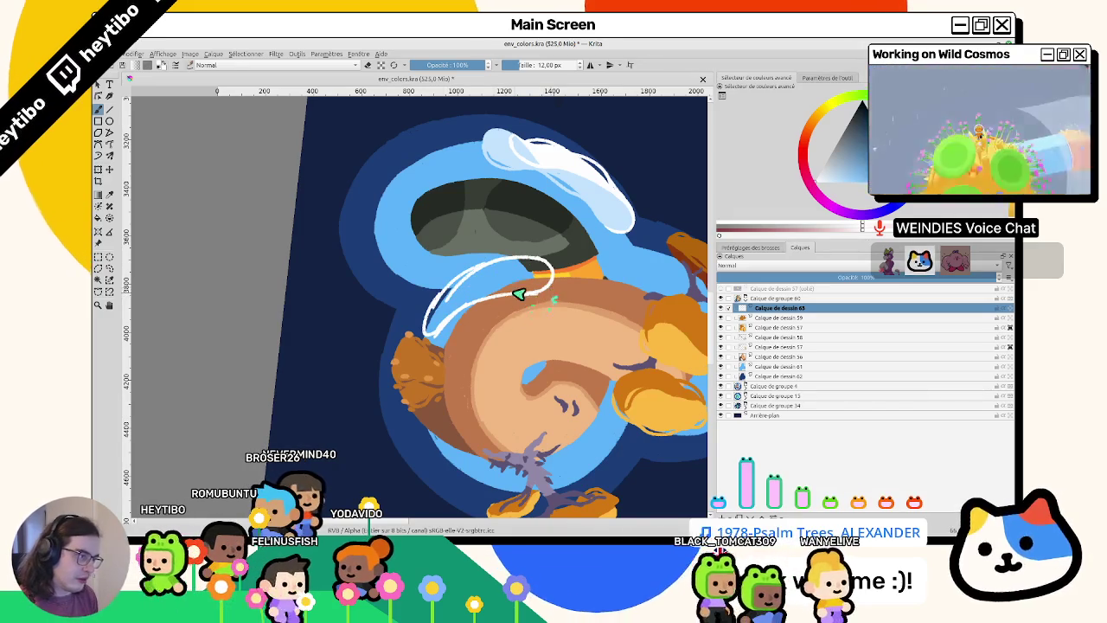
click(516, 284)
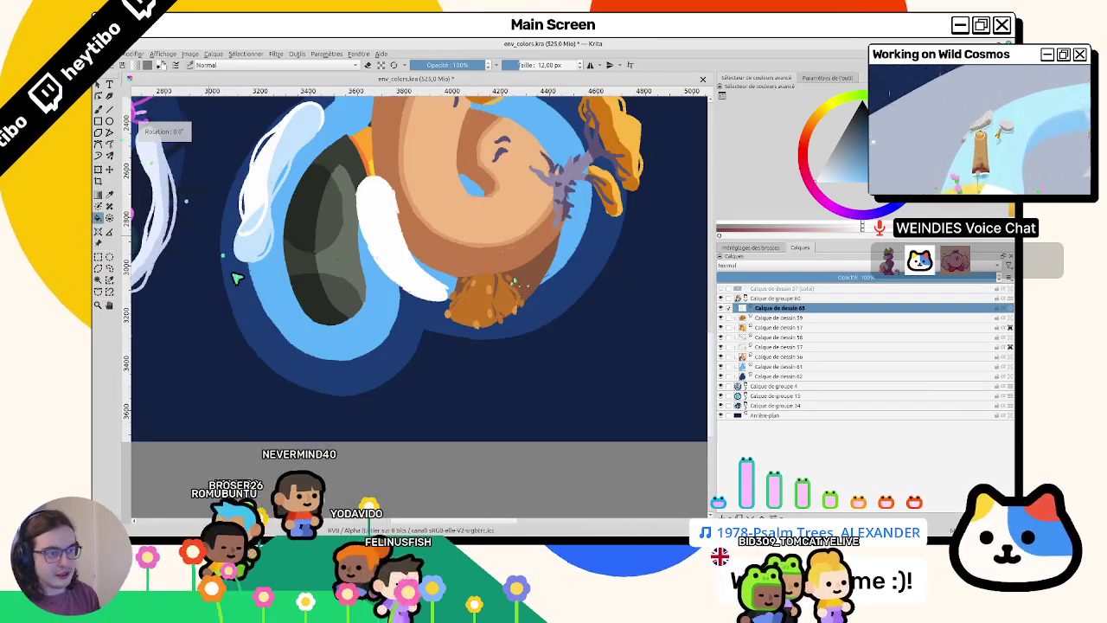
- Select a rectangle around the white wisp, transform it, then clear the selection
drag(512, 279, 547, 348)
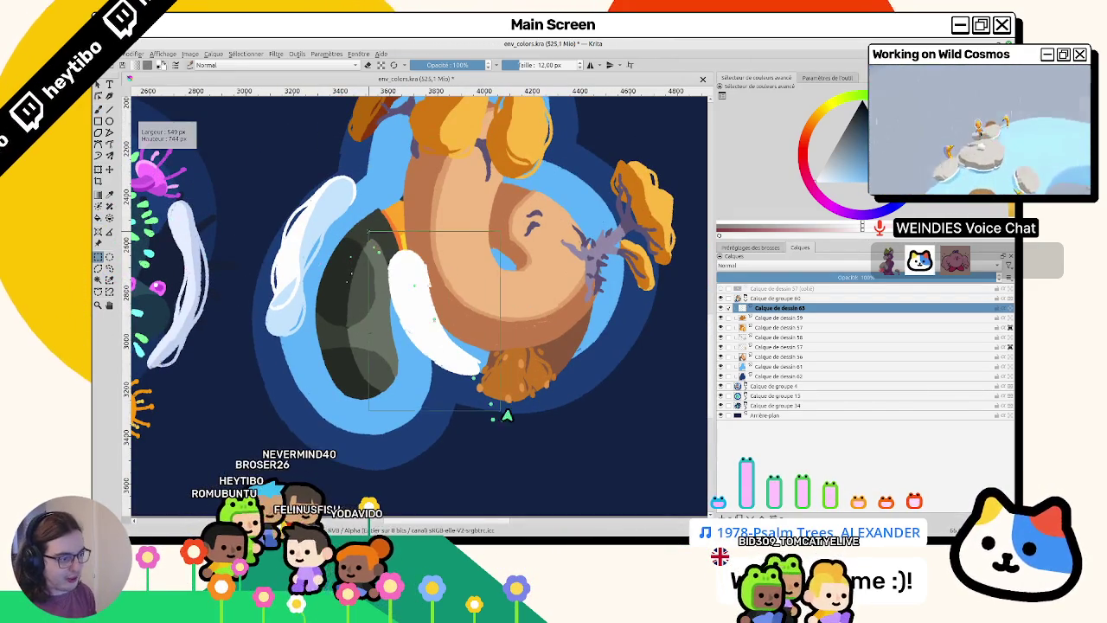
key(ctrl+t)
mouse_move(507, 416)
mouse_down()
mouse_move(517, 199)
mouse_move(444, 350)
mouse_up()
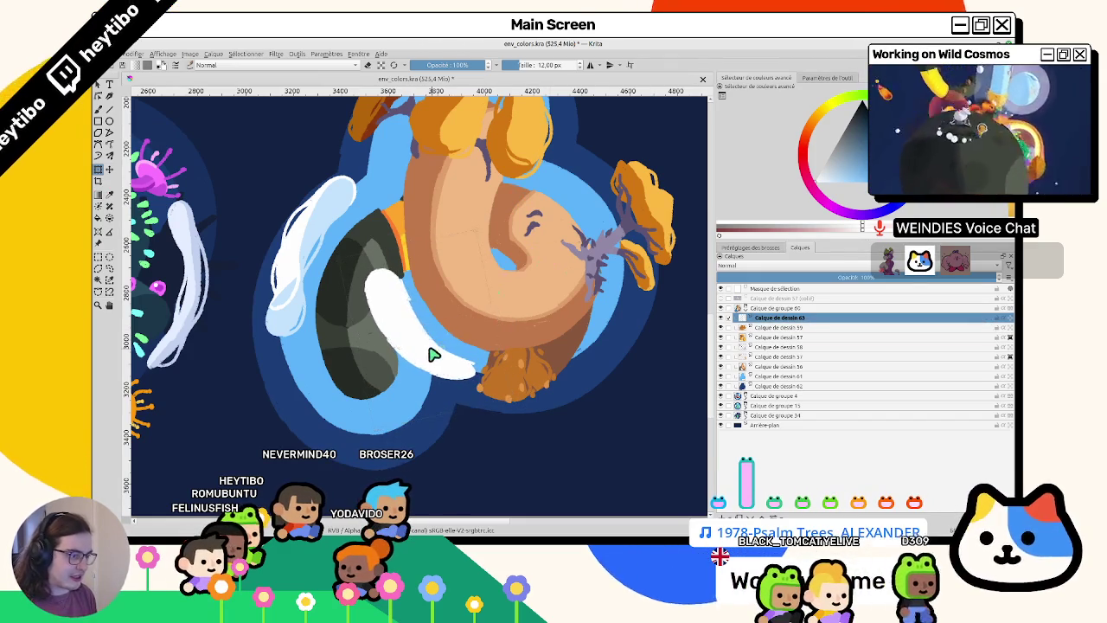
key(b)
click(99, 257)
click(152, 260)
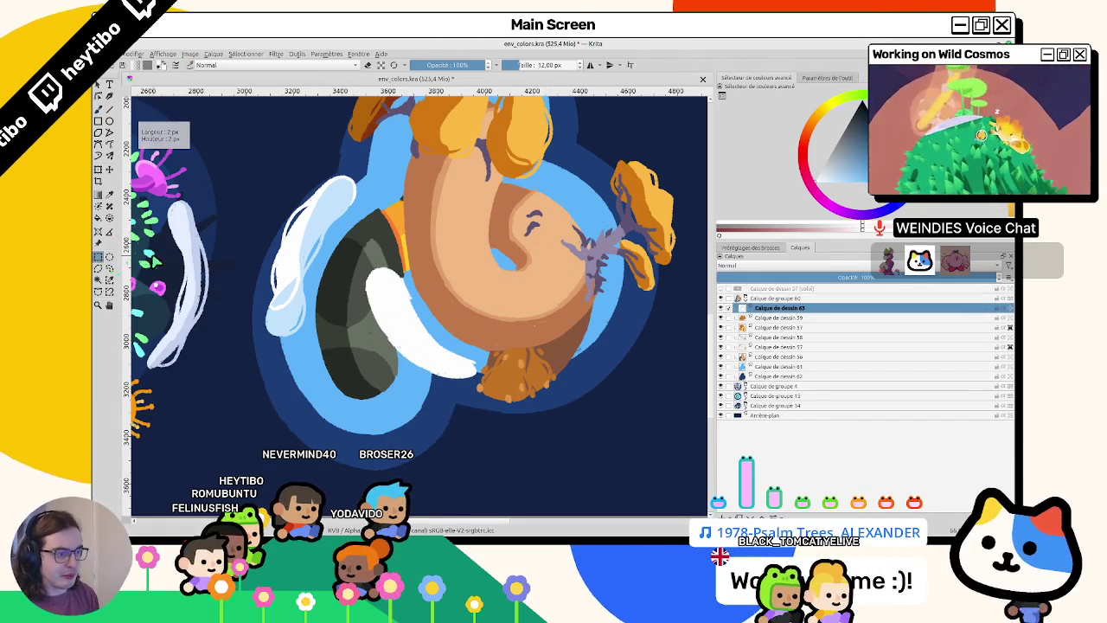
- Repaint the white wisp wider and longer, turning the view until it lies horizontal
mouse_move(382, 315)
mouse_down()
mouse_move(533, 316)
mouse_move(409, 342)
mouse_up()
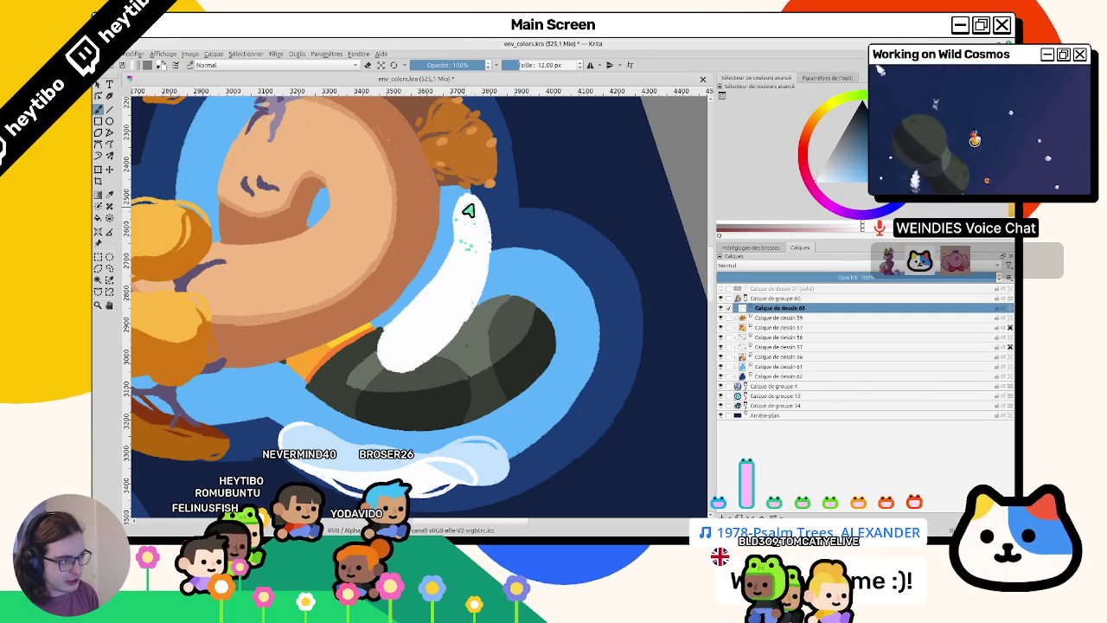
drag(455, 329, 353, 323)
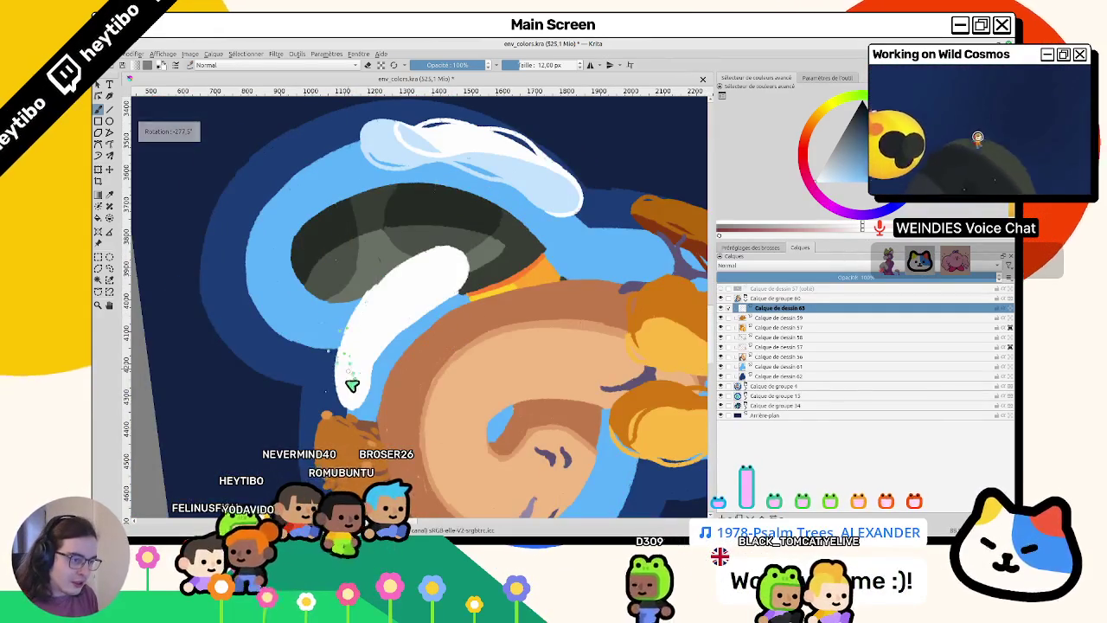
mouse_move(353, 385)
mouse_down()
mouse_move(358, 327)
mouse_move(340, 366)
mouse_move(393, 326)
mouse_up()
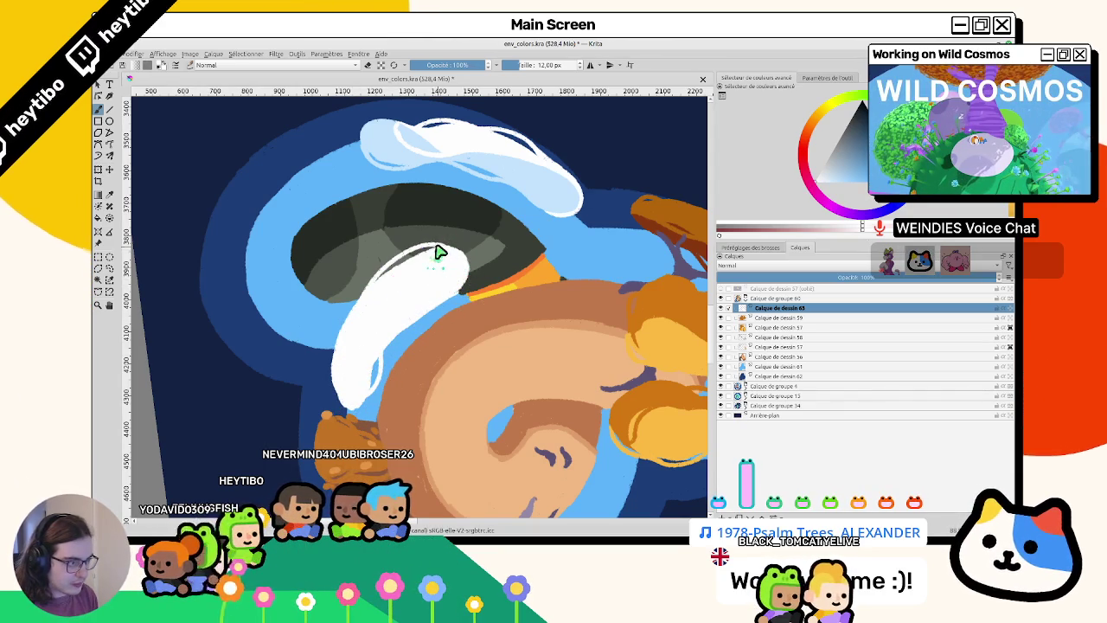
mouse_move(443, 337)
mouse_down()
mouse_move(339, 280)
mouse_move(460, 278)
mouse_up()
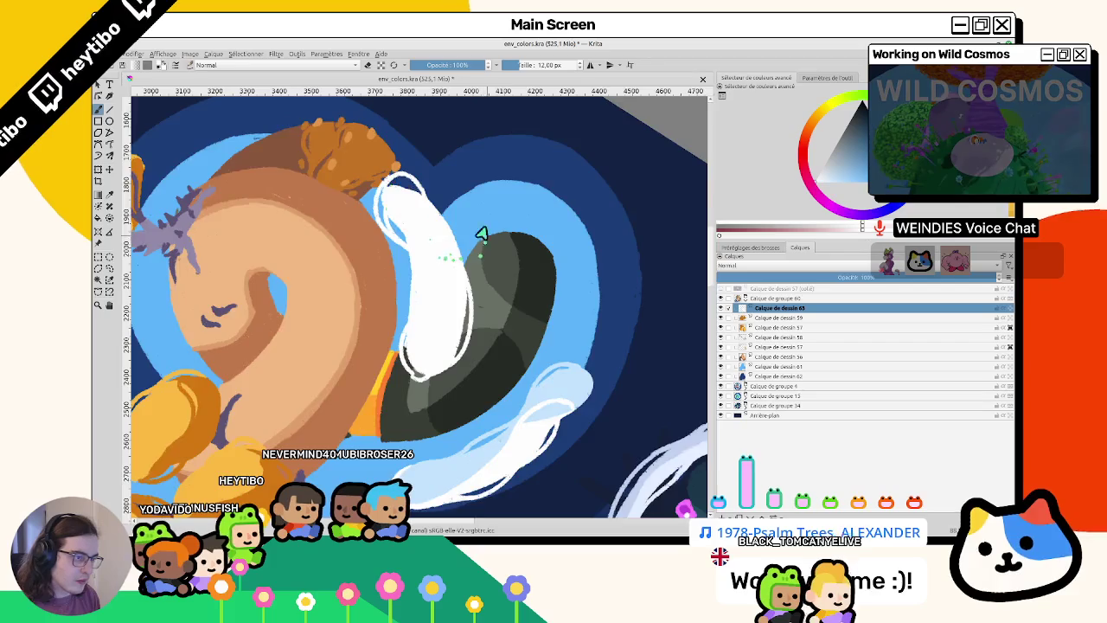
drag(482, 234, 305, 318)
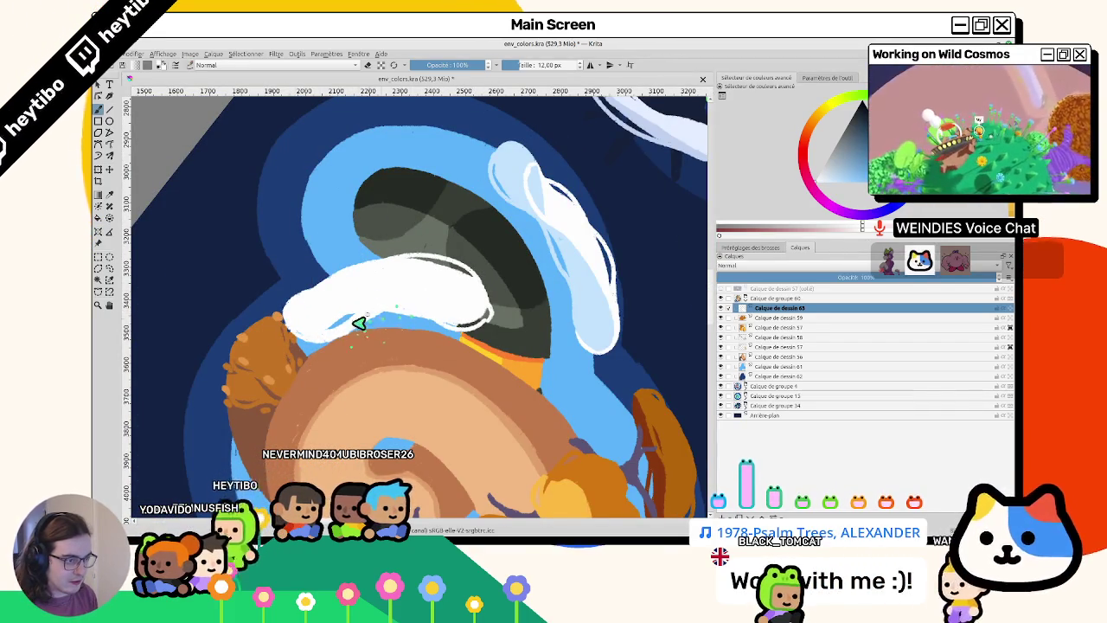
mouse_move(359, 323)
mouse_down()
mouse_move(289, 316)
mouse_move(395, 286)
mouse_up()
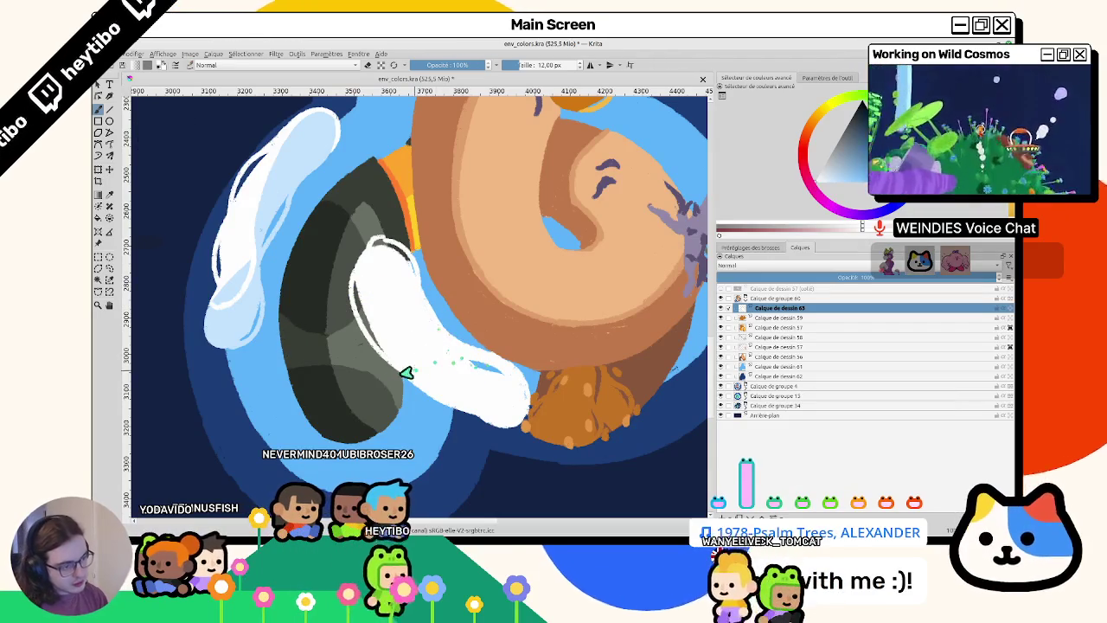
drag(406, 372, 488, 461)
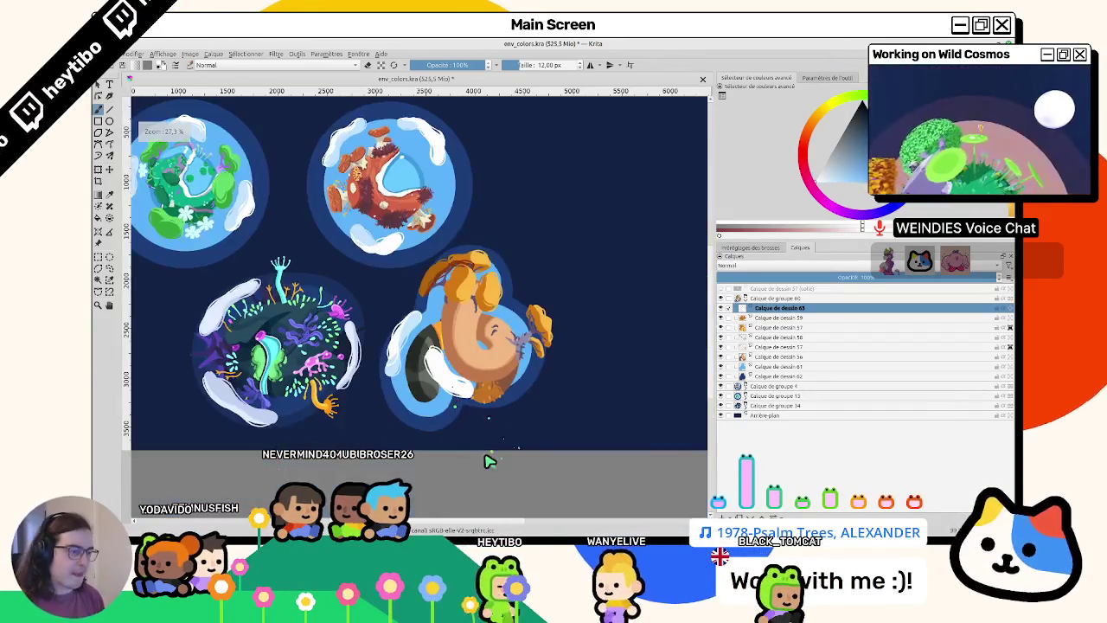
scroll(501, 452, up, 5)
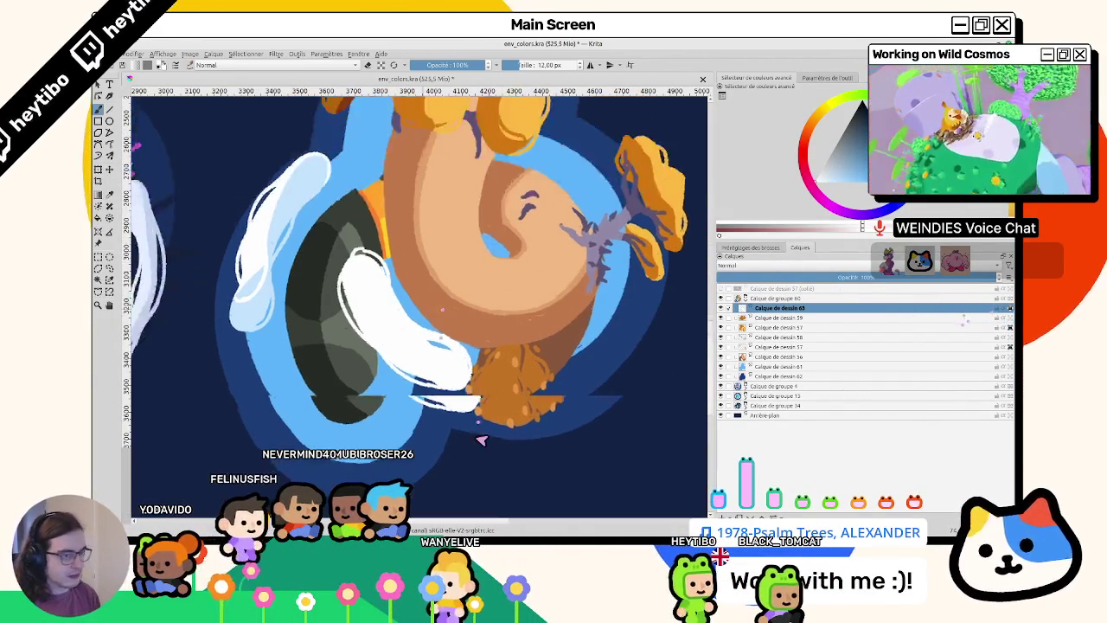
drag(156, 150, 208, 266)
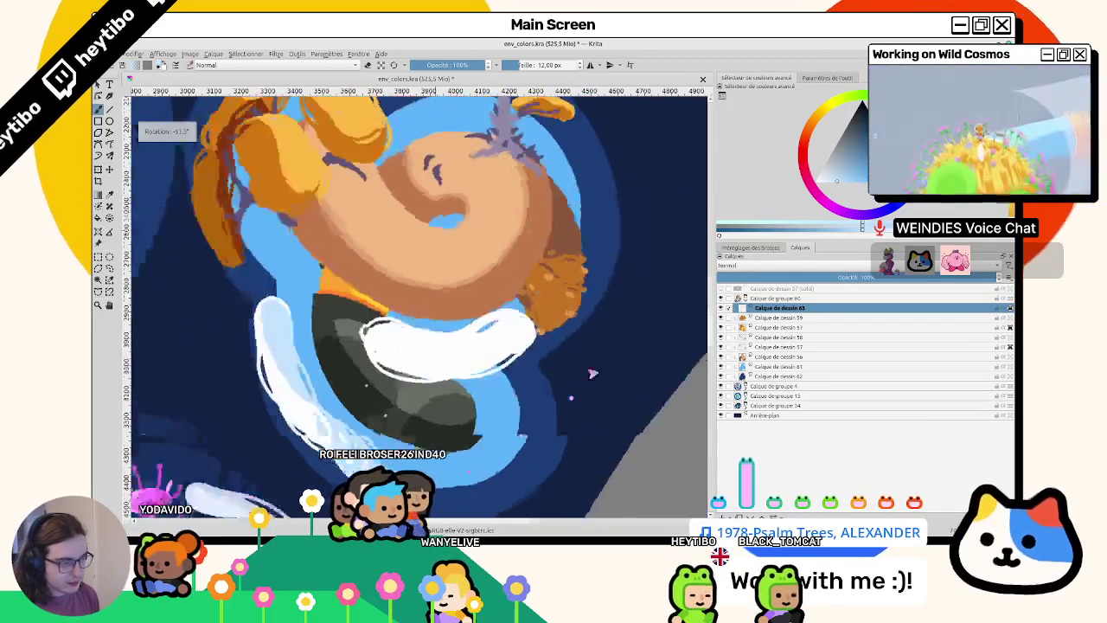
drag(374, 339, 450, 325)
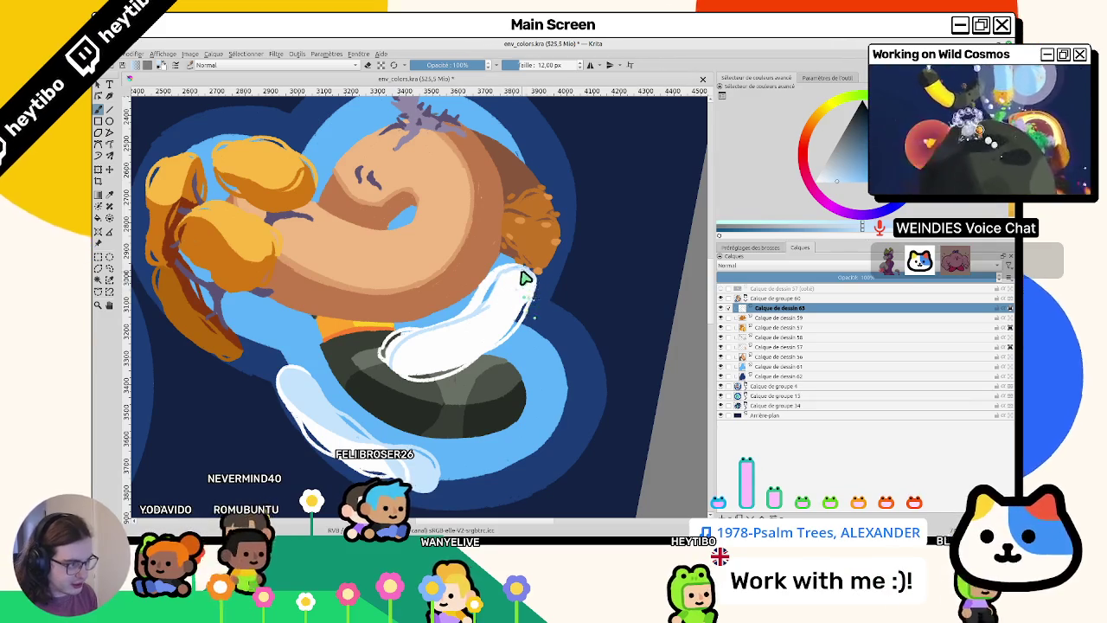
drag(485, 294, 514, 268)
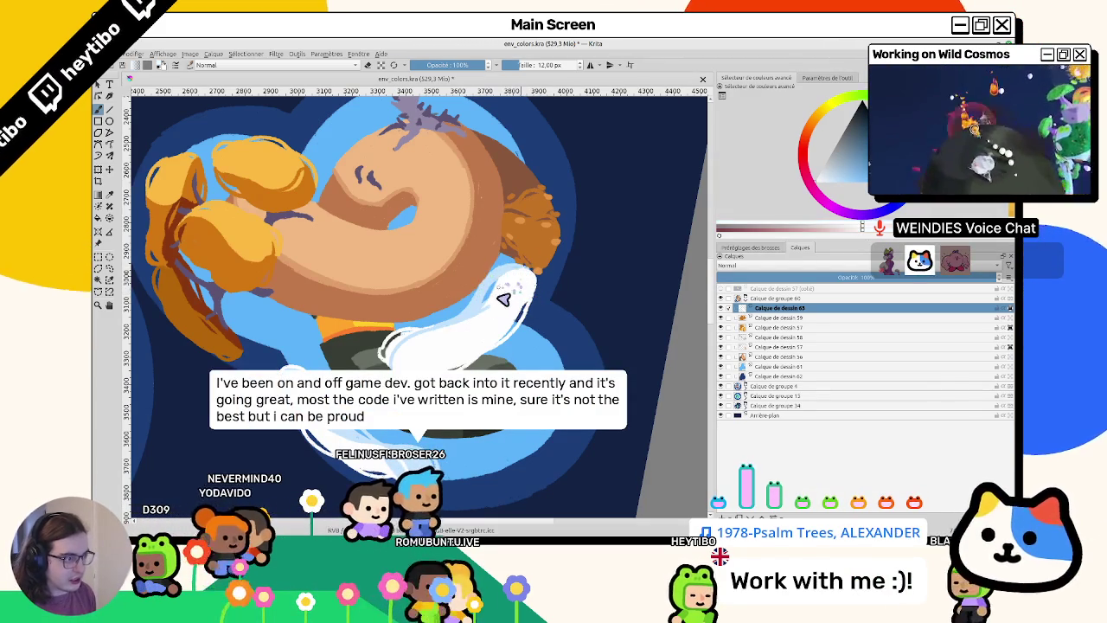
drag(454, 355, 453, 299)
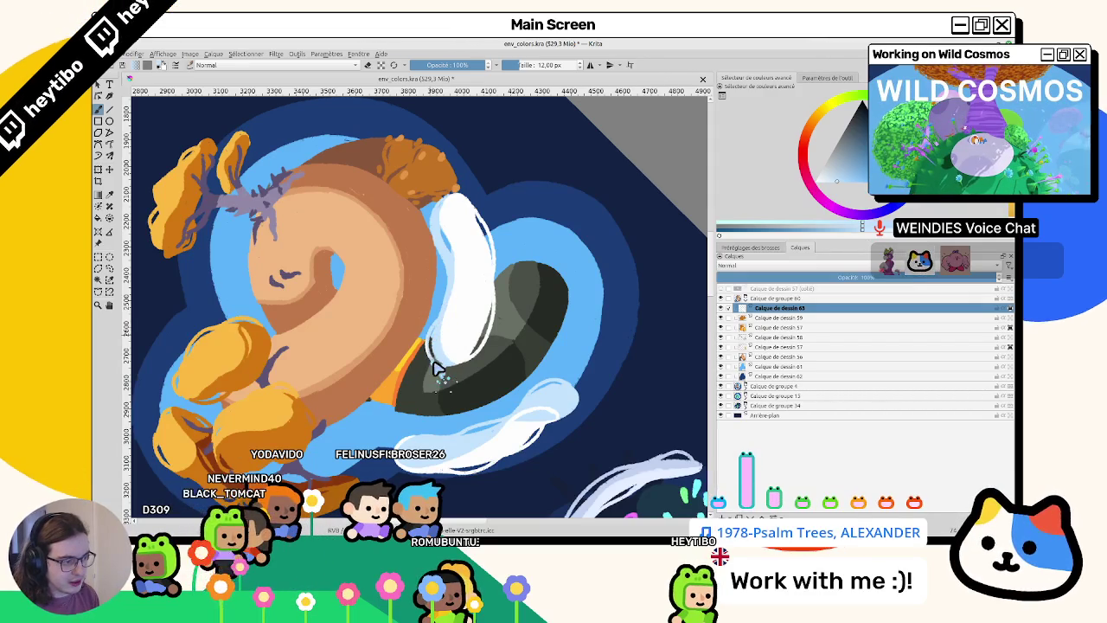
key(5)
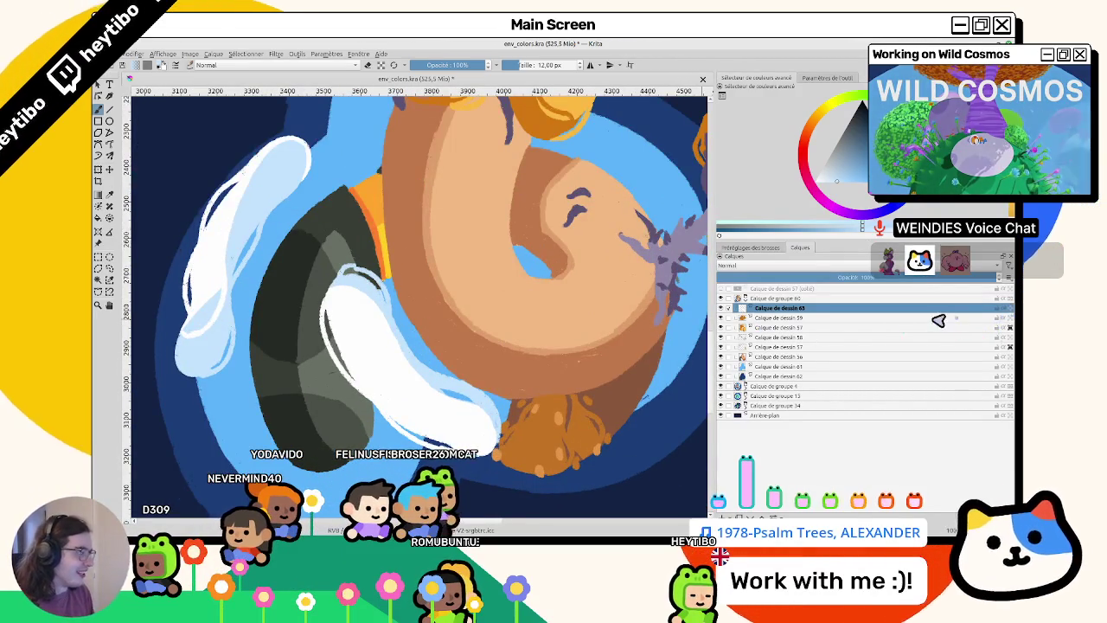
key(2)
scroll(430, 282, up, 2)
scroll(430, 282, up, 2)
mouse_move(430, 282)
mouse_down()
mouse_move(403, 319)
mouse_move(344, 320)
mouse_move(366, 285)
mouse_up()
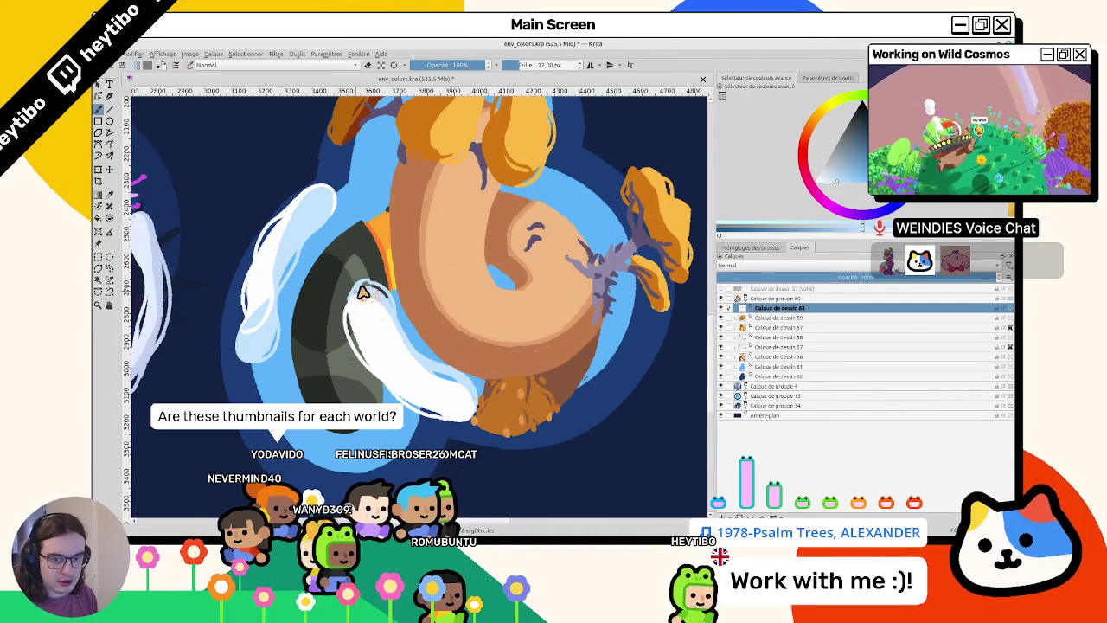
scroll(484, 346, down, 5)
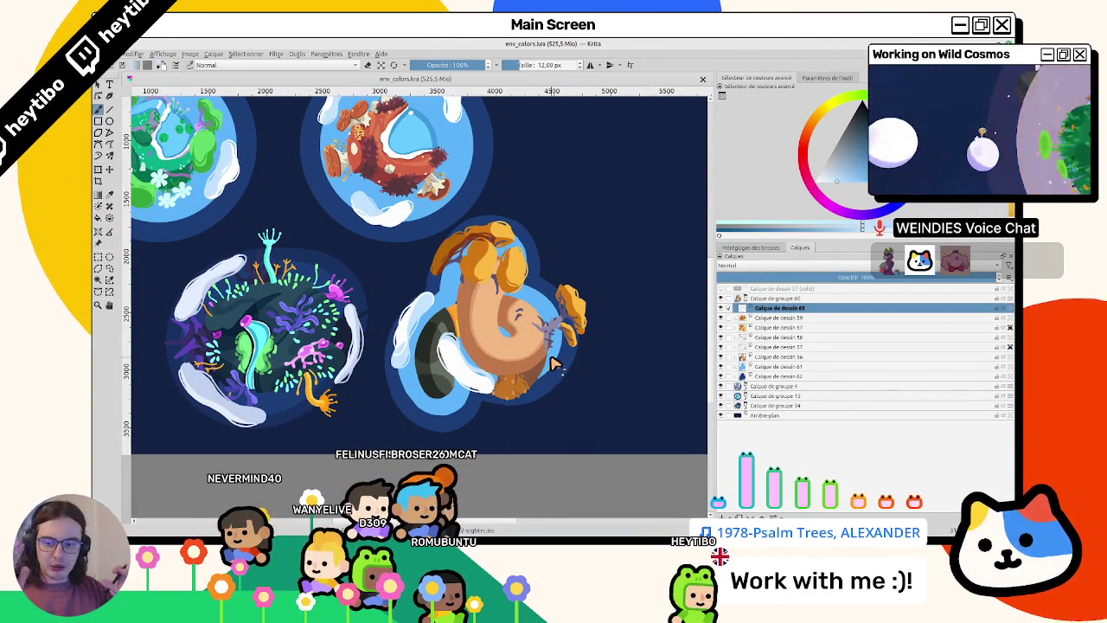
mouse_move(553, 363)
mouse_down()
mouse_move(443, 348)
mouse_move(490, 365)
mouse_move(486, 394)
mouse_move(359, 244)
mouse_move(494, 346)
mouse_up()
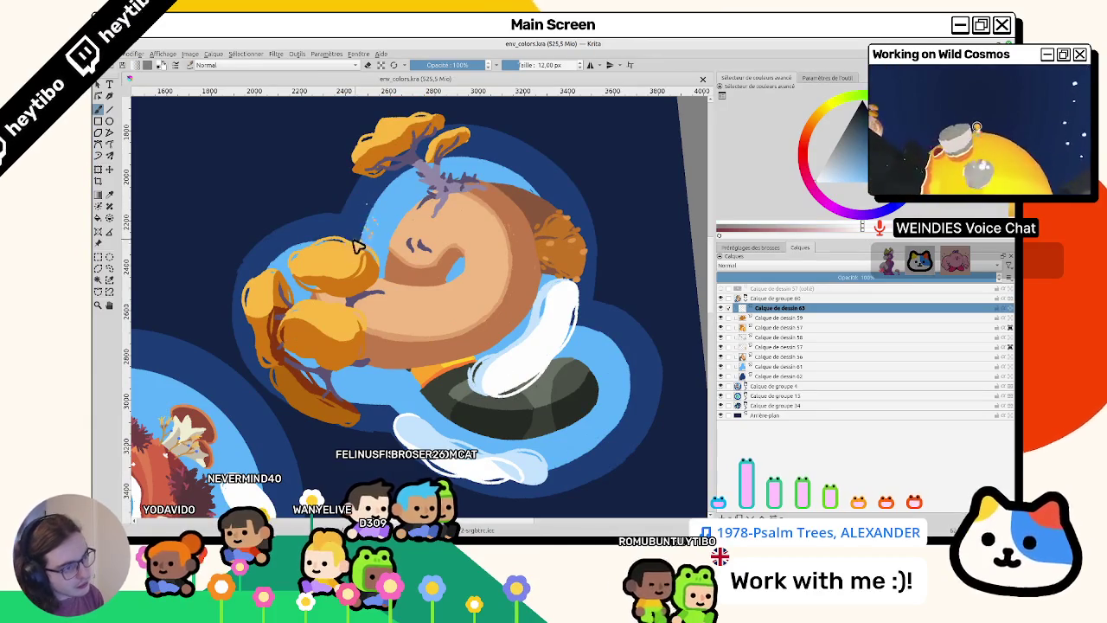
scroll(359, 244, up, 1)
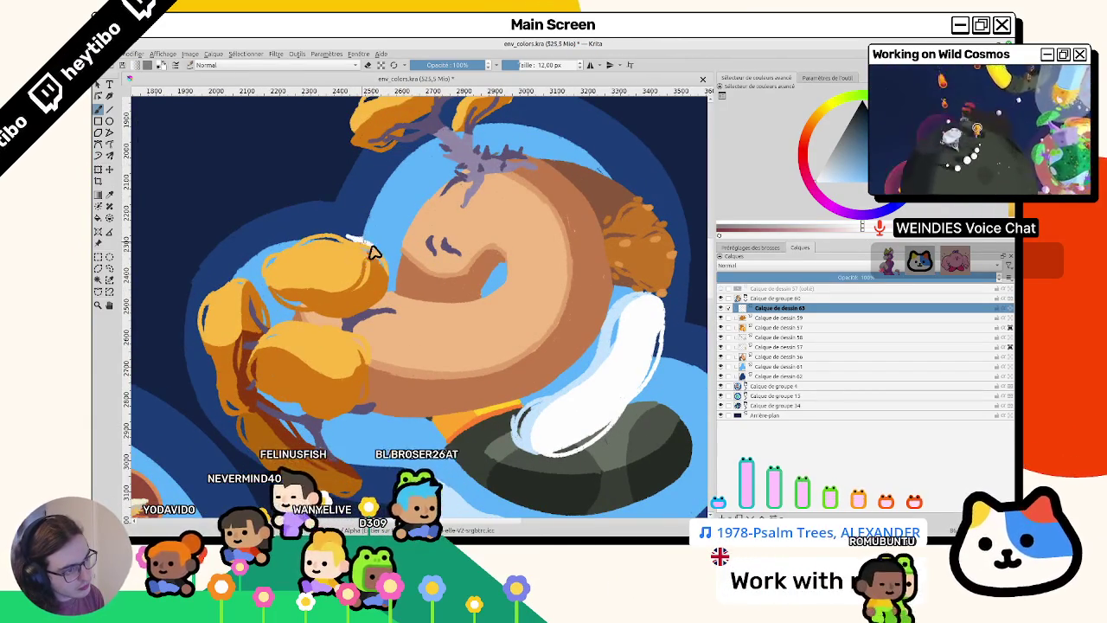
drag(430, 163, 346, 237)
key(ctrl+z)
- Add a new layer above Calque de dessin 61 and outline a white wisp left of the mushrooms
click(751, 366)
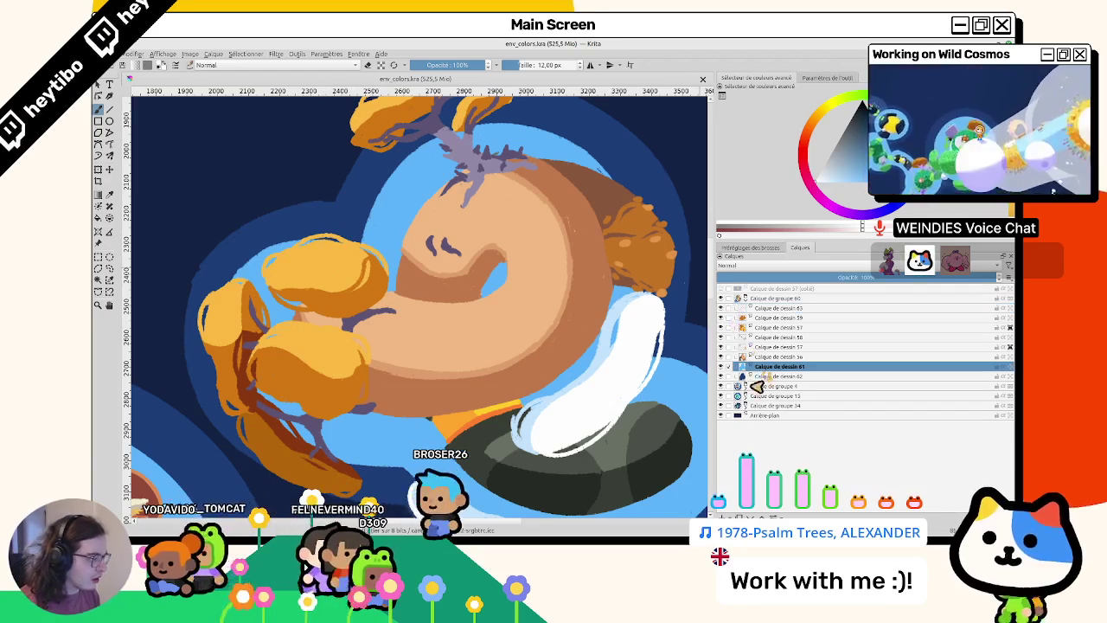
key(Insert)
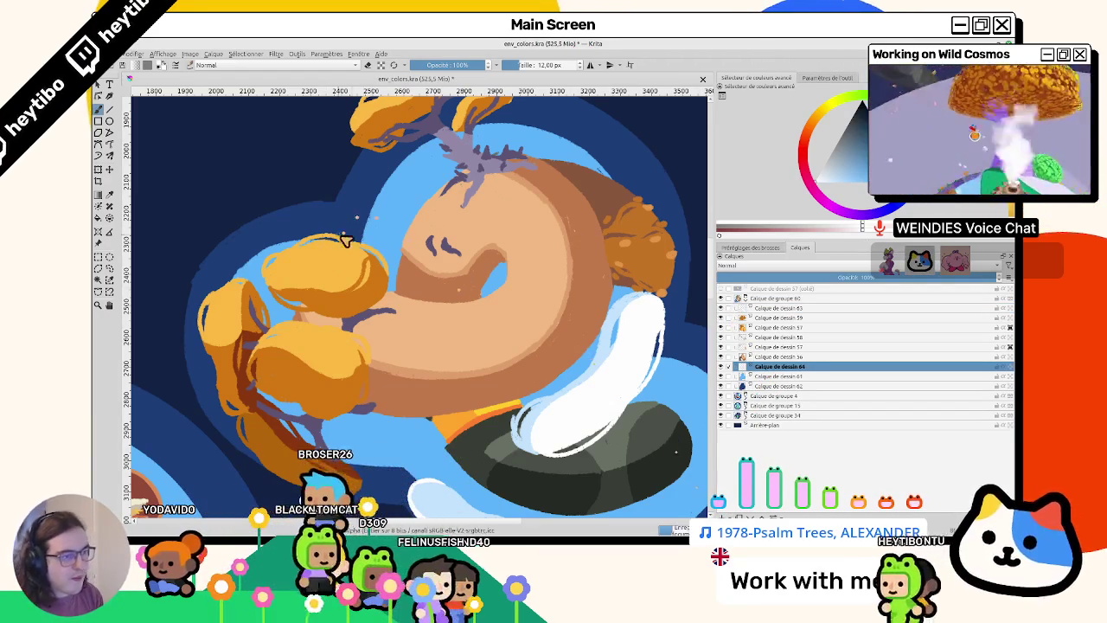
mouse_move(321, 234)
mouse_down()
mouse_move(349, 143)
mouse_move(351, 233)
mouse_up()
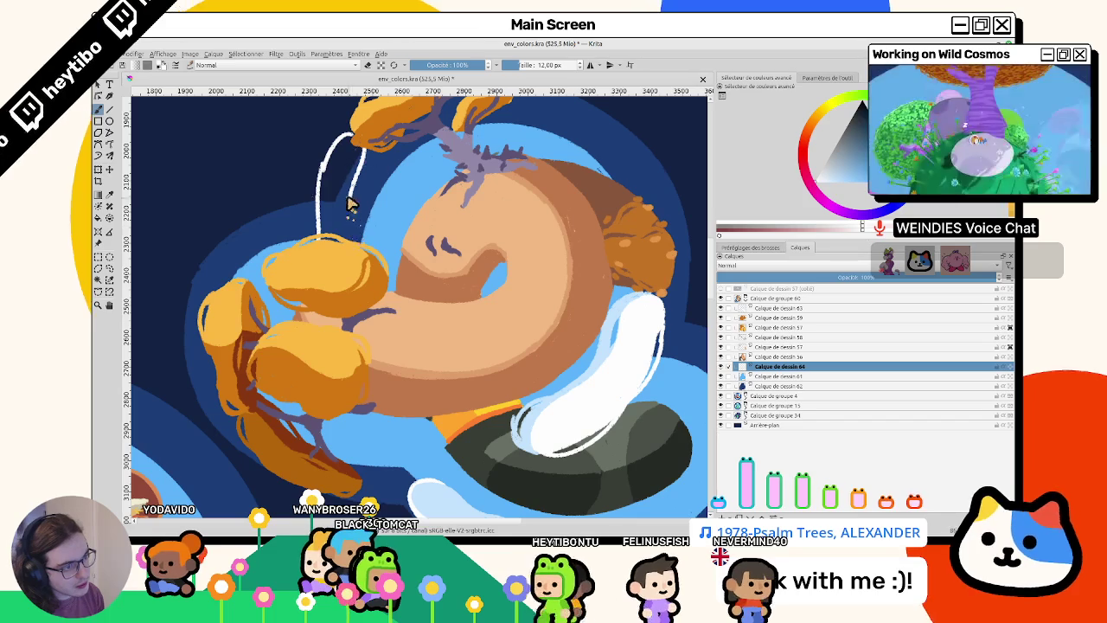
drag(344, 275, 350, 247)
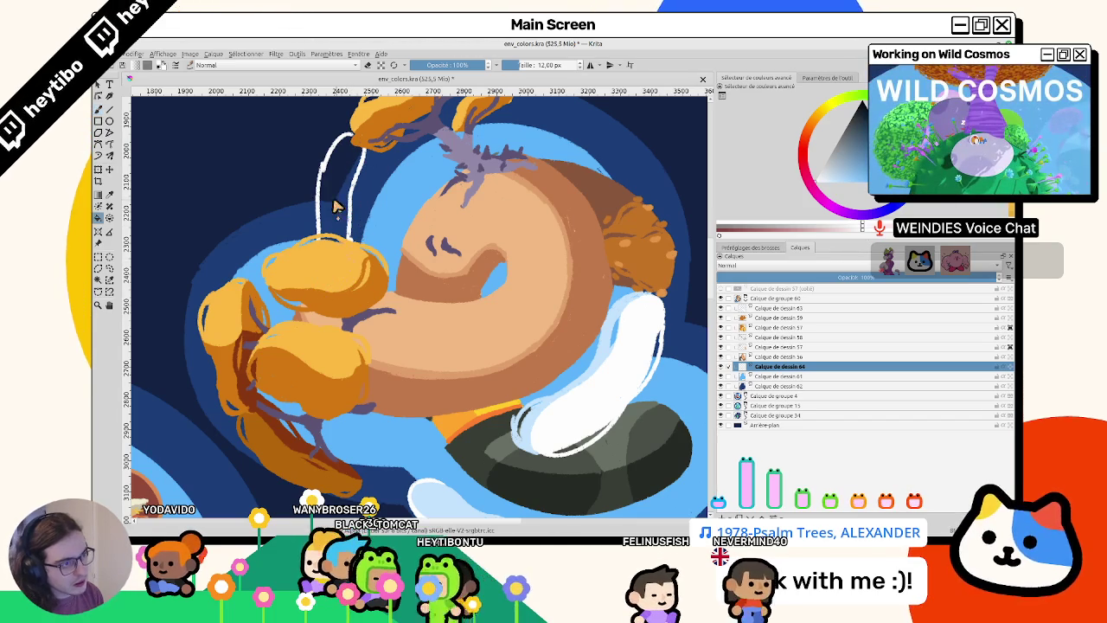
- Fill the wisp white, check it in isolation, and reset the view to 100% unrotated
key(ctrl+h)
key(ctrl+h)
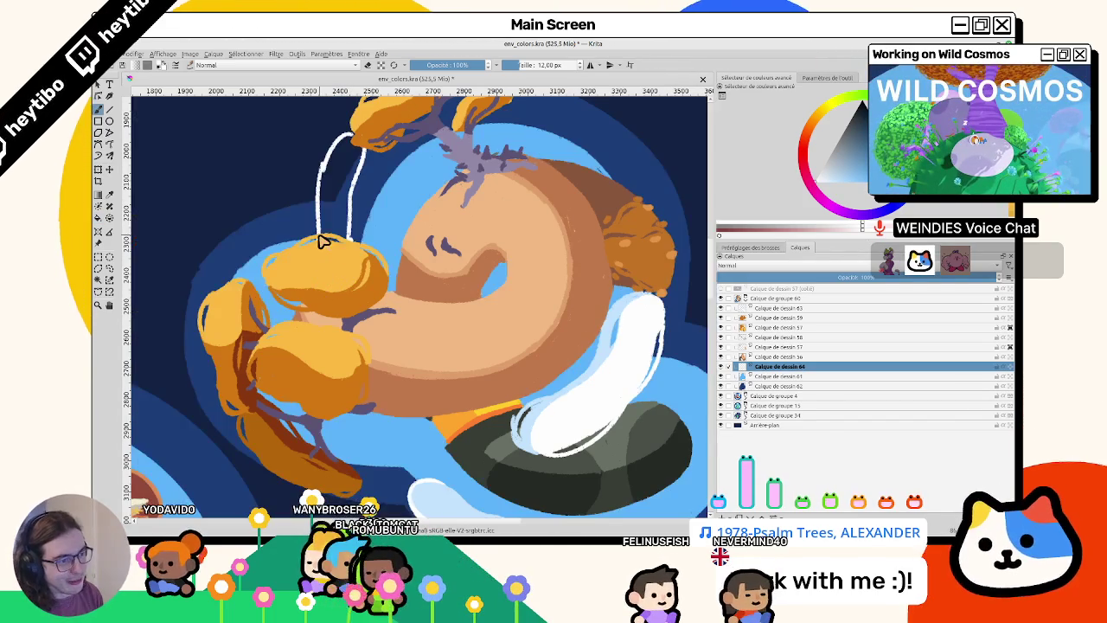
key(f)
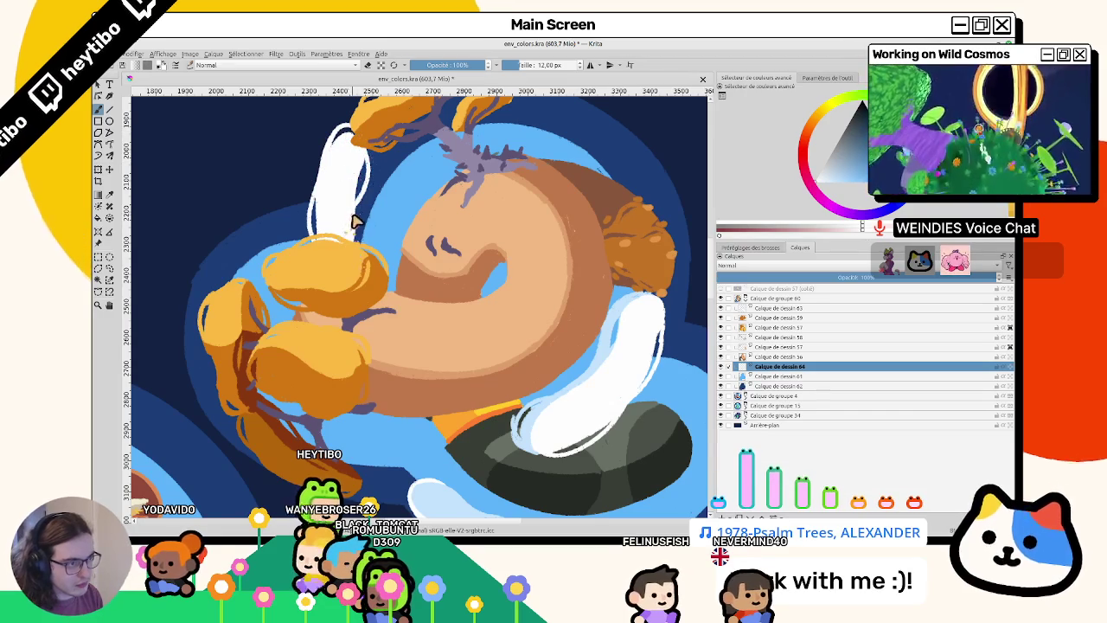
drag(343, 239, 534, 331)
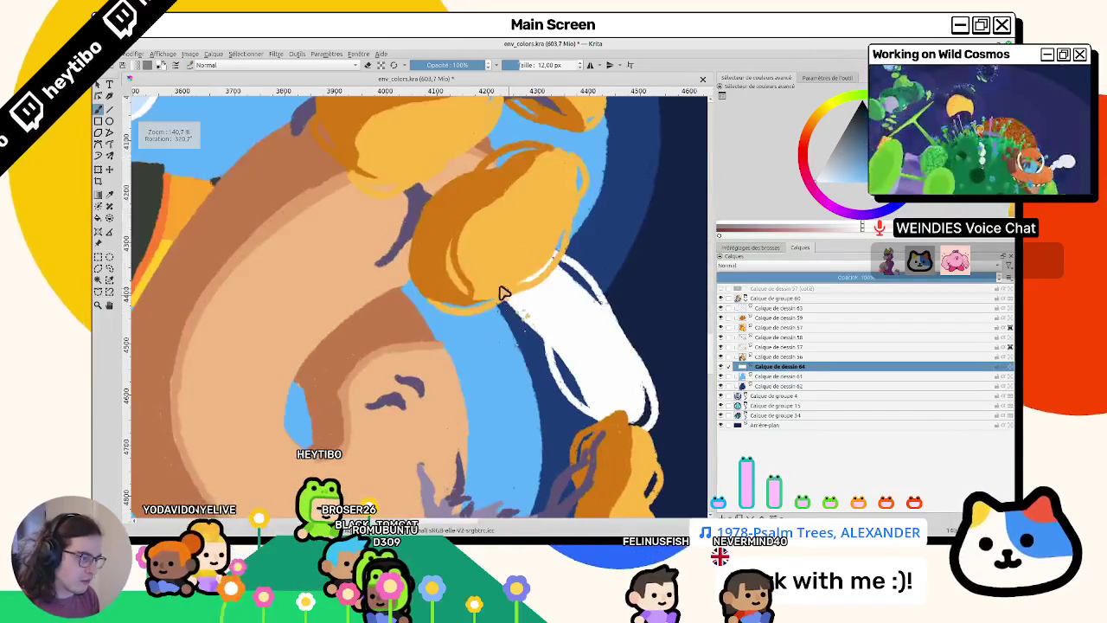
mouse_move(534, 330)
mouse_down()
mouse_move(543, 251)
mouse_move(244, 244)
mouse_up()
key(1)
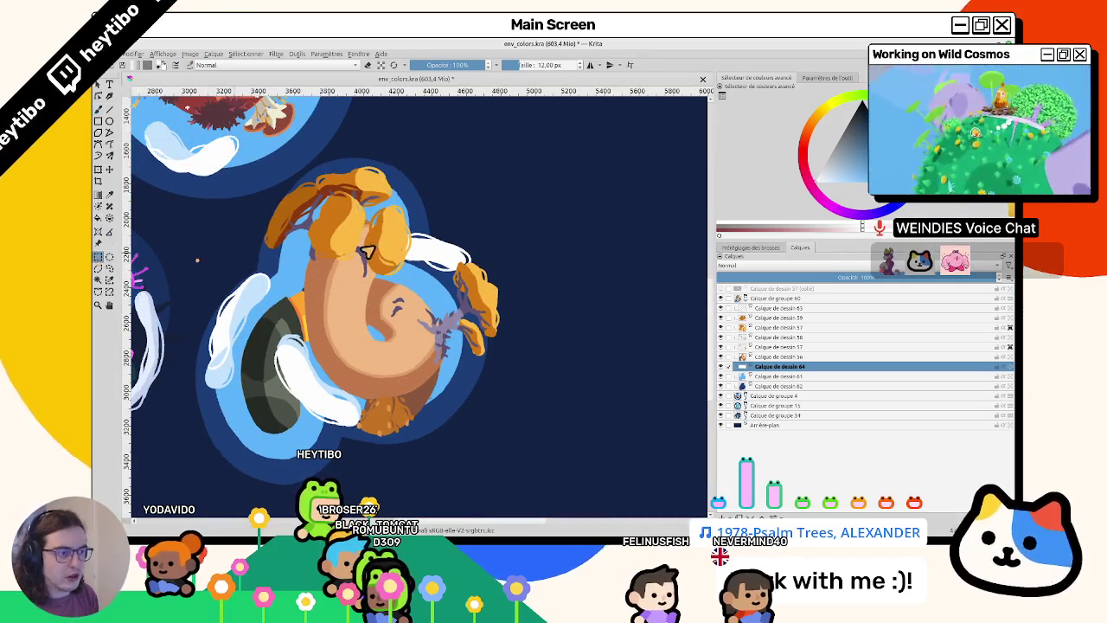
- Draw a rectangle selection around the mushroom caps, then deselect it
drag(460, 278, 508, 316)
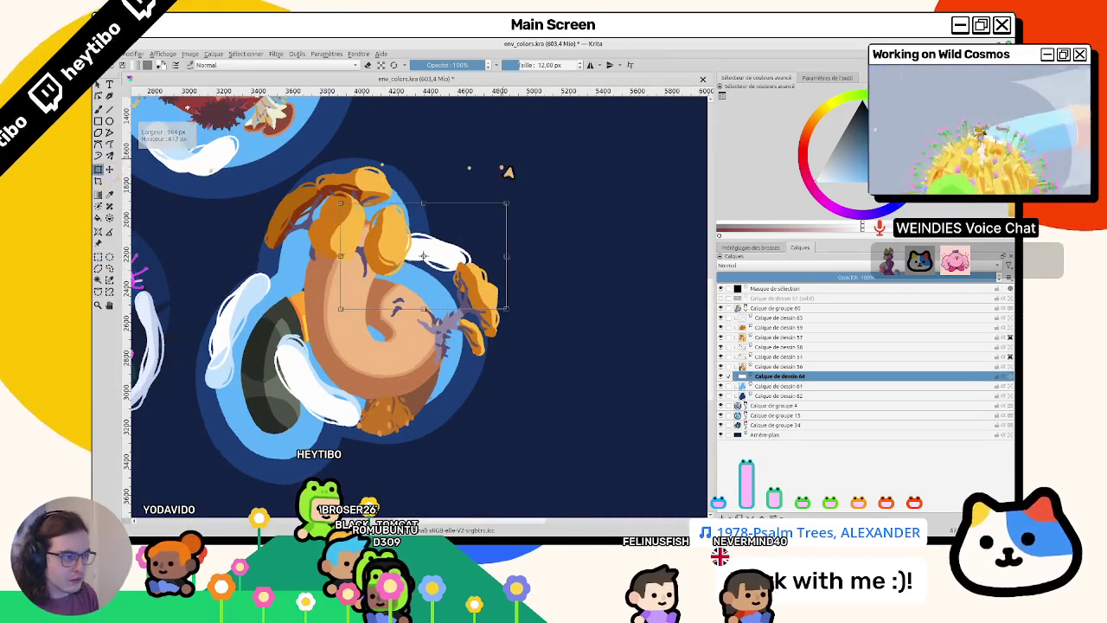
drag(534, 223, 211, 249)
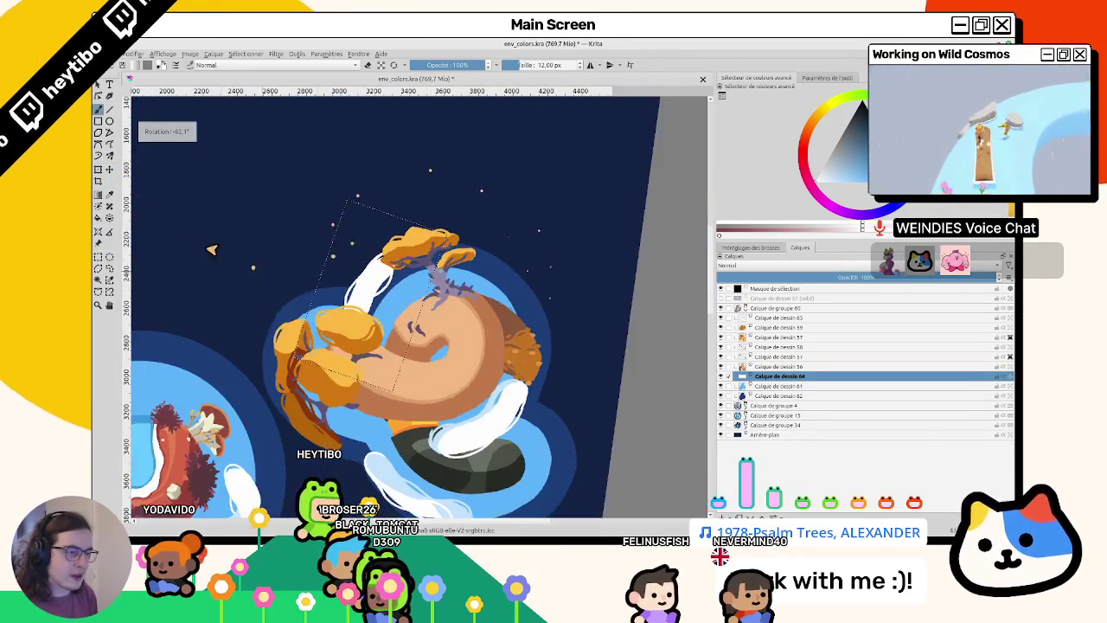
click(101, 257)
click(164, 257)
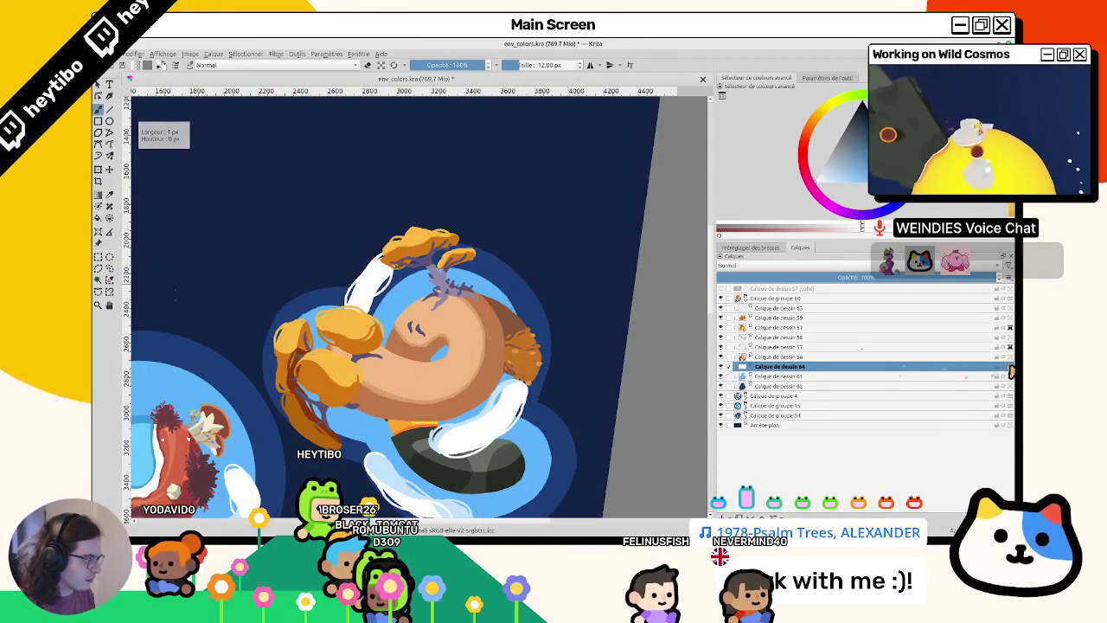
scroll(383, 475, up, 2)
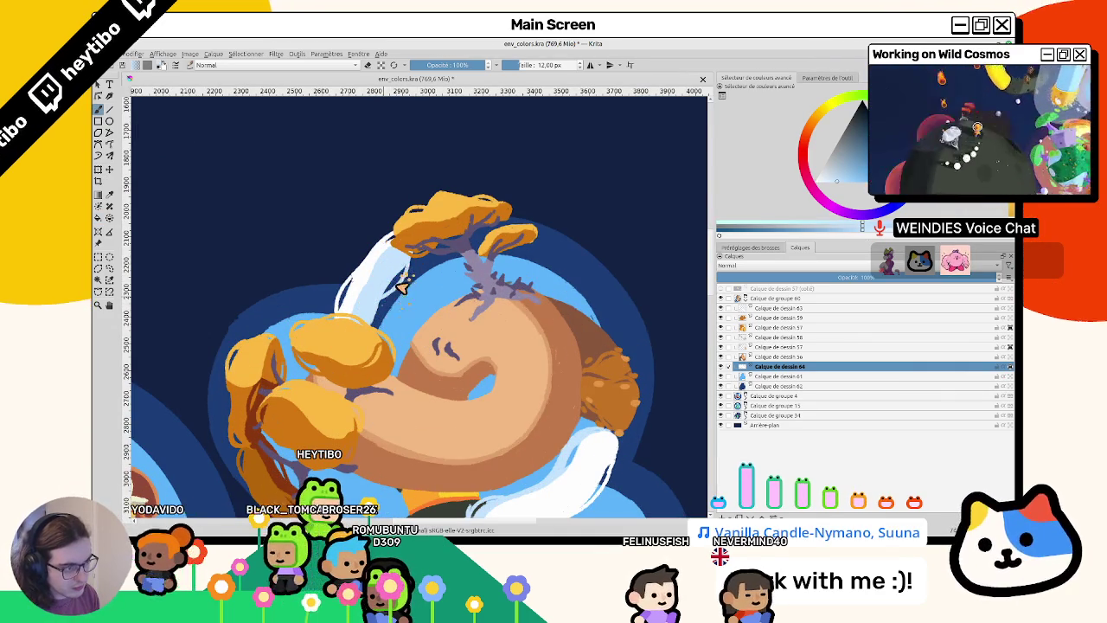
- Reset the view rotation, reframe the planet, and make Calque de dessin 63 active
key(5)
drag(314, 347, 298, 309)
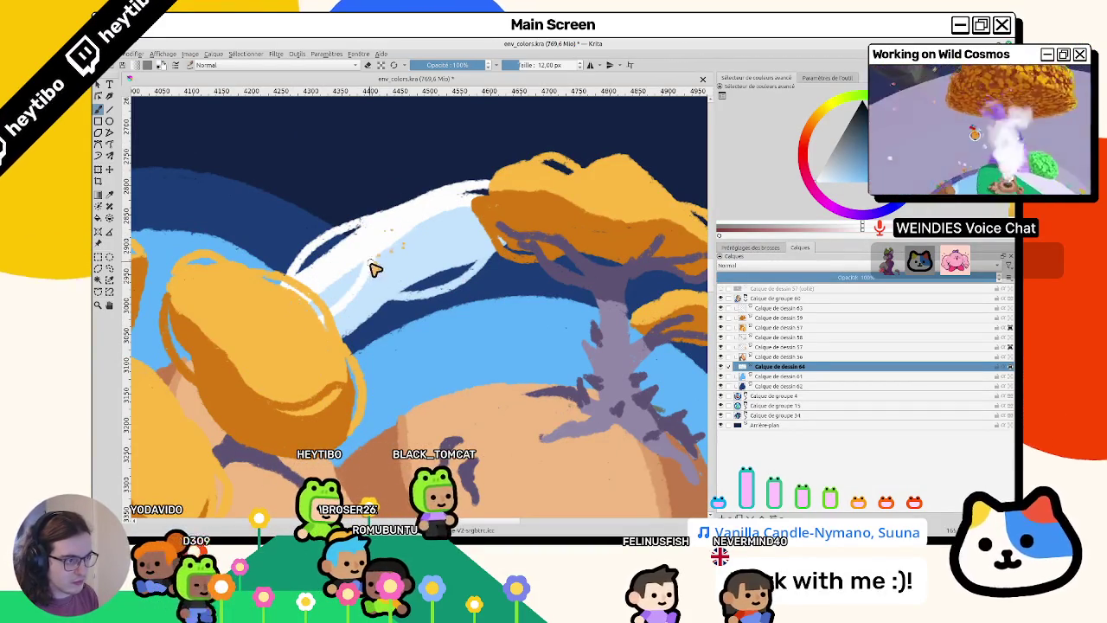
drag(428, 229, 489, 202)
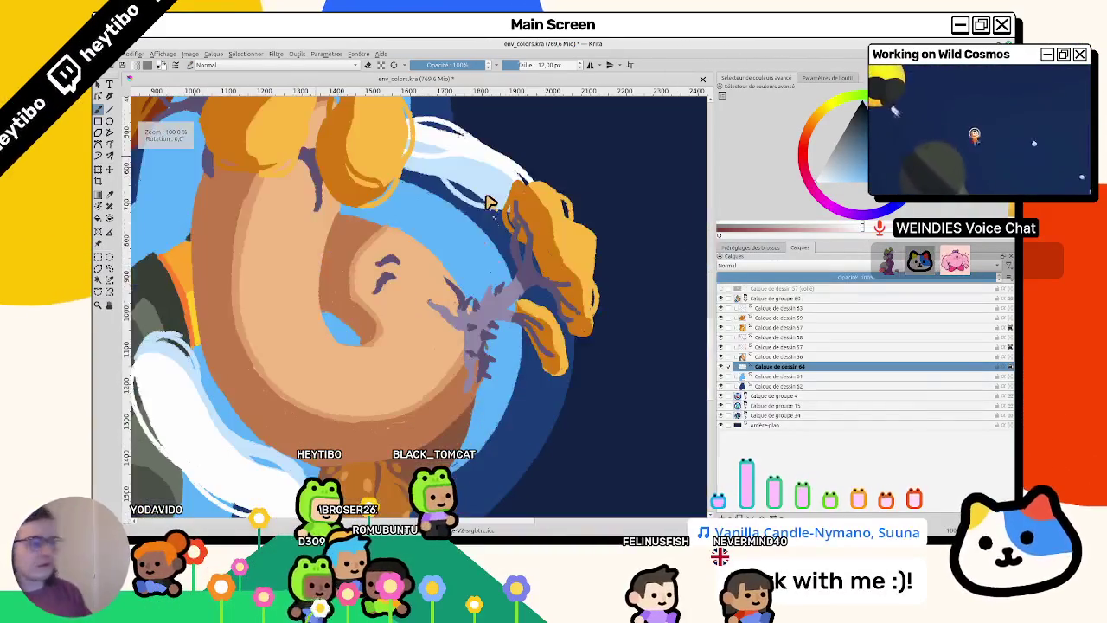
drag(542, 398, 425, 367)
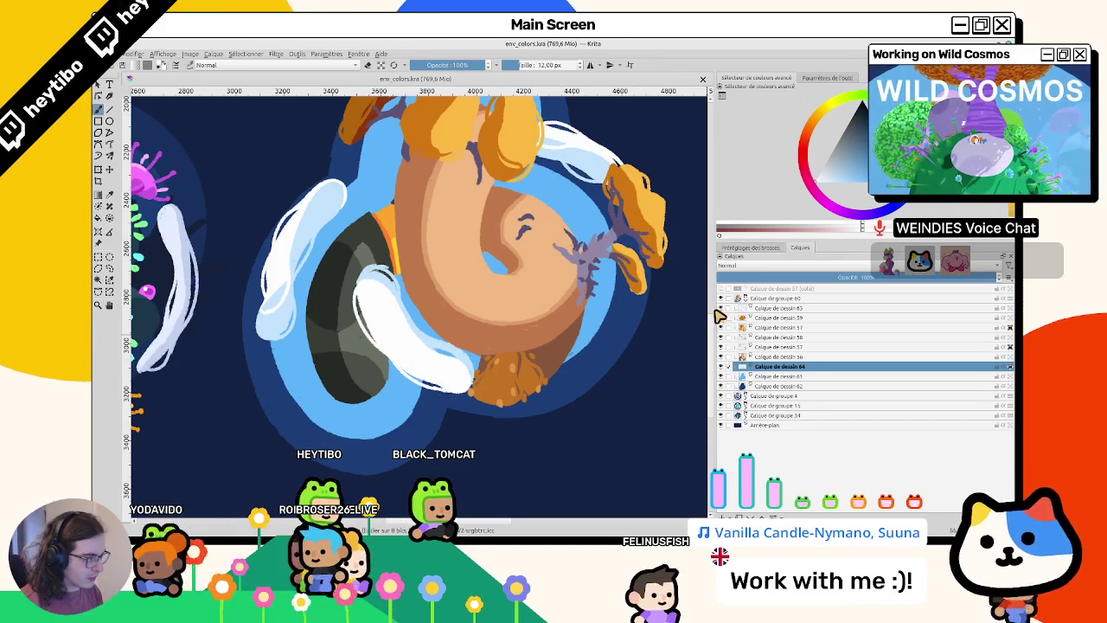
click(744, 308)
drag(432, 260, 358, 325)
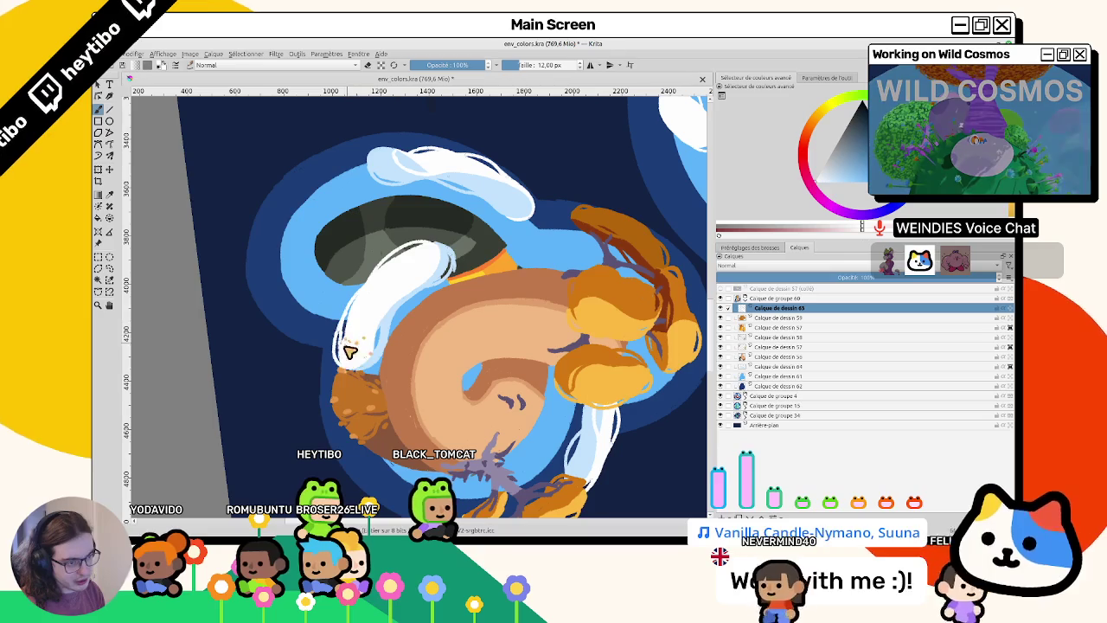
- Fill the cloud wisp left of the creature's head with solid white
drag(348, 352, 354, 305)
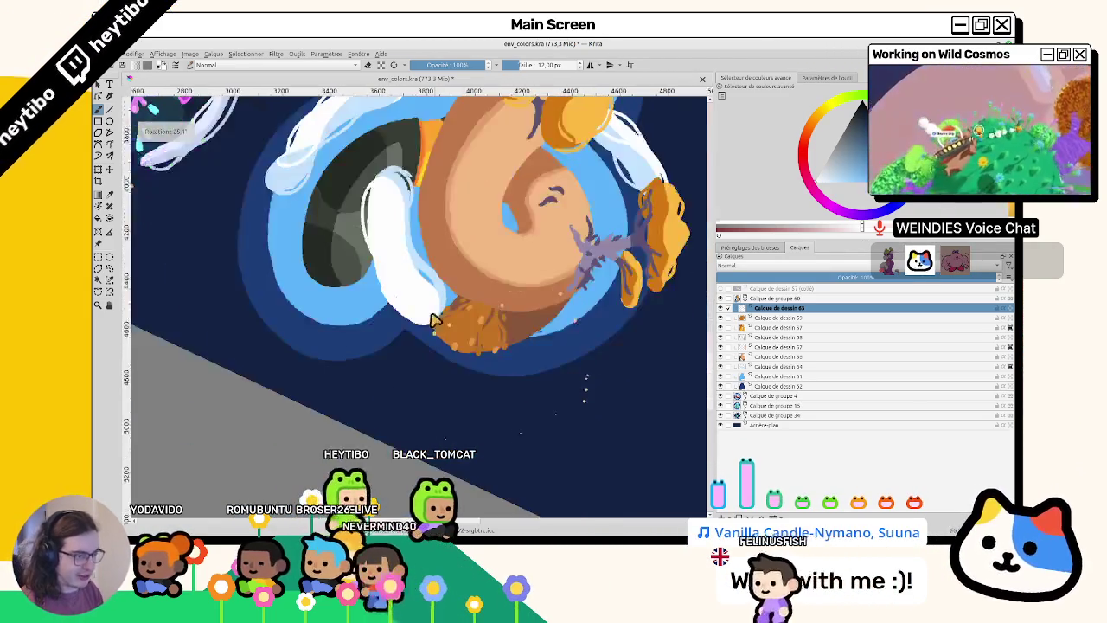
drag(352, 329, 351, 250)
scroll(351, 250, up, 3)
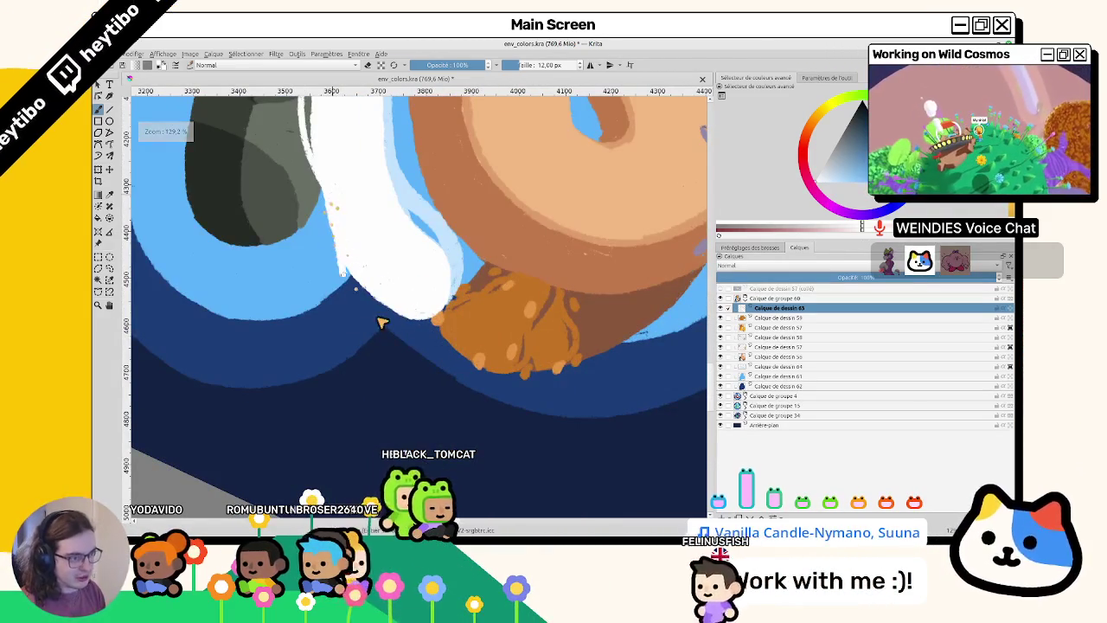
drag(382, 322, 466, 347)
scroll(465, 347, down, 5)
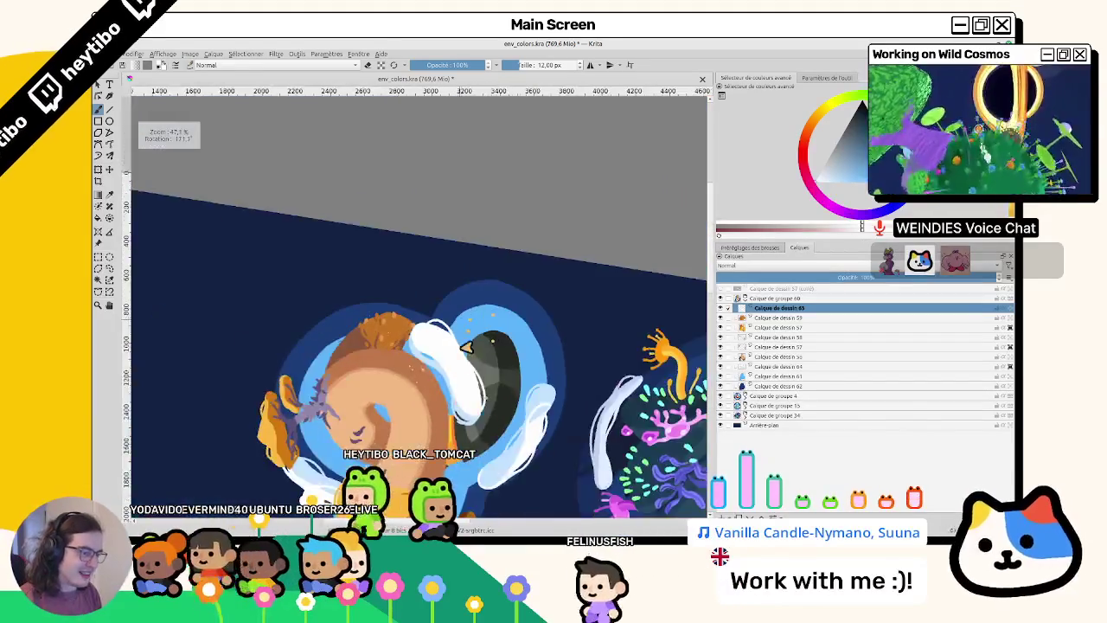
scroll(465, 347, up, 3)
scroll(425, 378, up, 3)
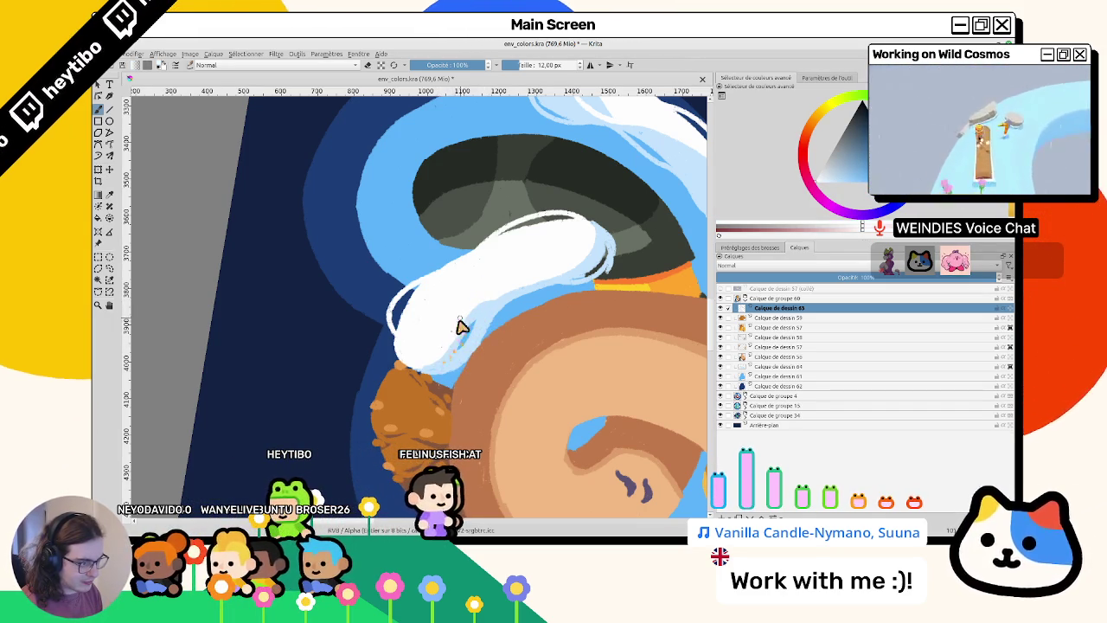
- Add a light pale-blue stroke along the wisp's top edge over the dark rock
mouse_move(508, 322)
mouse_down()
mouse_move(388, 185)
mouse_move(316, 286)
mouse_up()
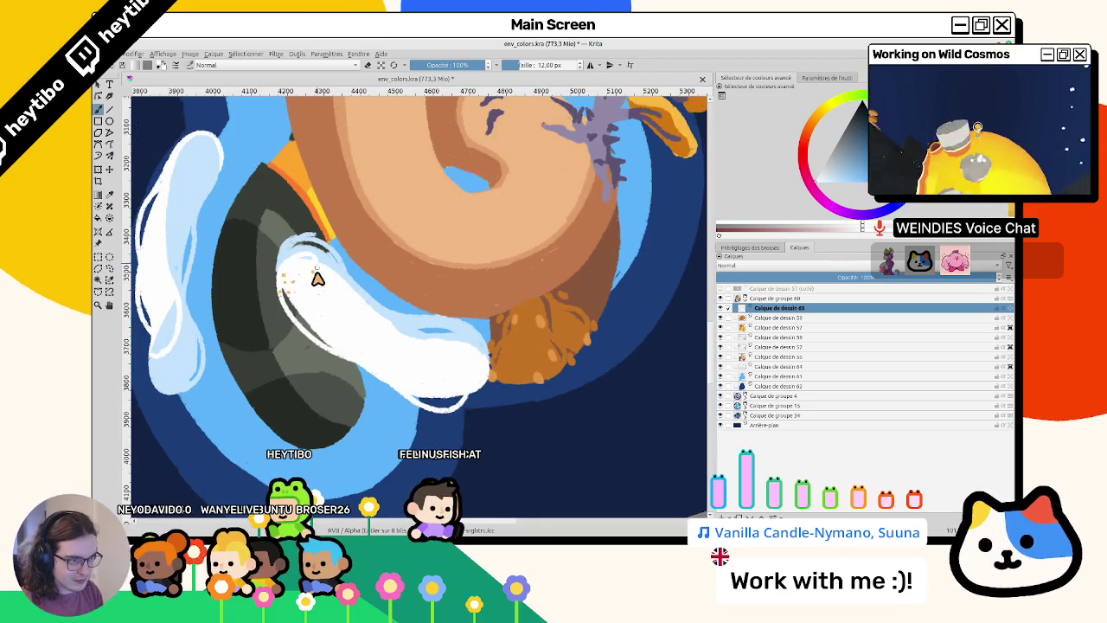
drag(342, 242, 342, 275)
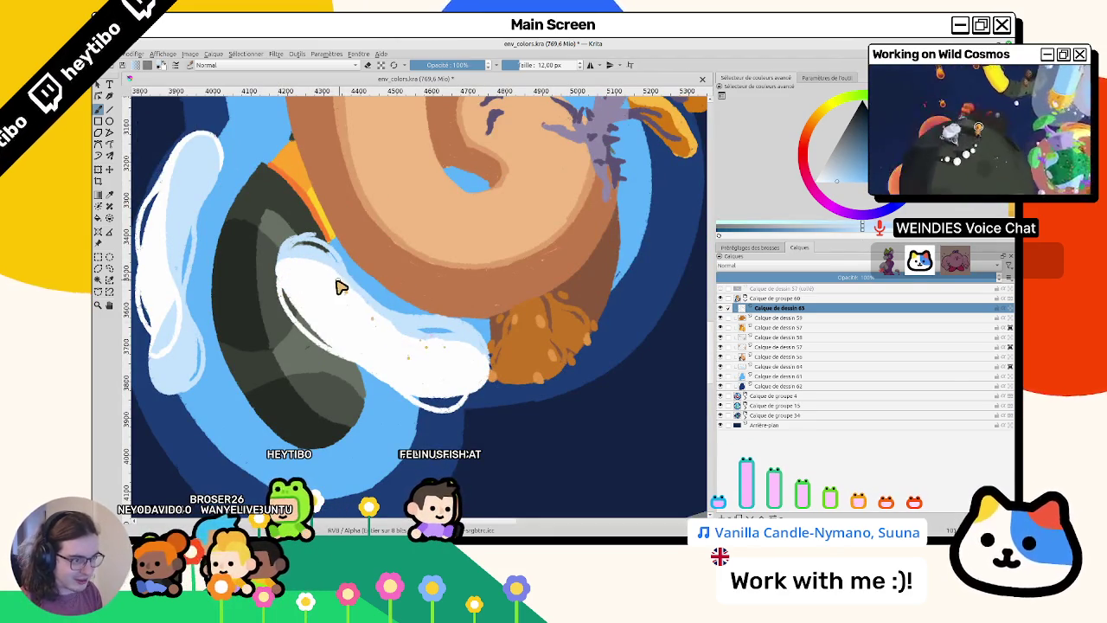
drag(396, 353, 460, 198)
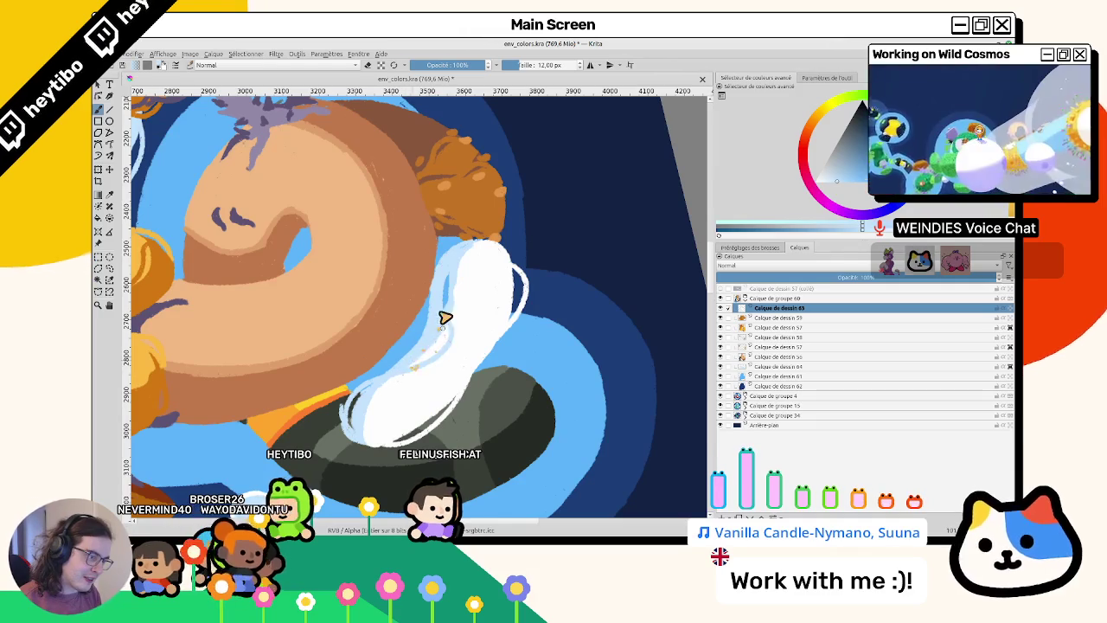
mouse_move(444, 319)
mouse_down()
mouse_move(400, 382)
mouse_move(387, 305)
mouse_up()
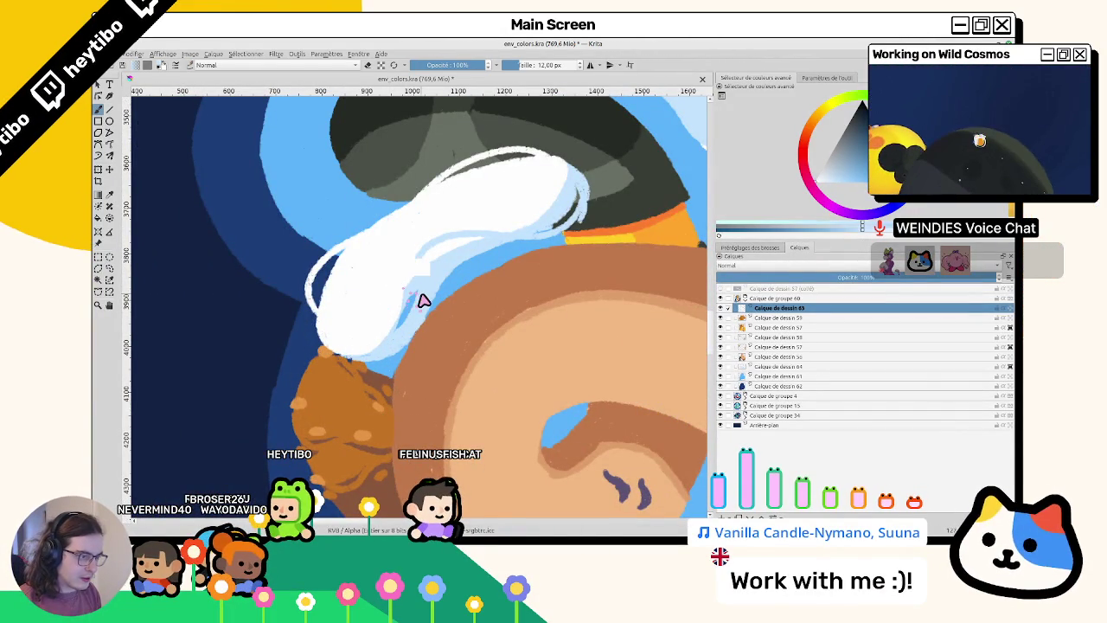
mouse_move(396, 321)
mouse_down()
mouse_move(388, 376)
mouse_move(408, 321)
mouse_move(487, 417)
mouse_up()
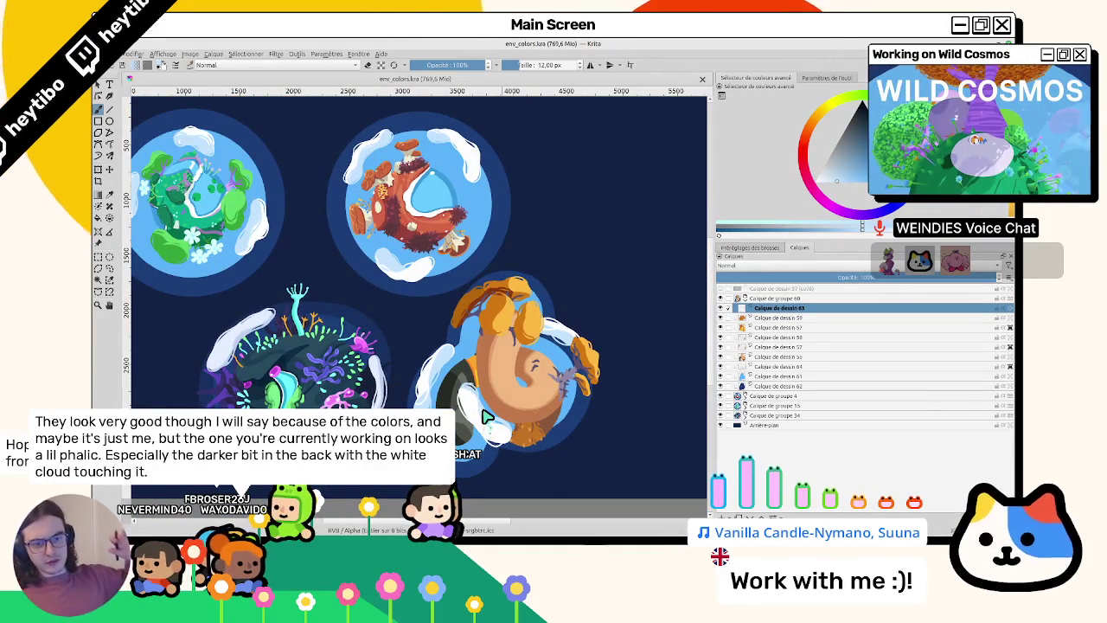
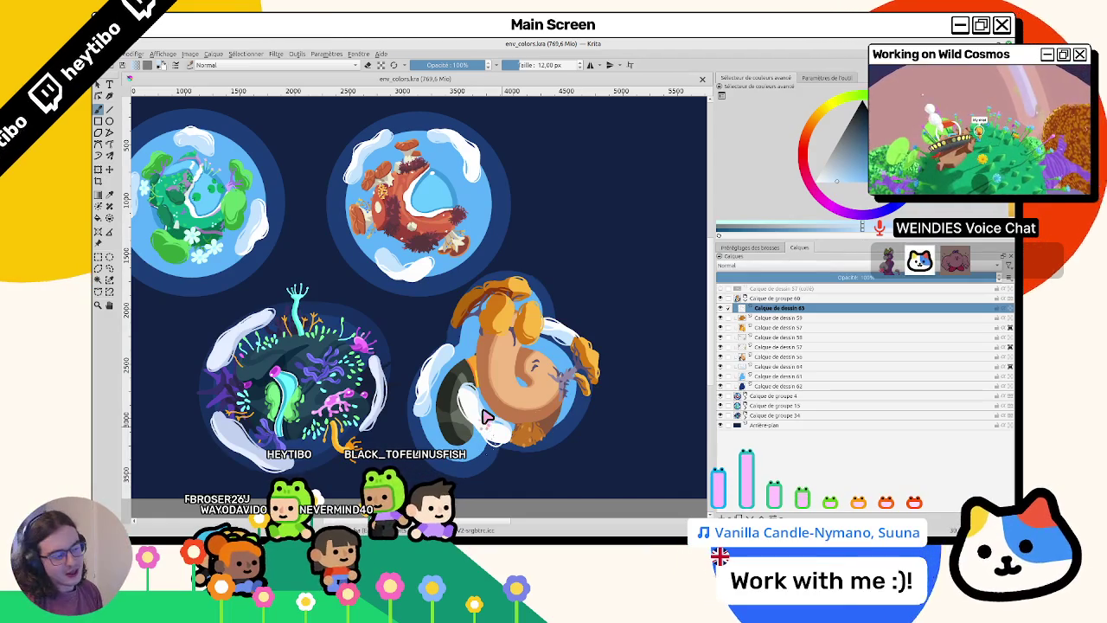
- On layer Calque de dessin 56, brush a thin dark line along the grey rock's left edge
mouse_move(486, 417)
mouse_down()
mouse_move(507, 245)
mouse_move(519, 260)
mouse_up()
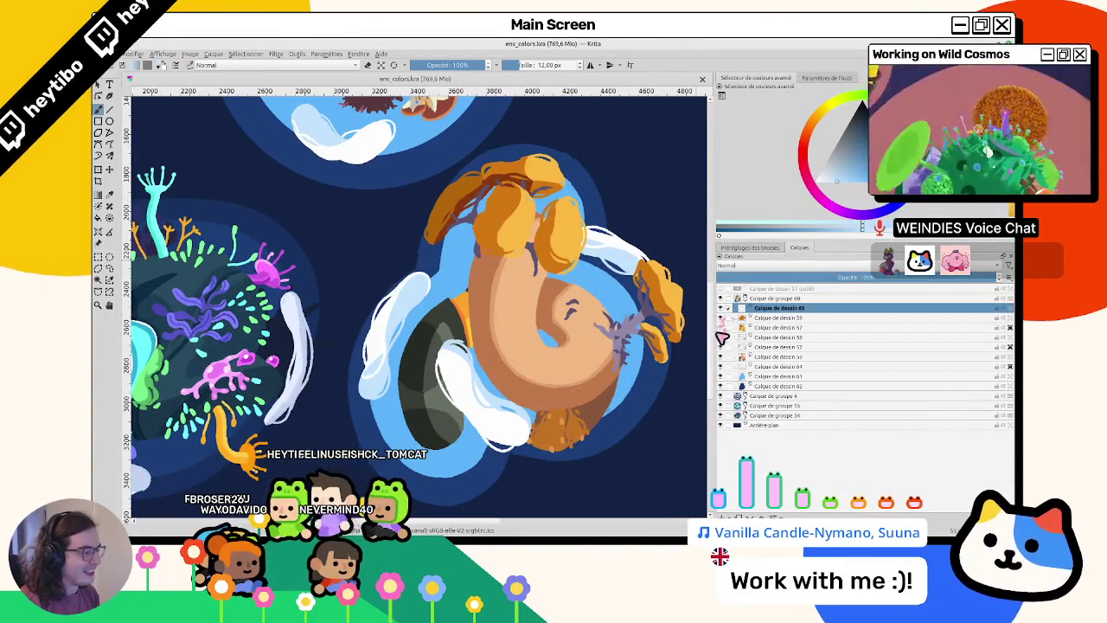
click(778, 357)
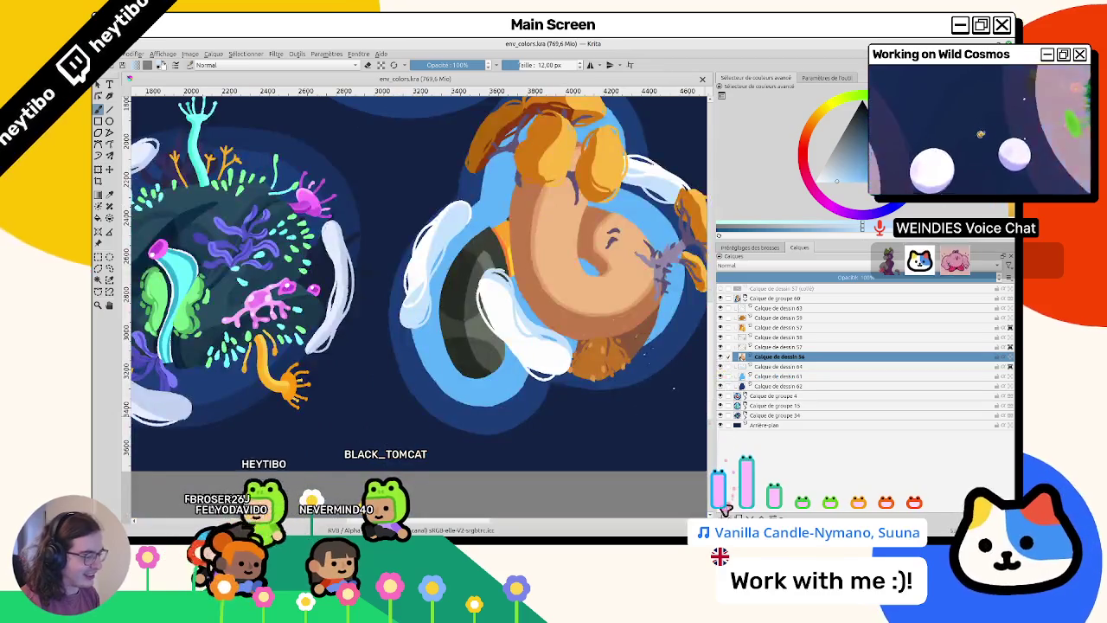
click(720, 511)
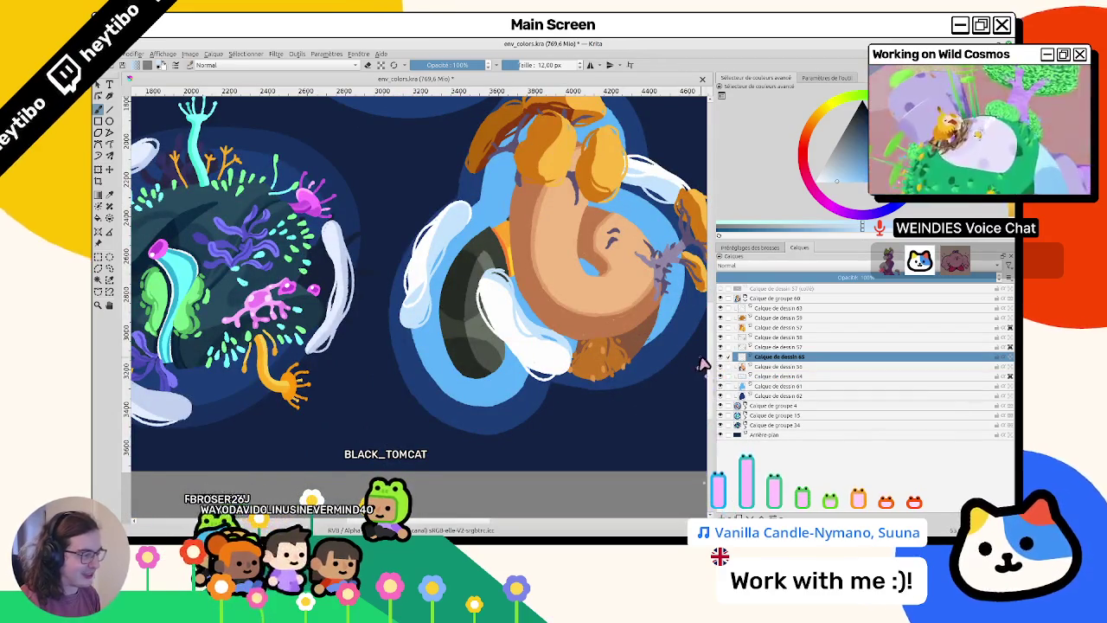
key(ctrl+z)
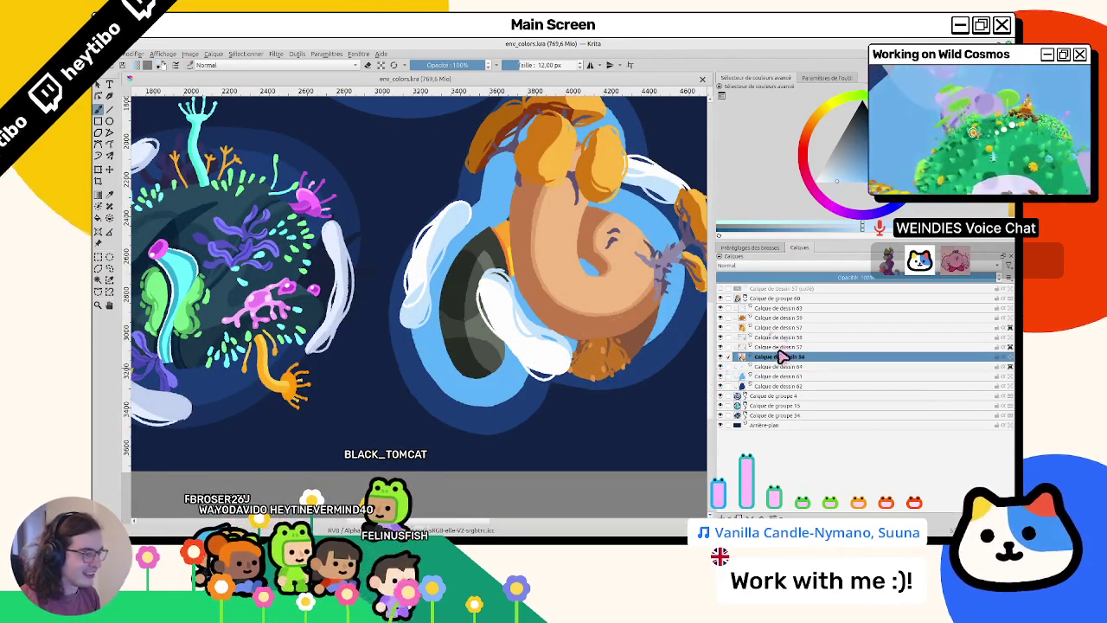
scroll(422, 256, up, 3)
mouse_move(422, 256)
mouse_down()
mouse_move(418, 287)
mouse_move(440, 272)
mouse_up()
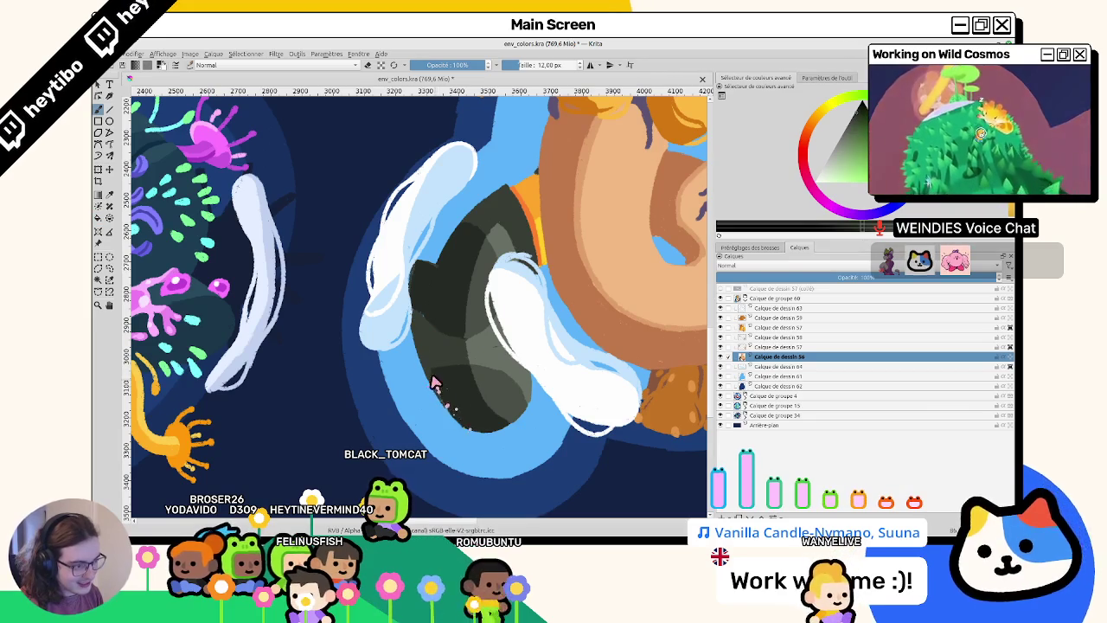
drag(435, 383, 471, 374)
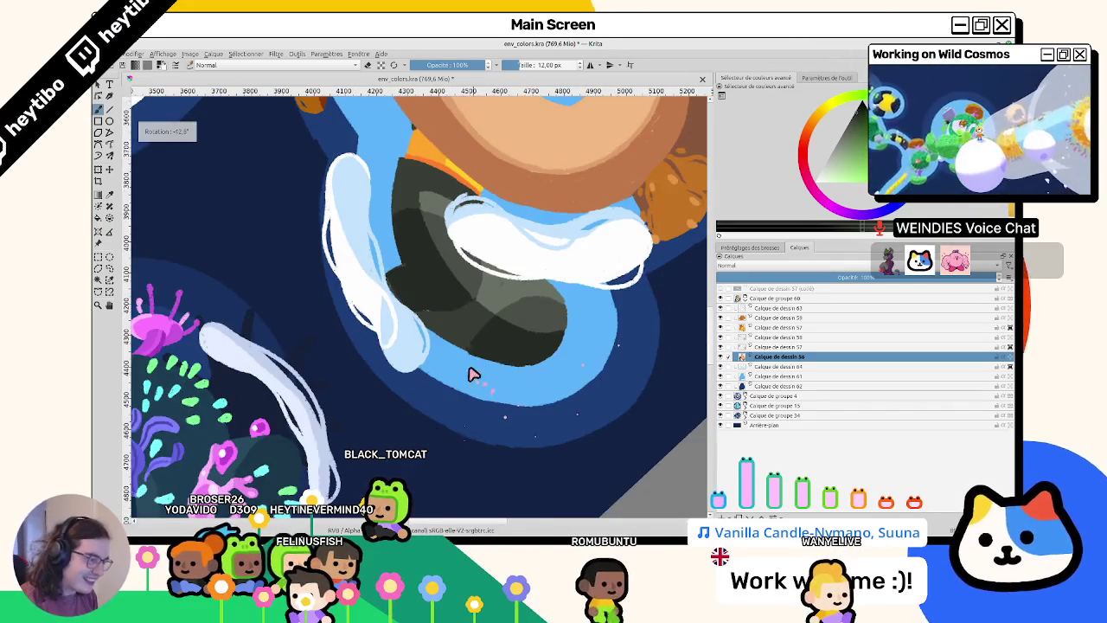
scroll(477, 375, down, 3)
scroll(510, 326, down, 2)
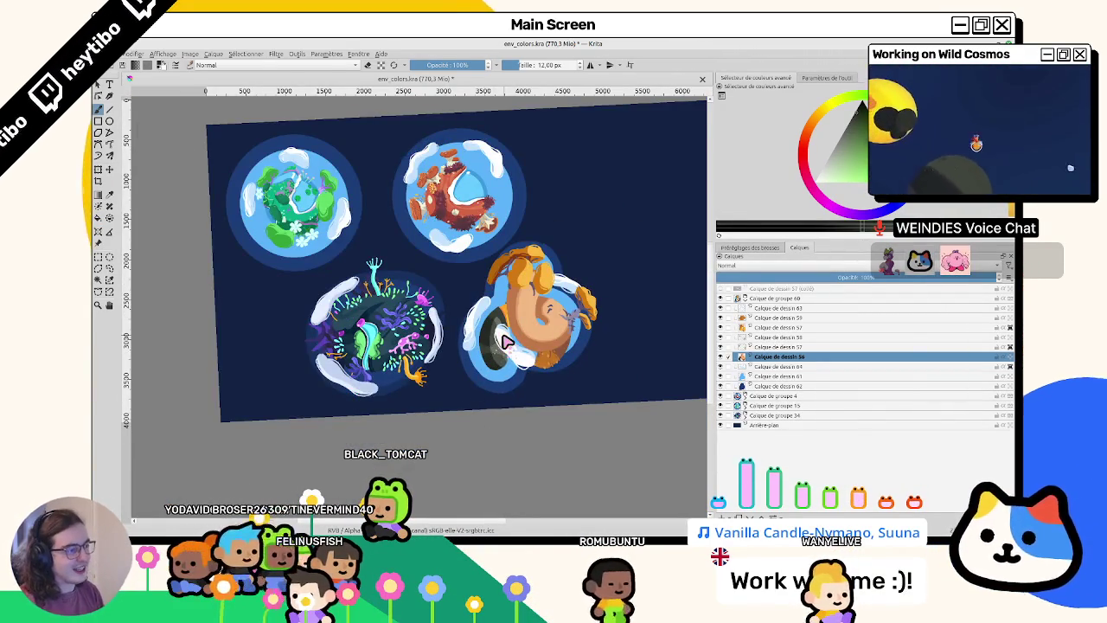
scroll(507, 340, up, 5)
scroll(493, 338, down, 2)
scroll(475, 328, down, 2)
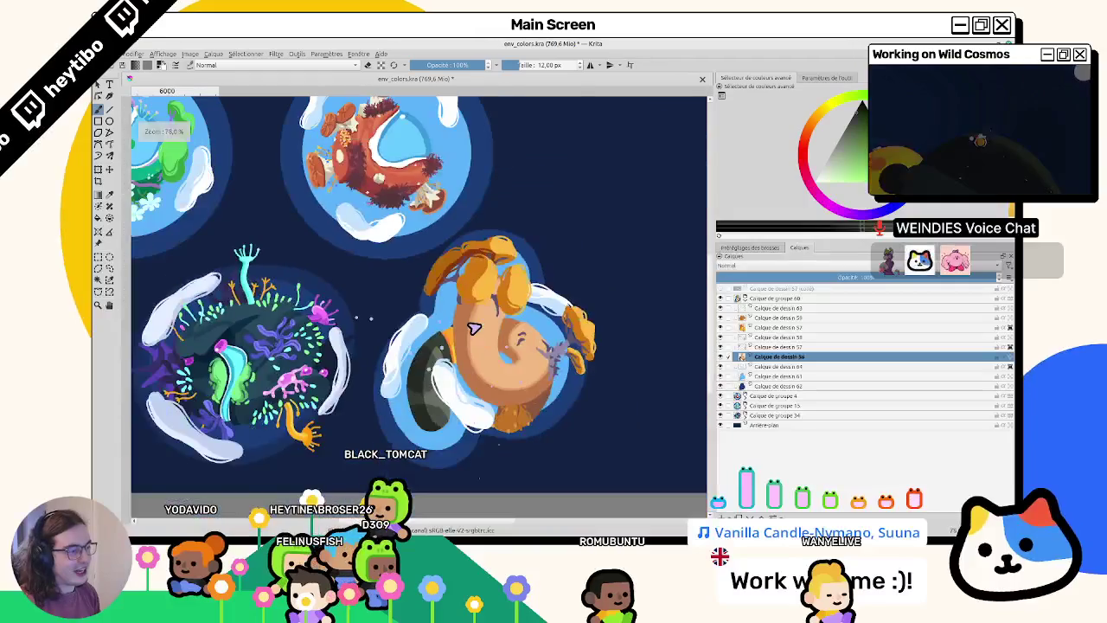
scroll(475, 327, up, 1)
scroll(454, 268, up, 1)
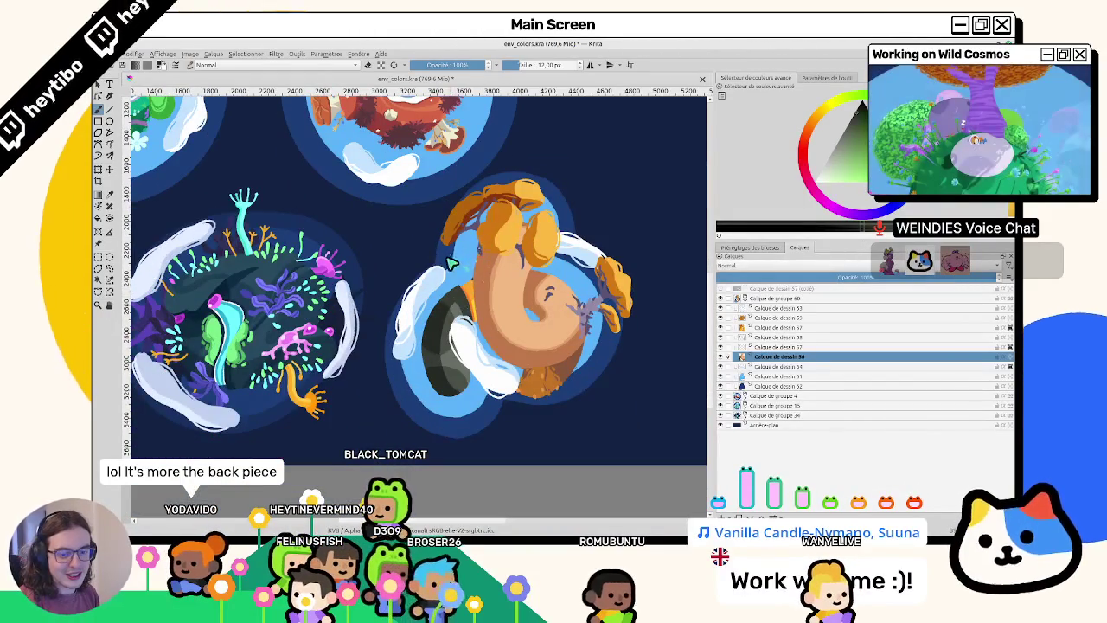
scroll(446, 259, up, 2)
scroll(431, 253, up, 1)
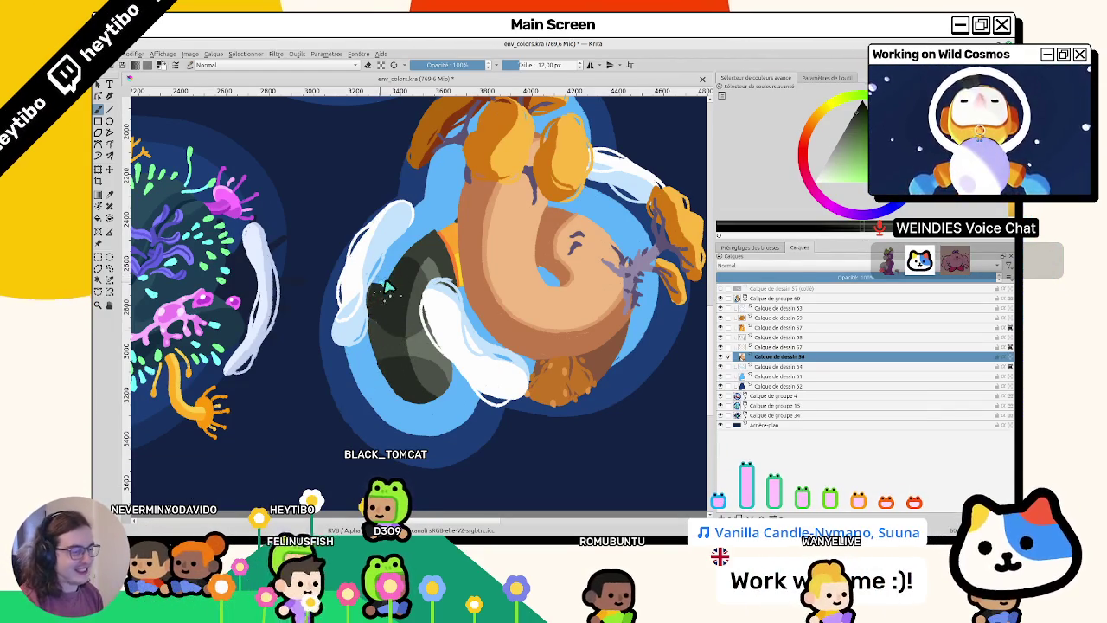
mouse_move(556, 378)
mouse_down()
mouse_move(392, 389)
mouse_move(427, 371)
mouse_up()
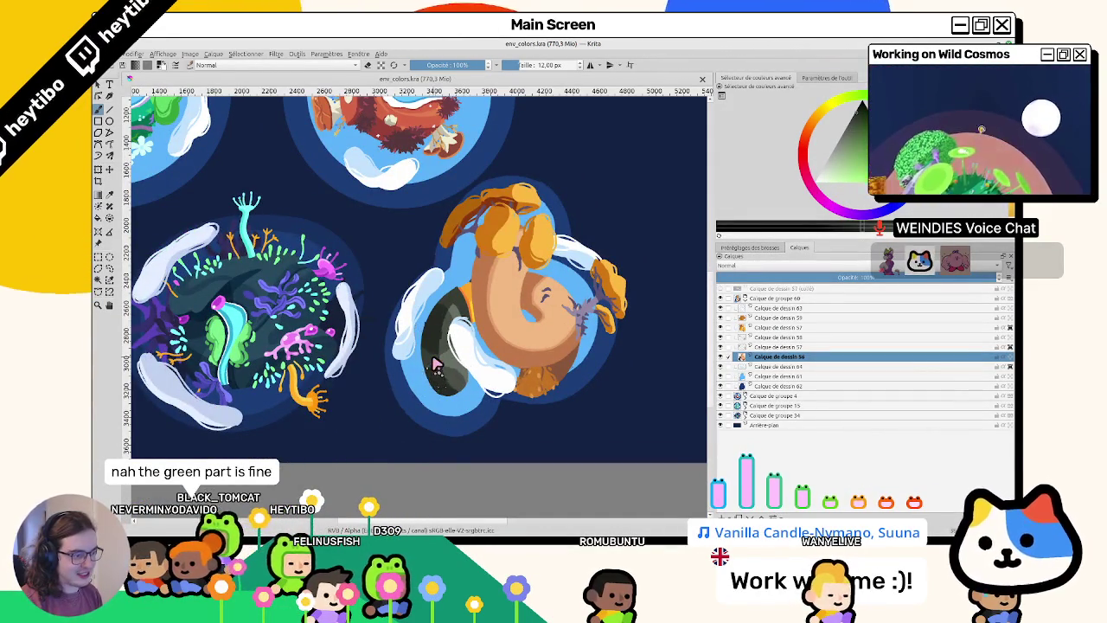
drag(435, 369, 623, 321)
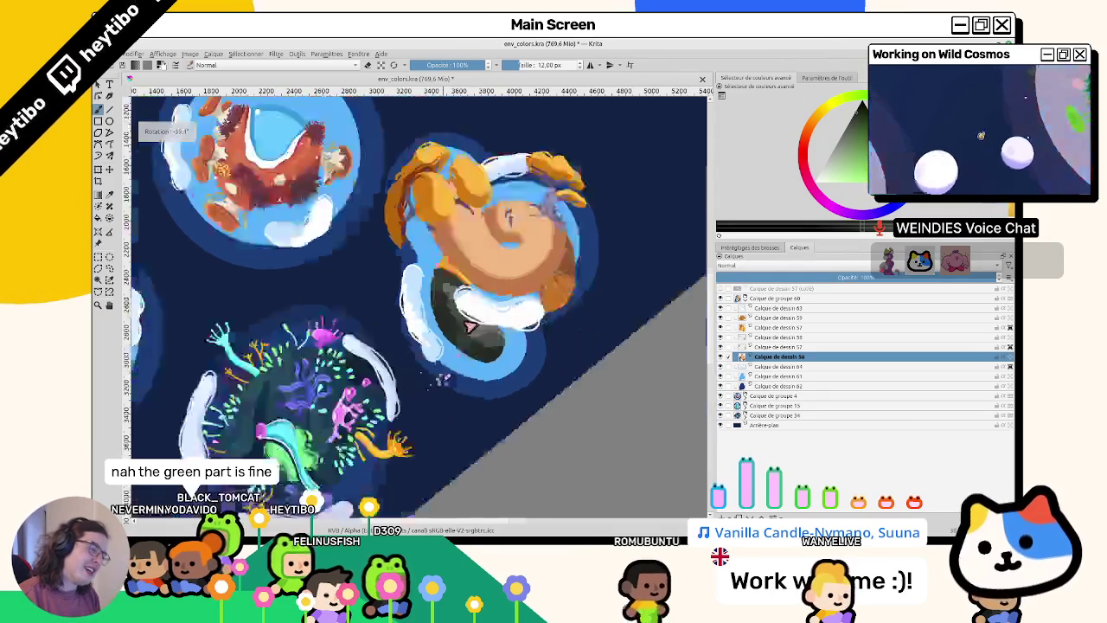
click(723, 366)
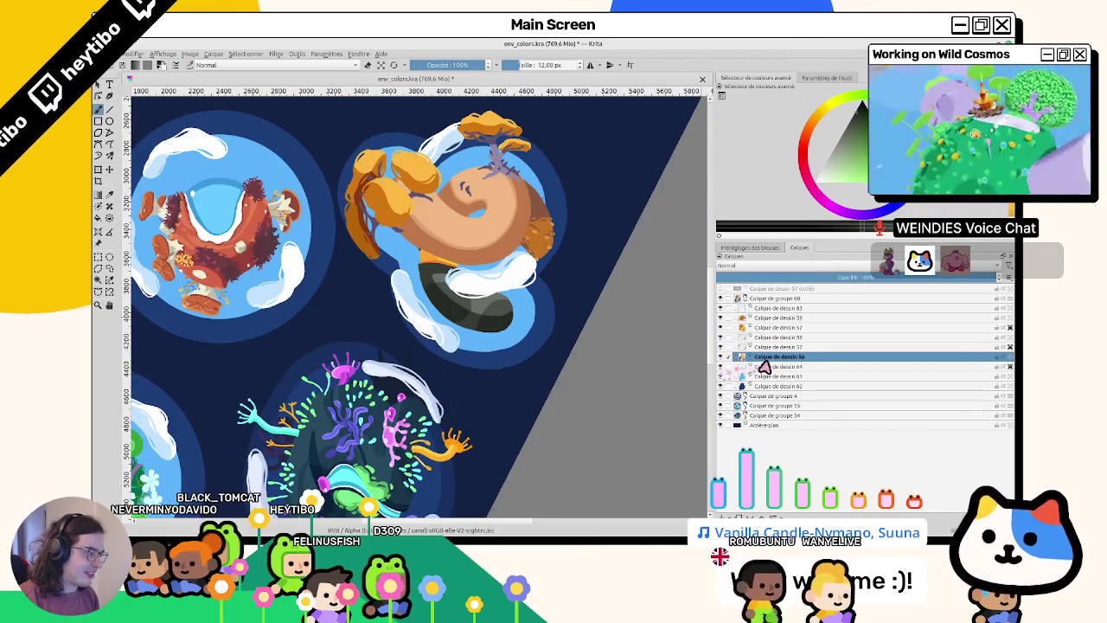
click(724, 366)
click(723, 366)
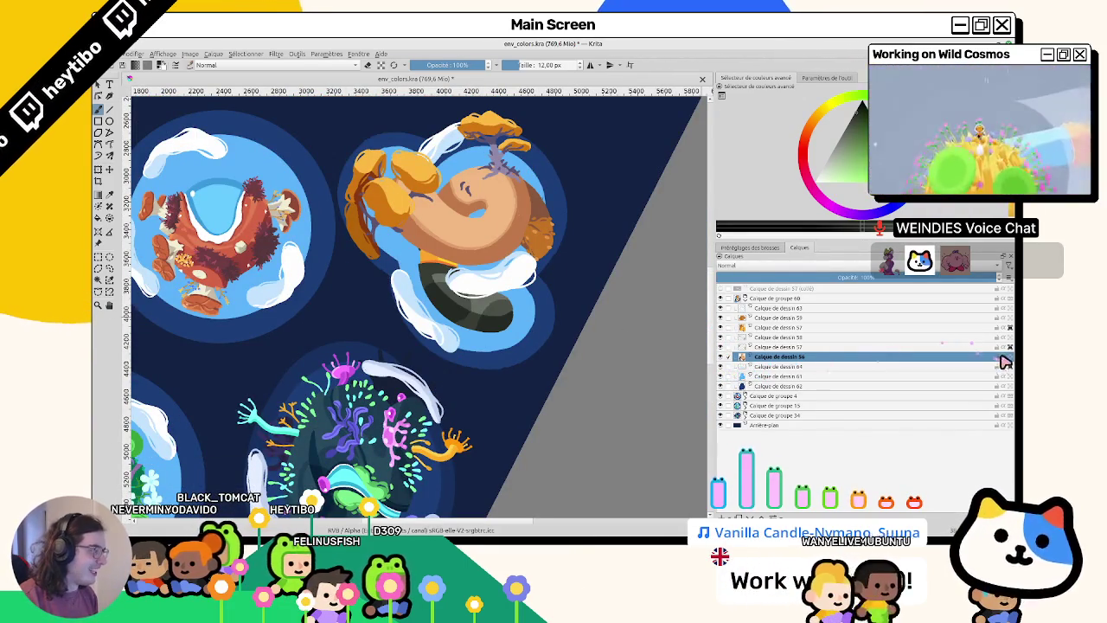
scroll(494, 284, up, 3)
scroll(494, 284, down, 6)
mouse_move(485, 363)
mouse_down()
mouse_move(530, 398)
mouse_move(746, 404)
mouse_up()
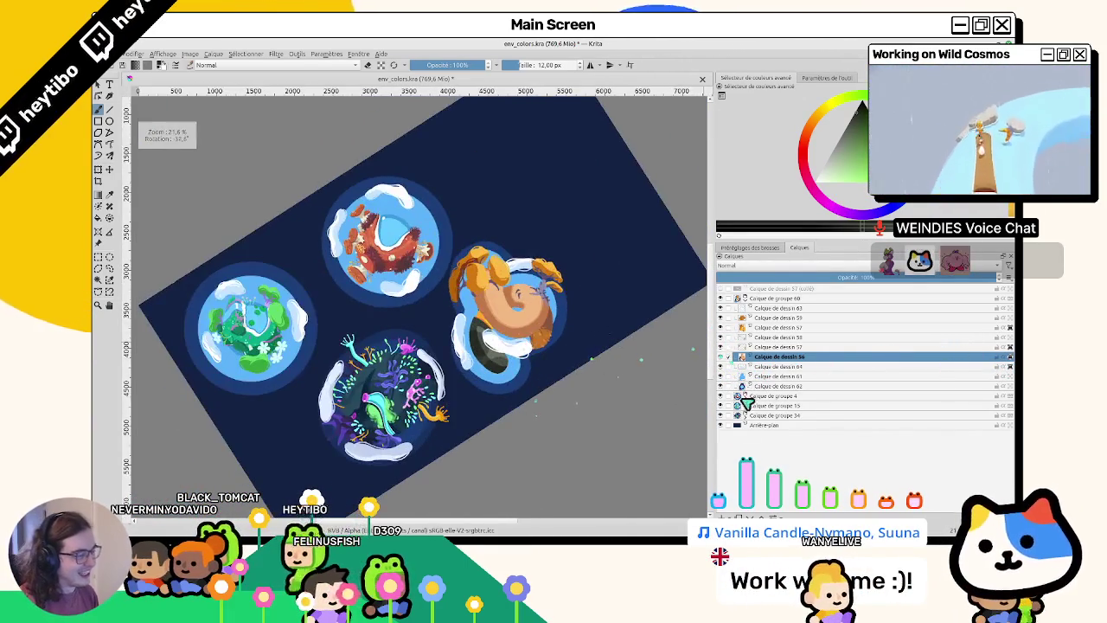
- Show the hidden mushroom-planet group and turn the view back upright
click(723, 297)
scroll(493, 346, up, 3)
drag(468, 364, 493, 347)
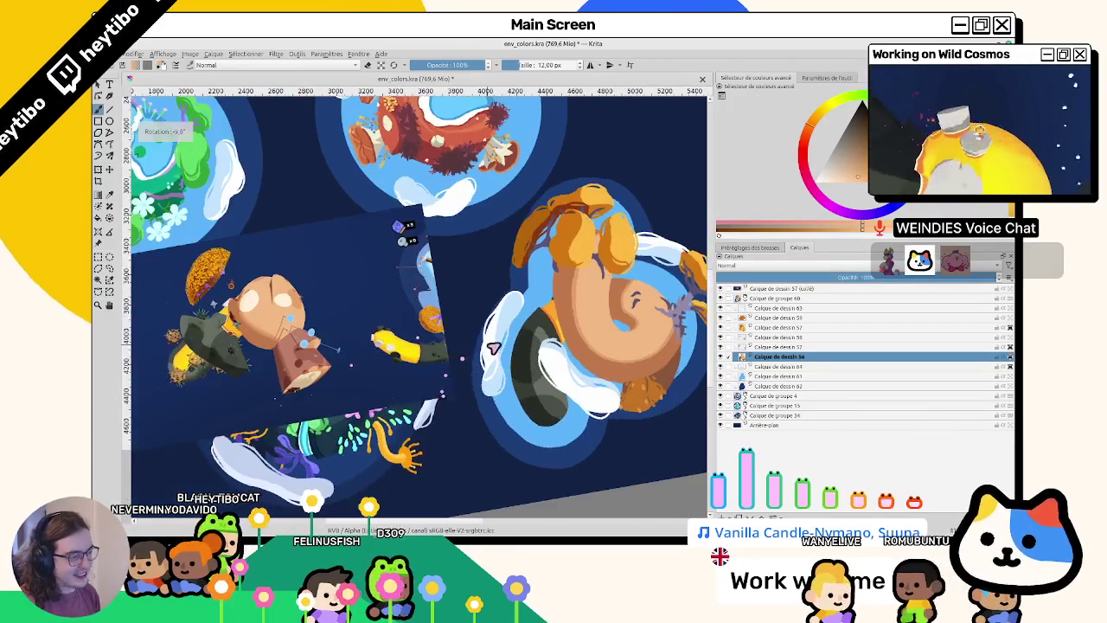
key(5)
- Zoom, pan and rotate the view around the tan spiral-trunk planet until it is upside down
scroll(329, 285, up, 4)
scroll(334, 273, up, 2)
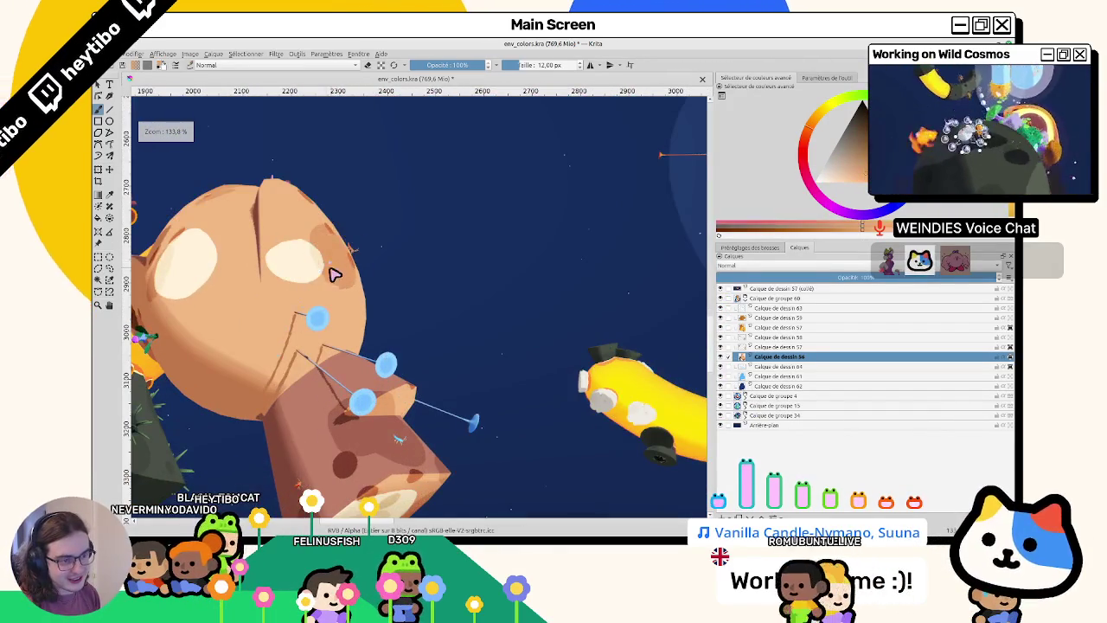
scroll(333, 274, down, 5)
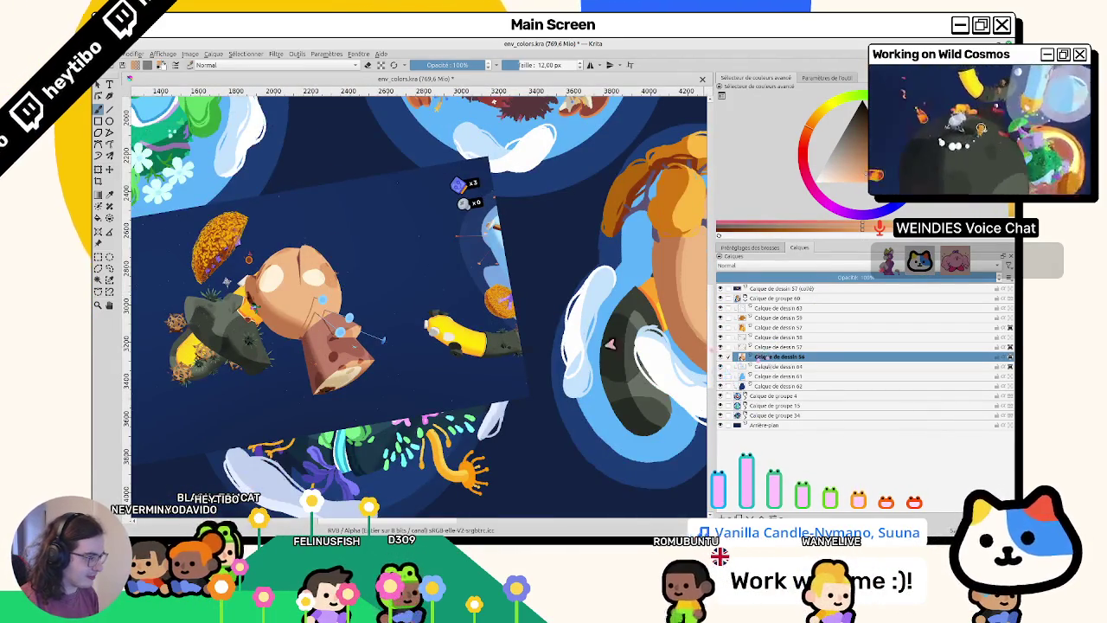
drag(610, 344, 342, 301)
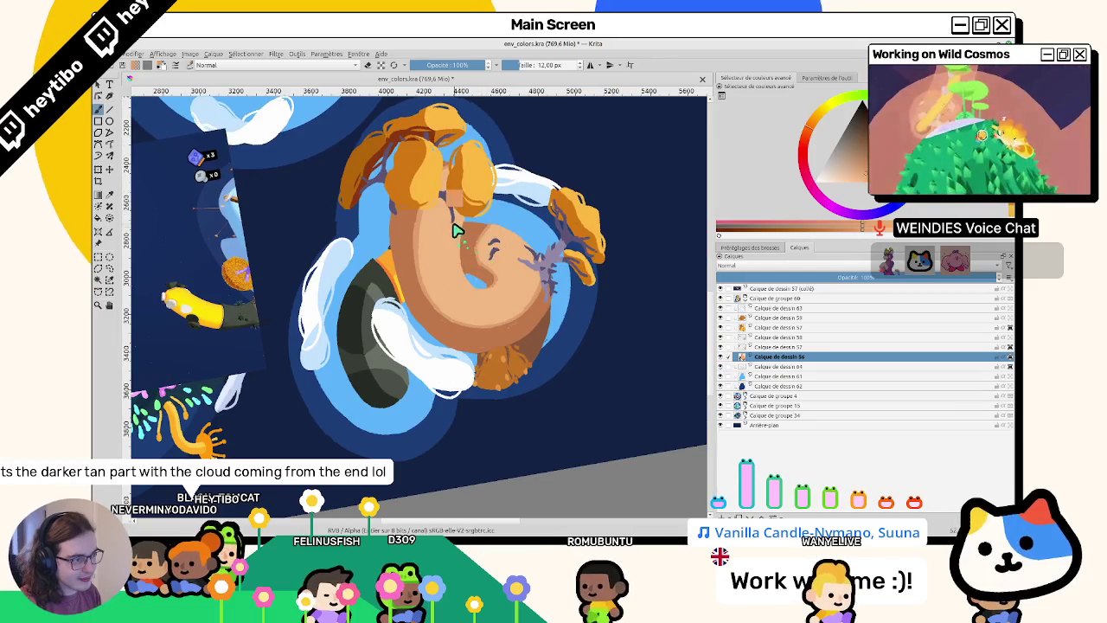
scroll(457, 229, up, 3)
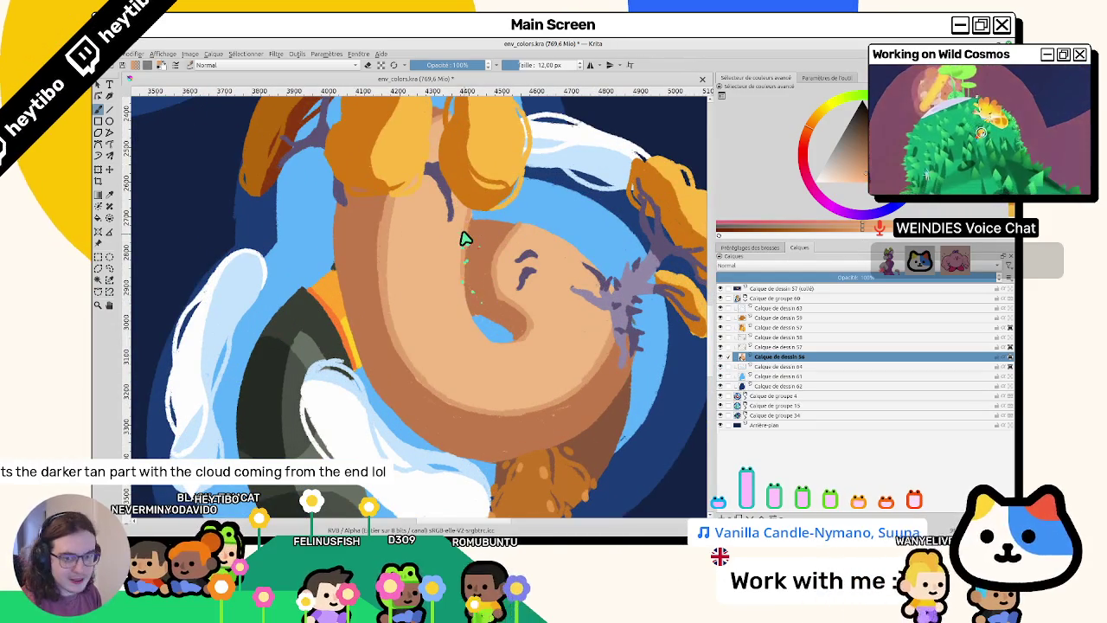
scroll(462, 232, down, 3)
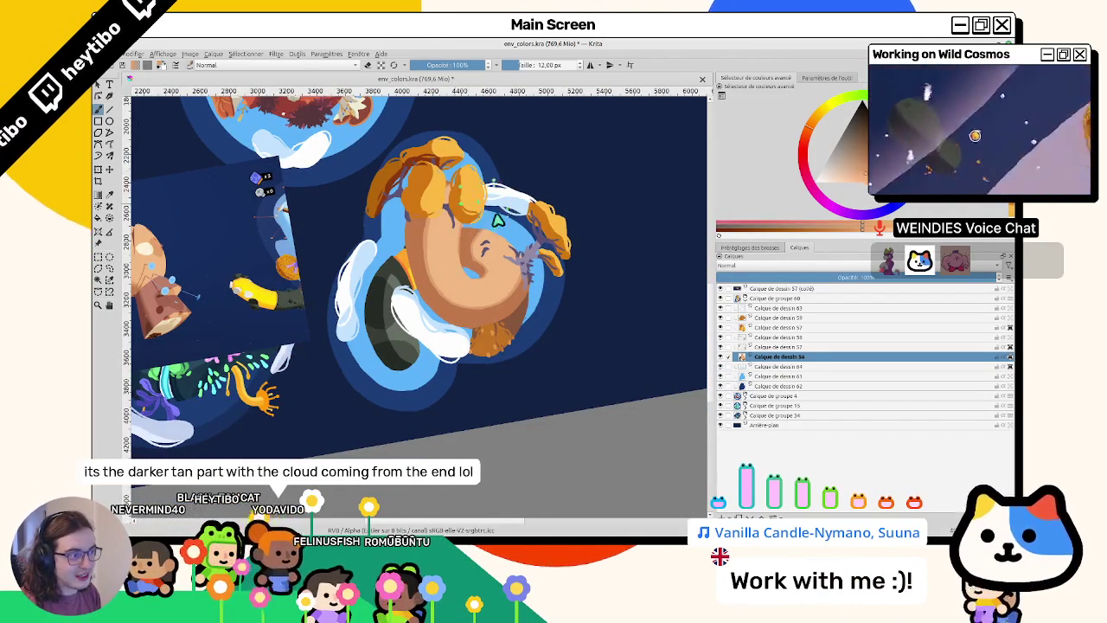
scroll(467, 238, up, 3)
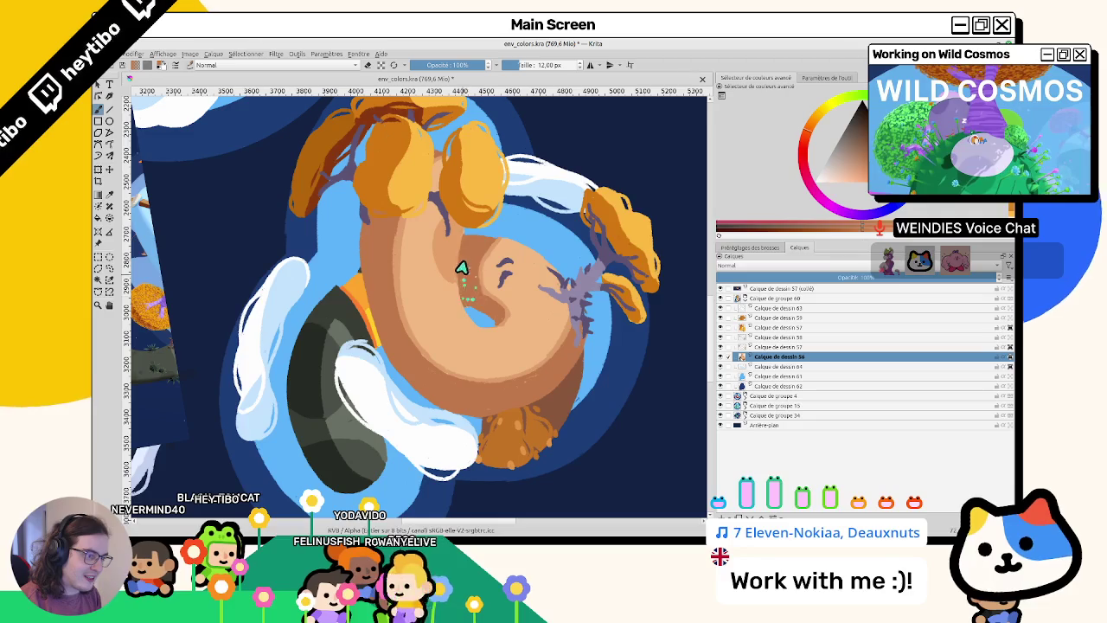
mouse_move(459, 296)
mouse_down()
mouse_move(410, 247)
mouse_move(476, 259)
mouse_move(521, 297)
mouse_up()
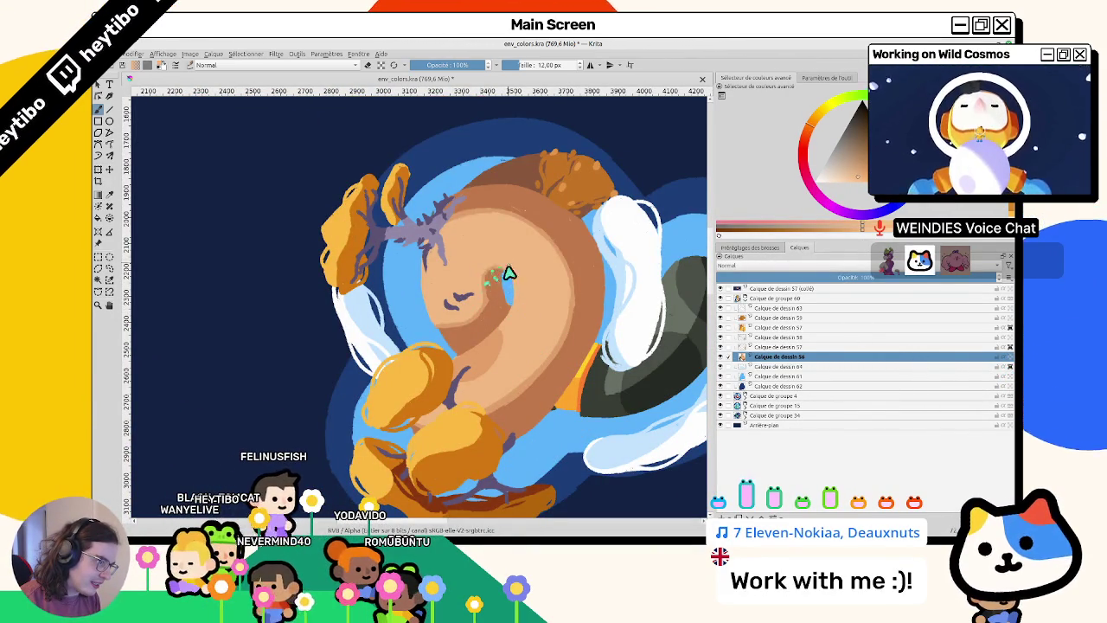
mouse_move(518, 274)
mouse_down()
mouse_move(383, 378)
mouse_move(341, 358)
mouse_up()
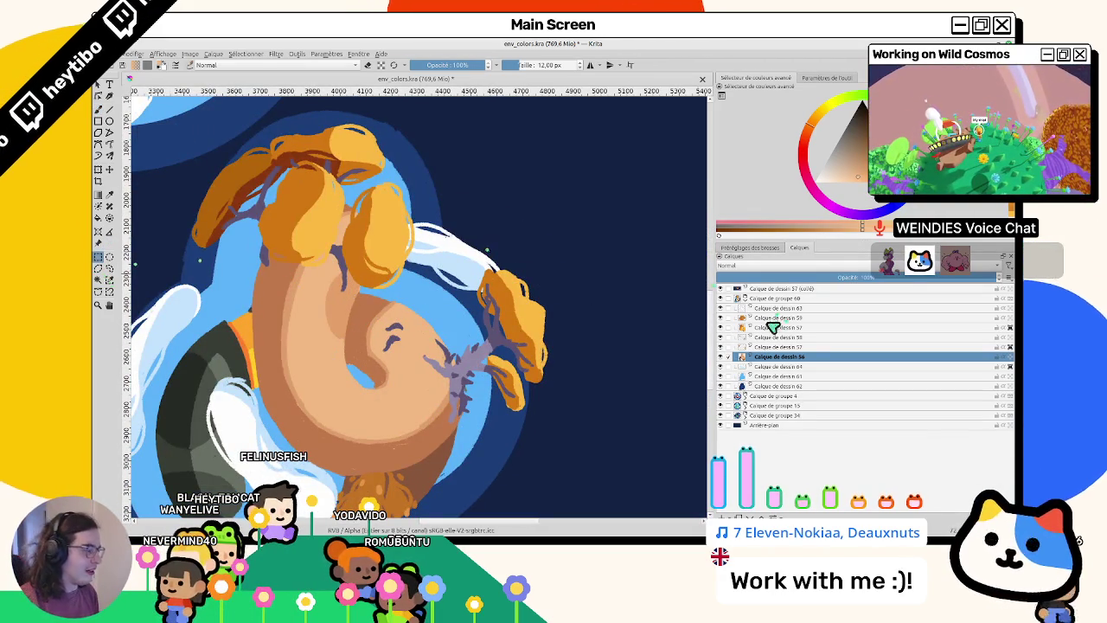
- On layer Calque de dessin 64, select the white streak and move it down slightly
click(761, 367)
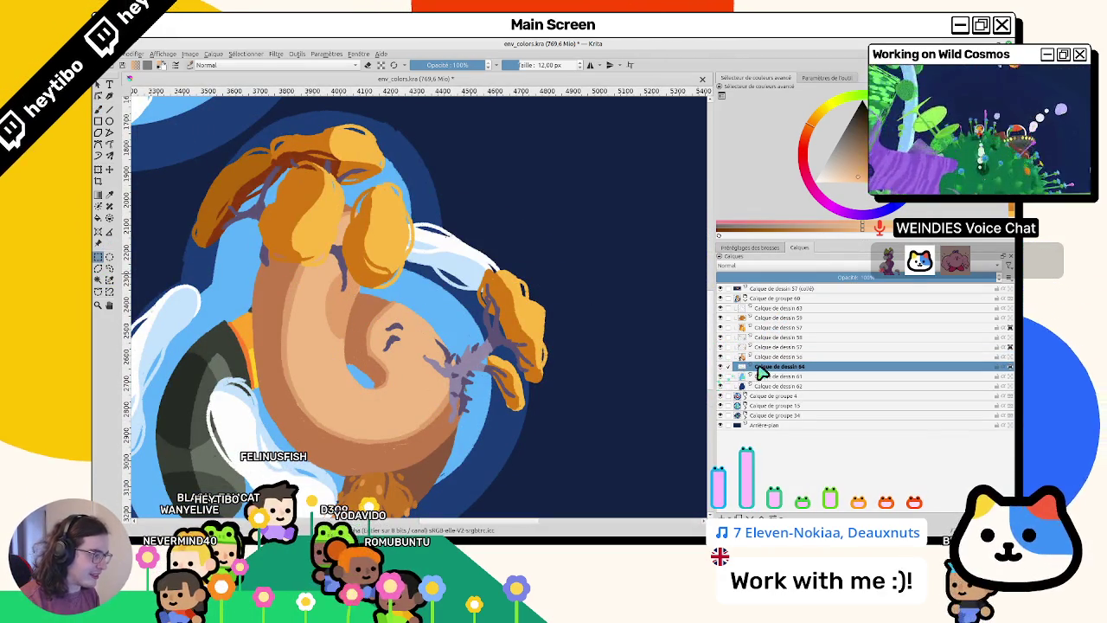
scroll(596, 217, up, 1)
scroll(596, 217, down, 3)
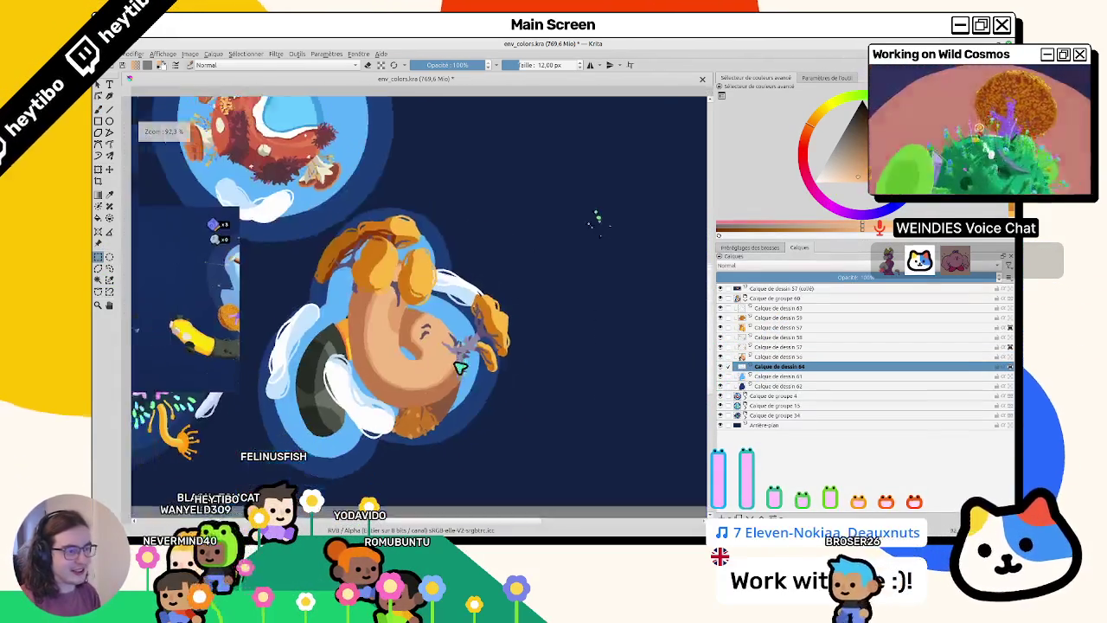
drag(367, 227, 513, 336)
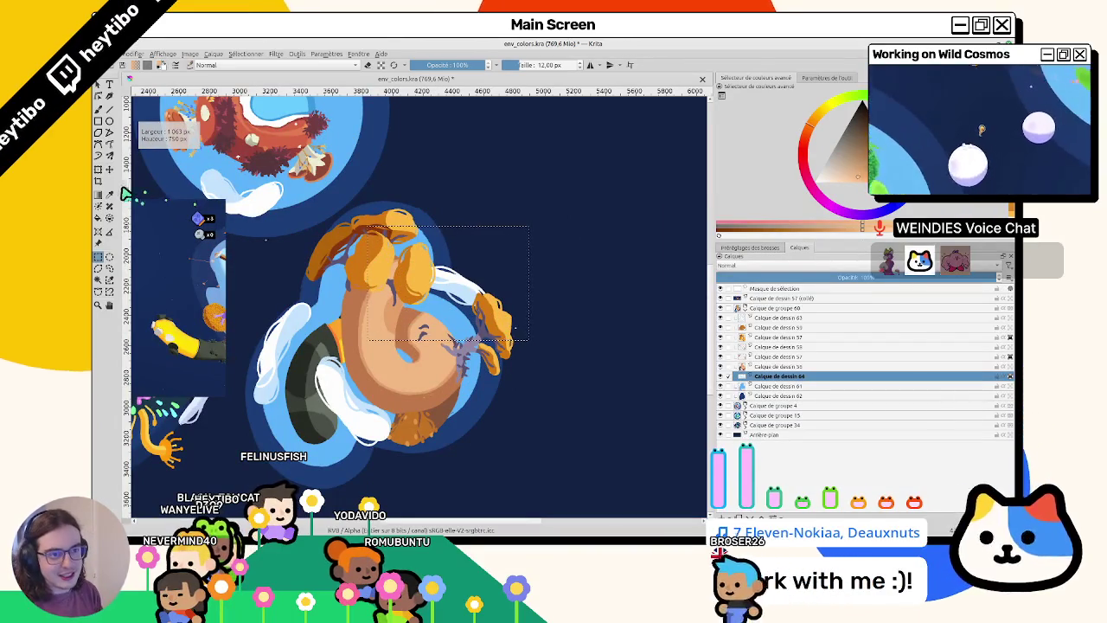
key(ctrl+t)
drag(451, 286, 463, 307)
key(Return)
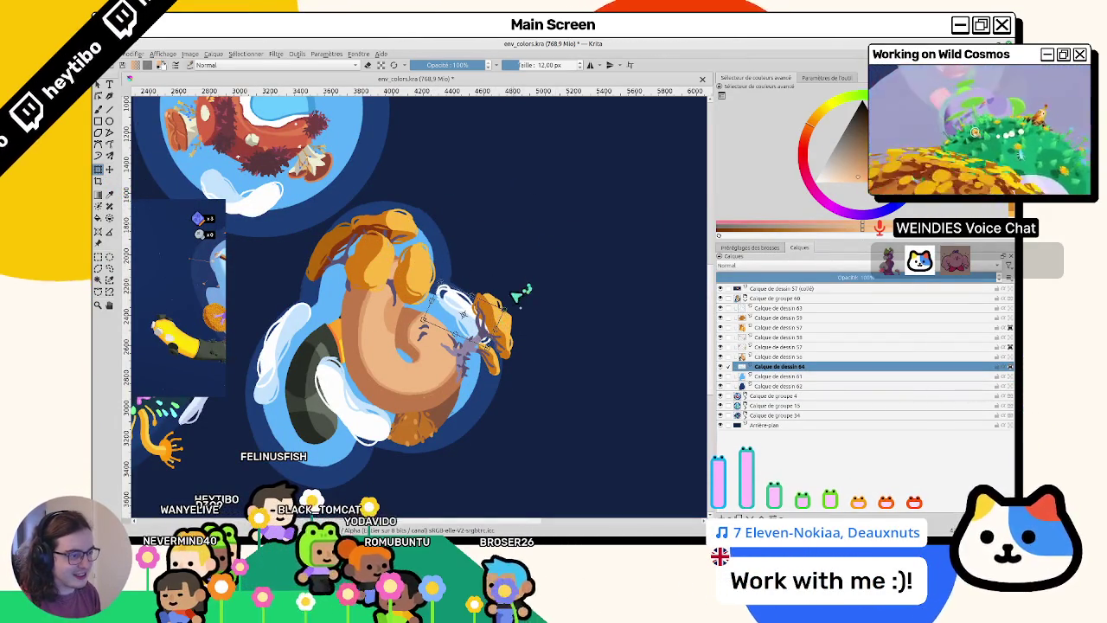
- Dab white with the brush along the cloud streak
key(b)
click(491, 411)
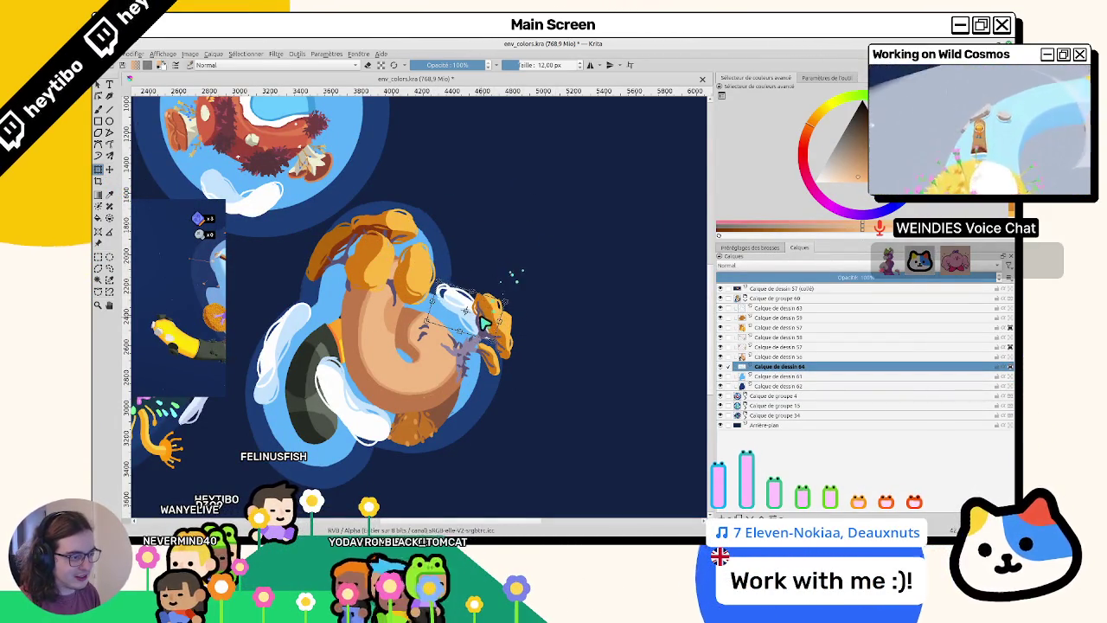
click(523, 435)
click(540, 439)
click(569, 449)
scroll(446, 311, up, 6)
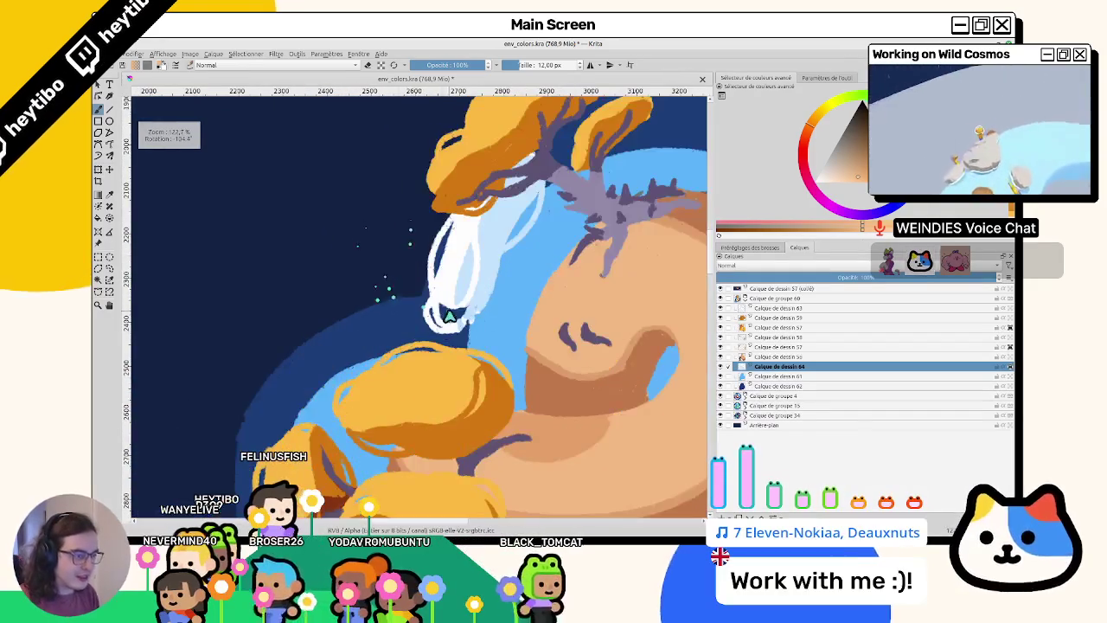
- Briefly check layer Calque de dessin 61, return to layer 64 and reframe the view
click(1009, 377)
click(773, 366)
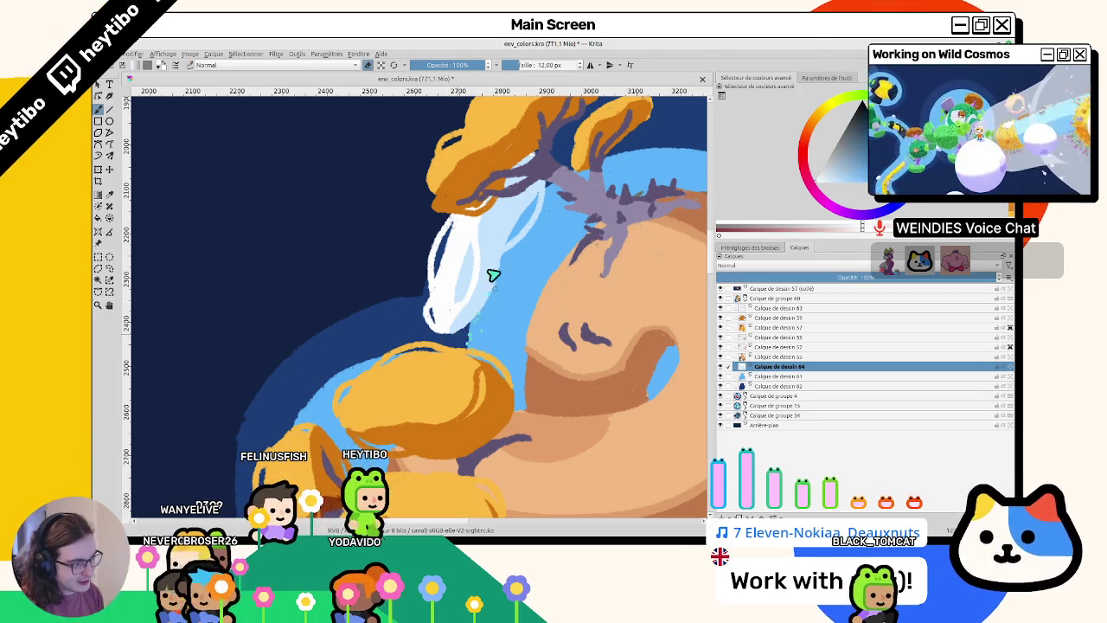
scroll(487, 323, down, 5)
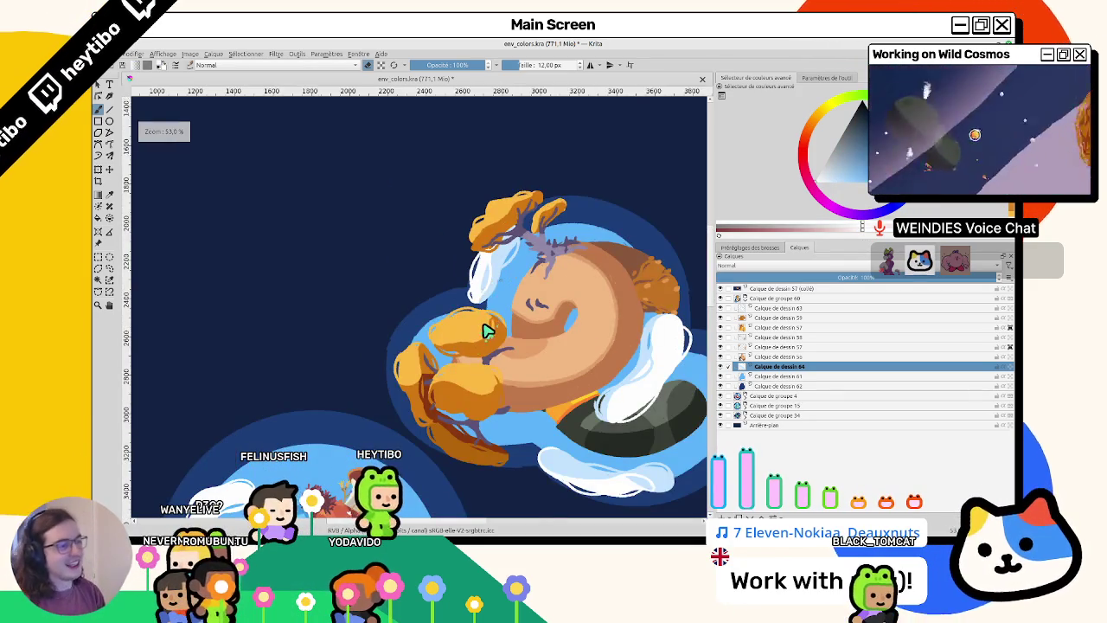
scroll(488, 329, up, 5)
drag(487, 329, 462, 267)
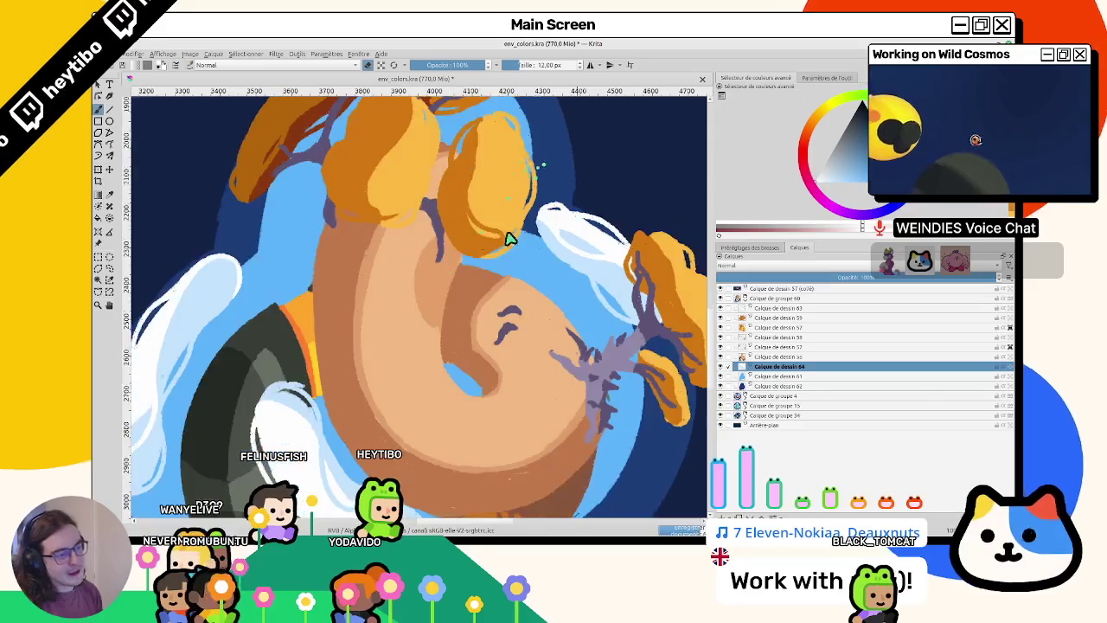
- On layer Calque de dessin 56, pan, rotate and zoom the view around the orange collar below the trunk
click(760, 357)
drag(359, 220, 353, 294)
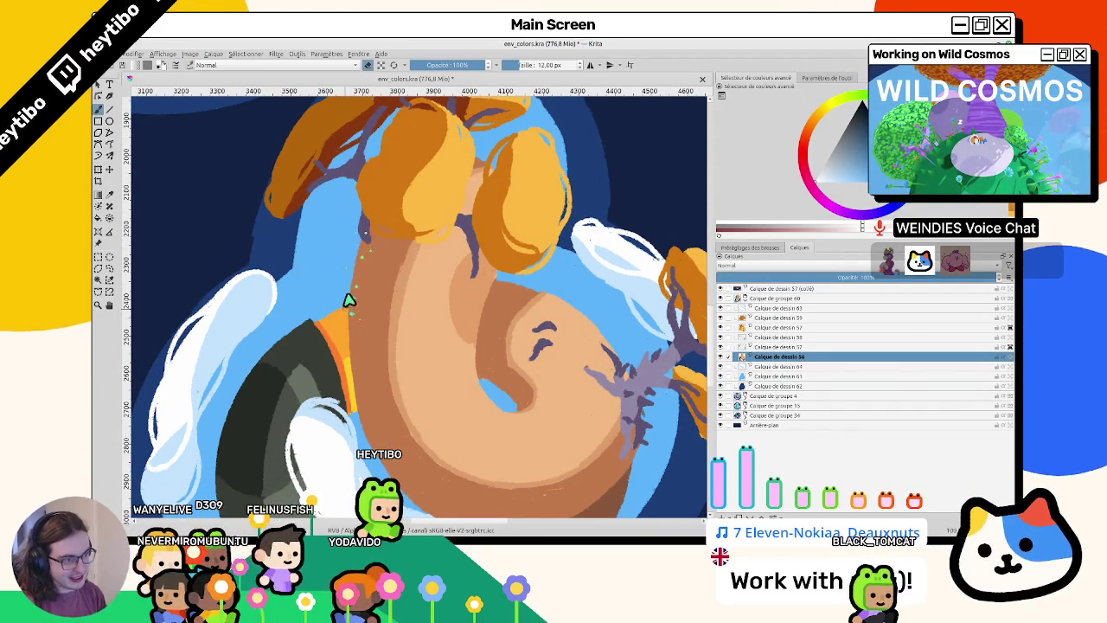
mouse_move(354, 307)
mouse_down()
mouse_move(383, 242)
mouse_move(372, 197)
mouse_up()
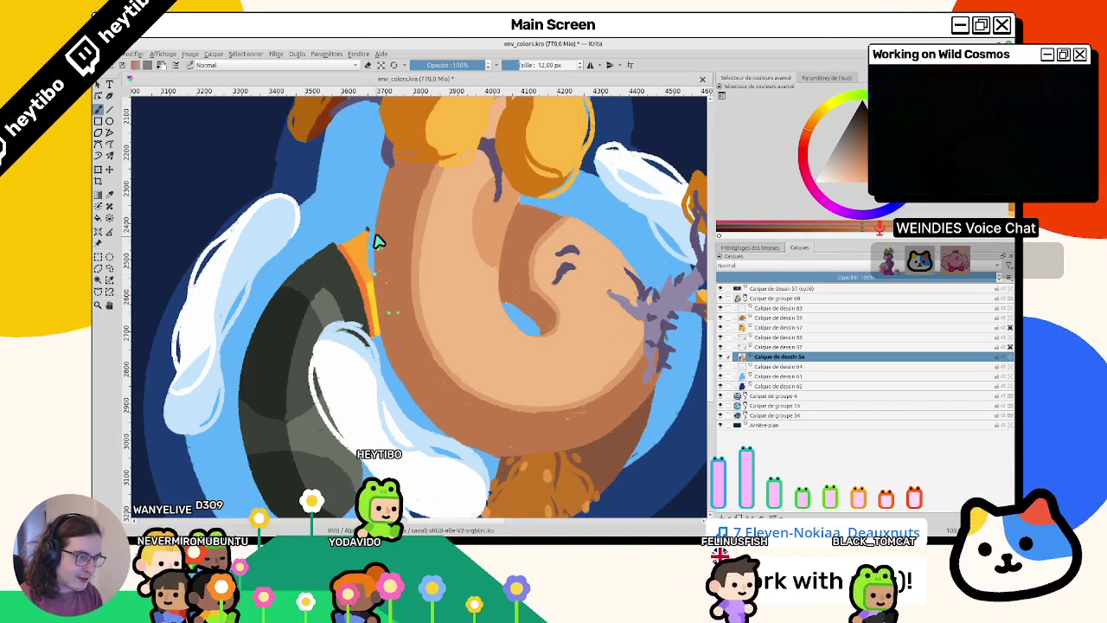
scroll(389, 219, up, 3)
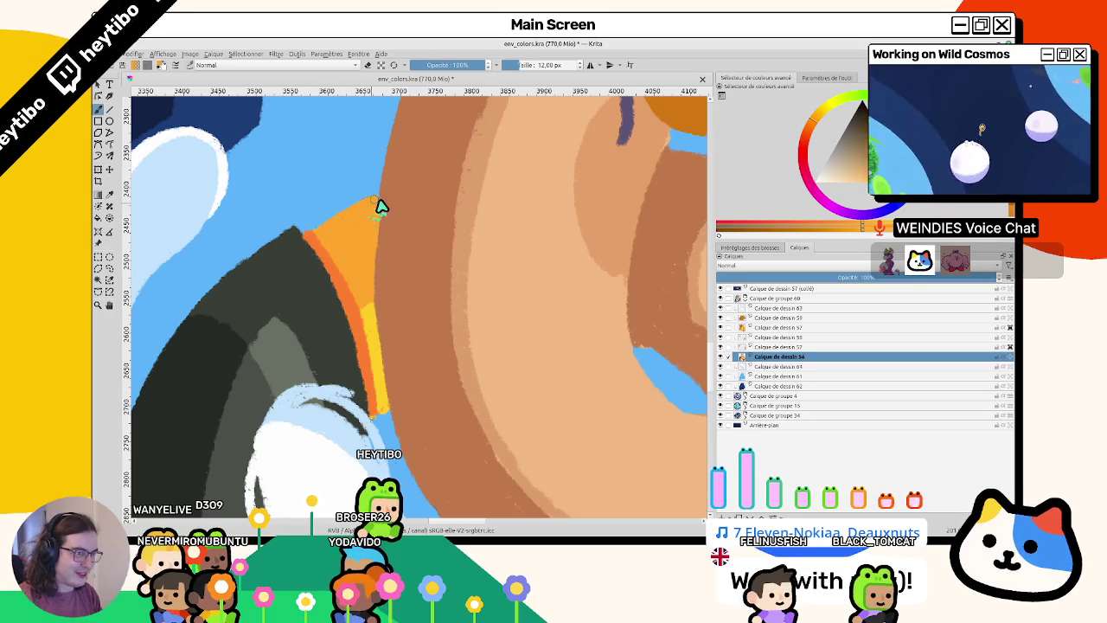
scroll(378, 243, down, 5)
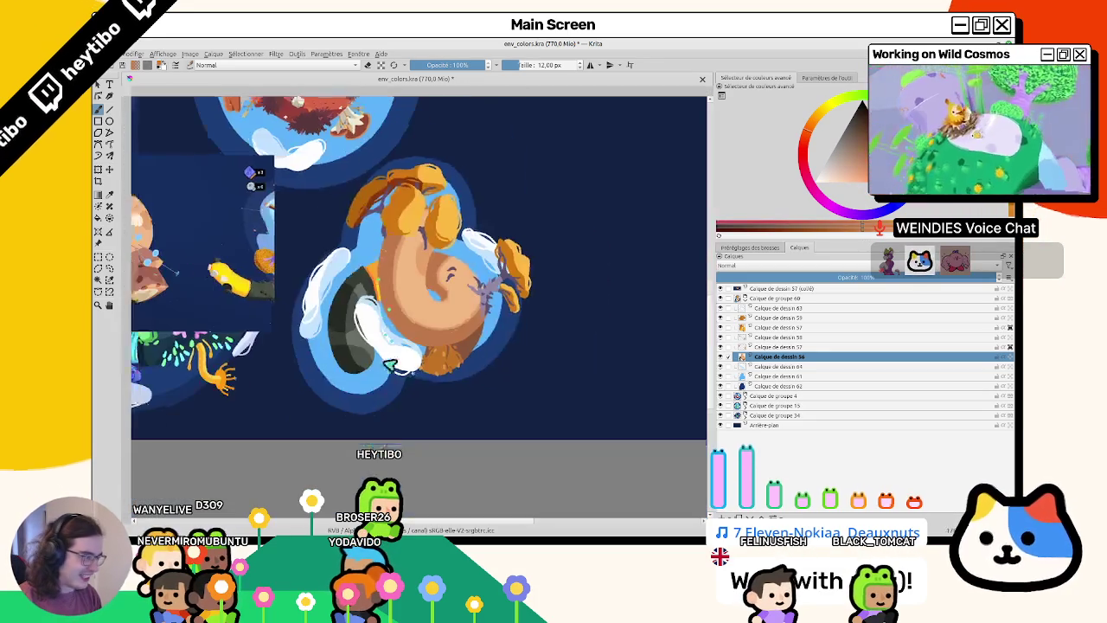
scroll(368, 309, up, 2)
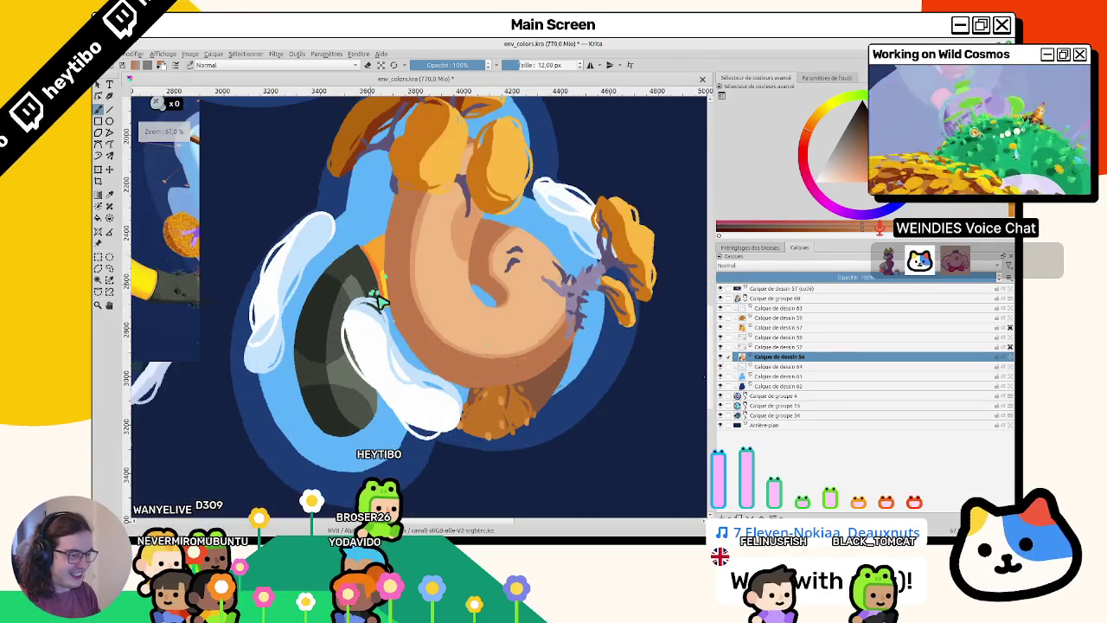
scroll(376, 301, up, 2)
drag(457, 403, 364, 294)
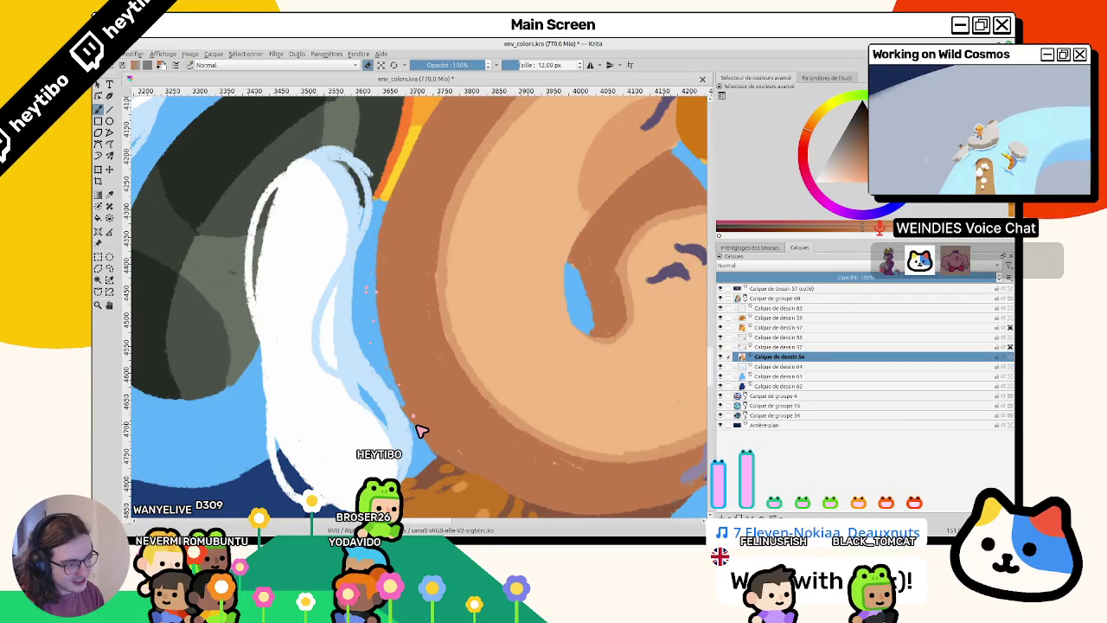
scroll(425, 448, down, 3)
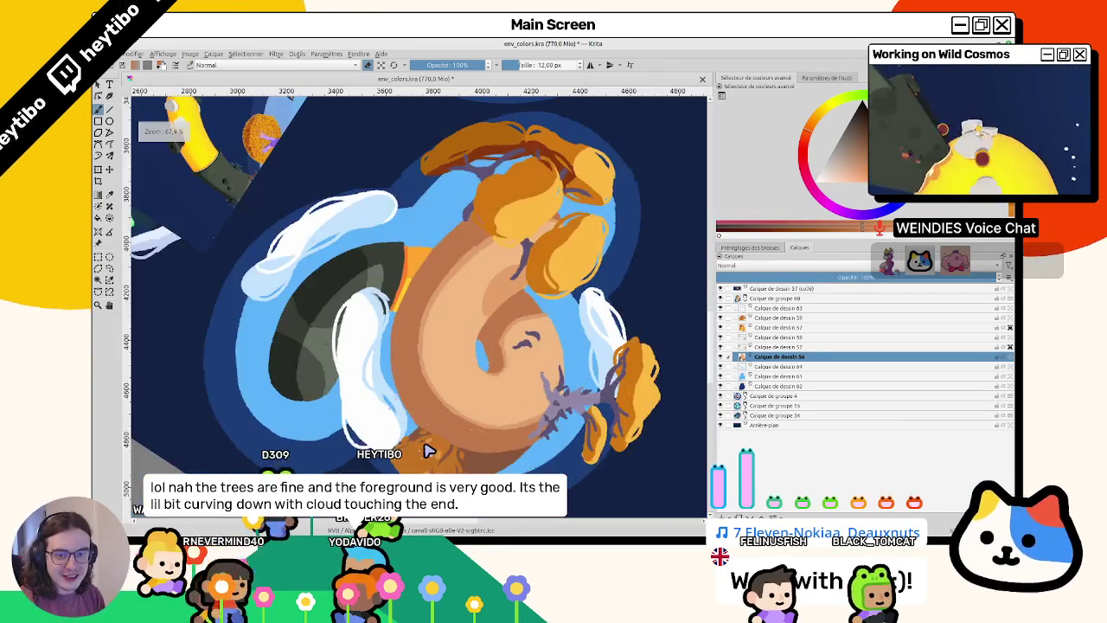
scroll(425, 447, up, 2)
scroll(407, 303, down, 3)
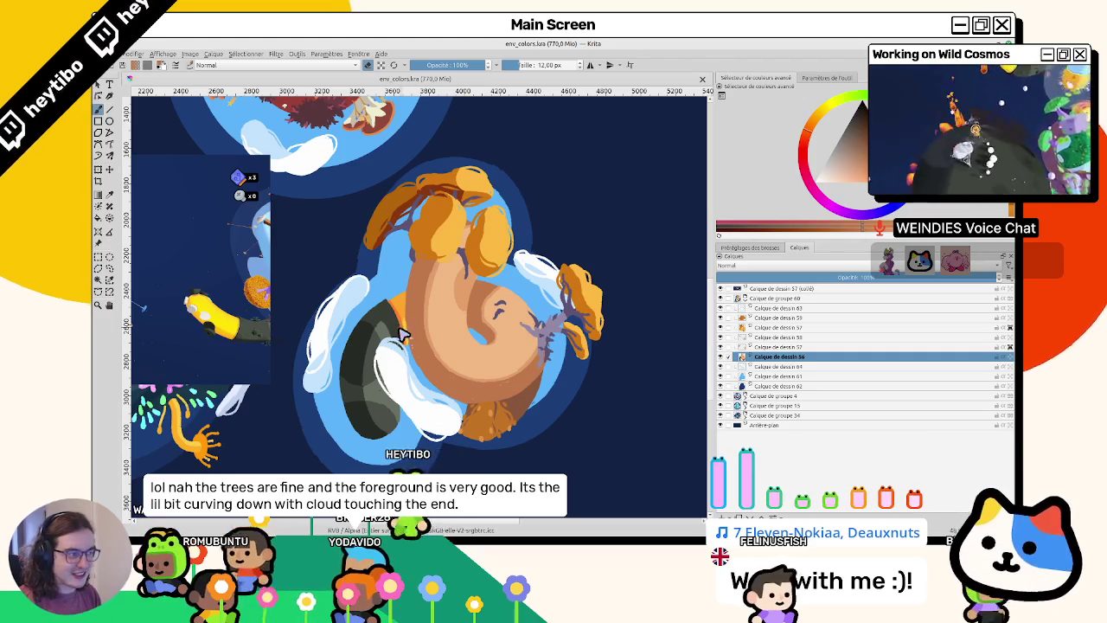
key(4)
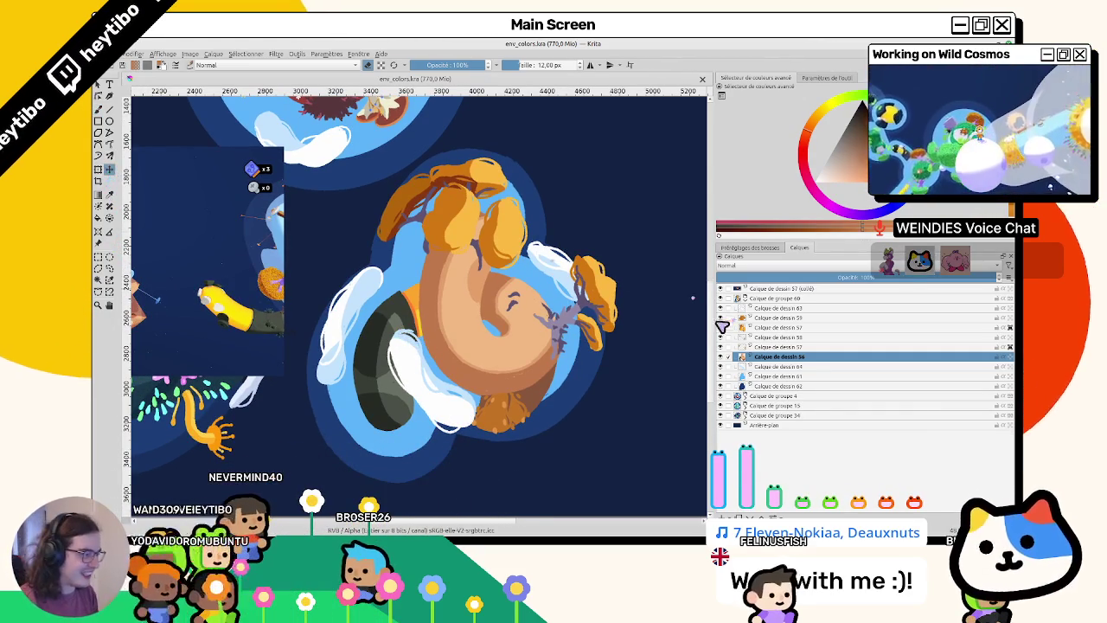
- On layer Calque de dessin 63, select a rectangle around the lower-left cloud and switch its transform to Liquify
click(760, 309)
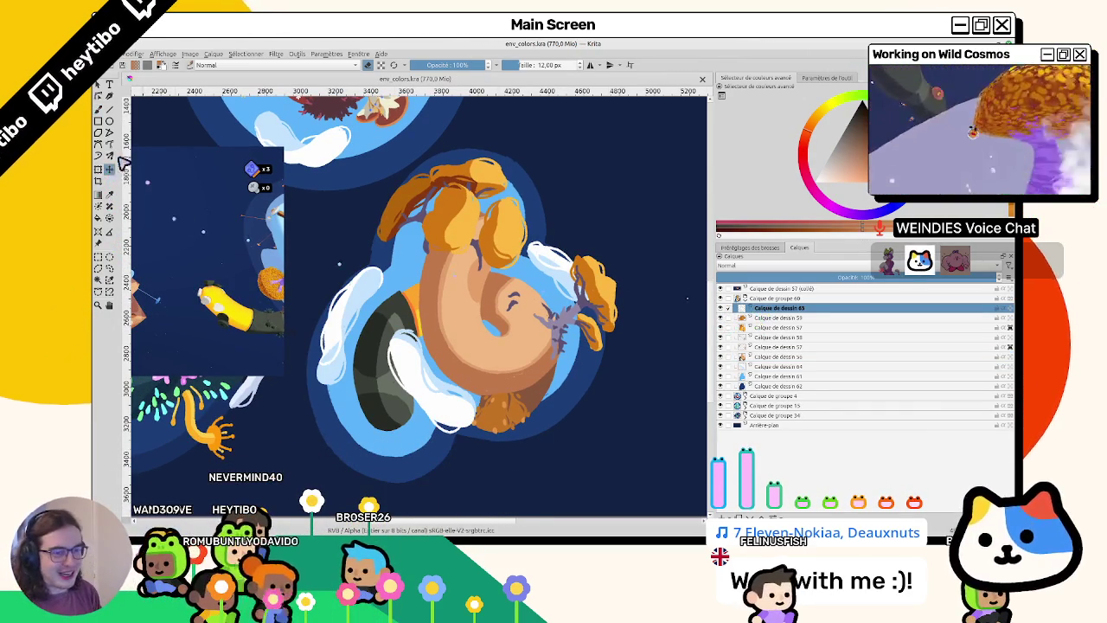
key(ctrl+t)
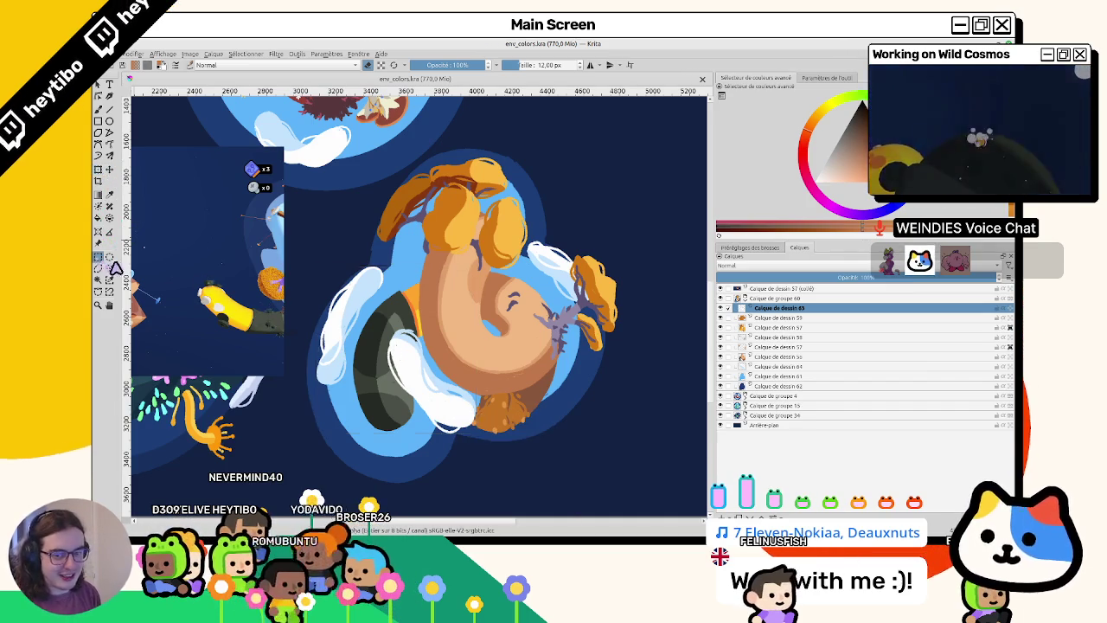
key(ctrl+r)
drag(385, 317, 488, 448)
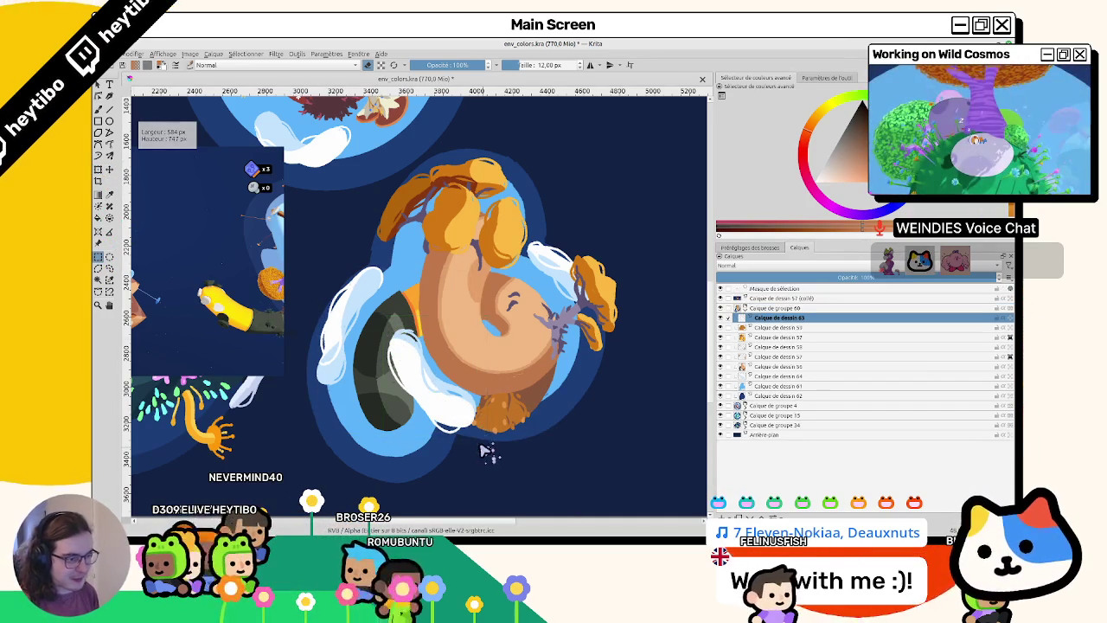
click(99, 170)
right_click(453, 401)
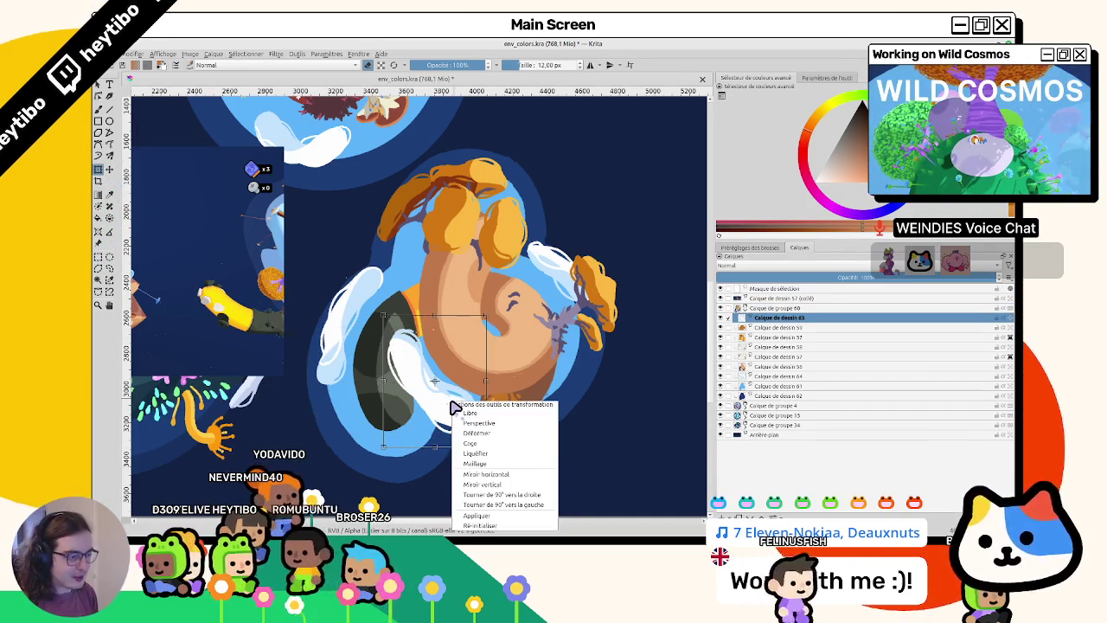
click(482, 454)
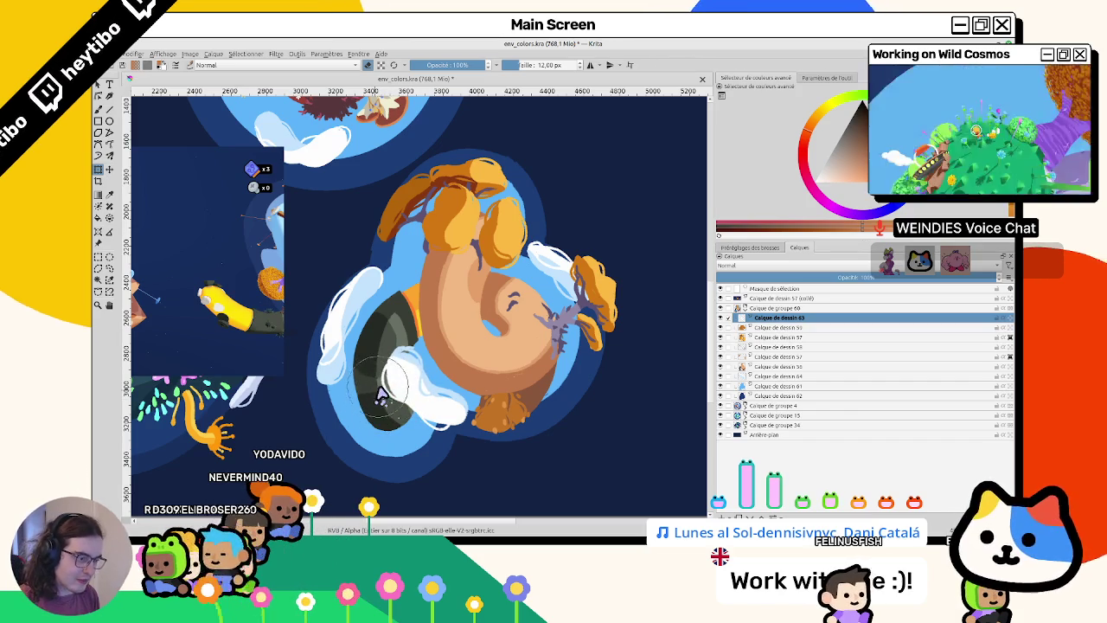
- Commit the liquify reshaping of the cloud and clear the selection
drag(381, 397, 365, 221)
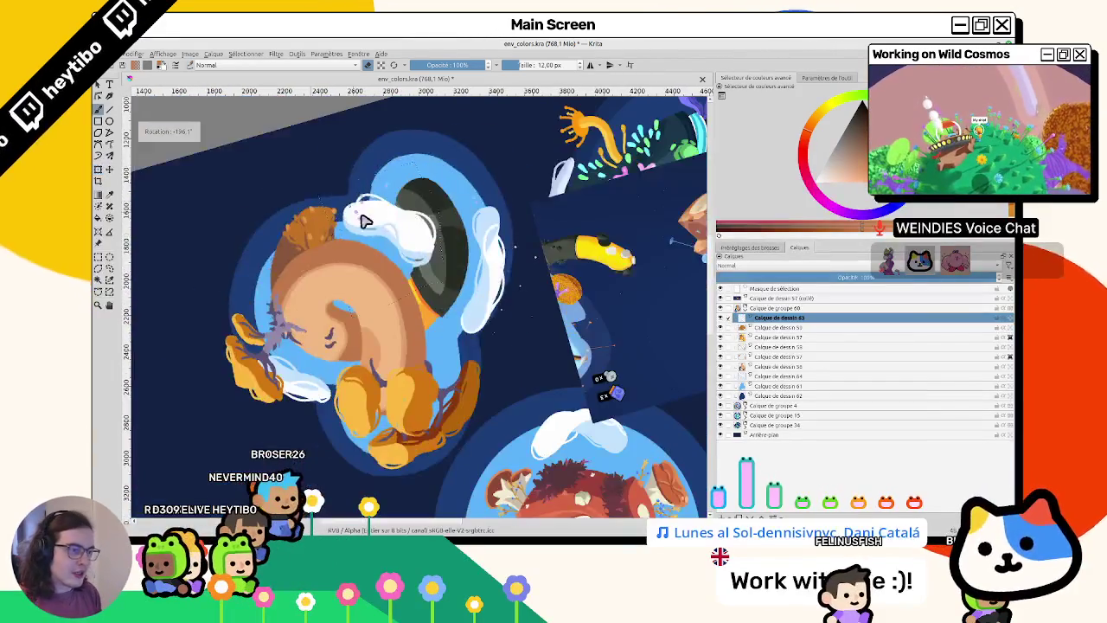
scroll(409, 261, up, 3)
key(ctrl+shift+a)
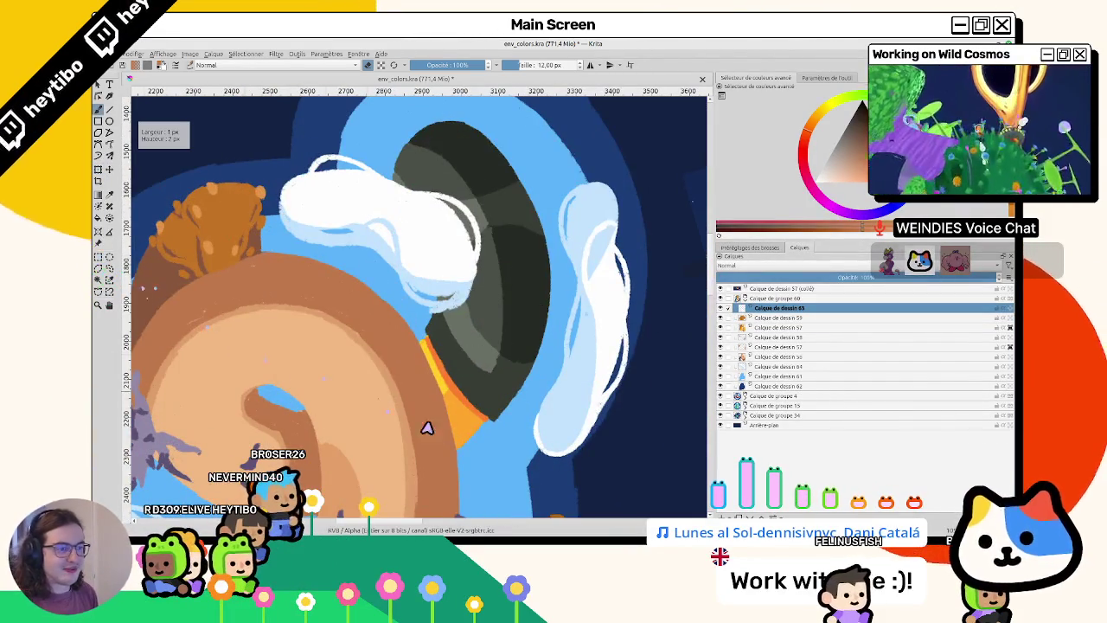
key(5)
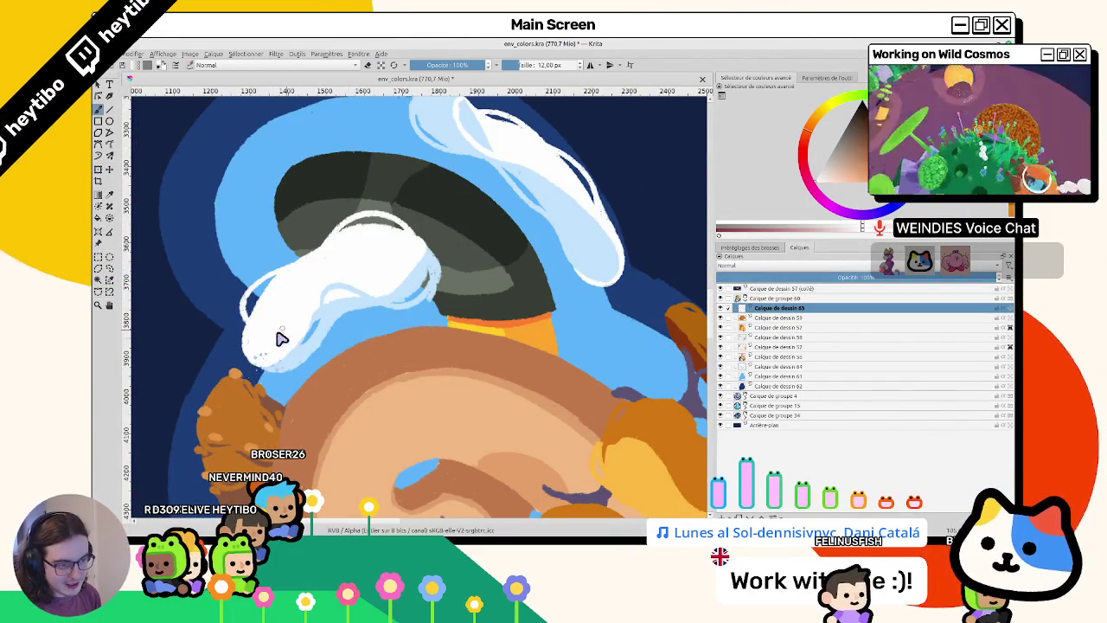
- Pick light blue and shade the cloud, then reset the view rotation and zoom
ctrl+click(318, 317)
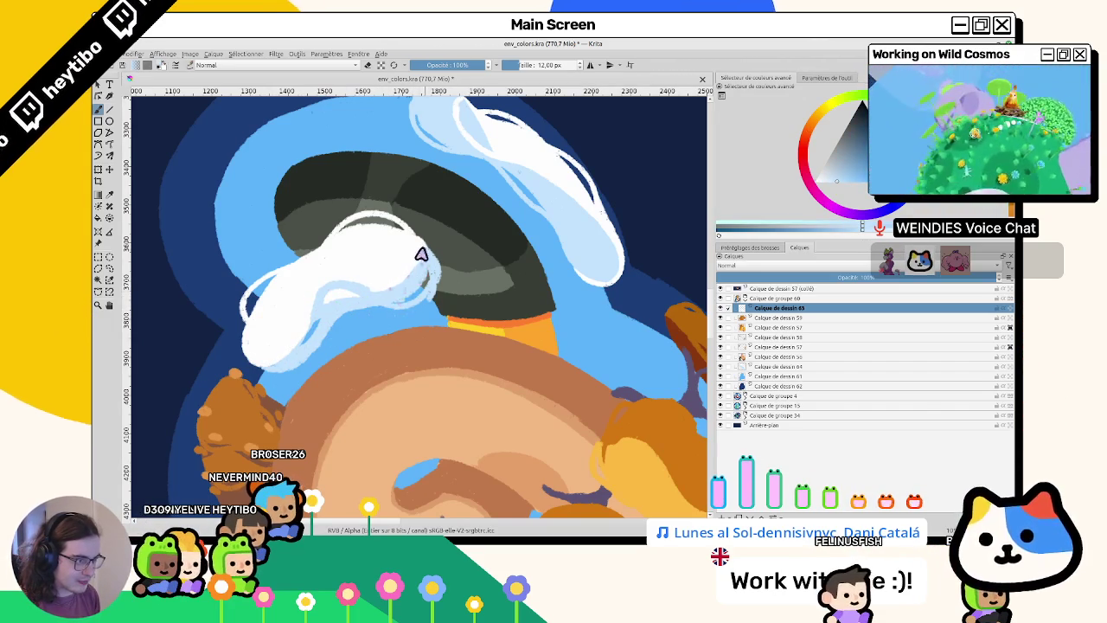
key(4)
key(4)
key(4)
key(4)
key(4)
key(4)
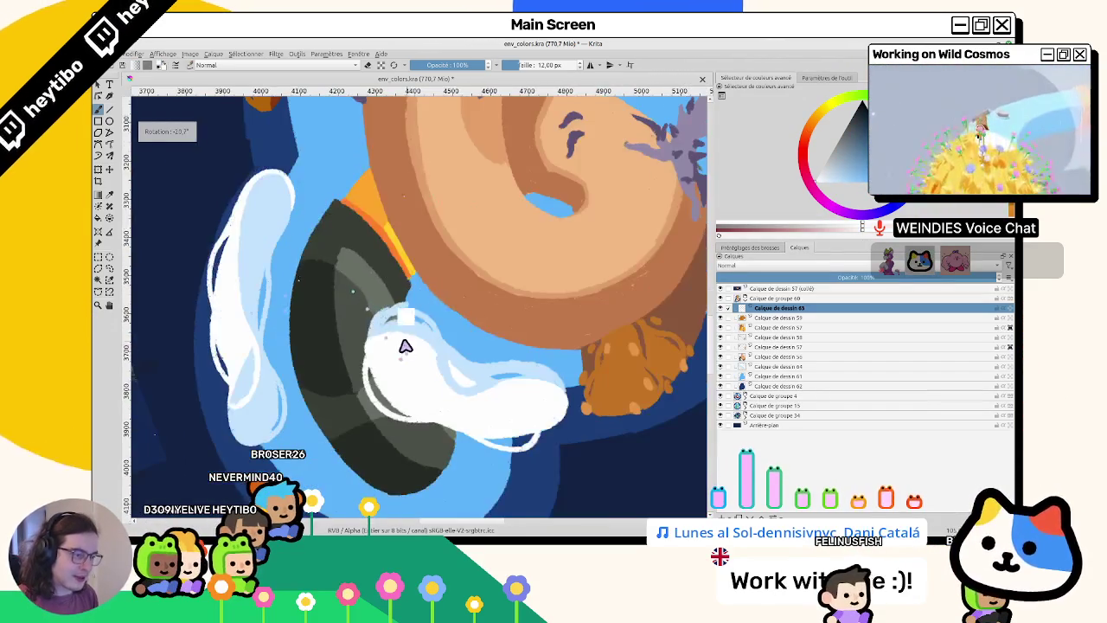
key(4)
key(4)
key(4)
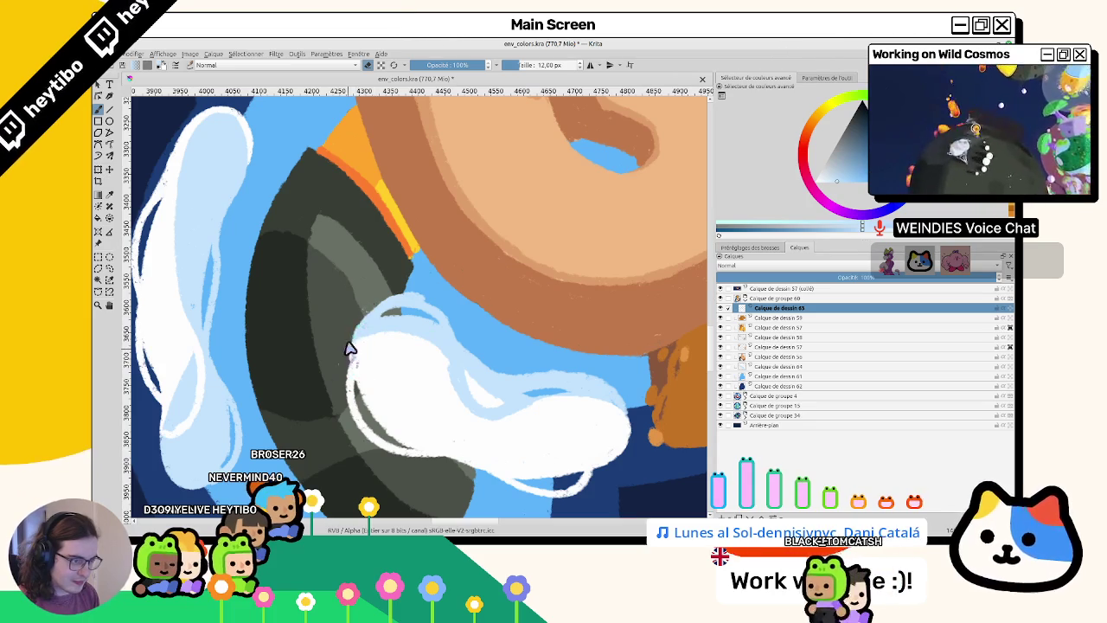
key(5)
key(1)
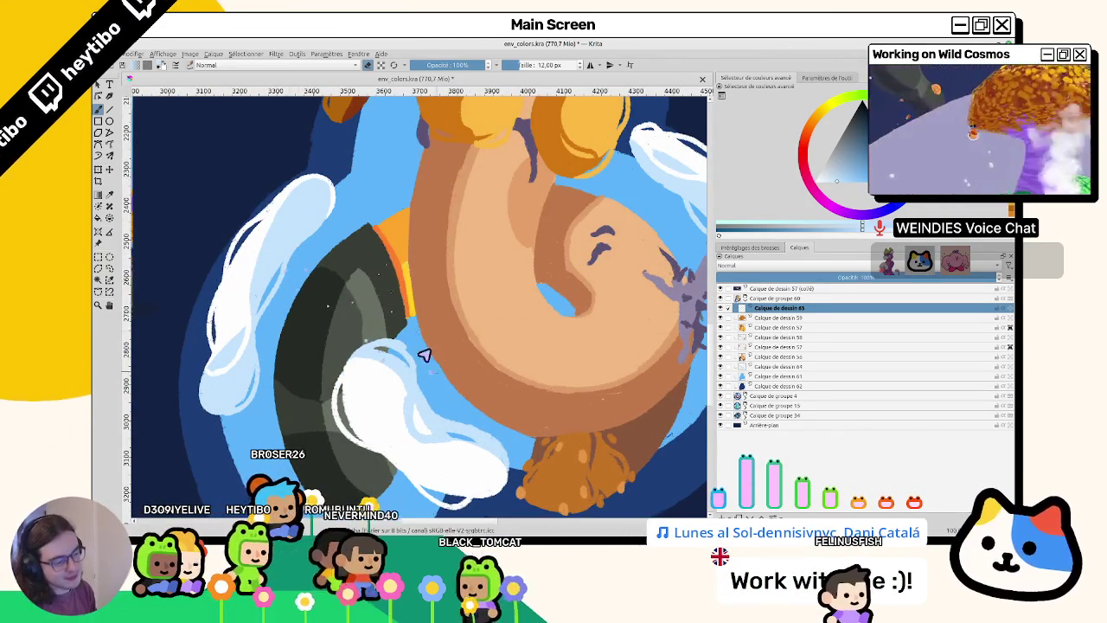
scroll(424, 355, down, 3)
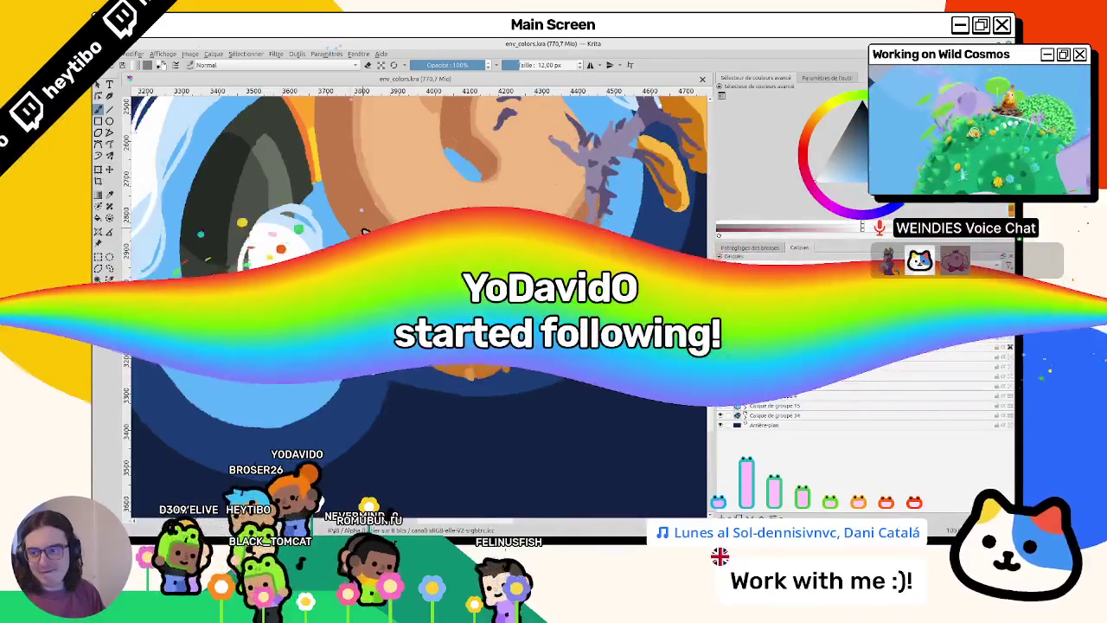
- Select layer Calque de dessin 56 and zoom in on the spiral trunk with the view upside down
scroll(419, 302, down, 3)
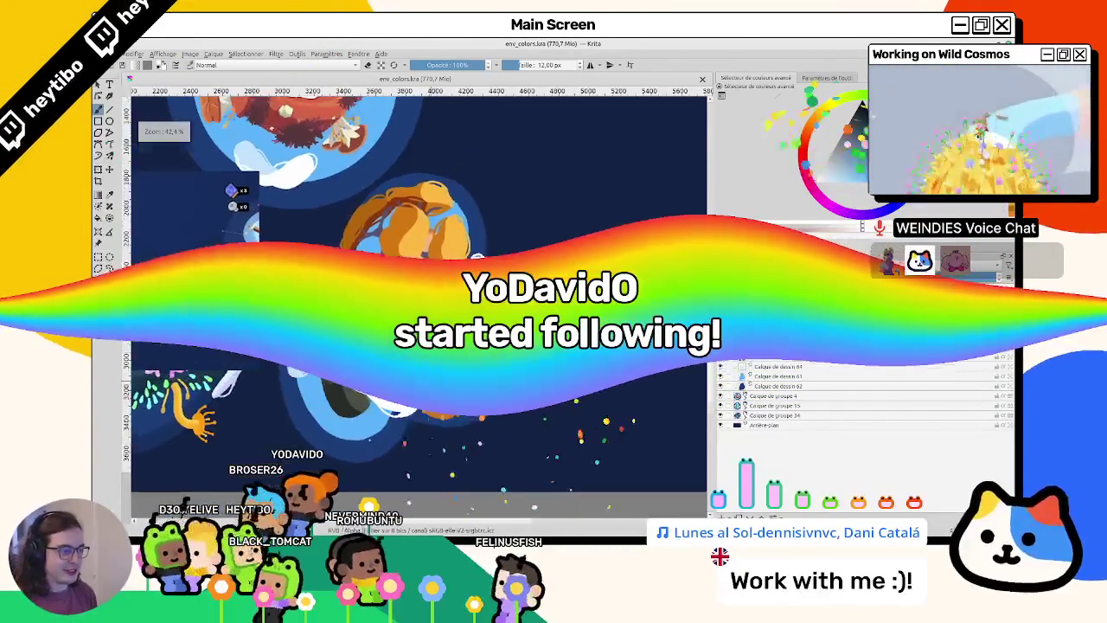
scroll(419, 303, down, 2)
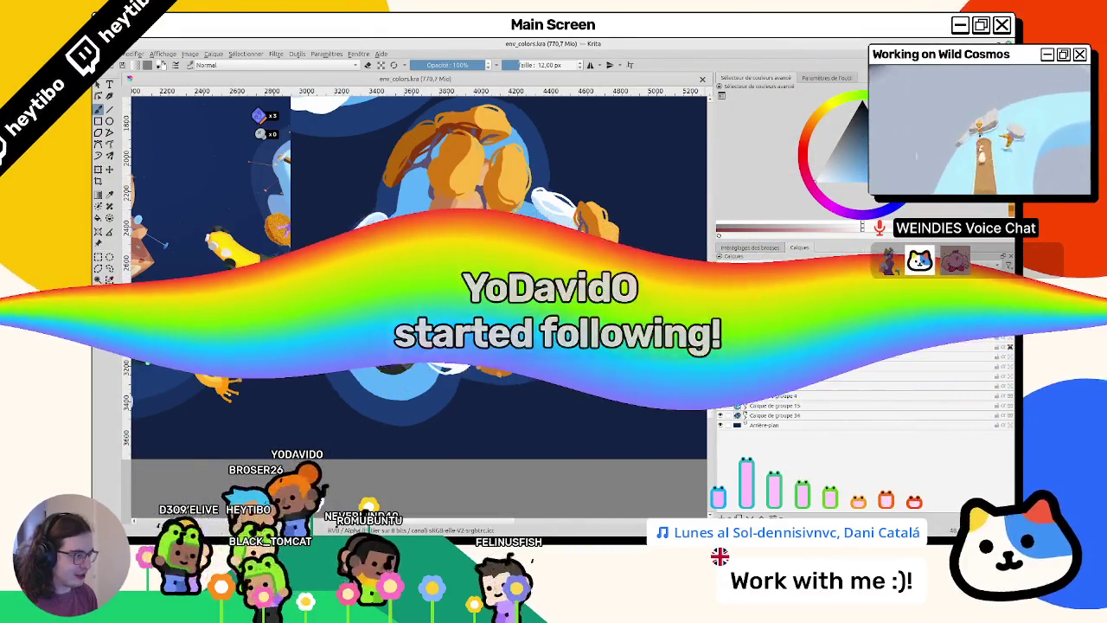
scroll(549, 425, down, 4)
scroll(548, 425, up, 2)
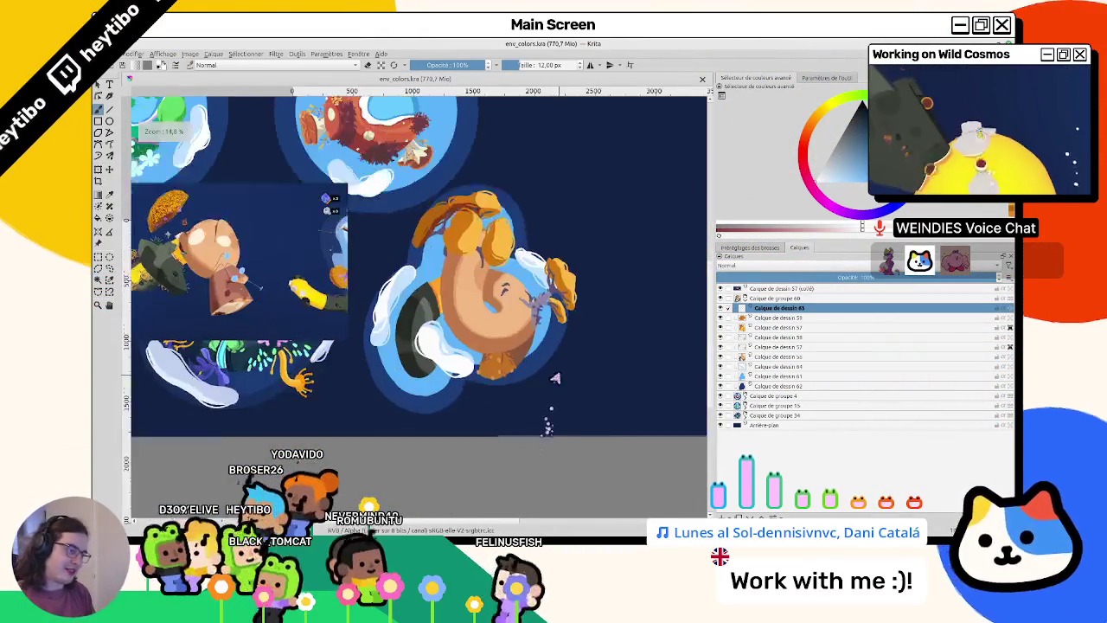
scroll(294, 299, up, 3)
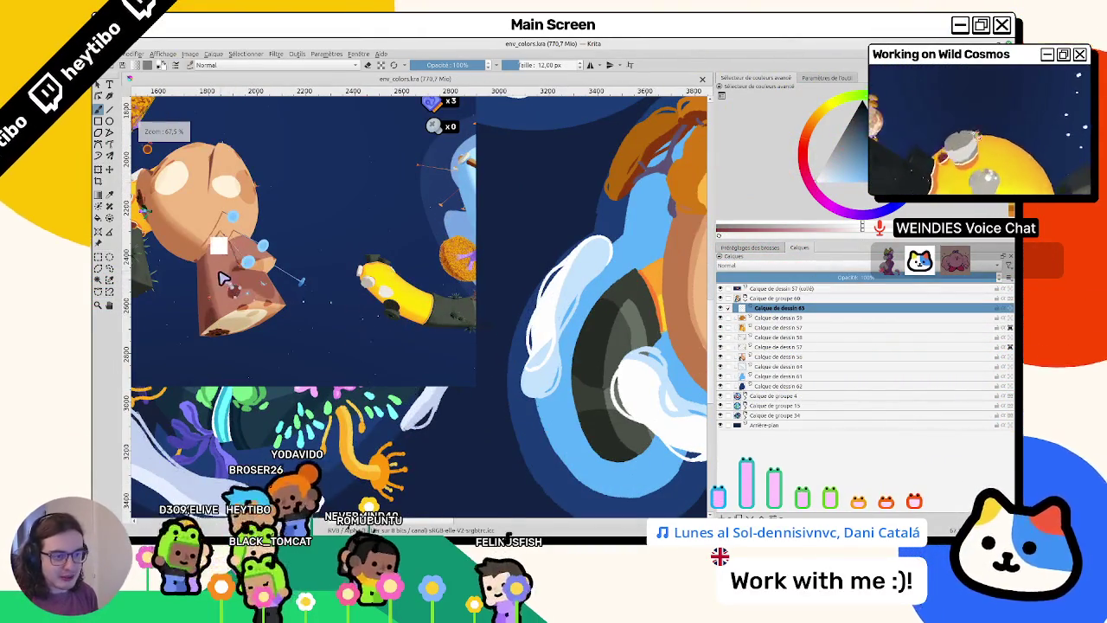
drag(250, 286, 174, 196)
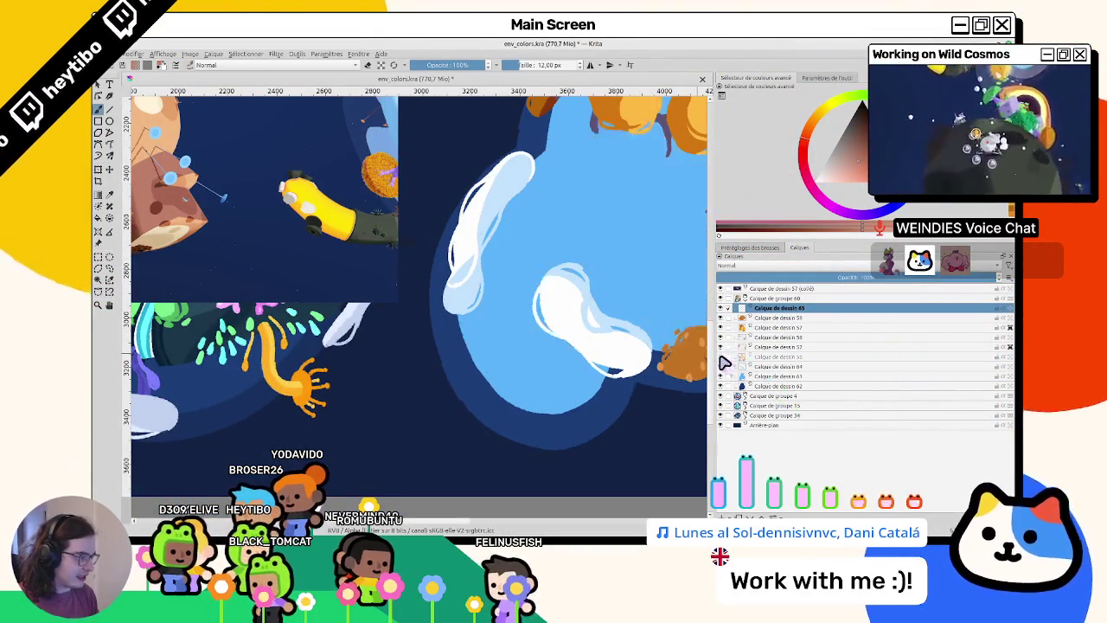
click(765, 358)
drag(639, 337, 497, 335)
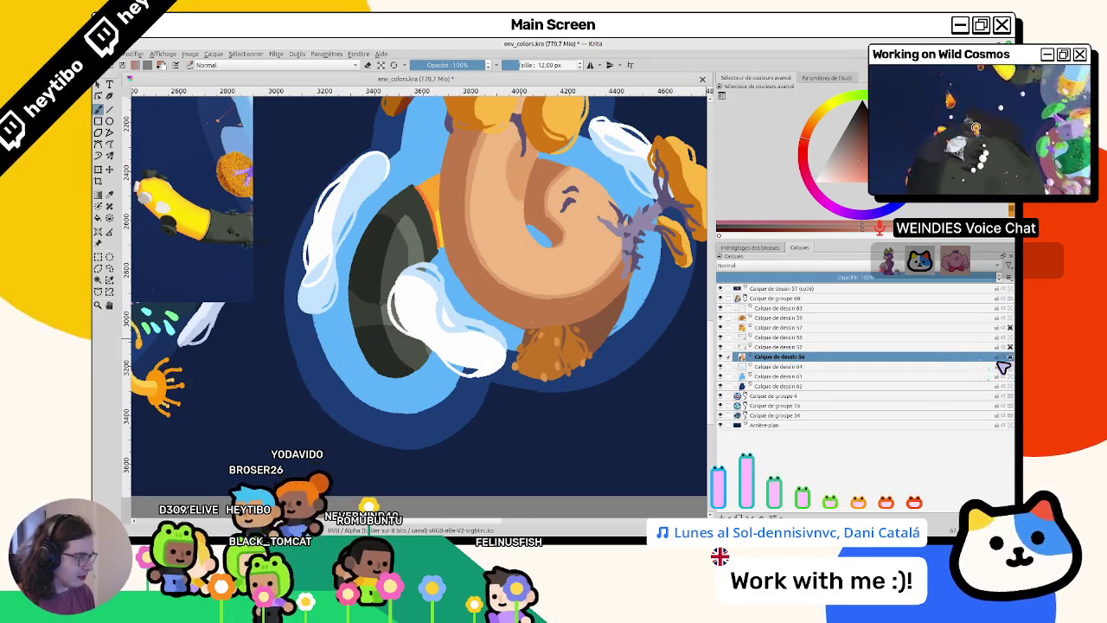
mouse_move(548, 285)
mouse_down()
mouse_move(519, 199)
mouse_move(363, 360)
mouse_move(355, 316)
mouse_up()
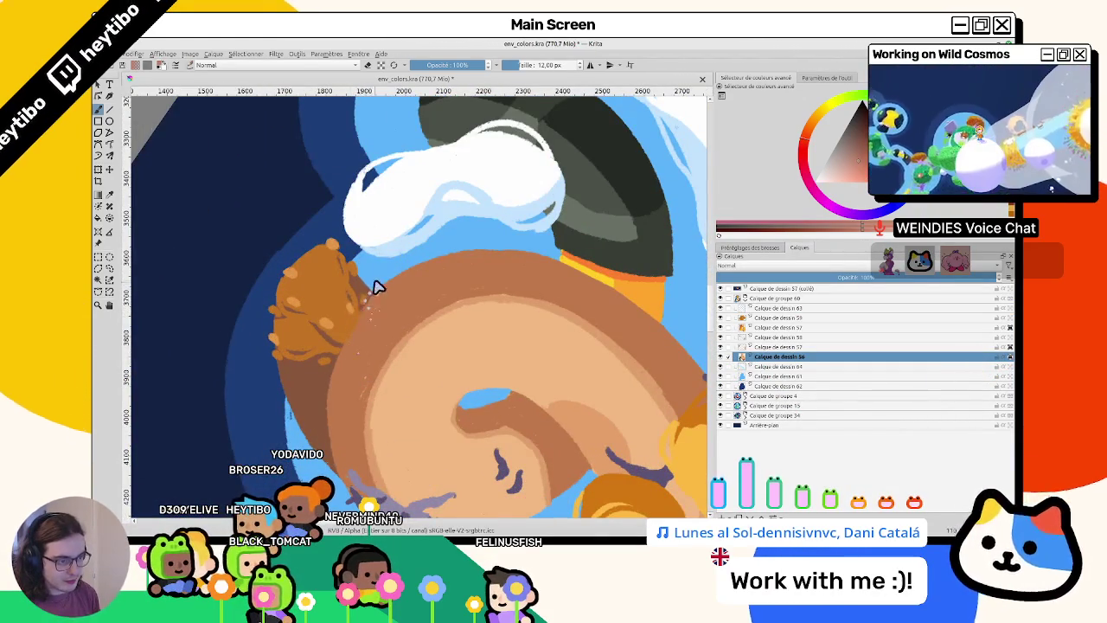
scroll(355, 357, down, 5)
scroll(351, 368, up, 3)
scroll(346, 380, down, 3)
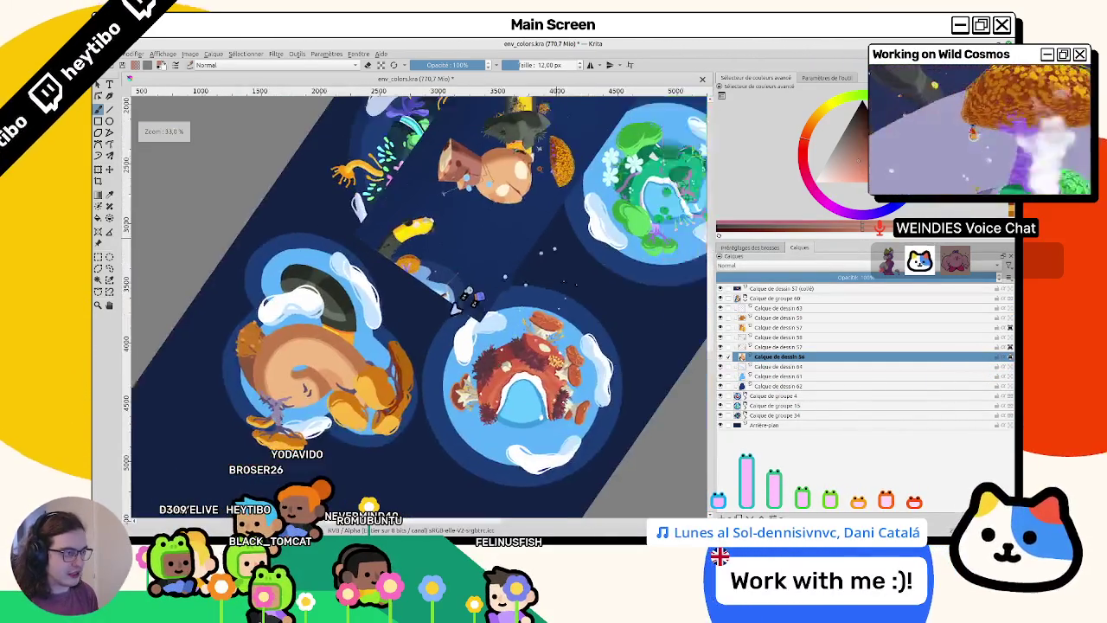
scroll(363, 260, up, 2)
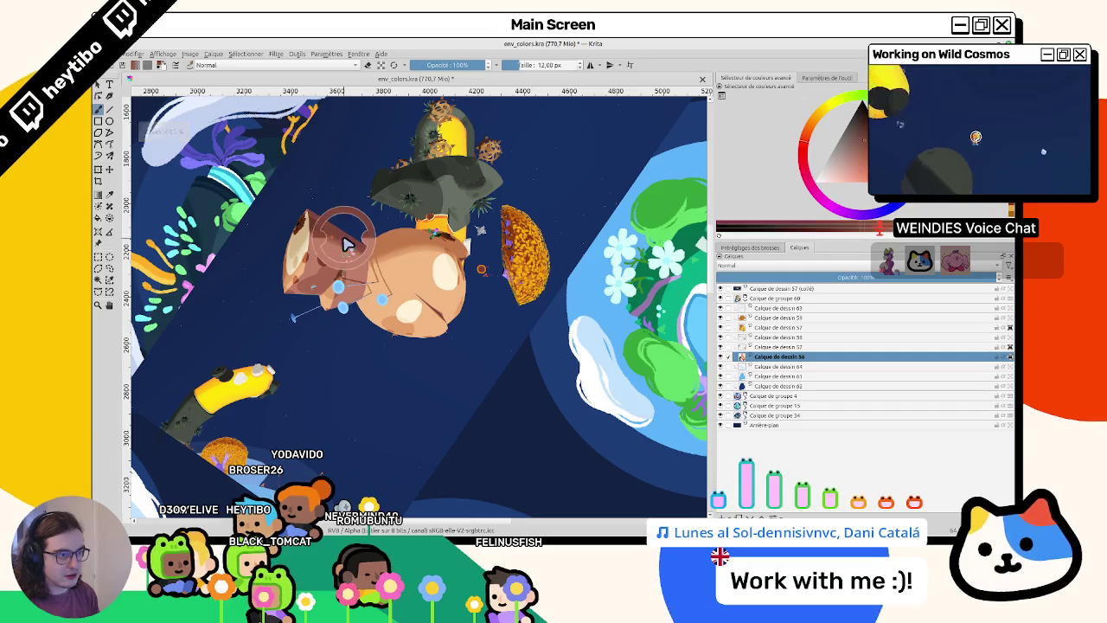
drag(260, 346, 528, 164)
scroll(433, 216, up, 1)
scroll(303, 329, up, 1)
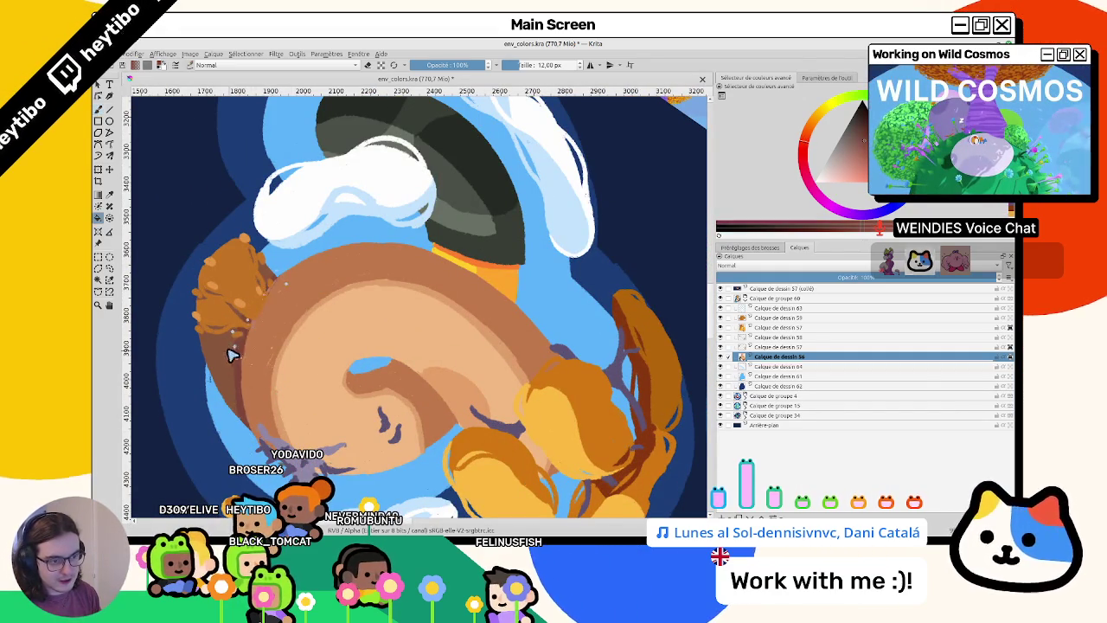
- Paint darker brown shading on the left edge of the trunk's brown tuft, sampling a lighter tone
drag(232, 354, 256, 341)
ctrl+click(259, 329)
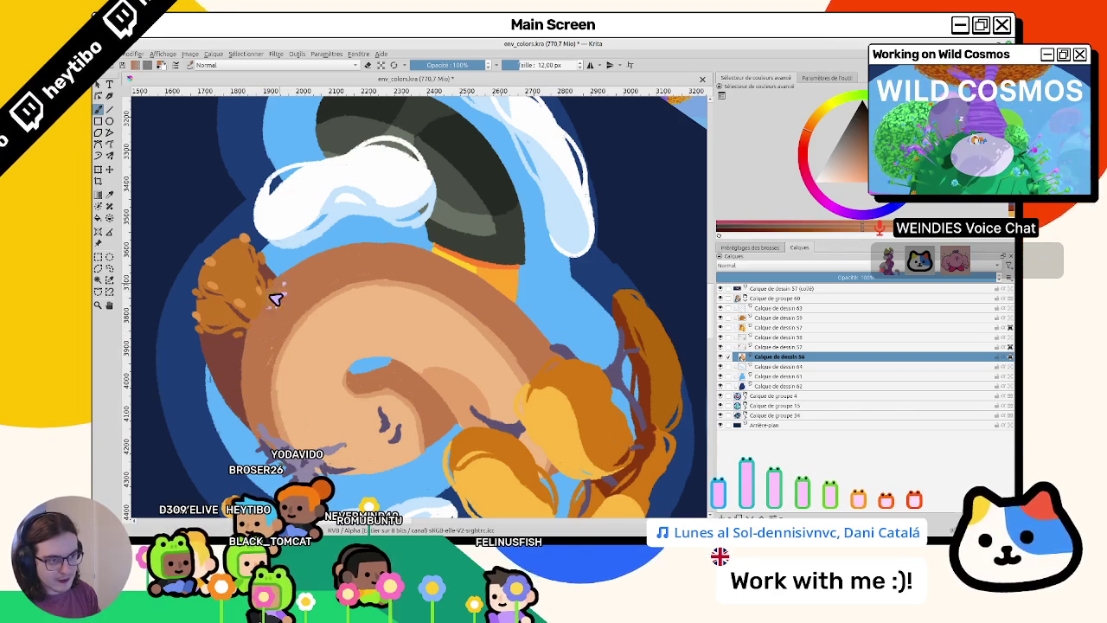
scroll(287, 288, down, 5)
scroll(497, 282, up, 2)
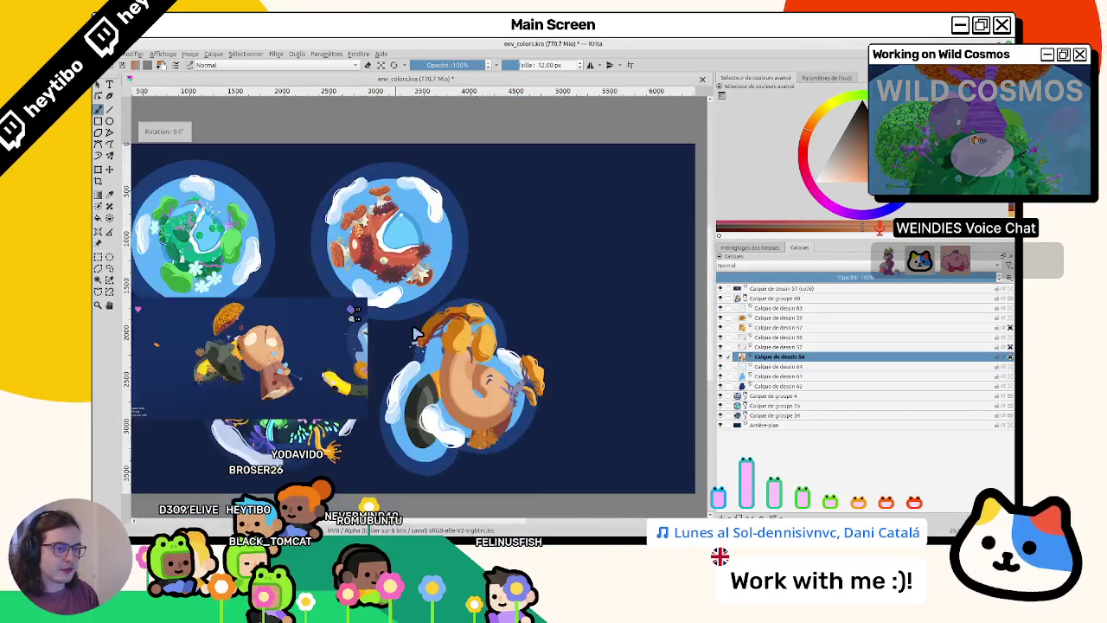
scroll(498, 283, up, 3)
scroll(497, 282, down, 4)
scroll(368, 216, up, 4)
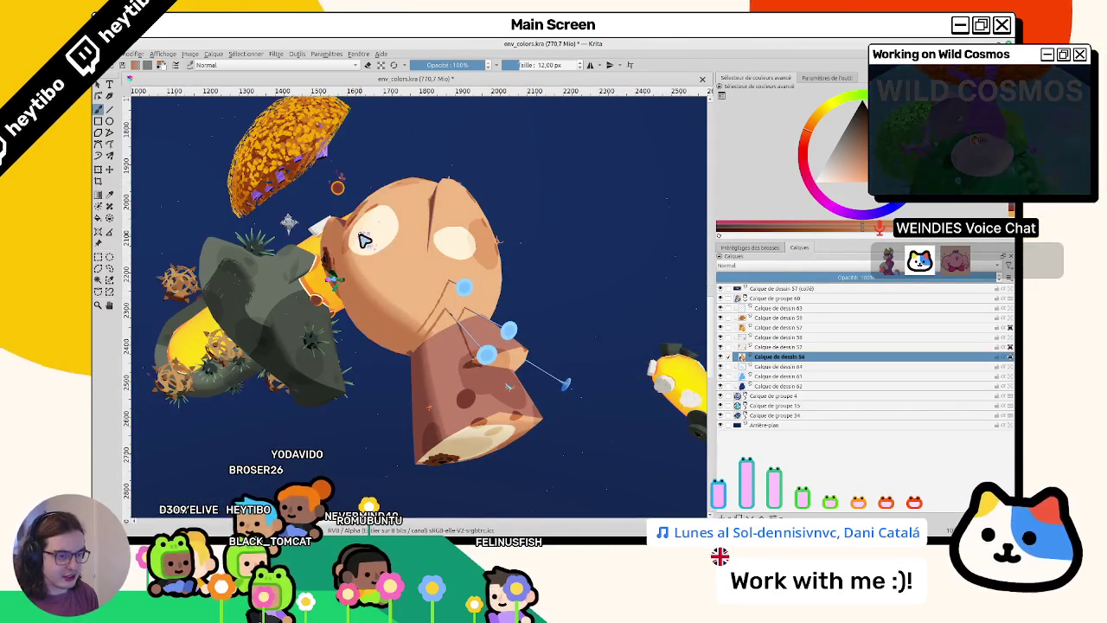
drag(376, 251, 366, 253)
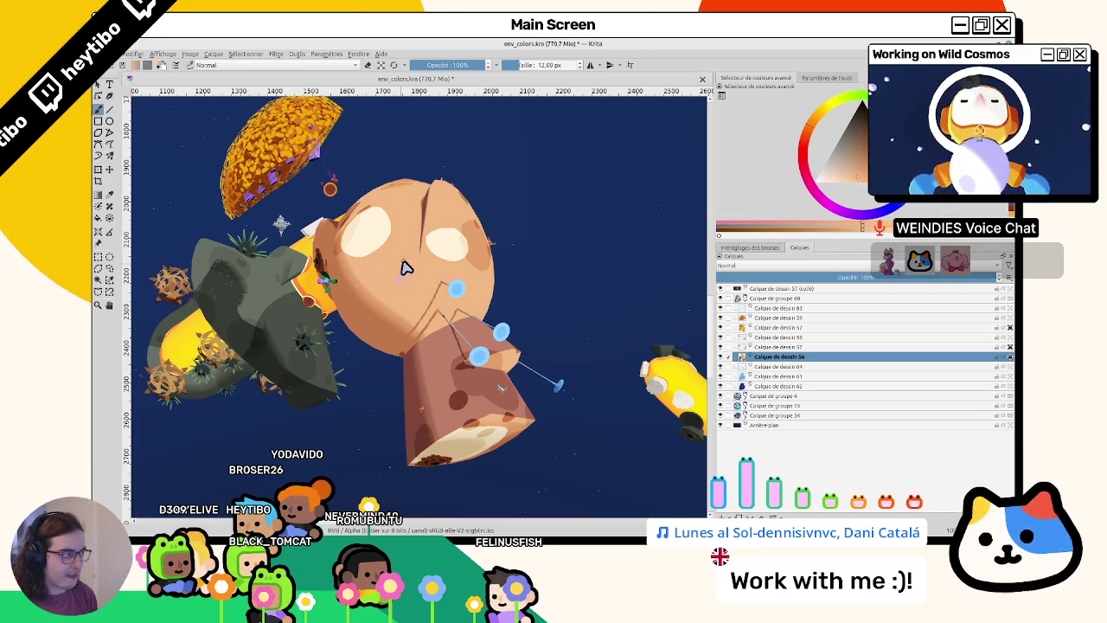
scroll(520, 261, down, 3)
scroll(520, 261, up, 5)
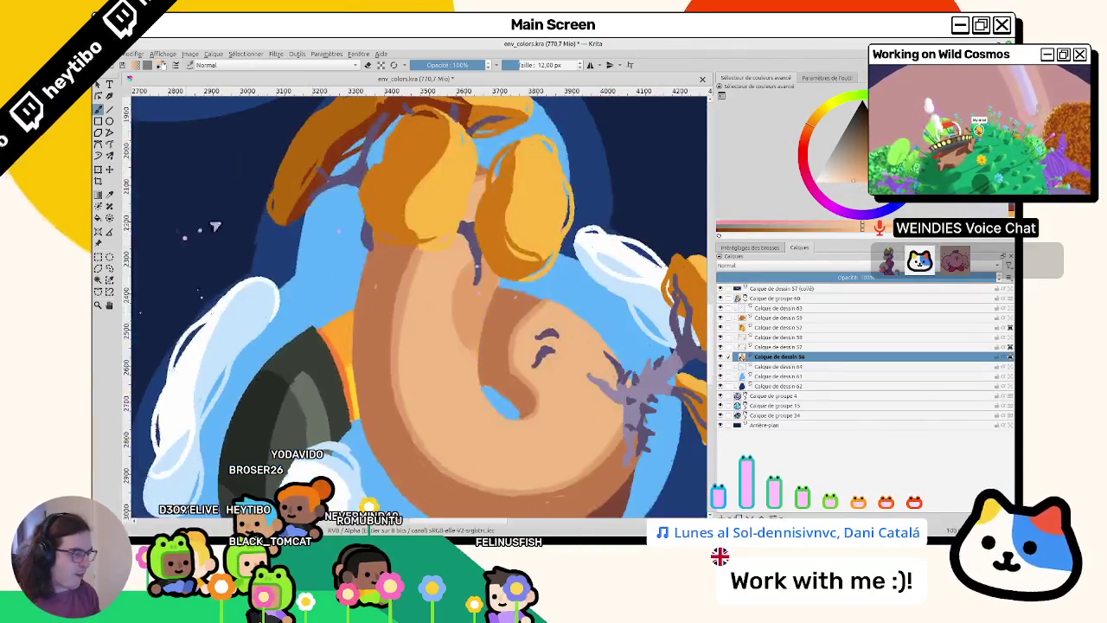
scroll(520, 260, down, 2)
scroll(520, 261, down, 4)
scroll(307, 272, up, 4)
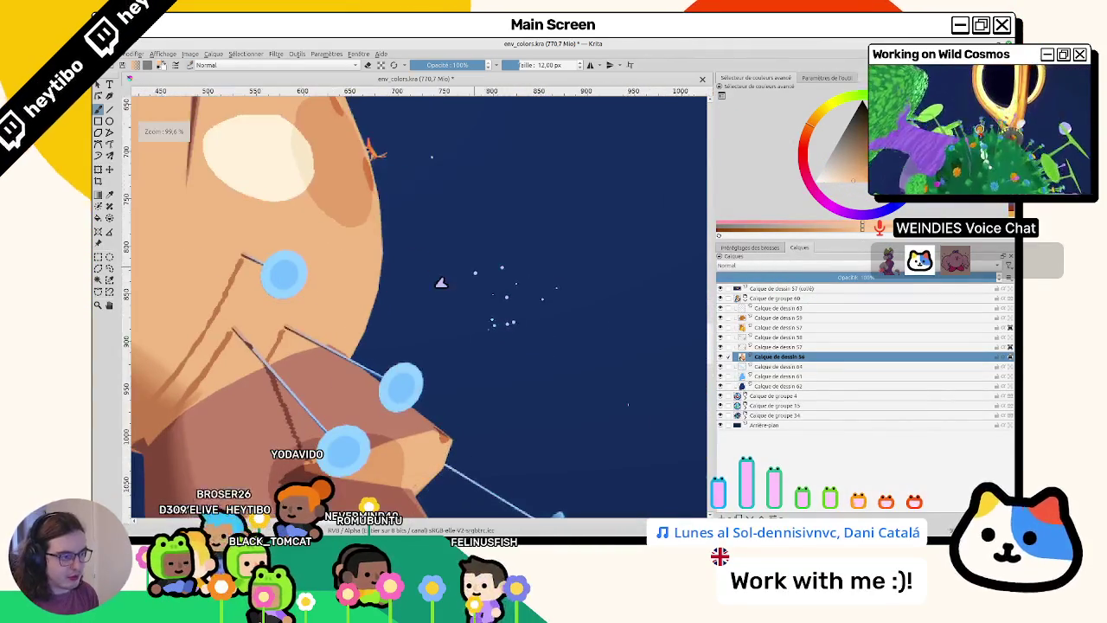
scroll(297, 262, down, 5)
scroll(412, 339, up, 2)
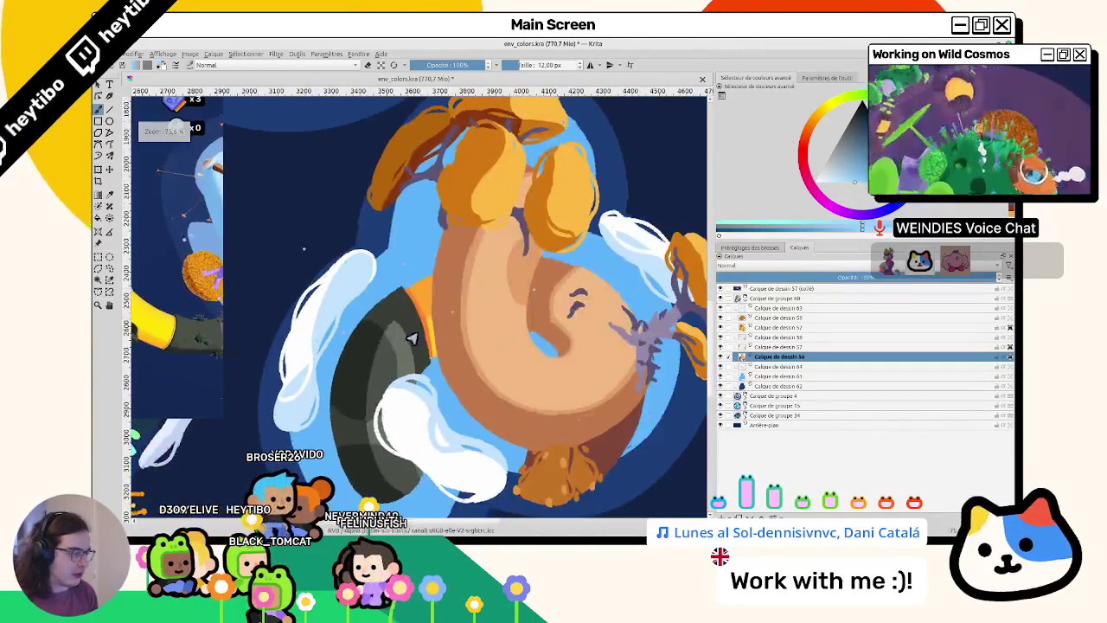
- Toggle the character and cloud layers off and on to compare, then select Calque de dessin 65
click(721, 356)
click(721, 356)
double_click(720, 308)
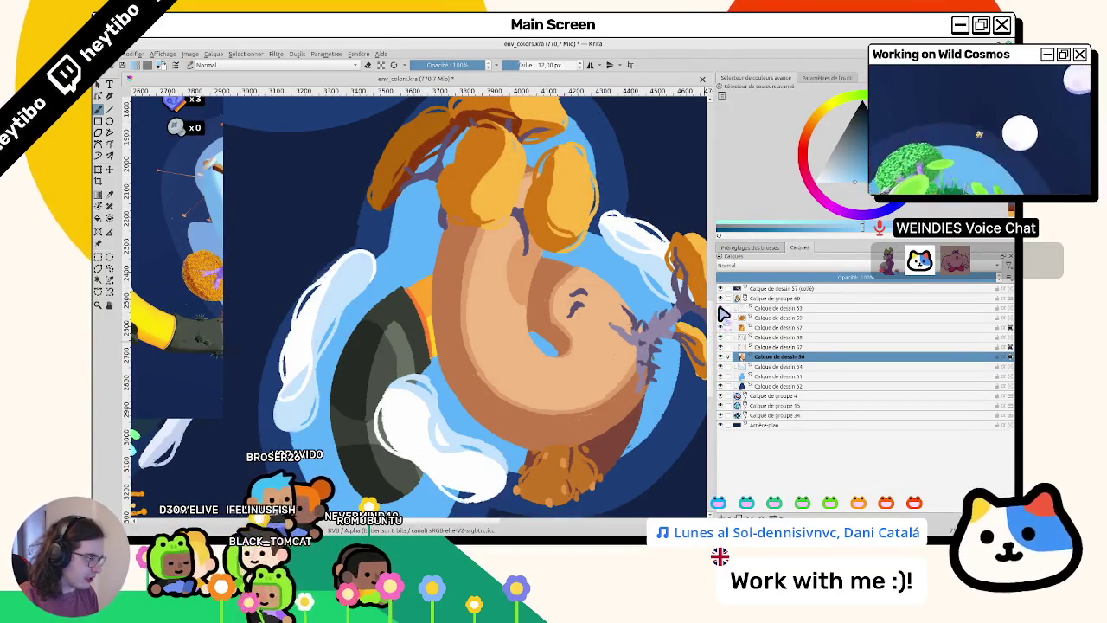
double_click(721, 308)
double_click(721, 308)
click(744, 308)
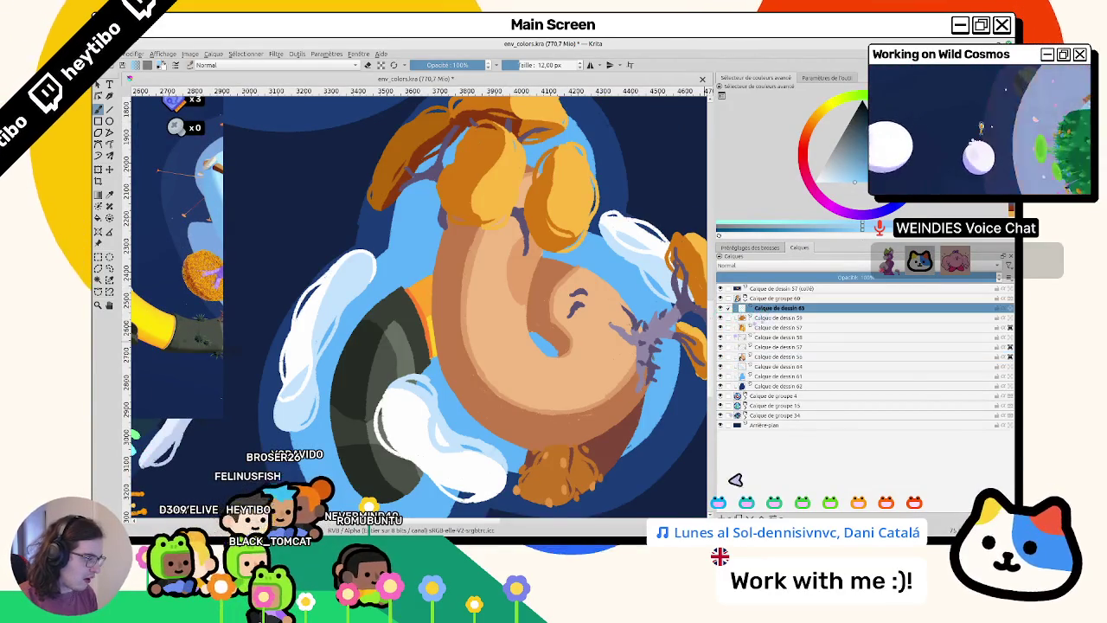
- Open curve_platform_concept.kra from recent files, then return to env_colors.kra
click(130, 54)
mouse_move(147, 84)
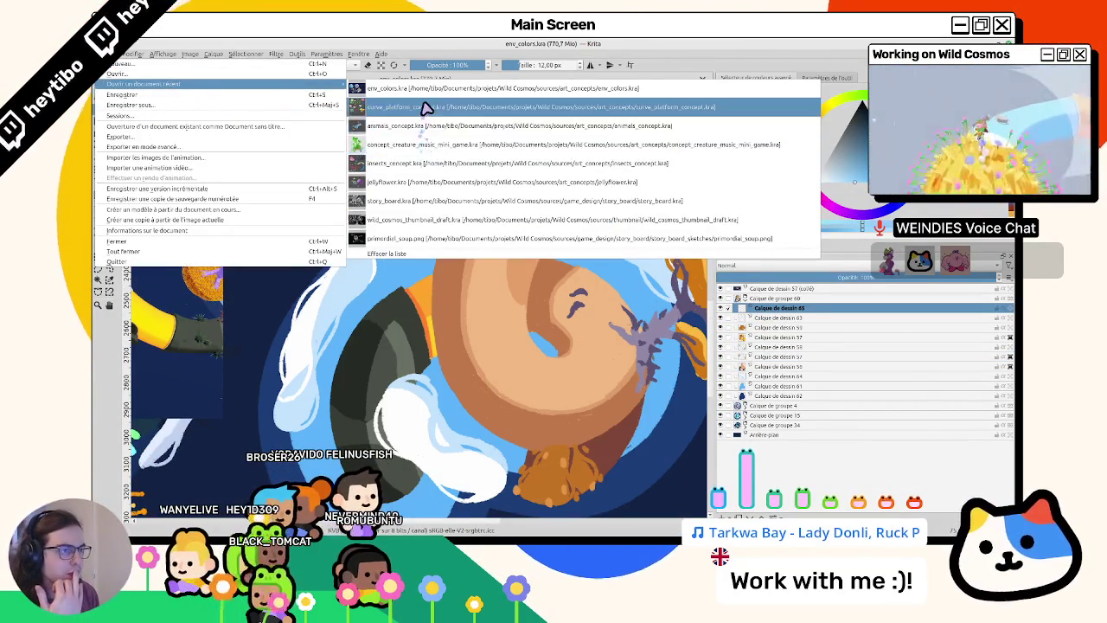
click(419, 108)
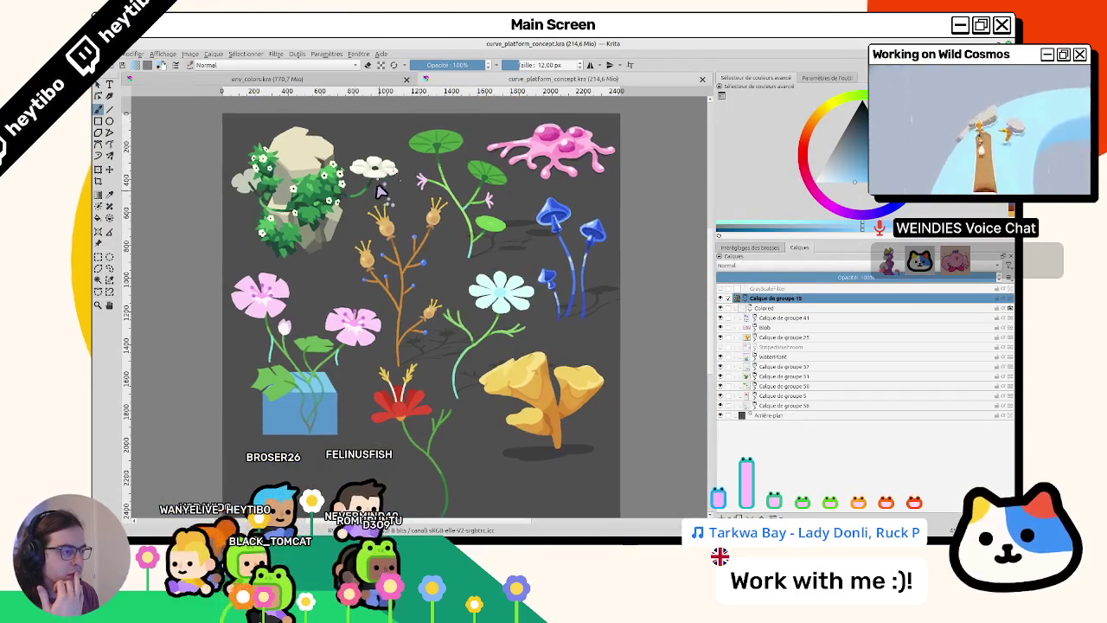
click(375, 81)
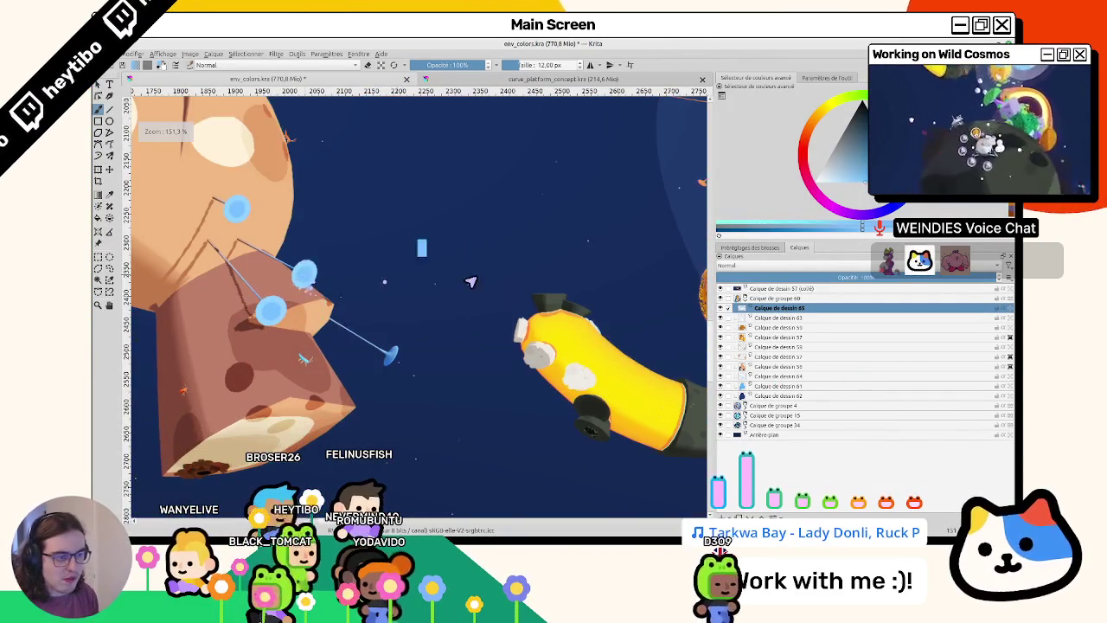
- Zoom into the spiral trunk and paint a short light-blue stroke on its inner curl
scroll(416, 303, down, 3)
scroll(595, 248, up, 3)
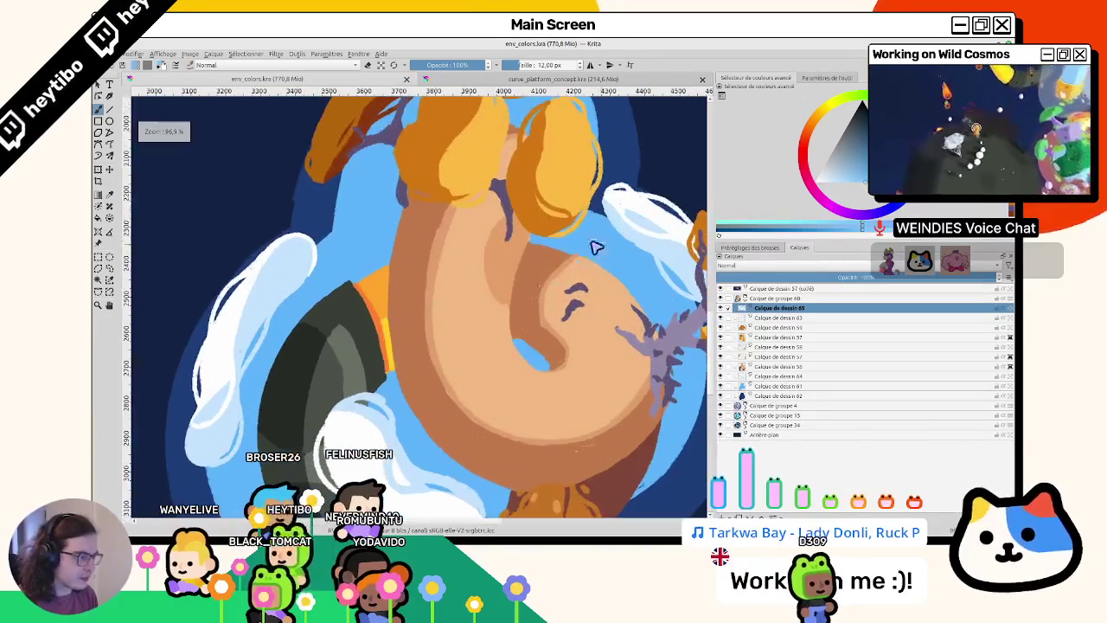
scroll(525, 329, down, 3)
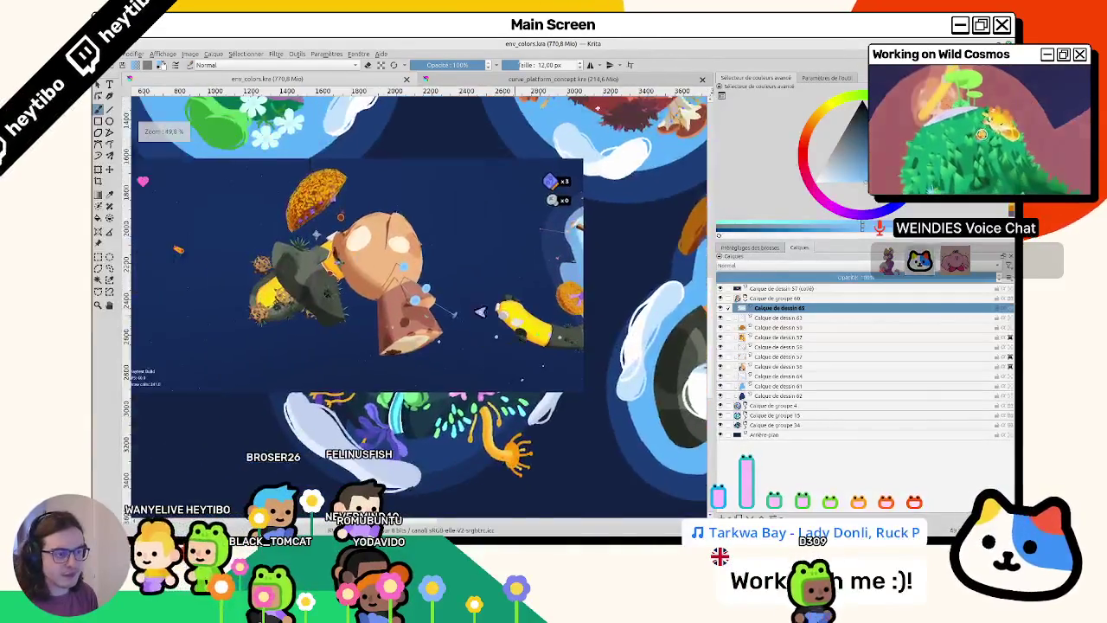
scroll(383, 251, up, 5)
scroll(464, 296, down, 3)
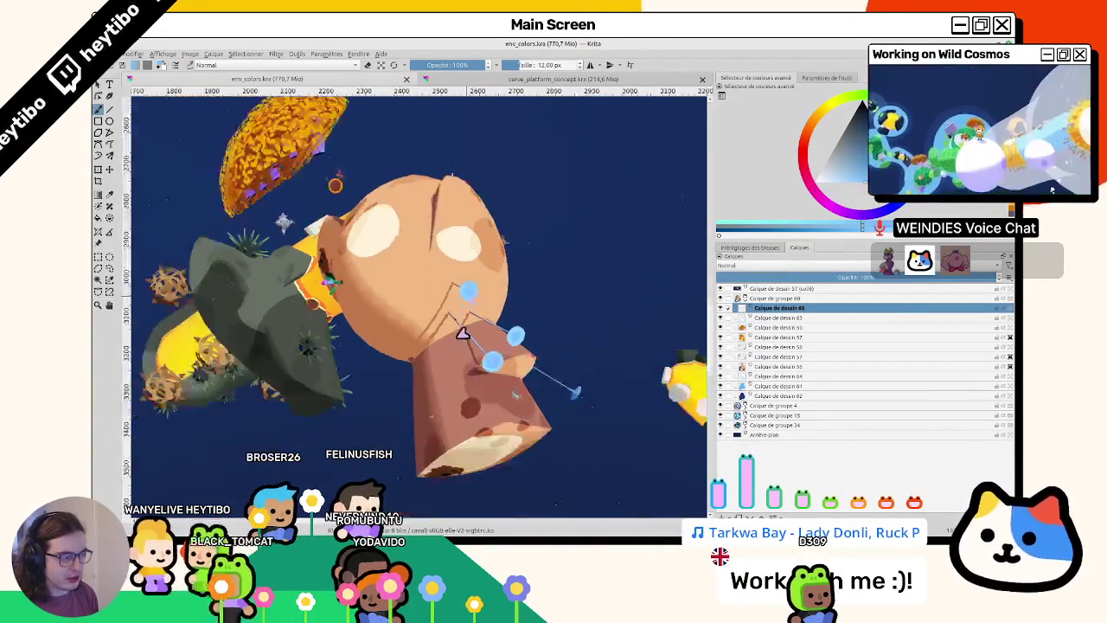
scroll(529, 321, up, 4)
scroll(551, 353, up, 1)
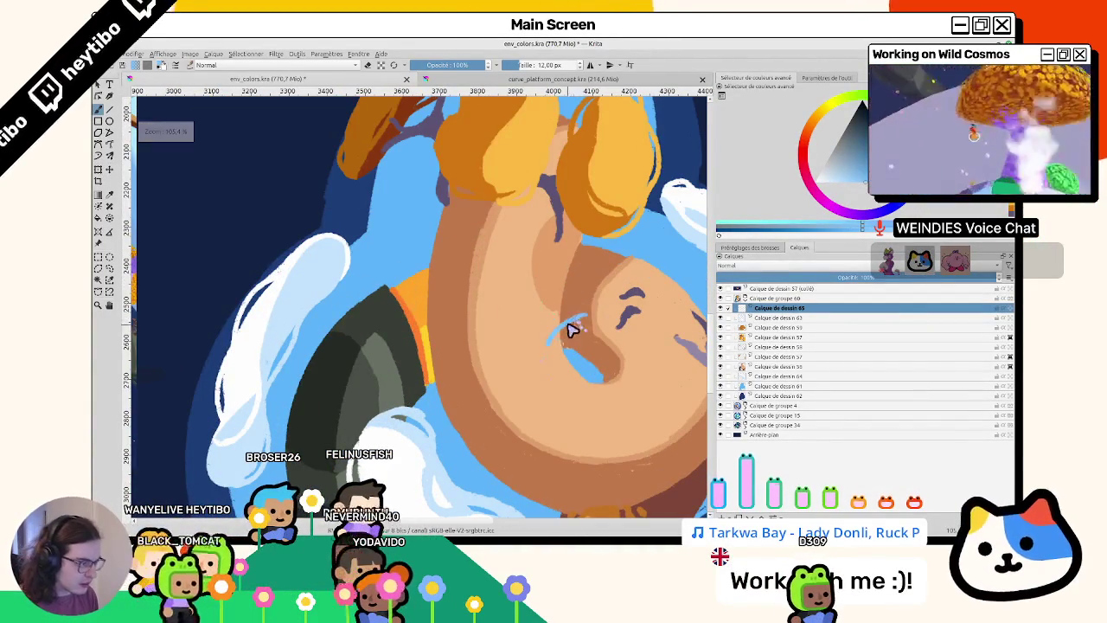
drag(573, 339, 551, 335)
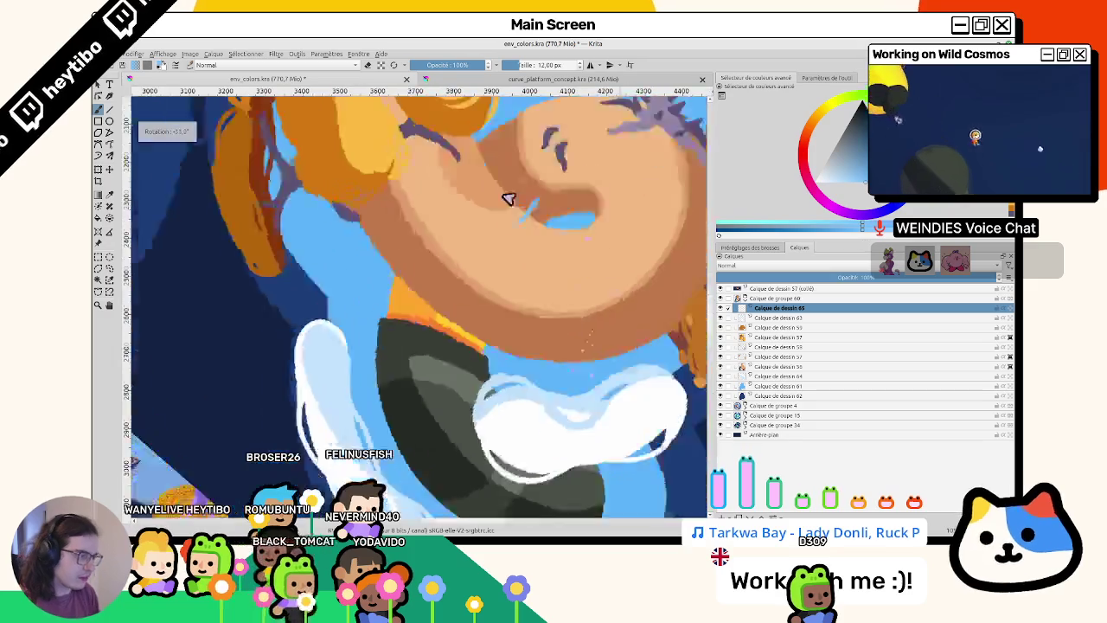
scroll(583, 331, up, 5)
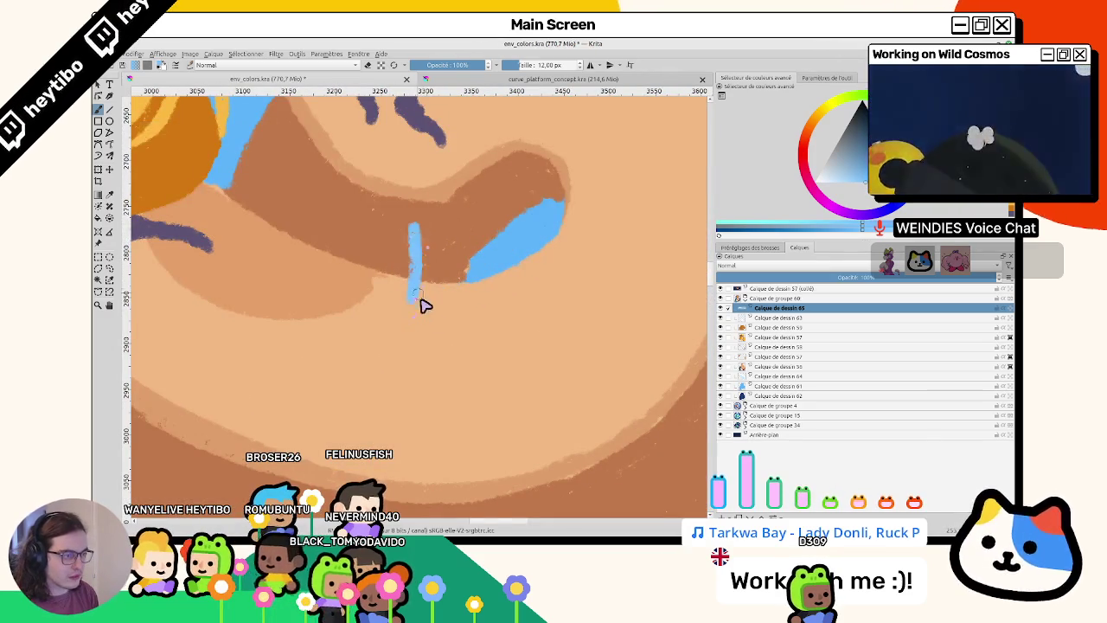